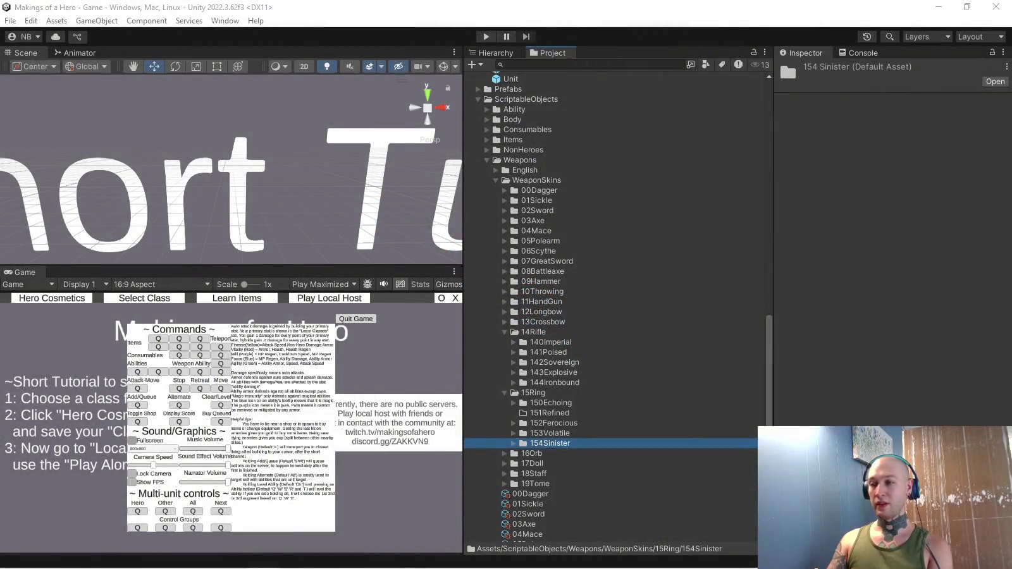
Leave the Unity weapon skin assets and bring up the Blender Hero file.
{"action": "left_click", "coordinate": [785, 56]}
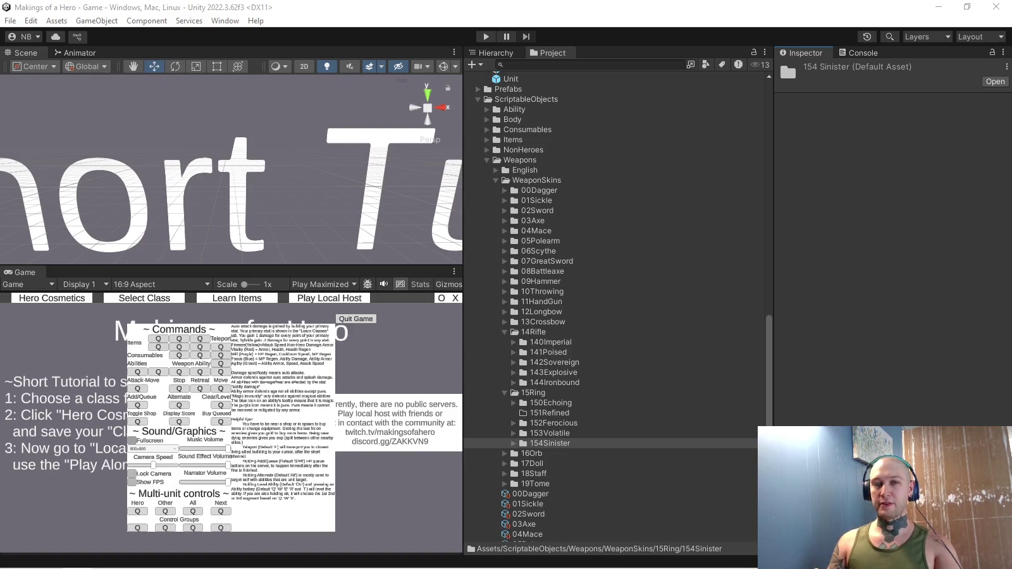
{"action": "key", "text": "alt+Tab"}
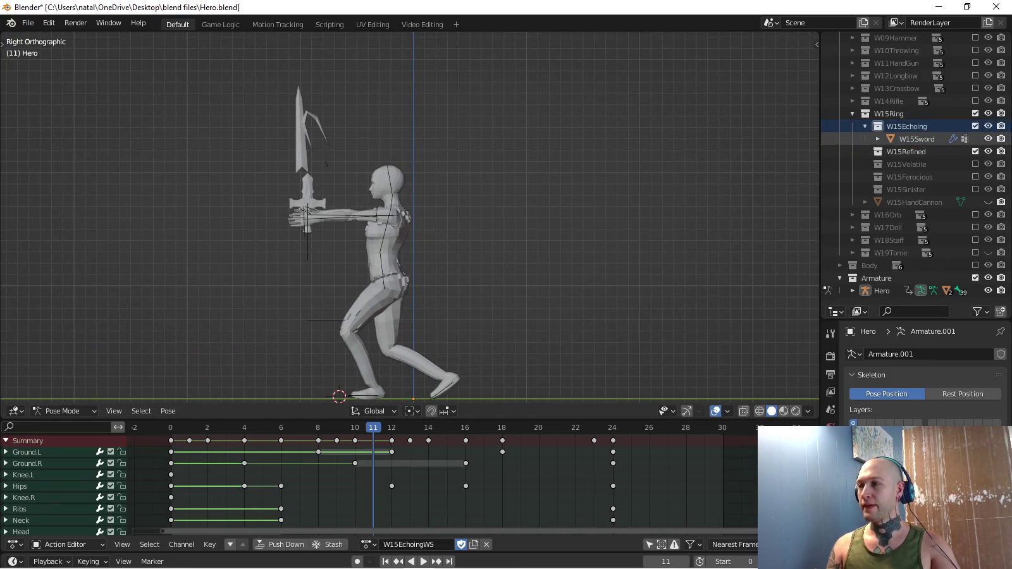
Expand W00Dagger and W00Thug in the Outliner and select the W00Dagger object.
{"action": "scroll", "coordinate": [911, 145], "scroll_direction": "up", "scroll_amount": 5}
{"action": "scroll", "coordinate": [910, 145], "scroll_direction": "up", "scroll_amount": 5}
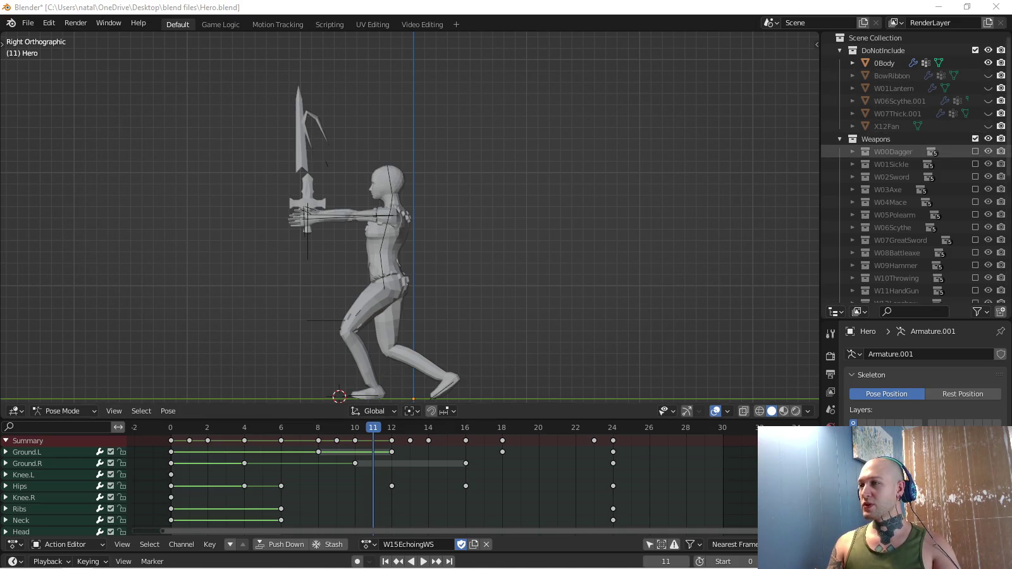
{"action": "left_click", "coordinate": [853, 152]}
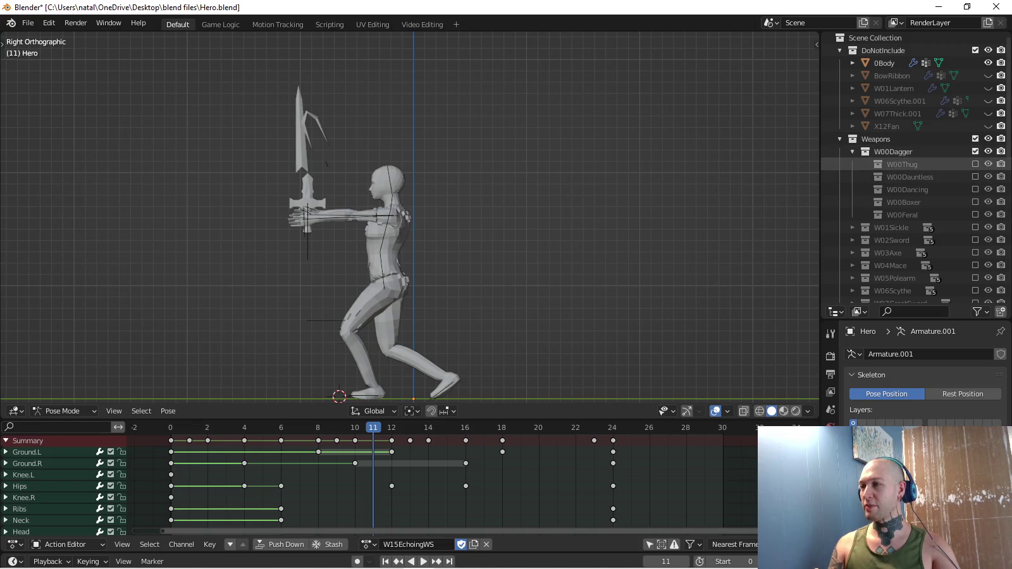
{"action": "left_click", "coordinate": [975, 164]}
{"action": "left_click", "coordinate": [865, 165]}
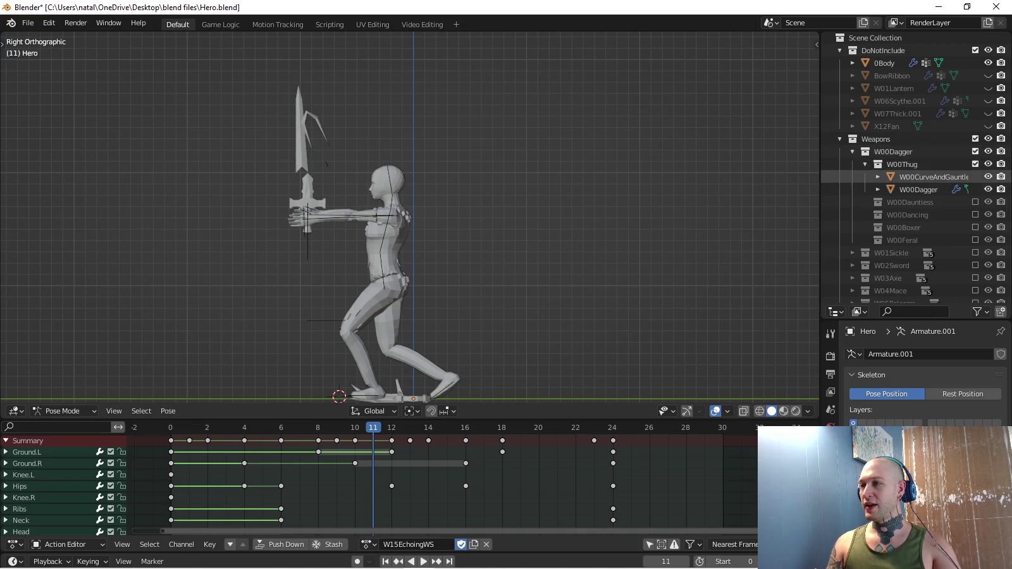
{"action": "left_click", "coordinate": [919, 190]}
{"action": "middle_click_drag", "start_coordinate": [442, 354], "coordinate": [434, 262], "text": "shift"}
Duplicate W00Dagger in place, move the copy into W15Refined, and name it W15Dagger.
{"action": "key", "text": "shift+d"}
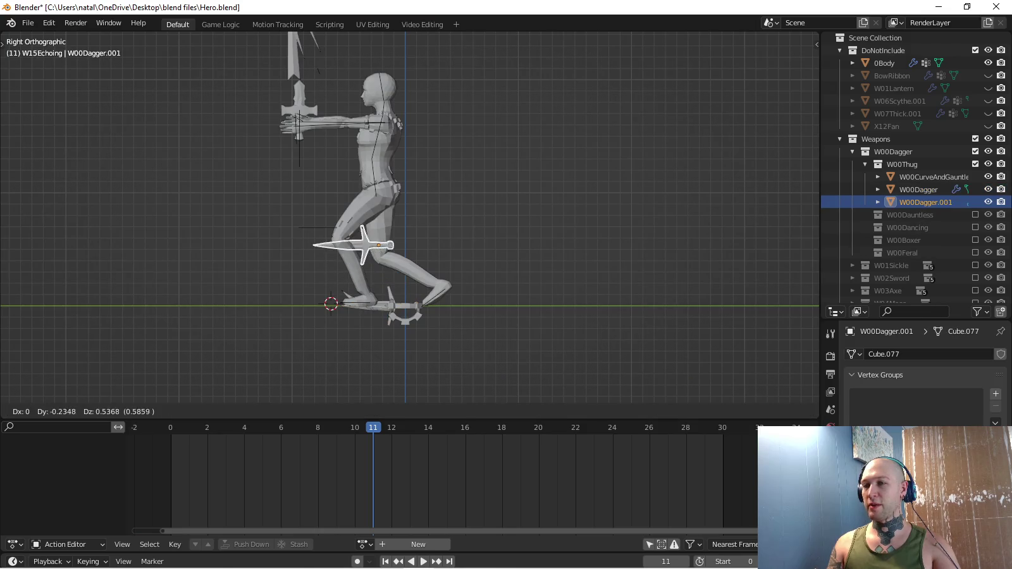
{"action": "key", "text": "Escape"}
{"action": "mouse_move", "coordinate": [914, 203]}
{"action": "left_mouse_down"}
{"action": "mouse_move", "coordinate": [934, 210]}
{"action": "mouse_move", "coordinate": [906, 201]}
{"action": "left_mouse_up"}
{"action": "key", "text": "F2"}
{"action": "type", "text": "15"}
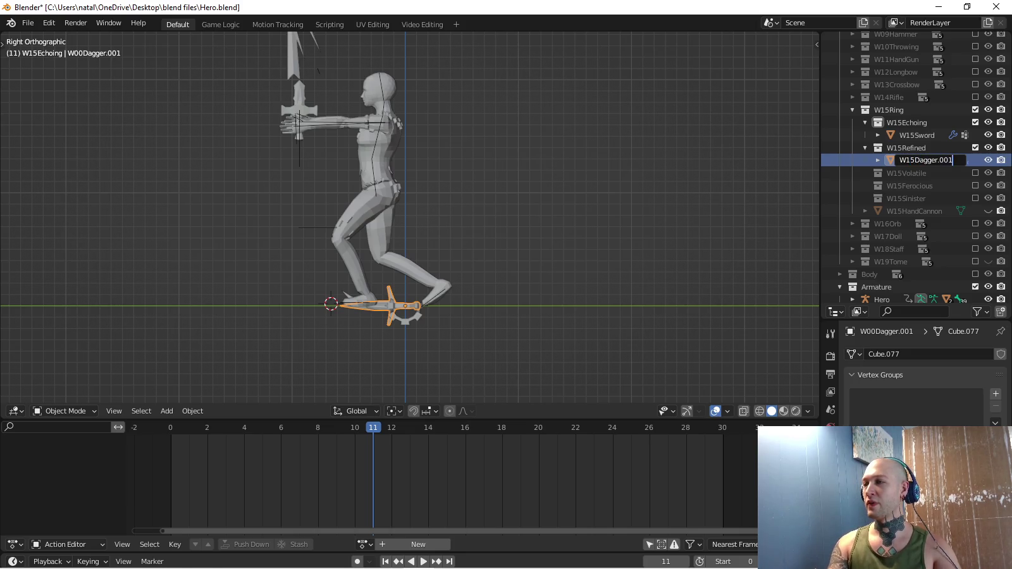
{"action": "key", "text": "Return"}
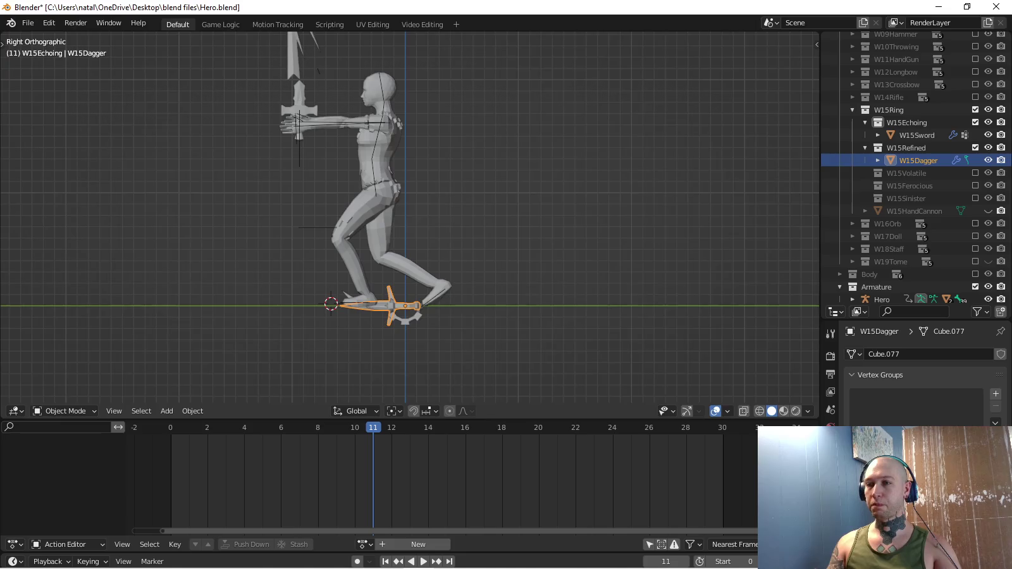
Exclude the W00Dagger collection from the scene.
{"action": "middle_click_drag", "start_coordinate": [658, 82], "coordinate": [662, 143], "text": "shift"}
{"action": "middle_click_drag", "start_coordinate": [645, 94], "coordinate": [703, 62], "text": "shift"}
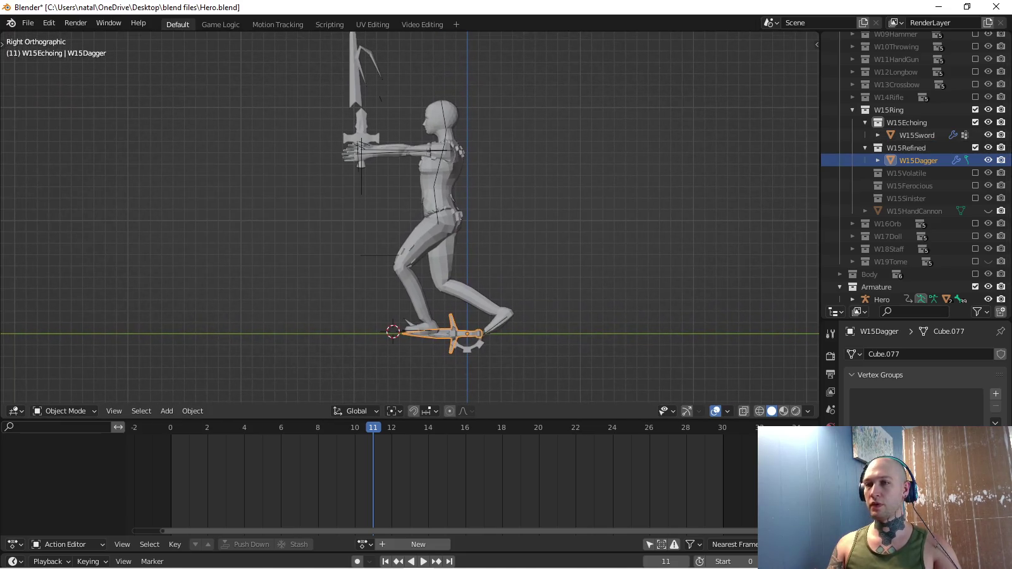
{"action": "scroll", "coordinate": [410, 217], "scroll_direction": "up", "scroll_amount": 2}
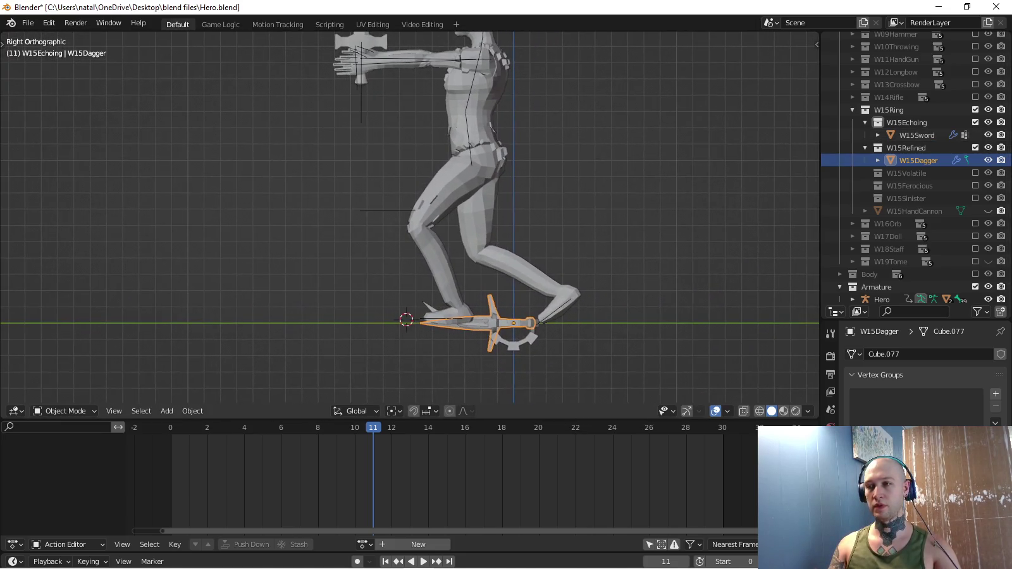
{"action": "middle_click_drag", "start_coordinate": [410, 217], "coordinate": [443, 209]}
{"action": "scroll", "coordinate": [917, 168], "scroll_direction": "up", "scroll_amount": 5}
{"action": "scroll", "coordinate": [917, 168], "scroll_direction": "up", "scroll_amount": 5}
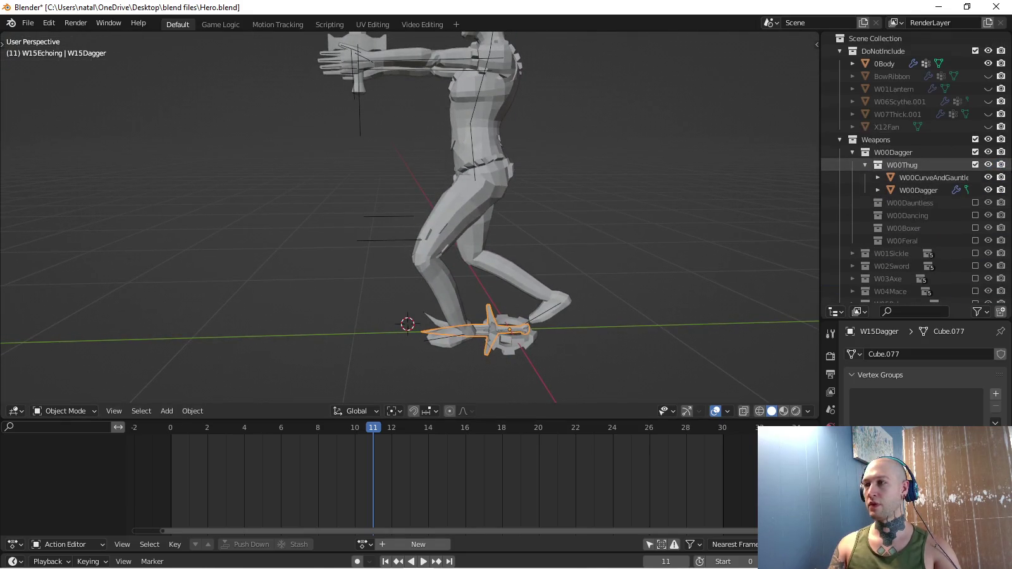
{"action": "left_click", "coordinate": [975, 152]}
{"action": "left_click", "coordinate": [975, 152]}
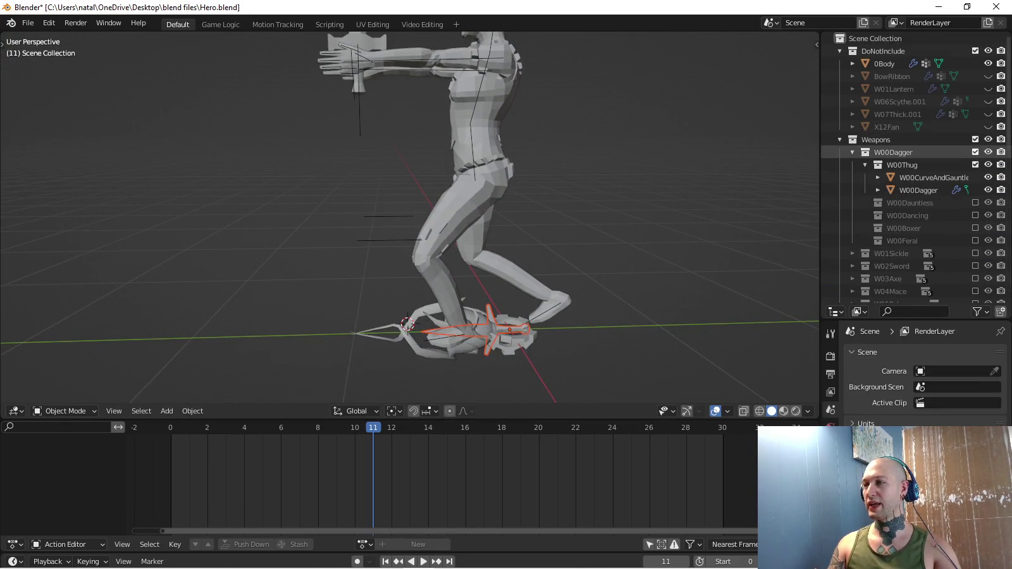
{"action": "left_click", "coordinate": [974, 152]}
{"action": "scroll", "coordinate": [974, 152], "scroll_direction": "down", "scroll_amount": 1}
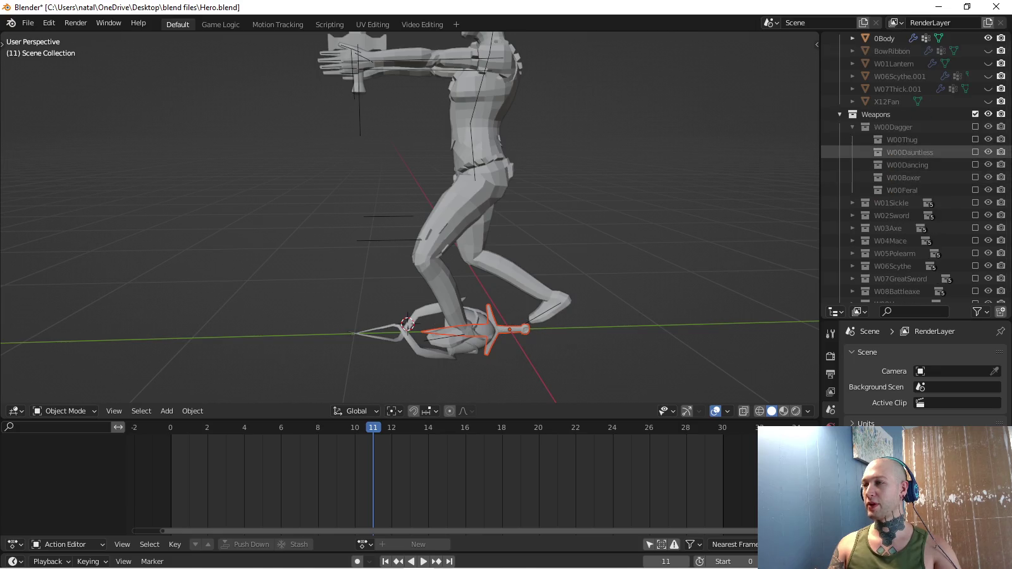
{"action": "scroll", "coordinate": [917, 168], "scroll_direction": "down", "scroll_amount": 8}
Select W15Dagger, toggle W15HandCannon's visibility off and on, and orbit to inspect the dagger.
{"action": "left_click", "coordinate": [917, 190]}
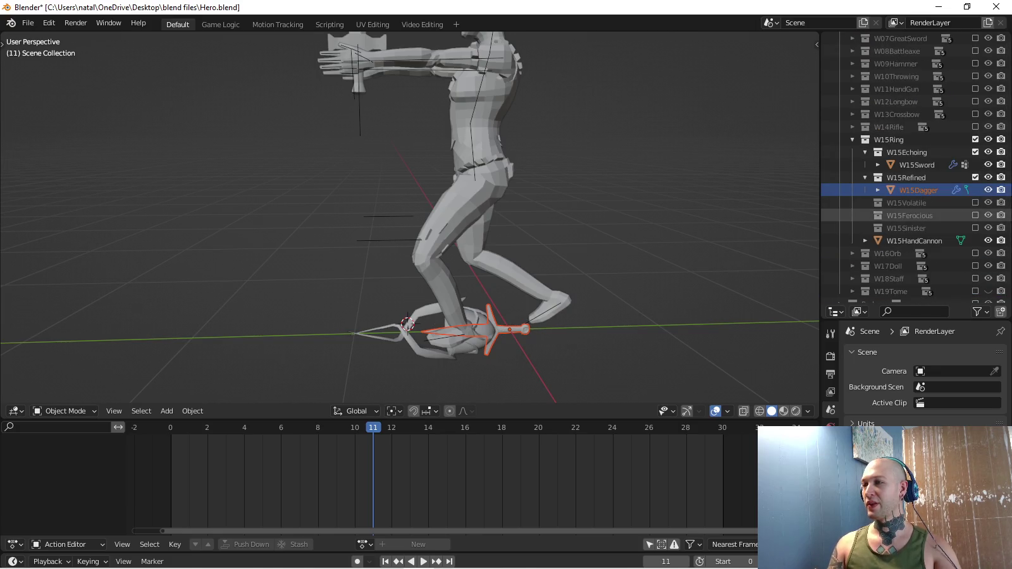
{"action": "left_click", "coordinate": [988, 240]}
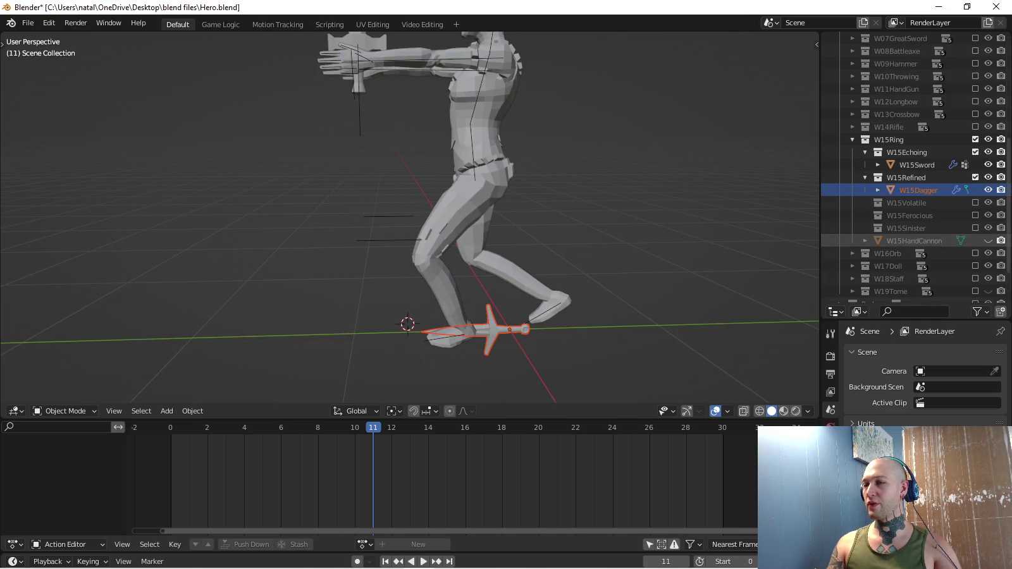
{"action": "mouse_move", "coordinate": [443, 222]}
{"action": "middle_mouse_down"}
{"action": "mouse_move", "coordinate": [433, 231]}
{"action": "mouse_move", "coordinate": [443, 189]}
{"action": "middle_mouse_up"}
{"action": "left_click", "coordinate": [988, 240]}
{"action": "scroll", "coordinate": [410, 217], "scroll_direction": "up", "scroll_amount": 5}
{"action": "mouse_move", "coordinate": [411, 221]}
{"action": "middle_mouse_down"}
{"action": "mouse_move", "coordinate": [389, 187]}
{"action": "mouse_move", "coordinate": [404, 218]}
{"action": "mouse_move", "coordinate": [385, 209]}
{"action": "mouse_move", "coordinate": [408, 218]}
{"action": "mouse_move", "coordinate": [399, 209]}
{"action": "middle_mouse_up"}
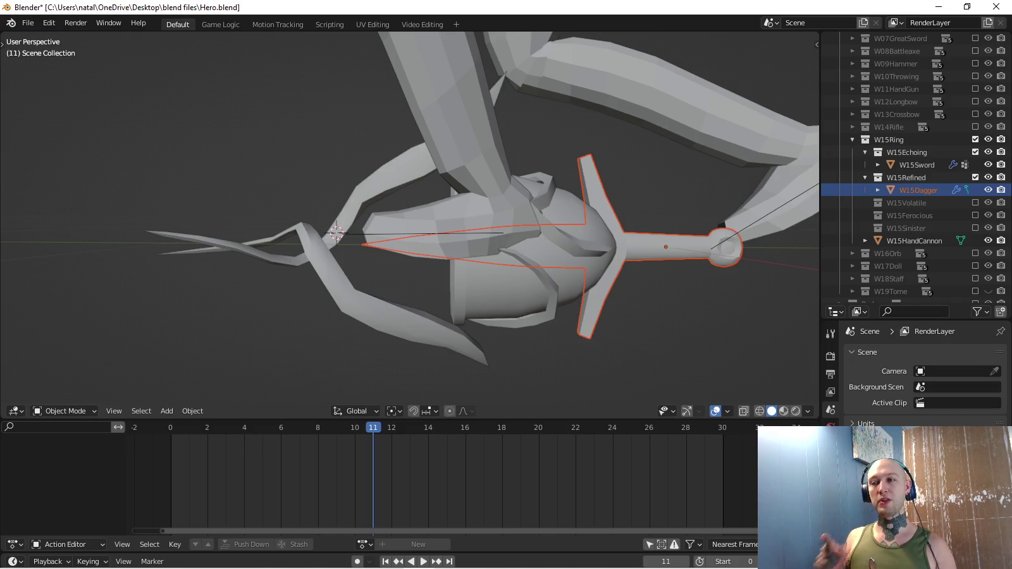
{"action": "left_click", "coordinate": [914, 240]}
{"action": "mouse_move", "coordinate": [411, 221]}
{"action": "middle_mouse_down"}
{"action": "mouse_move", "coordinate": [449, 209]}
{"action": "mouse_move", "coordinate": [424, 228]}
{"action": "mouse_move", "coordinate": [424, 215]}
{"action": "mouse_move", "coordinate": [443, 209]}
{"action": "middle_mouse_up"}
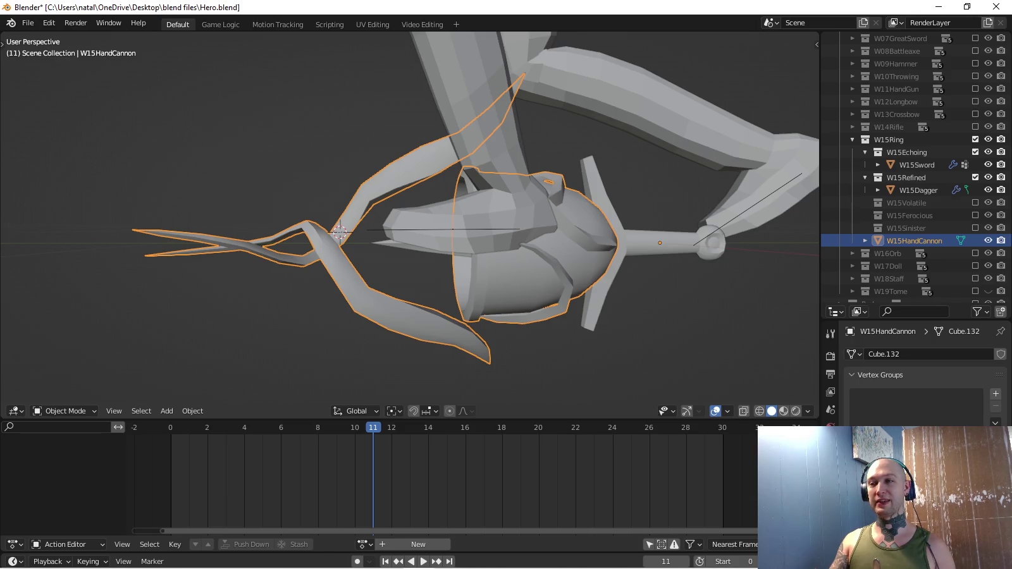
{"action": "middle_click_drag", "start_coordinate": [442, 208], "coordinate": [449, 215]}
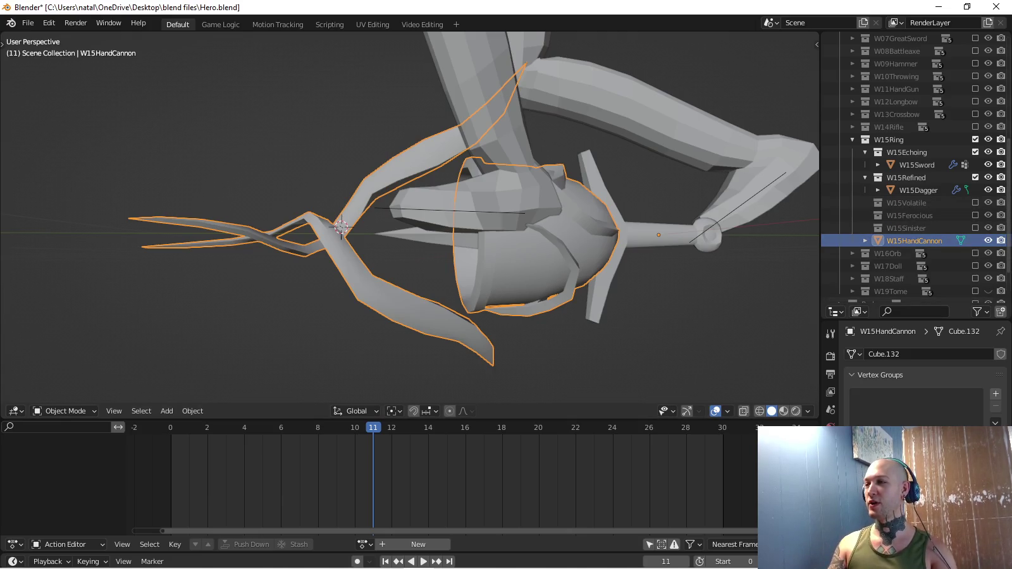
Hide W15HandCannon, select W15Dagger and view it from the front and right side.
{"action": "left_click", "coordinate": [988, 240]}
{"action": "left_click", "coordinate": [918, 190]}
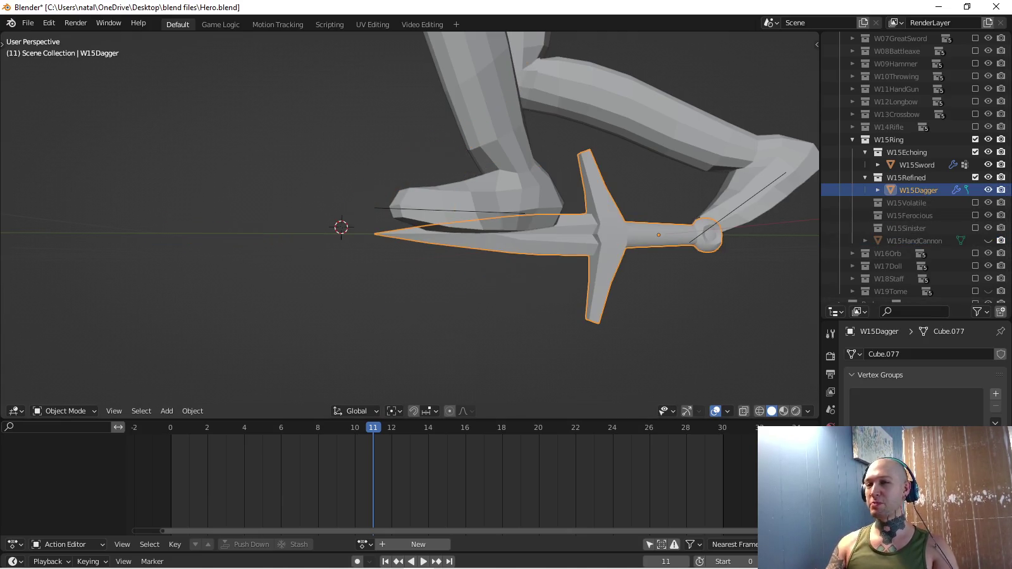
{"action": "key", "text": "KP_1"}
{"action": "key", "text": "KP_3"}
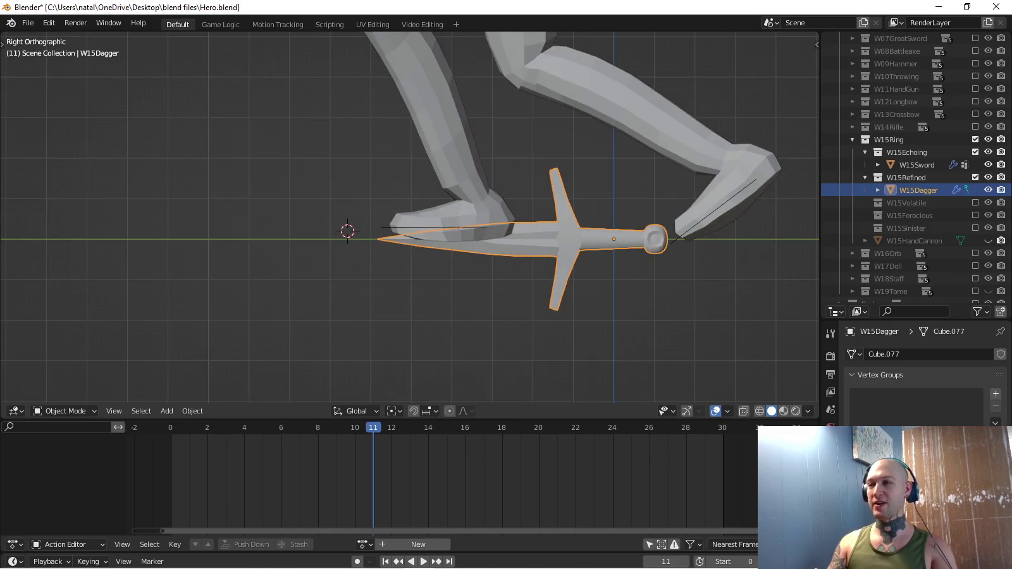
{"action": "scroll", "coordinate": [409, 218], "scroll_direction": "down", "scroll_amount": 1}
{"action": "scroll", "coordinate": [409, 218], "scroll_direction": "down", "scroll_amount": 2}
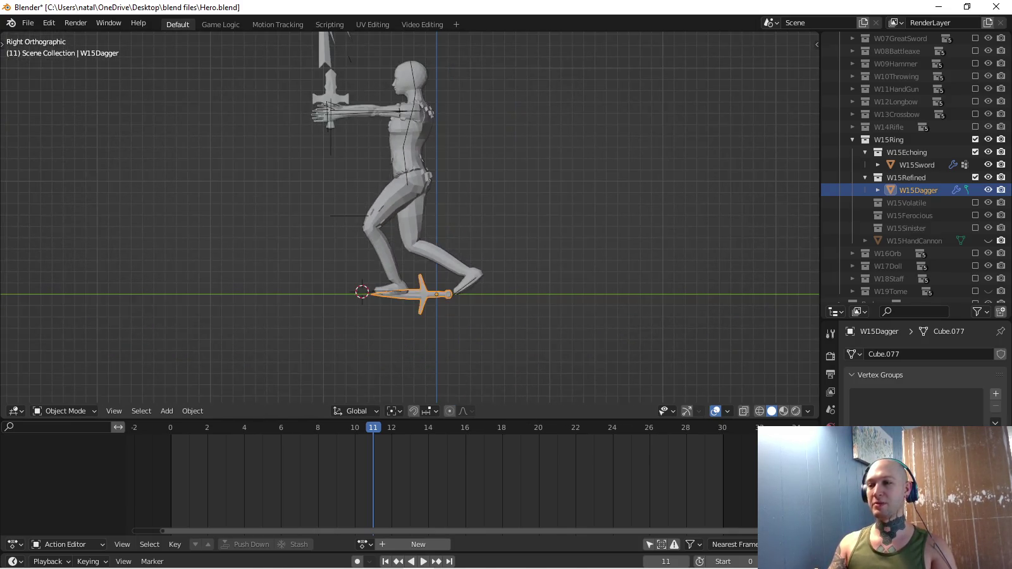
Load the W15RefinedAttack1 action on the Hero armature and delete all keyframes after frame 0.
{"action": "key", "text": "ctrl+z"}
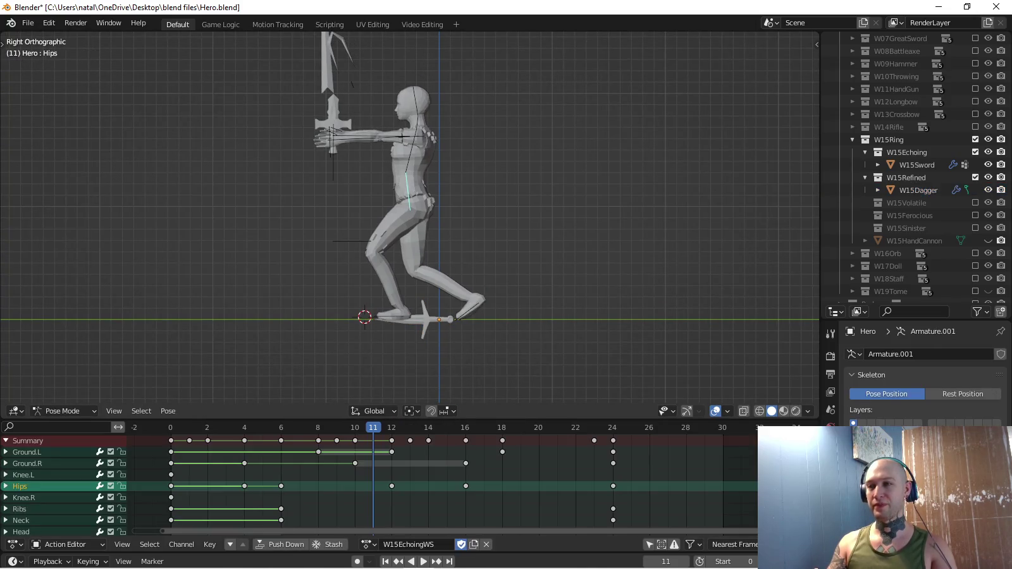
{"action": "left_click", "coordinate": [369, 544]}
{"action": "type", "text": "refin"}
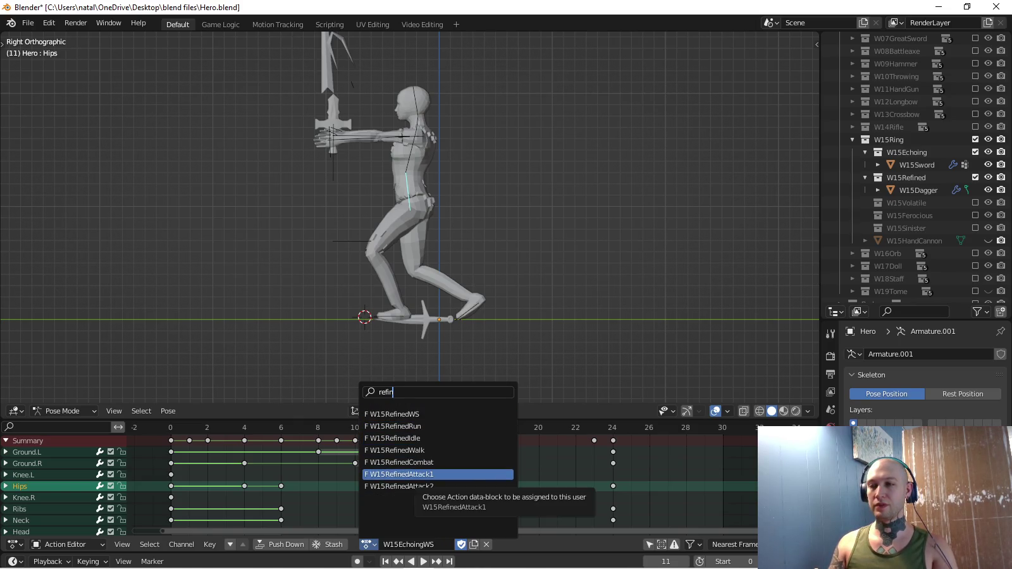
{"action": "left_click", "coordinate": [405, 474]}
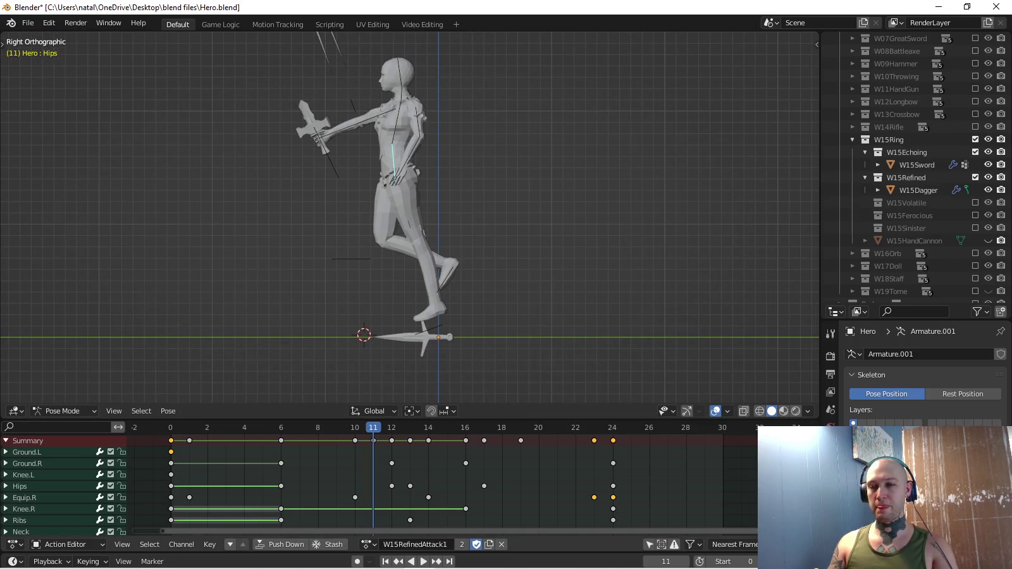
{"action": "middle_click_drag", "start_coordinate": [411, 189], "coordinate": [414, 229], "text": "shift"}
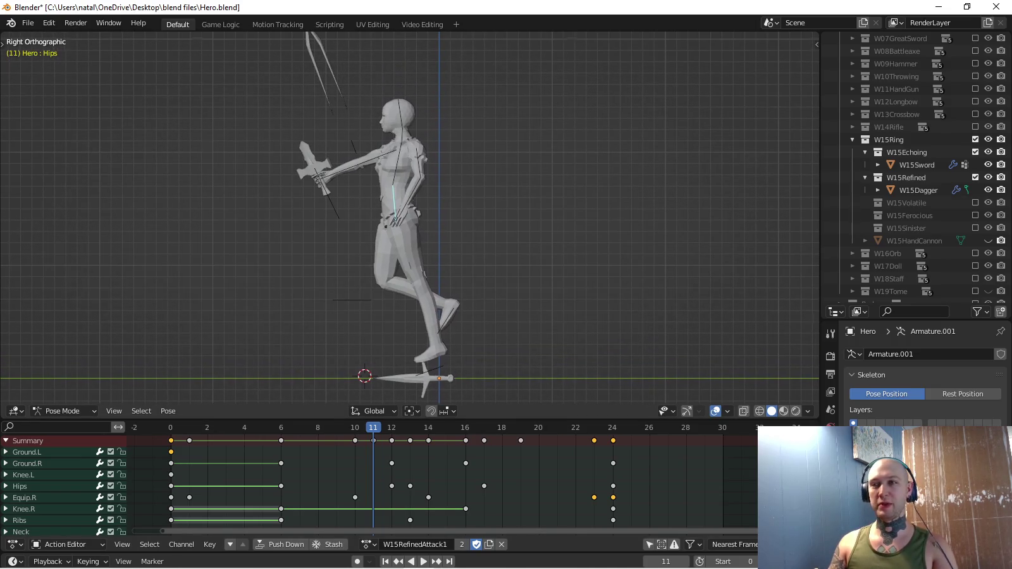
{"action": "left_click_drag", "start_coordinate": [180, 433], "coordinate": [625, 525]}
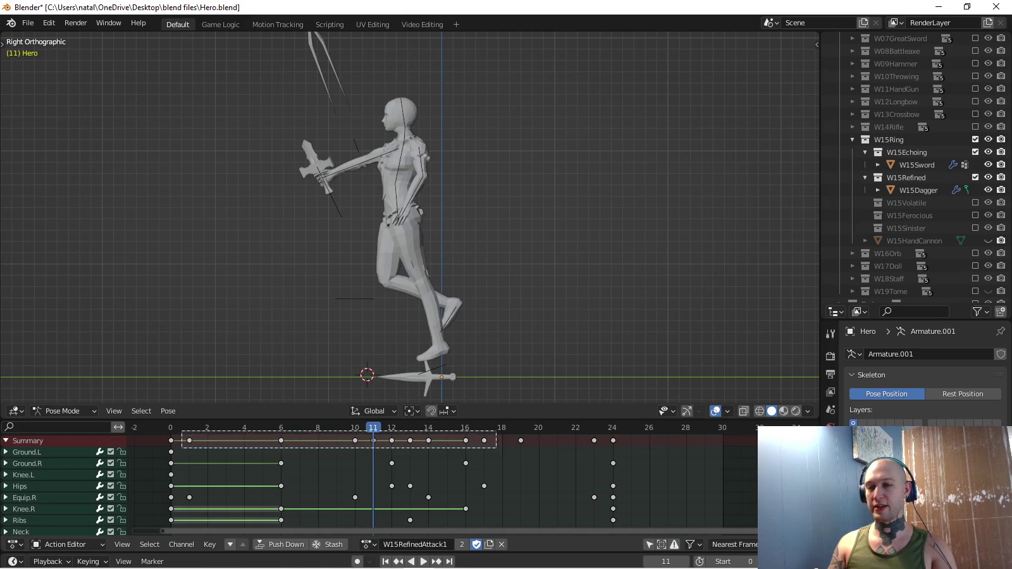
{"action": "key", "text": "x"}
{"action": "left_click", "coordinate": [588, 429]}
Clear location, rotation and scale on all armature bones to reset the pose.
{"action": "key", "text": "a"}
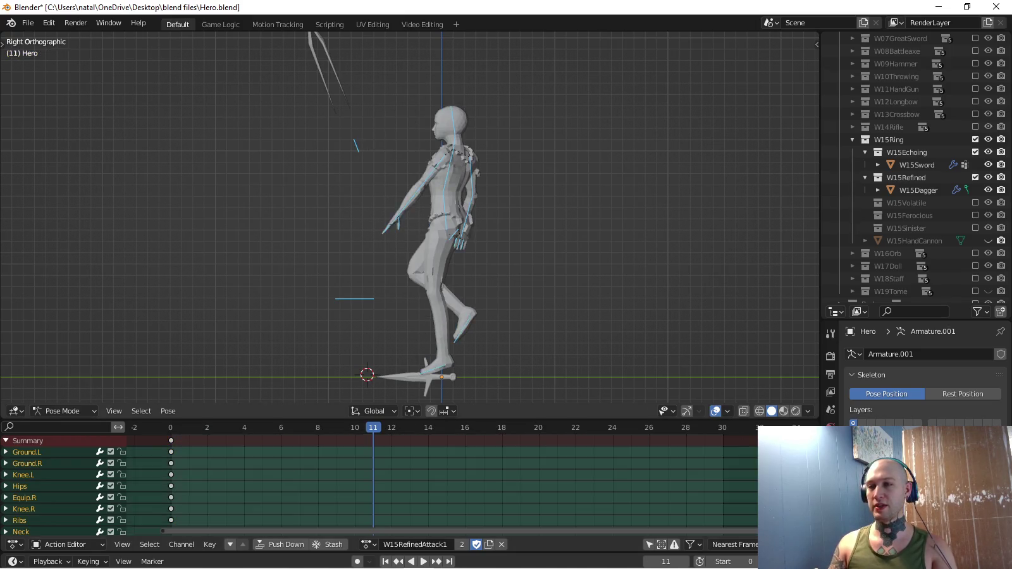
{"action": "key", "text": "alt+r"}
{"action": "key", "text": "alt+g"}
{"action": "key", "text": "KP_5"}
{"action": "middle_click_drag", "start_coordinate": [411, 222], "coordinate": [354, 208]}
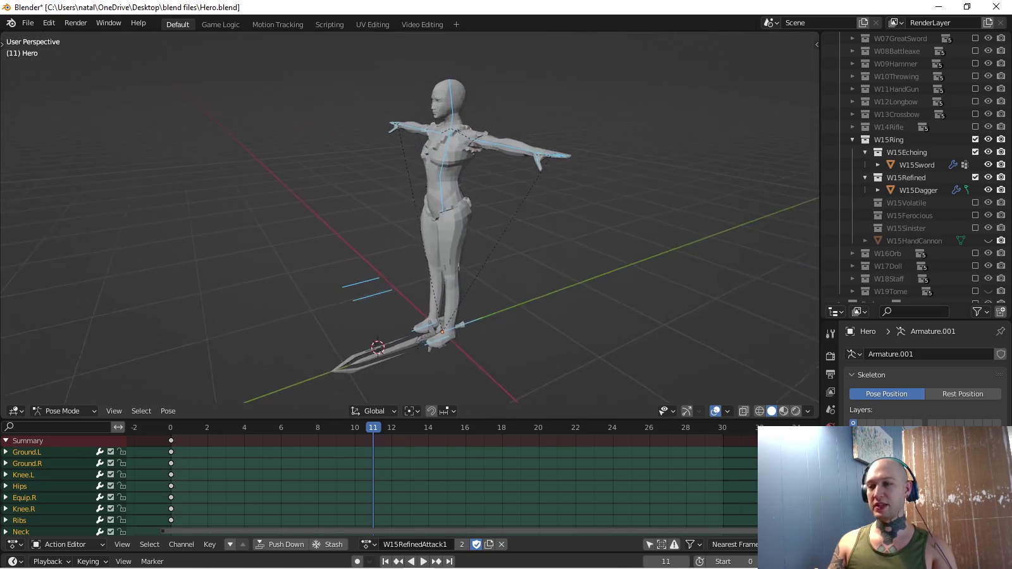
{"action": "key", "text": "KP_3"}
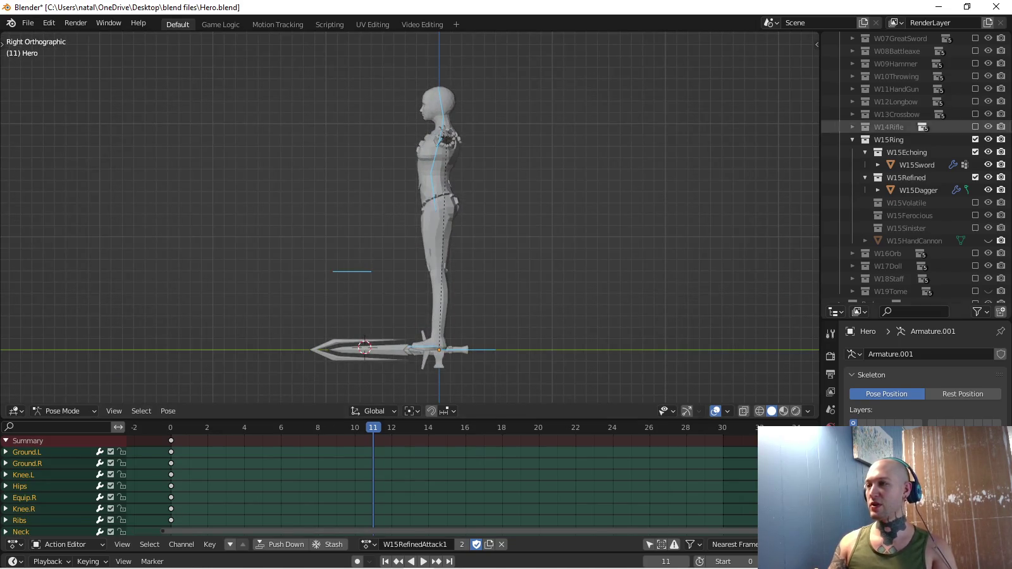
Hide W15Sword and select W15Dagger in Object Mode.
{"action": "left_click", "coordinate": [988, 164]}
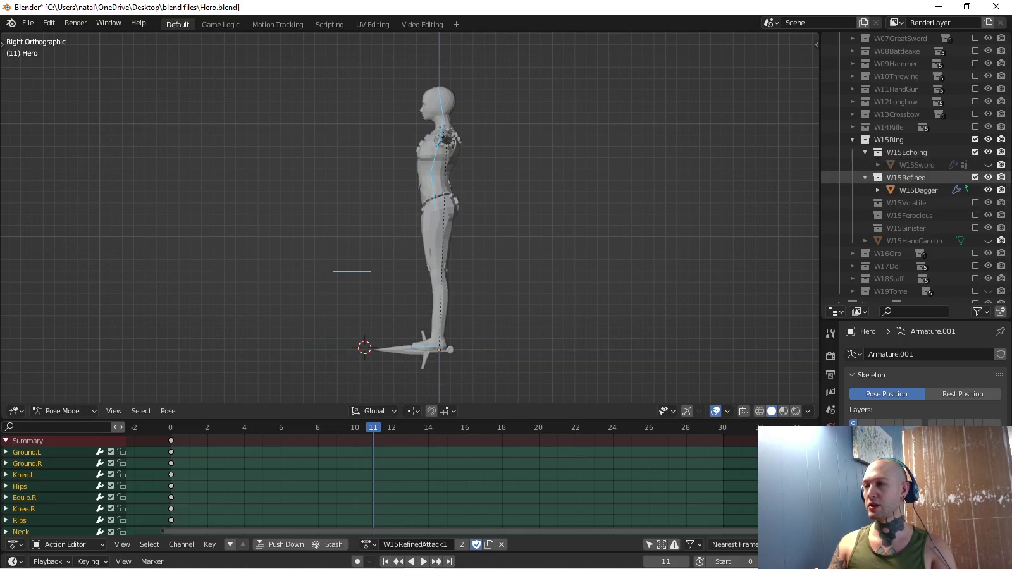
{"action": "left_click", "coordinate": [919, 190]}
{"action": "middle_click_drag", "start_coordinate": [443, 285], "coordinate": [408, 220], "text": "shift"}
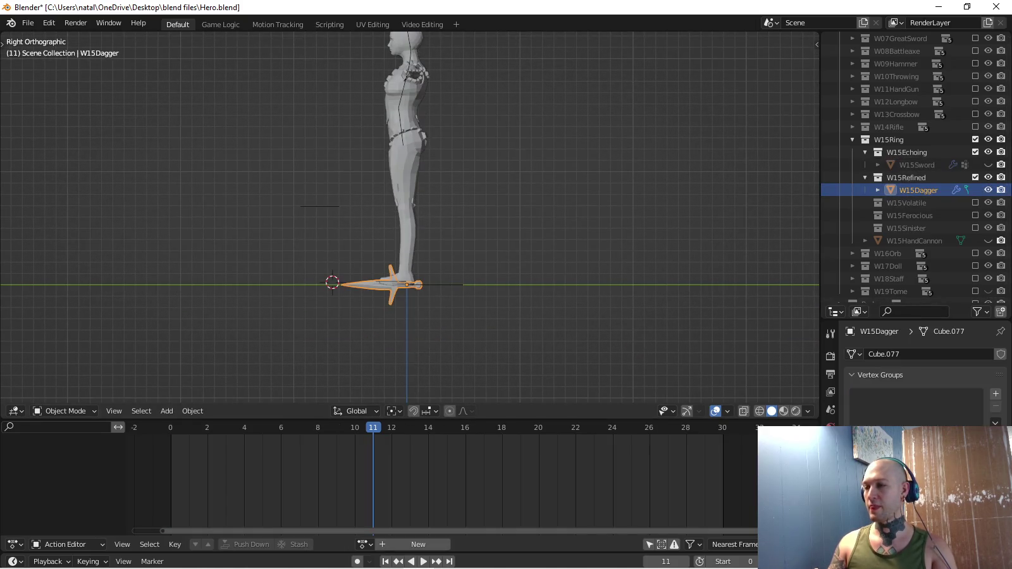
Add an Armature modifier and a vertex group named Equip.R to W15Dagger.
{"action": "left_click", "coordinate": [831, 460]}
{"action": "left_click", "coordinate": [872, 354]}
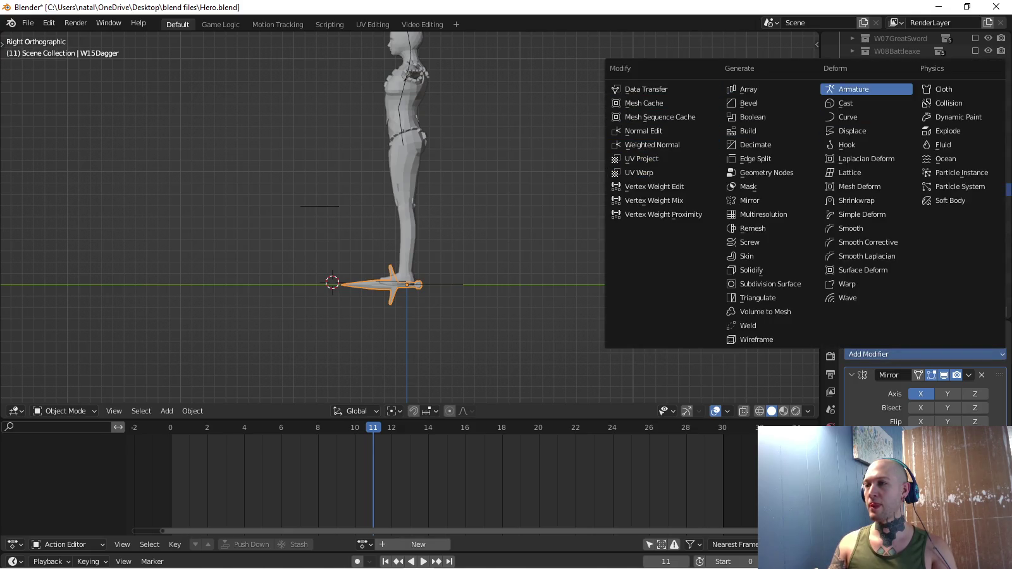
{"action": "left_click", "coordinate": [867, 89]}
{"action": "left_click", "coordinate": [831, 522]}
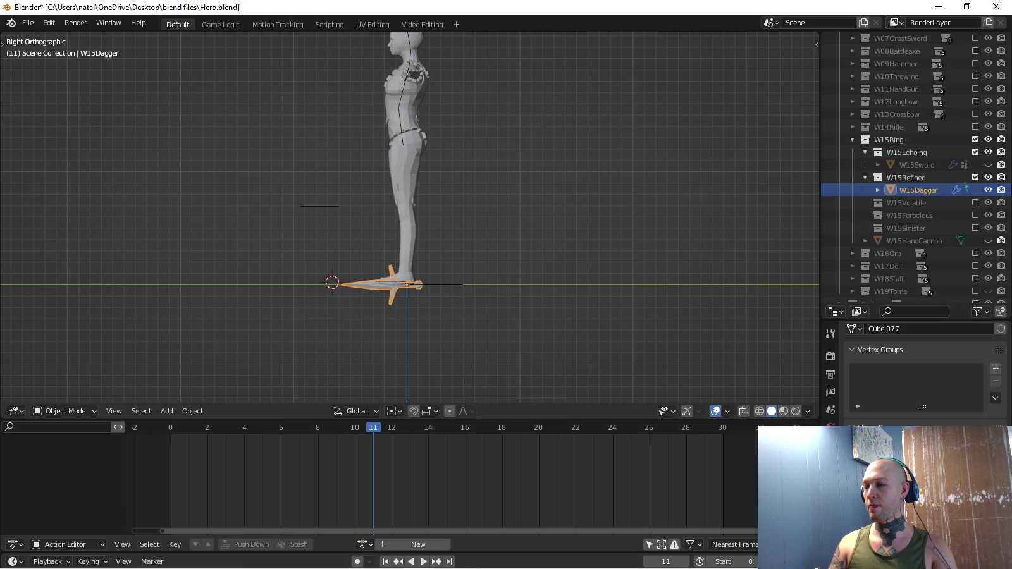
{"action": "left_click", "coordinate": [995, 369]}
{"action": "double_click", "coordinate": [878, 372]}
{"action": "type", "text": "Equip"}
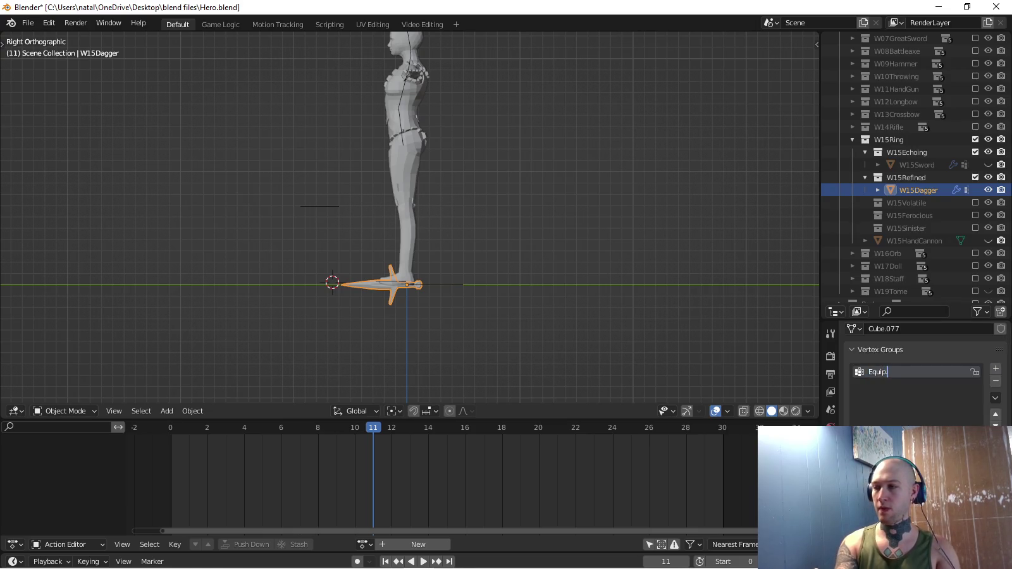
{"action": "type", "text": "R"}
{"action": "key", "text": "Return"}
Put W15Dagger in Weight Paint mode and orbit to check it is fully weighted.
{"action": "key", "text": "ctrl+Tab"}
{"action": "left_click", "coordinate": [470, 260]}
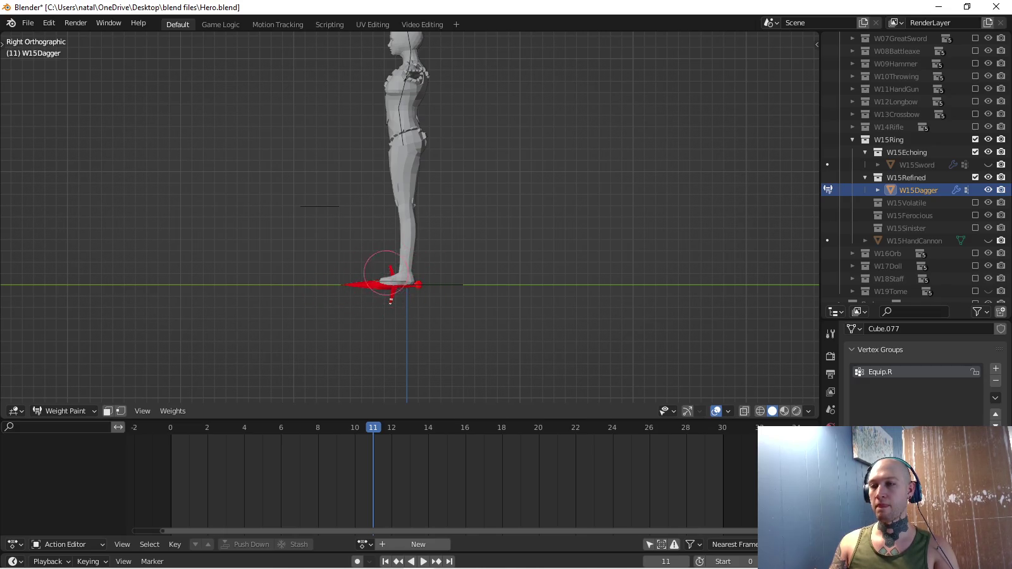
{"action": "middle_click_drag", "start_coordinate": [418, 282], "coordinate": [467, 320]}
{"action": "scroll", "coordinate": [396, 352], "scroll_direction": "up", "scroll_amount": 5}
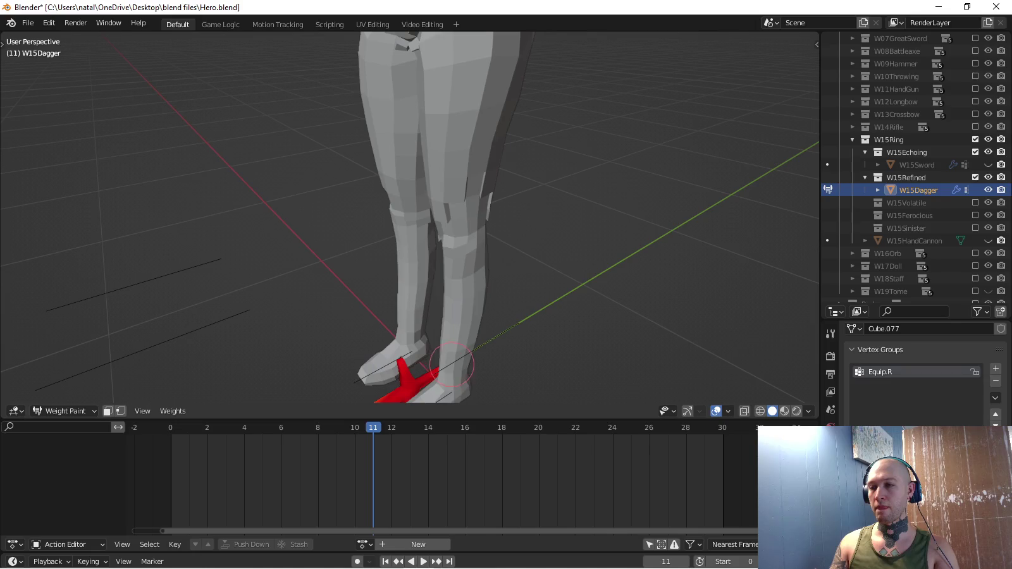
{"action": "middle_click_drag", "start_coordinate": [405, 354], "coordinate": [394, 292]}
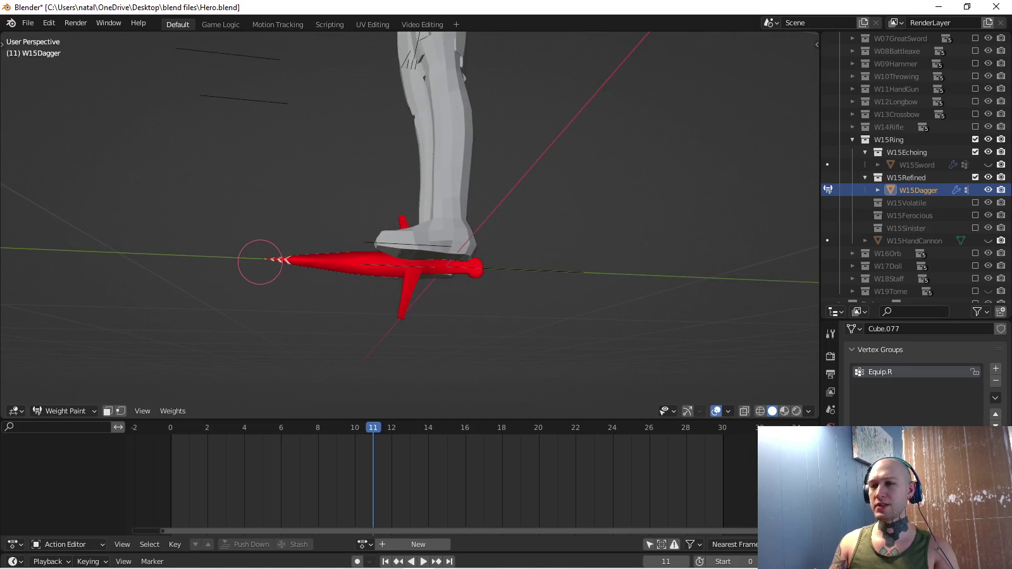
{"action": "middle_click_drag", "start_coordinate": [260, 262], "coordinate": [327, 299]}
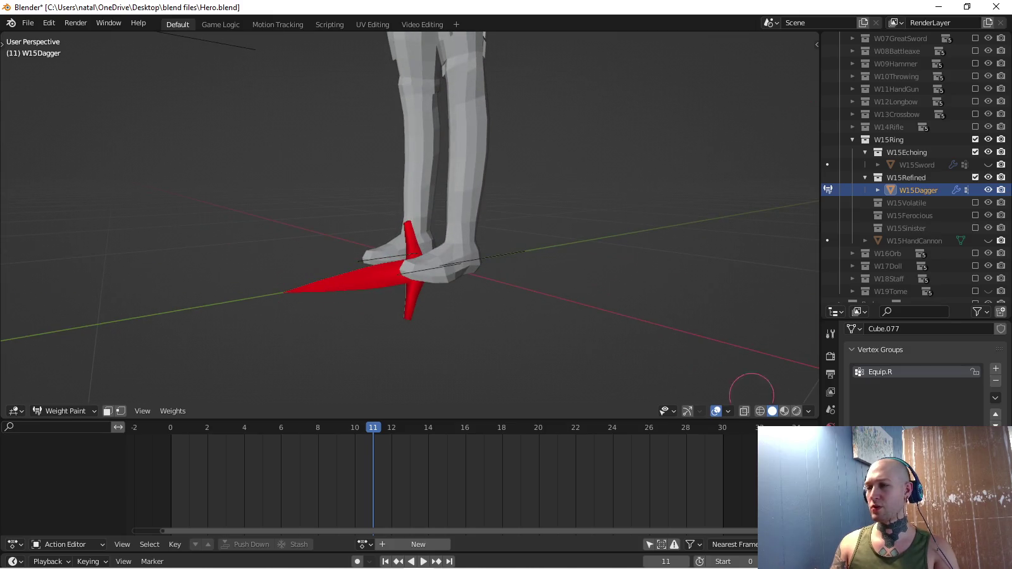
{"action": "left_click", "coordinate": [831, 467]}
{"action": "key", "text": "ctrl+Tab"}
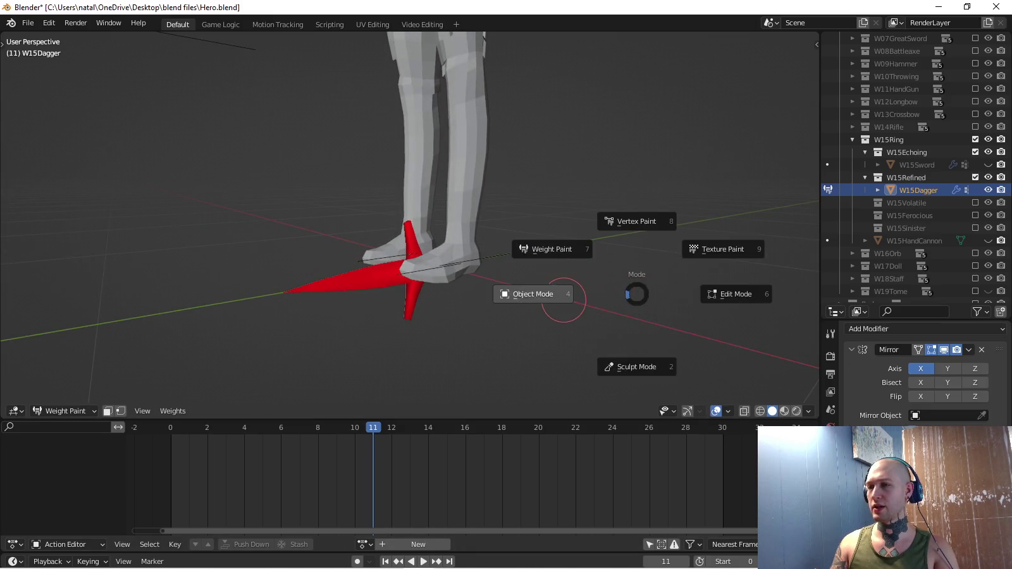
Enter Edit Mode on W15Dagger in right orthographic view with wireframe shading.
{"action": "left_click", "coordinate": [744, 294]}
{"action": "mouse_move", "coordinate": [249, 282]}
{"action": "middle_mouse_down"}
{"action": "mouse_move", "coordinate": [427, 210]}
{"action": "mouse_move", "coordinate": [255, 264]}
{"action": "middle_mouse_up"}
{"action": "key", "text": "KP_3"}
{"action": "scroll", "coordinate": [255, 261], "scroll_direction": "up", "scroll_amount": 4}
{"action": "key", "text": "z"}
{"action": "left_click", "coordinate": [340, 292]}
{"action": "middle_click_drag", "start_coordinate": [340, 291], "coordinate": [340, 142], "text": "shift"}
Delete the lower-half vertices, enable Mirror on the Z axis, and return to Object Mode.
{"action": "key", "text": "alt+a"}
{"action": "mouse_move", "coordinate": [79, 232]}
{"action": "left_mouse_down"}
{"action": "mouse_move", "coordinate": [559, 365]}
{"action": "mouse_move", "coordinate": [667, 385]}
{"action": "left_mouse_up"}
{"action": "key", "text": "x"}
{"action": "left_click", "coordinate": [601, 444]}
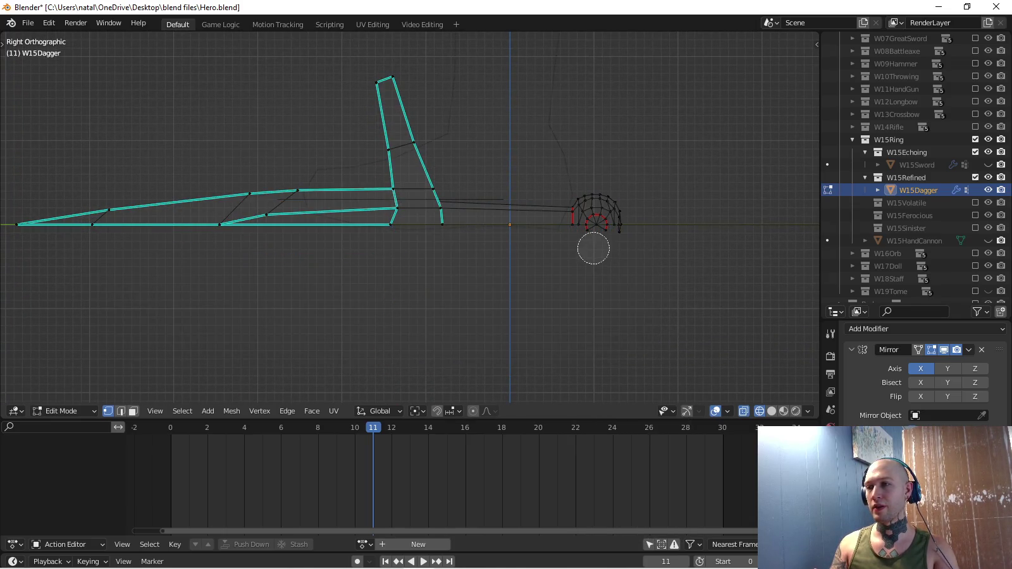
{"action": "middle_click_drag", "start_coordinate": [603, 243], "coordinate": [714, 279], "text": "shift"}
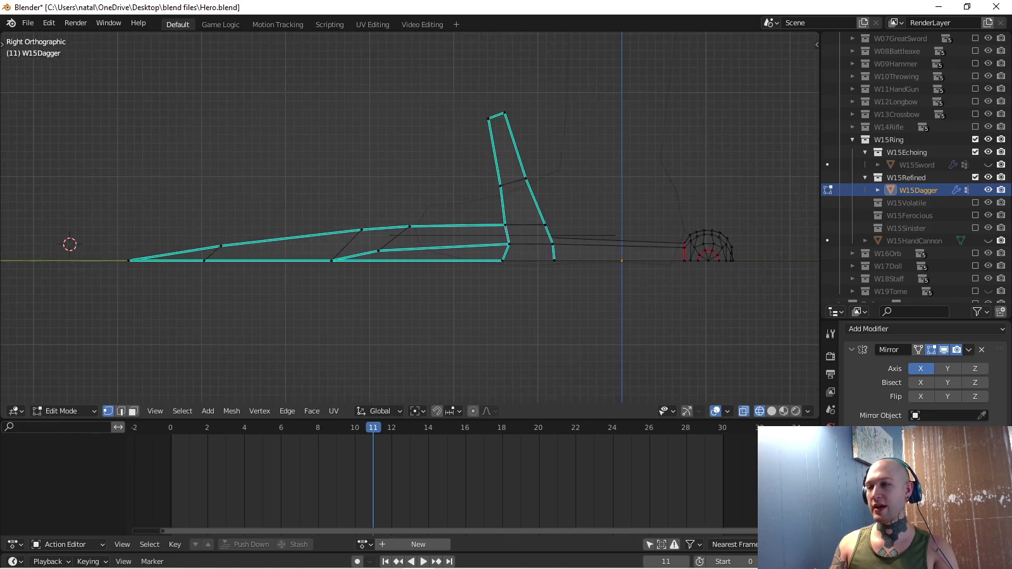
{"action": "left_click", "coordinate": [975, 368]}
{"action": "key", "text": "Tab"}
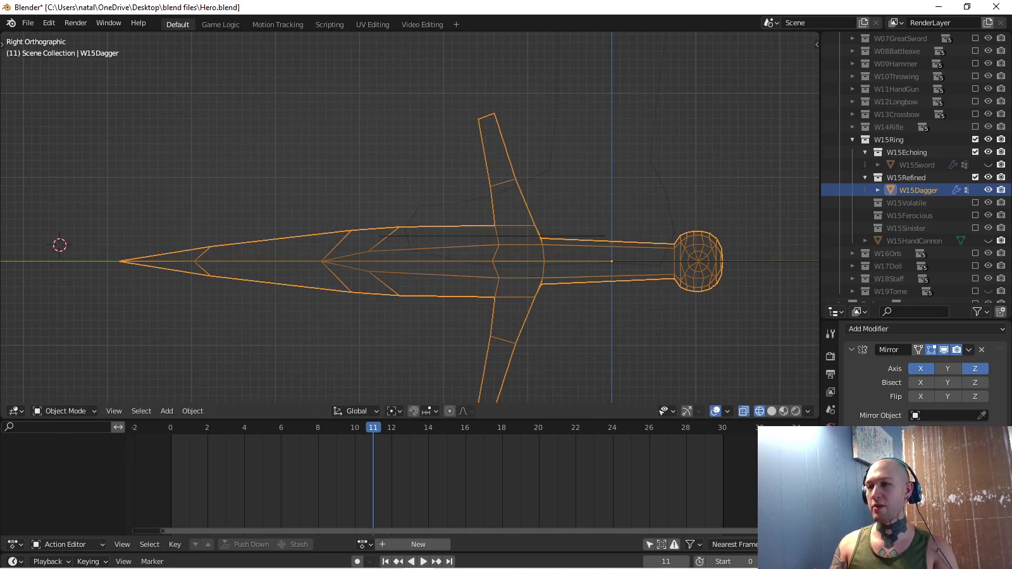
{"action": "scroll", "coordinate": [917, 167], "scroll_direction": "up", "scroll_amount": 8}
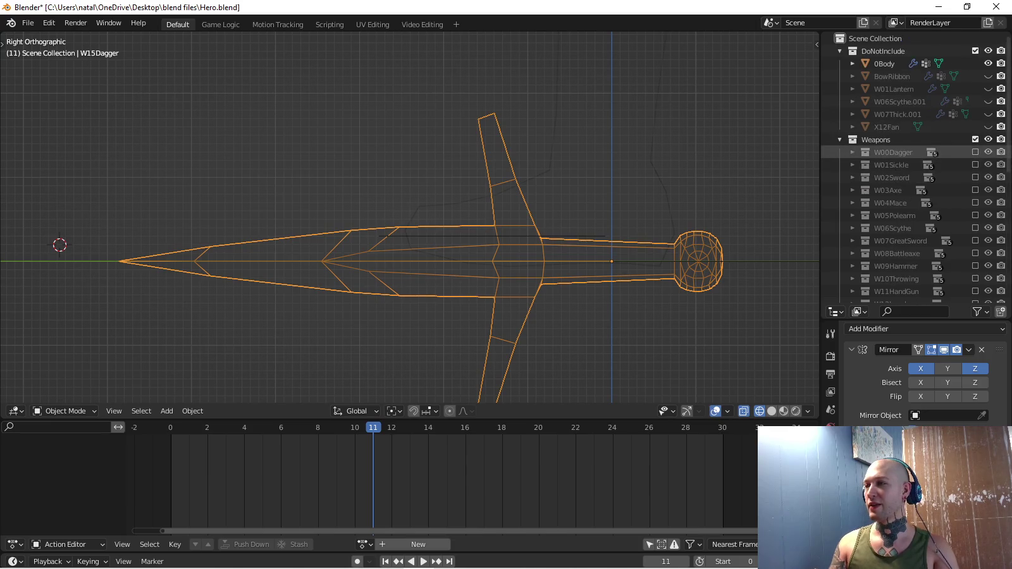
Select the W00Dagger mesh in Edit Mode and box-select its lower half.
{"action": "left_click", "coordinate": [852, 152]}
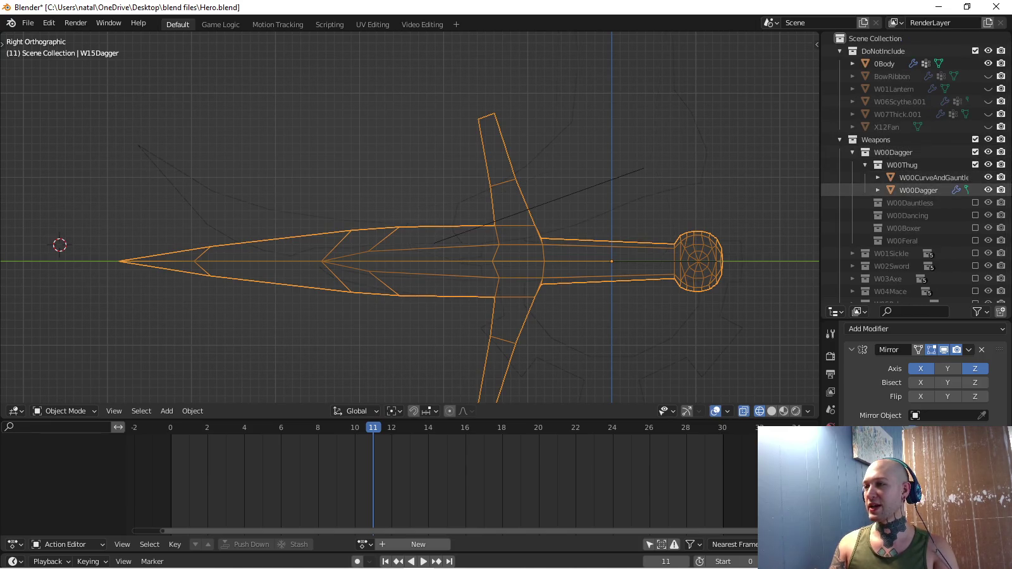
{"action": "left_click", "coordinate": [918, 190]}
{"action": "key", "text": "Tab"}
{"action": "key", "text": "alt+a"}
{"action": "key", "text": "b"}
{"action": "left_click_drag", "start_coordinate": [158, 264], "coordinate": [791, 404]}
Delete W00Dagger's lower-half vertices and return it to Object Mode as a mirrored dagger.
{"action": "middle_click_drag", "start_coordinate": [557, 443], "coordinate": [556, 316], "text": "shift"}
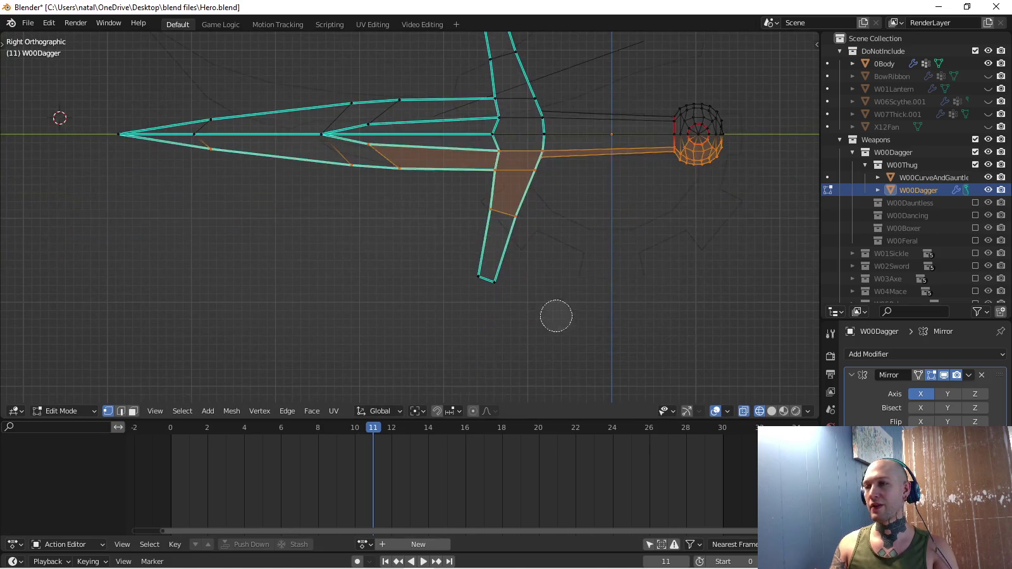
{"action": "key", "text": "x"}
{"action": "left_click", "coordinate": [406, 282]}
{"action": "middle_click_drag", "start_coordinate": [407, 282], "coordinate": [420, 367], "text": "shift"}
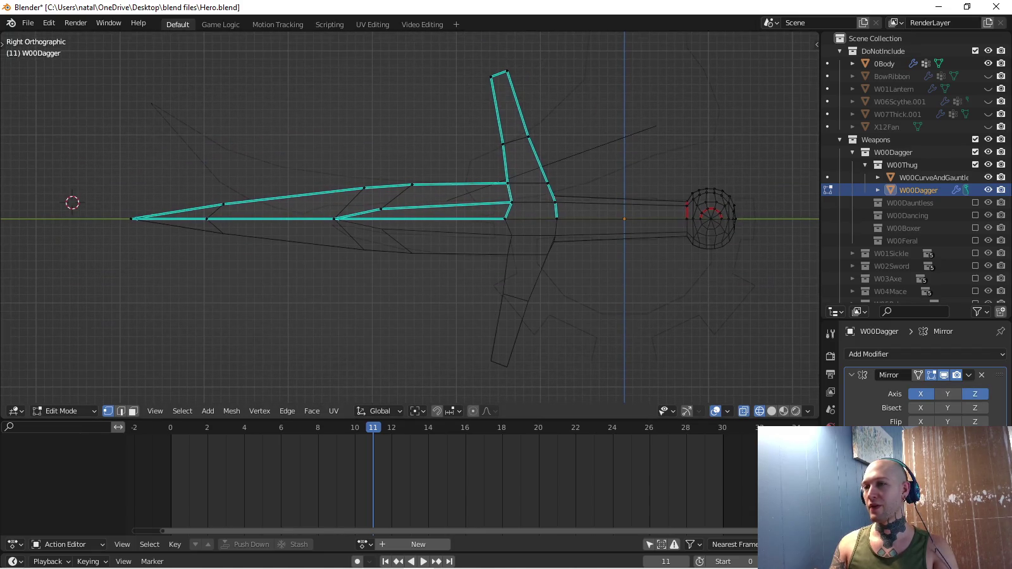
{"action": "middle_click_drag", "start_coordinate": [421, 367], "coordinate": [420, 375], "text": "shift"}
{"action": "scroll", "coordinate": [917, 184], "scroll_direction": "down", "scroll_amount": 2}
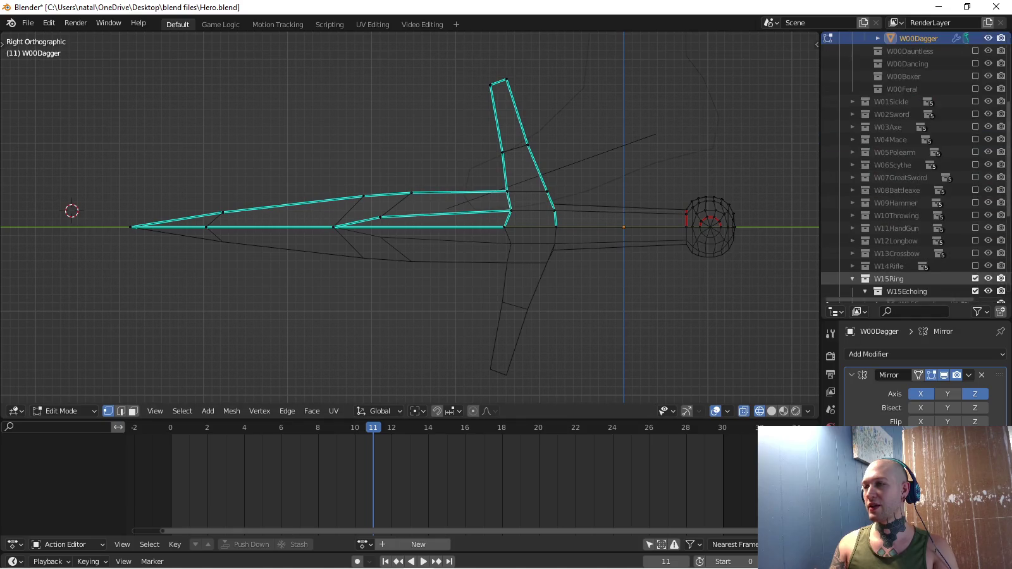
{"action": "scroll", "coordinate": [917, 190], "scroll_direction": "down", "scroll_amount": 5}
{"action": "scroll", "coordinate": [917, 202], "scroll_direction": "down", "scroll_amount": 3}
{"action": "key", "text": "Tab"}
{"action": "key", "text": "Tab"}
{"action": "key", "text": "Tab"}
{"action": "key", "text": "Tab"}
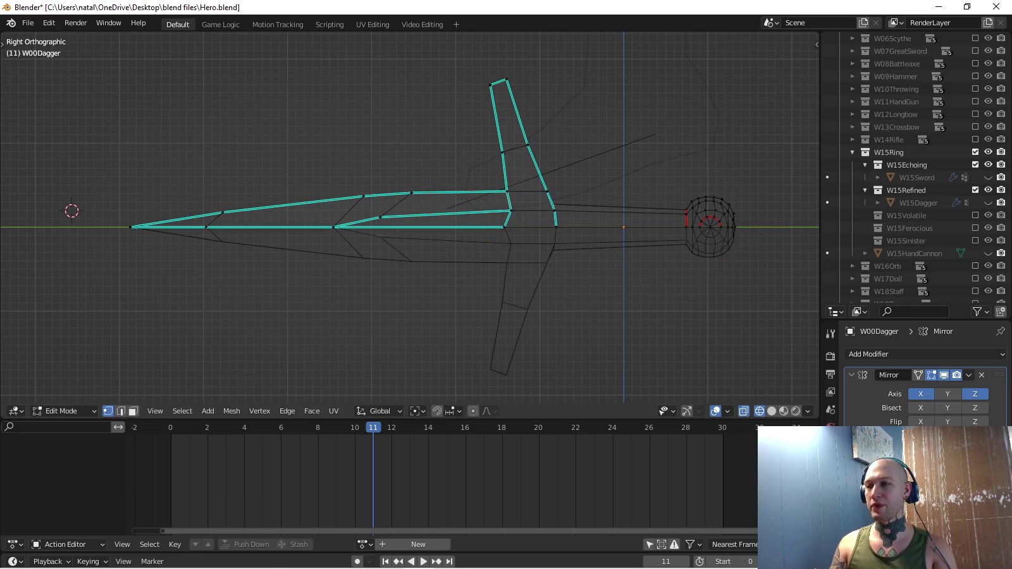
{"action": "key", "text": "Tab"}
{"action": "scroll", "coordinate": [917, 139], "scroll_direction": "up", "scroll_amount": 2}
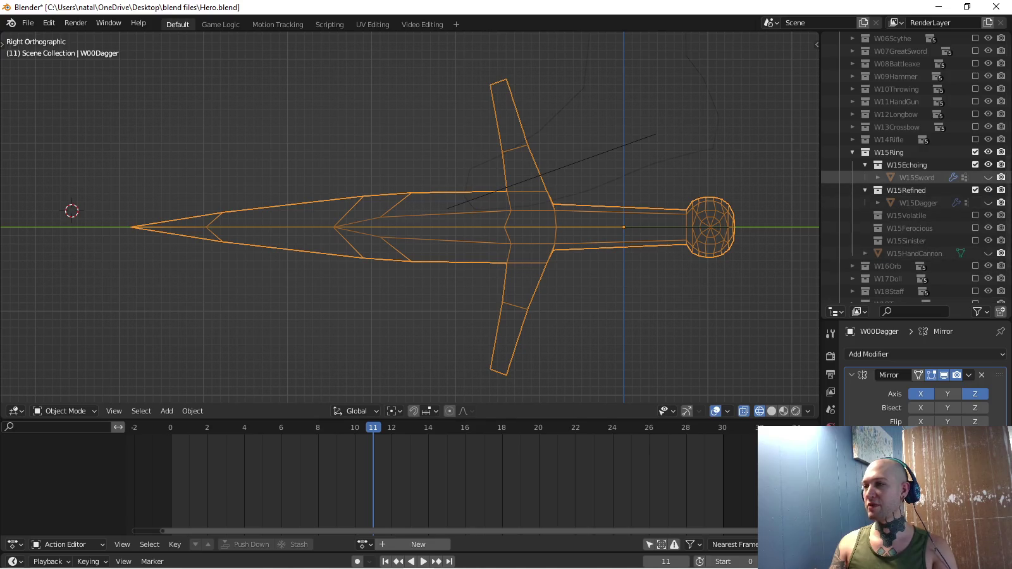
Exclude the W00Dagger collection and make W15Dagger visible again.
{"action": "scroll", "coordinate": [917, 139], "scroll_direction": "up", "scroll_amount": 5}
{"action": "scroll", "coordinate": [917, 139], "scroll_direction": "up", "scroll_amount": 5}
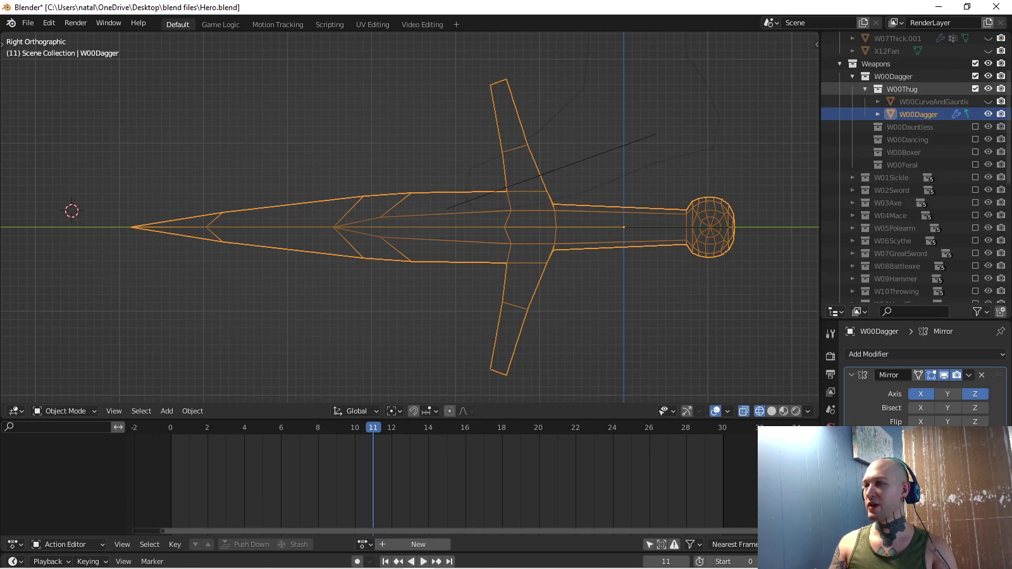
{"action": "left_click", "coordinate": [975, 76]}
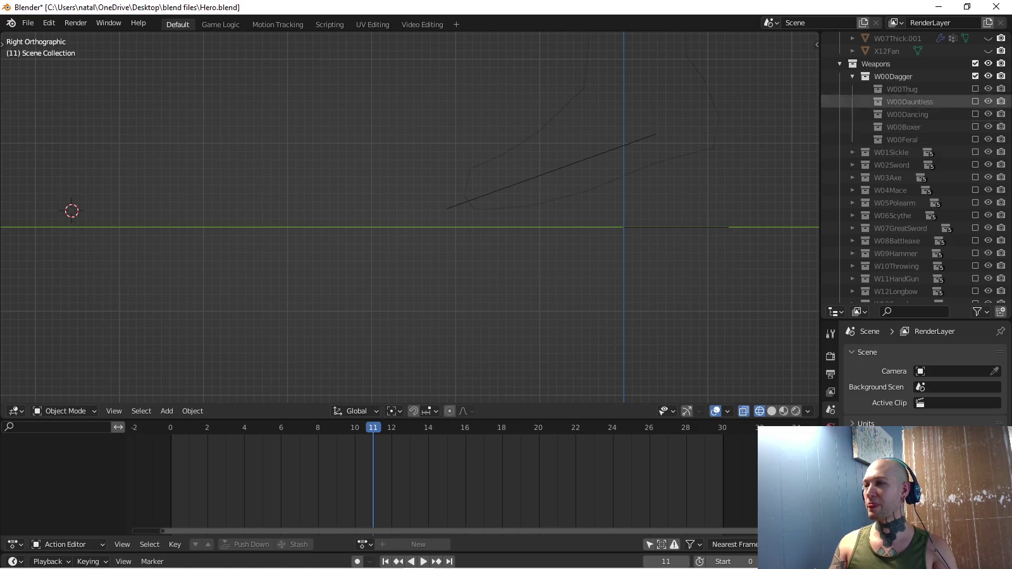
{"action": "scroll", "coordinate": [917, 127], "scroll_direction": "down", "scroll_amount": 5}
{"action": "scroll", "coordinate": [917, 127], "scroll_direction": "down", "scroll_amount": 5}
{"action": "left_click", "coordinate": [988, 190]}
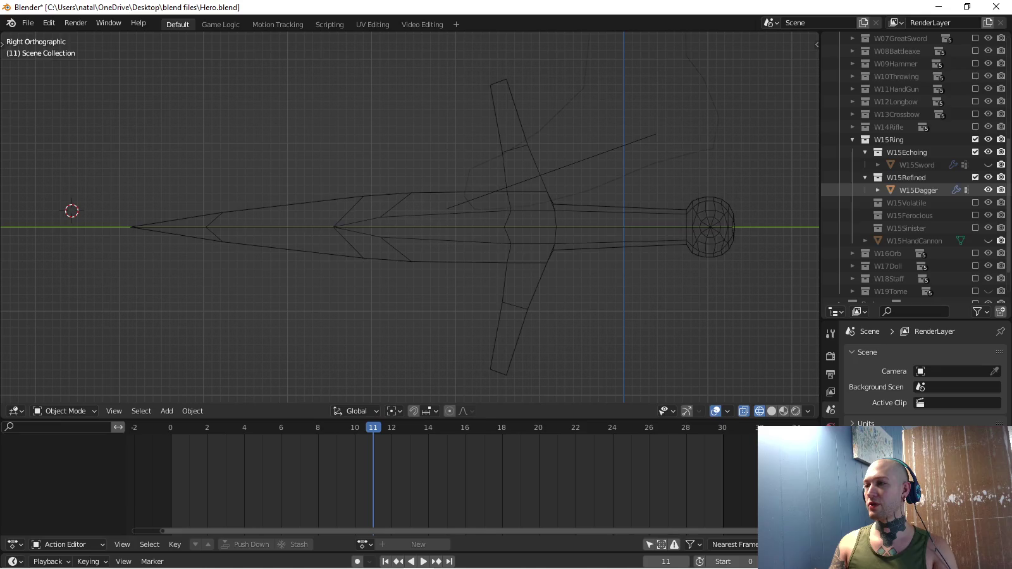
Check W15Dagger's weights in Weight Paint with the armature, then return to Object Mode.
{"action": "left_click", "coordinate": [551, 170]}
{"action": "left_click", "coordinate": [533, 265], "text": "shift"}
{"action": "key", "text": "ctrl+Tab"}
{"action": "left_click", "coordinate": [521, 246]}
{"action": "middle_click_drag", "start_coordinate": [521, 247], "coordinate": [535, 249]}
{"action": "key", "text": "ctrl+Tab"}
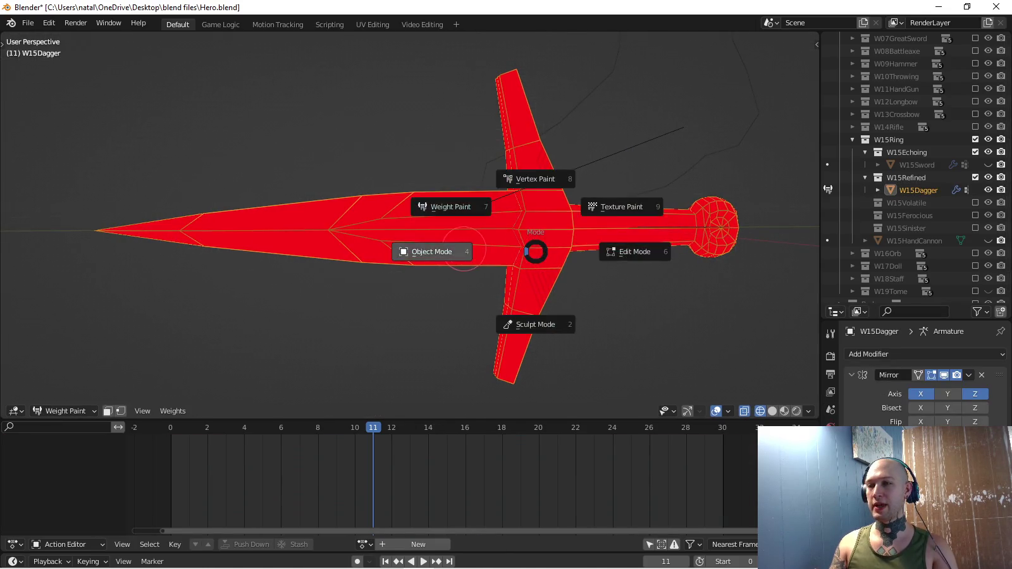
{"action": "left_click", "coordinate": [437, 251]}
{"action": "key", "text": "KP_3"}
{"action": "scroll", "coordinate": [409, 217], "scroll_direction": "down", "scroll_amount": 5}
{"action": "scroll", "coordinate": [410, 217], "scroll_direction": "up", "scroll_amount": 2}
{"action": "left_click", "coordinate": [190, 560]}
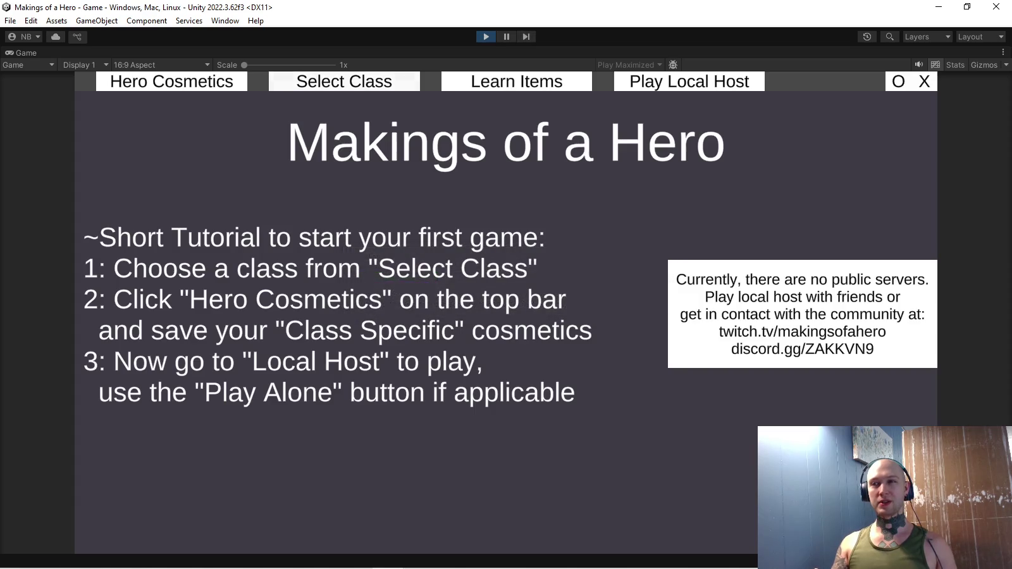
Open Hero Cosmetics, choose the Staff weapon category, and preview two different staffs.
{"action": "left_click", "coordinate": [172, 81]}
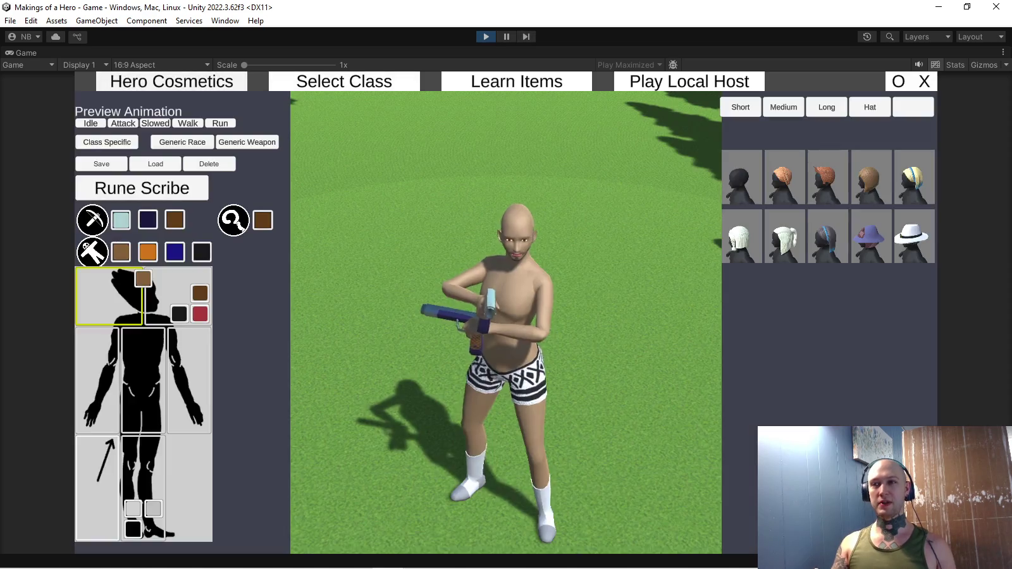
{"action": "left_click", "coordinate": [91, 220]}
{"action": "left_click", "coordinate": [193, 295]}
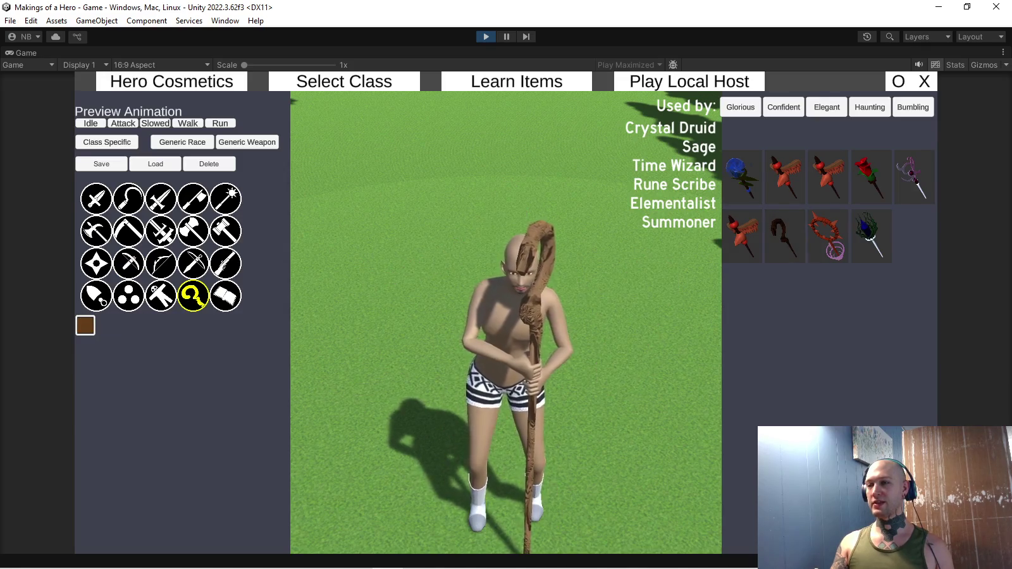
{"action": "left_click", "coordinate": [912, 176]}
{"action": "left_click", "coordinate": [870, 177]}
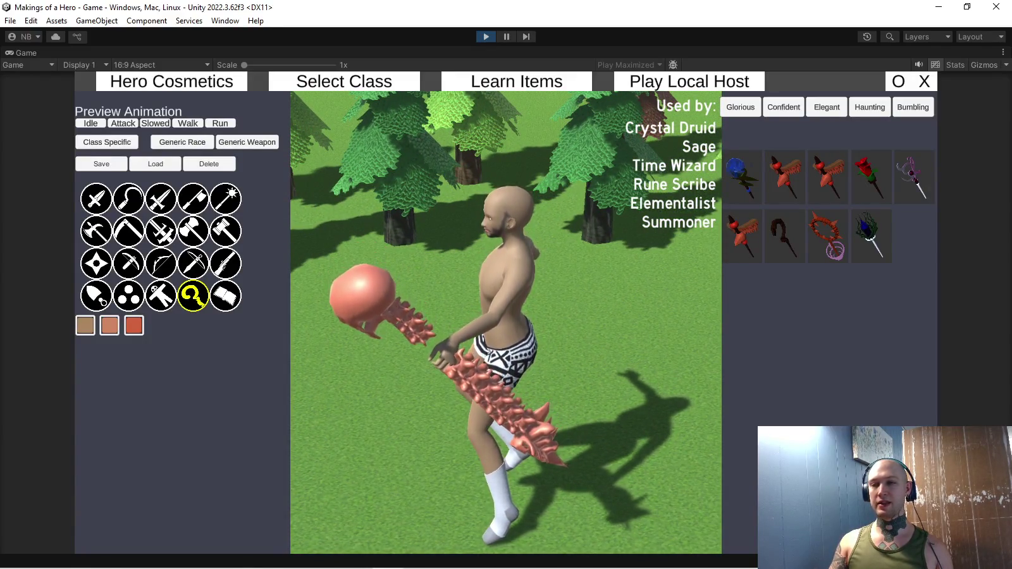
Preview orb, ring, battleaxe and dagger sets, equip red-tipped claws, then the pink winged staff.
{"action": "left_click", "coordinate": [161, 296]}
{"action": "left_click", "coordinate": [128, 296]}
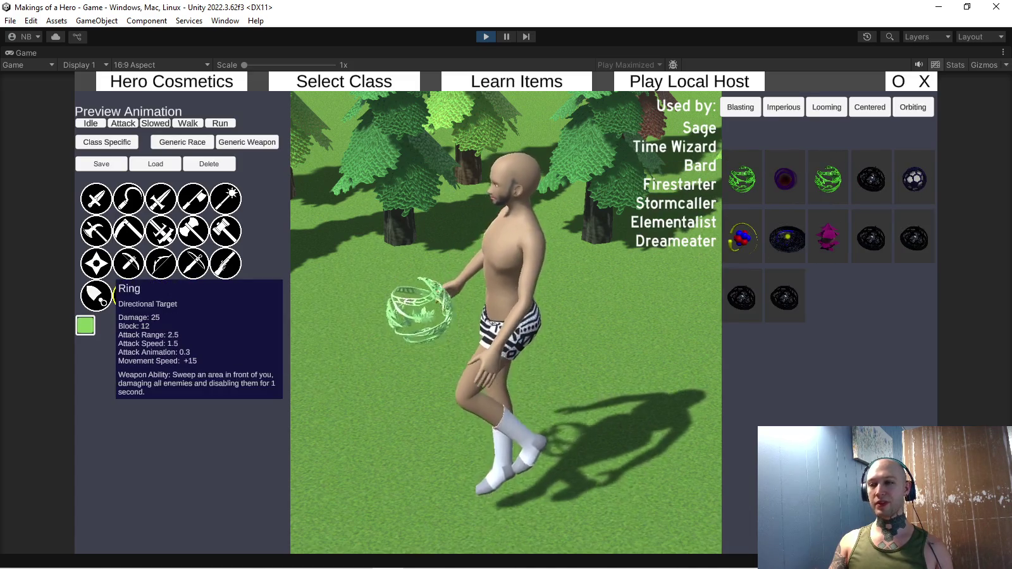
{"action": "left_click", "coordinate": [96, 296]}
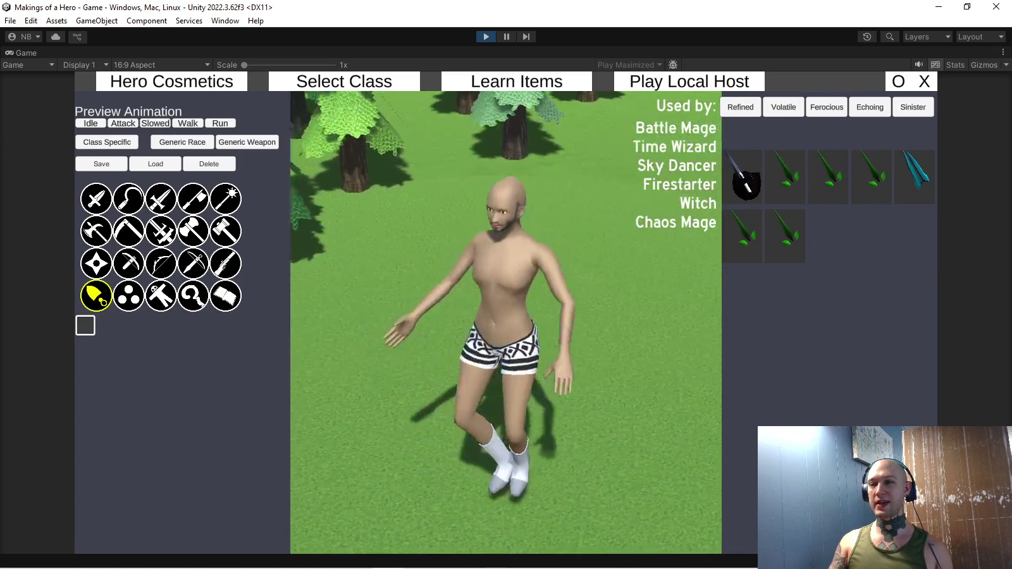
{"action": "left_click", "coordinate": [192, 231]}
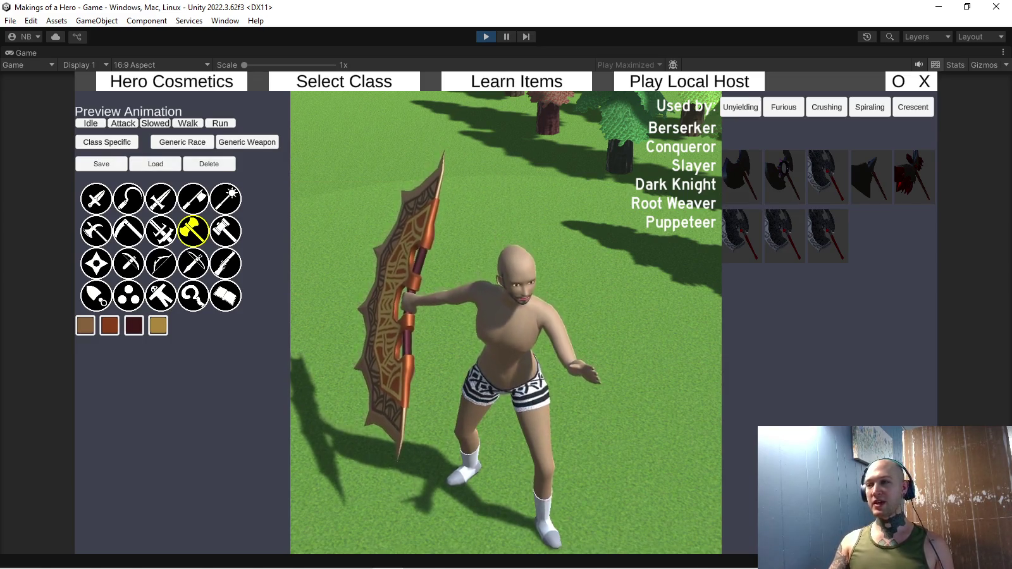
{"action": "left_click", "coordinate": [96, 200]}
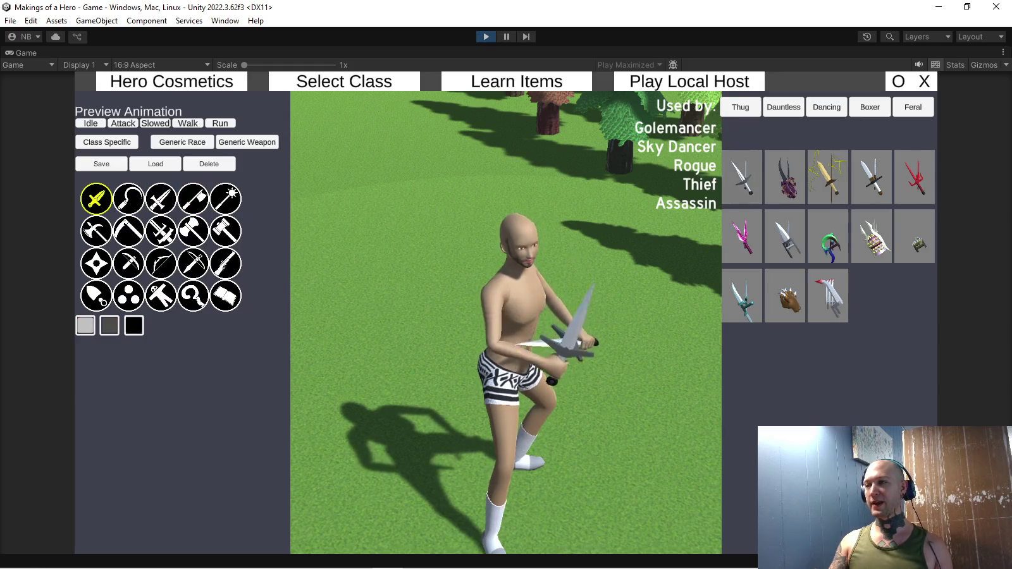
{"action": "left_click", "coordinate": [827, 296]}
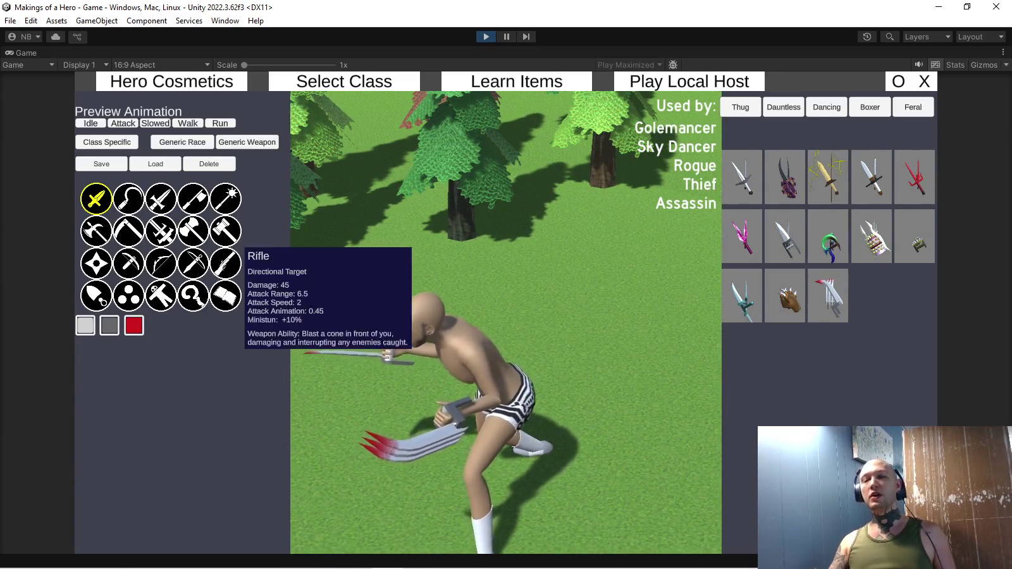
{"action": "left_click", "coordinate": [193, 296]}
{"action": "left_click", "coordinate": [785, 177]}
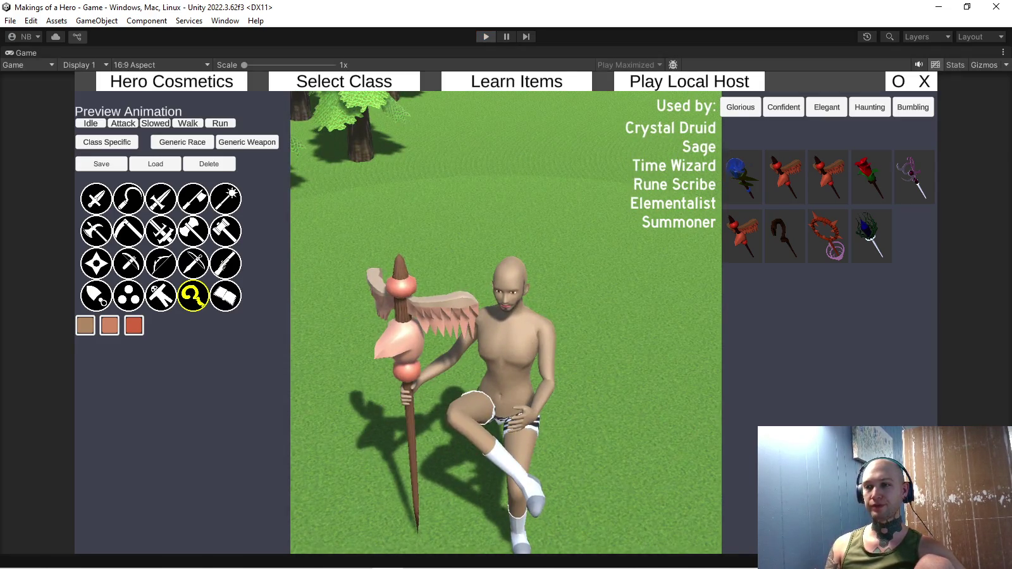
Back in Blender, select the Hero armature, enter Pose Mode and clear its bone rotations.
{"action": "key", "text": "alt+Tab"}
{"action": "scroll", "coordinate": [431, 284], "scroll_direction": "up", "scroll_amount": 2}
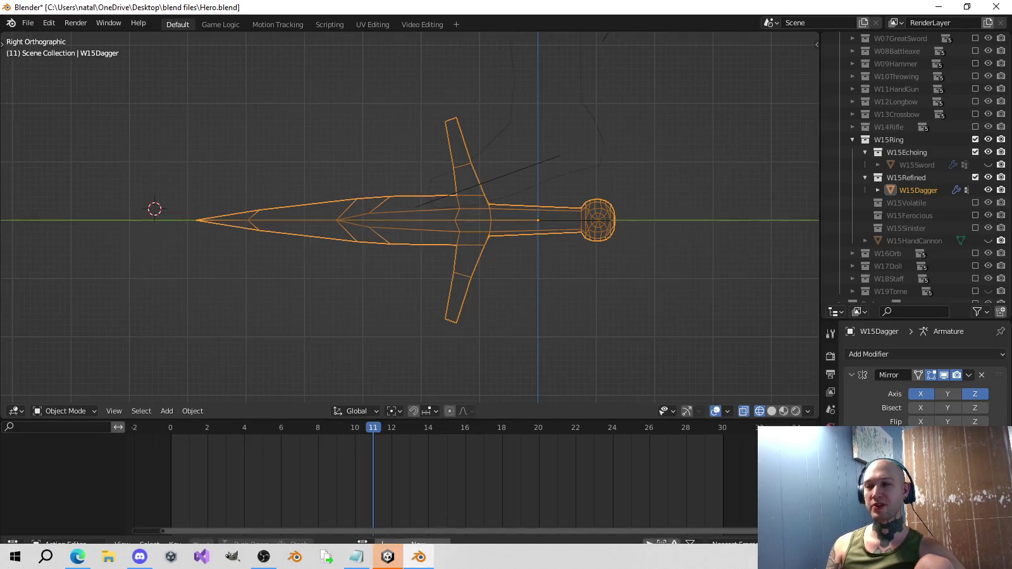
{"action": "scroll", "coordinate": [431, 285], "scroll_direction": "down", "scroll_amount": 6}
{"action": "left_click", "coordinate": [457, 282]}
{"action": "scroll", "coordinate": [456, 282], "scroll_direction": "down", "scroll_amount": 3}
{"action": "key", "text": "a"}
{"action": "key", "text": "alt+r"}
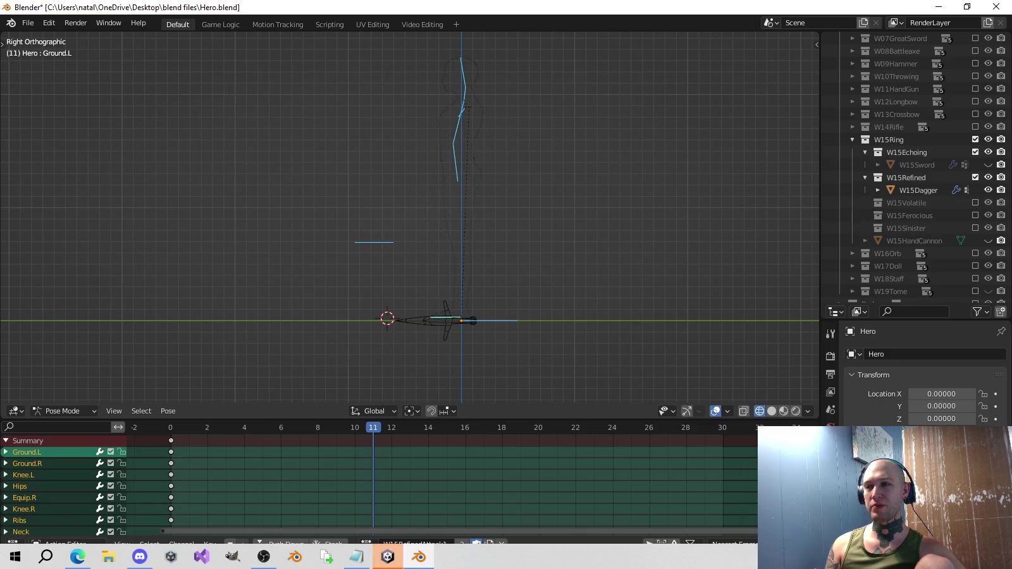
{"action": "key", "text": "shift+z"}
At frame 0, delete all the Hero's keyframes and reset it to the T-pose.
{"action": "middle_click_drag", "start_coordinate": [550, 395], "coordinate": [518, 361]}
{"action": "key", "text": "shift+Left"}
{"action": "key", "text": "x"}
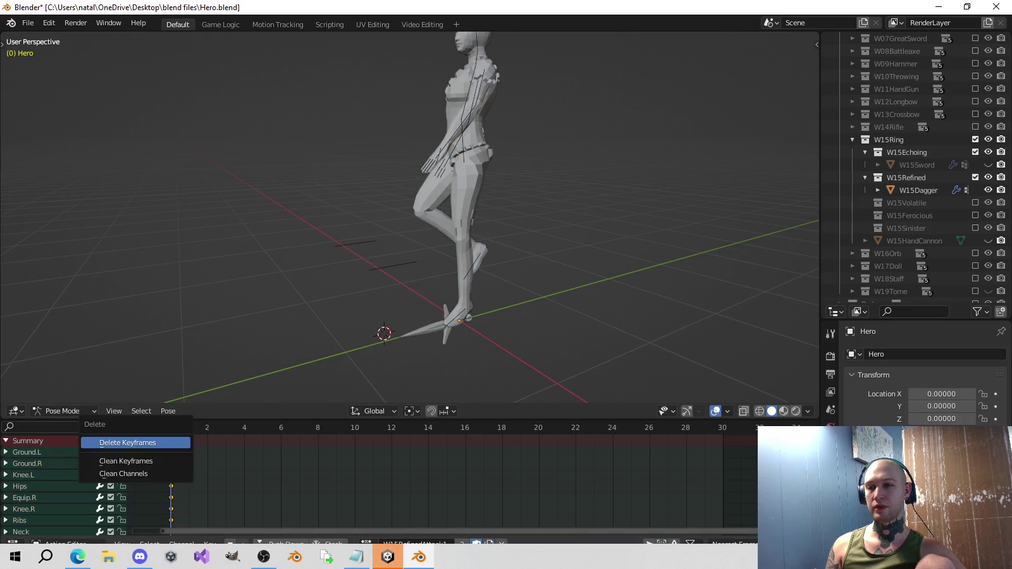
{"action": "key", "text": "Return"}
{"action": "key", "text": "alt+r"}
{"action": "middle_click_drag", "start_coordinate": [519, 360], "coordinate": [487, 351]}
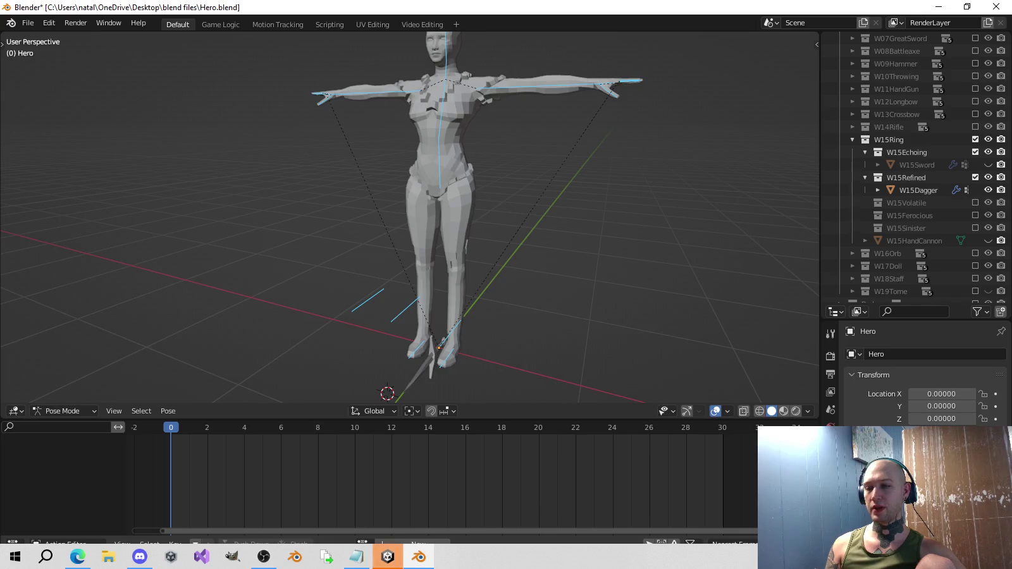
{"action": "key", "text": "alt+Tab"}
{"action": "key", "text": "alt+Tab"}
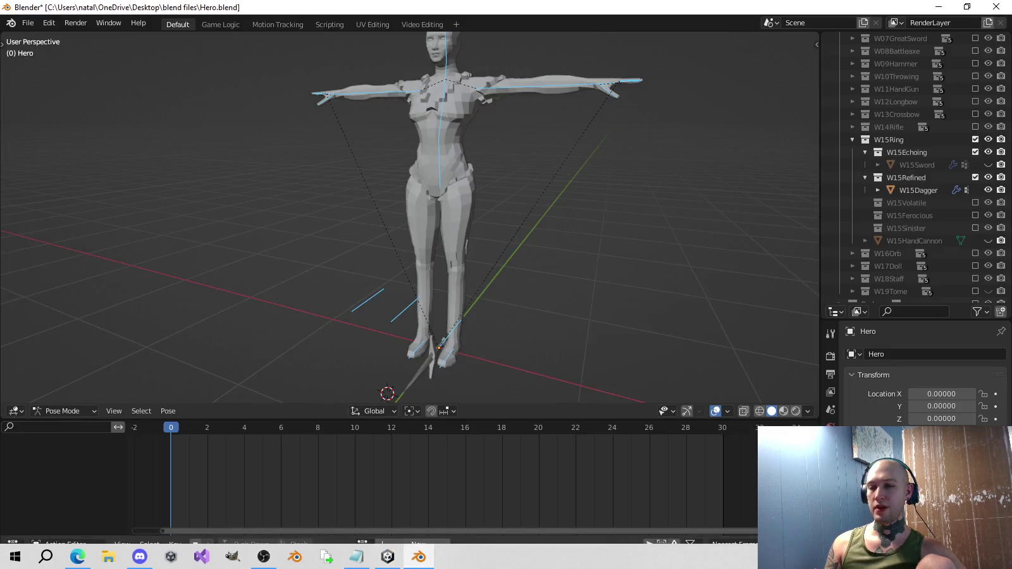
{"action": "left_click", "coordinate": [363, 544]}
Search the action list for 'ref' and assign W15RefinedAttack1 to the Hero.
{"action": "scroll", "coordinate": [362, 544], "scroll_direction": "down", "scroll_amount": 6}
{"action": "scroll", "coordinate": [362, 544], "scroll_direction": "down", "scroll_amount": 5}
{"action": "scroll", "coordinate": [434, 468], "scroll_direction": "down", "scroll_amount": 5}
{"action": "scroll", "coordinate": [434, 468], "scroll_direction": "down", "scroll_amount": 5}
{"action": "scroll", "coordinate": [434, 468], "scroll_direction": "down", "scroll_amount": 5}
{"action": "scroll", "coordinate": [434, 468], "scroll_direction": "down", "scroll_amount": 5}
{"action": "scroll", "coordinate": [434, 468], "scroll_direction": "down", "scroll_amount": 5}
{"action": "scroll", "coordinate": [434, 468], "scroll_direction": "down", "scroll_amount": 5}
{"action": "scroll", "coordinate": [433, 468], "scroll_direction": "down", "scroll_amount": 5}
{"action": "scroll", "coordinate": [433, 468], "scroll_direction": "down", "scroll_amount": 5}
{"action": "scroll", "coordinate": [434, 468], "scroll_direction": "down", "scroll_amount": 2}
{"action": "type", "text": "ref"}
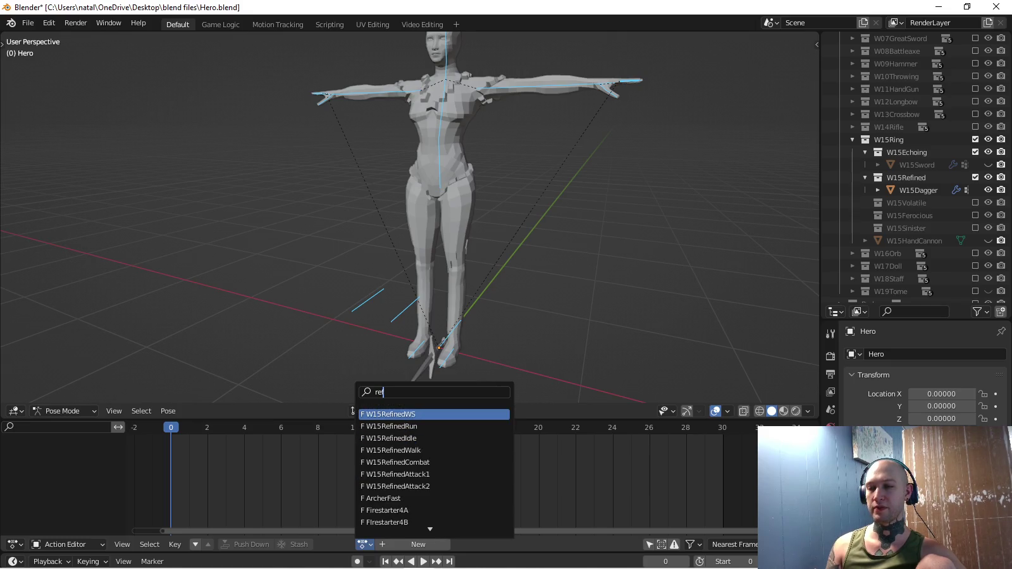
{"action": "key", "text": "Down"}
{"action": "key", "text": "Up"}
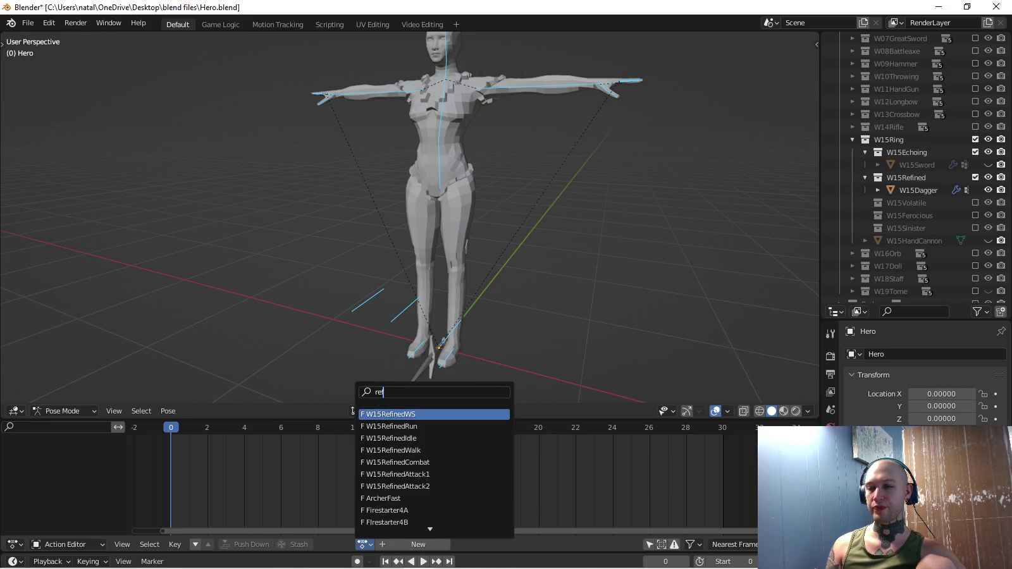
{"action": "key", "text": "Down"}
{"action": "key", "text": "Down"}
{"action": "key", "text": "Down"}
{"action": "key", "text": "Return"}
Play back the W15RefinedAttack1 action briefly, then reset the Hero to its T-pose.
{"action": "key", "text": "space"}
{"action": "key", "text": "Escape"}
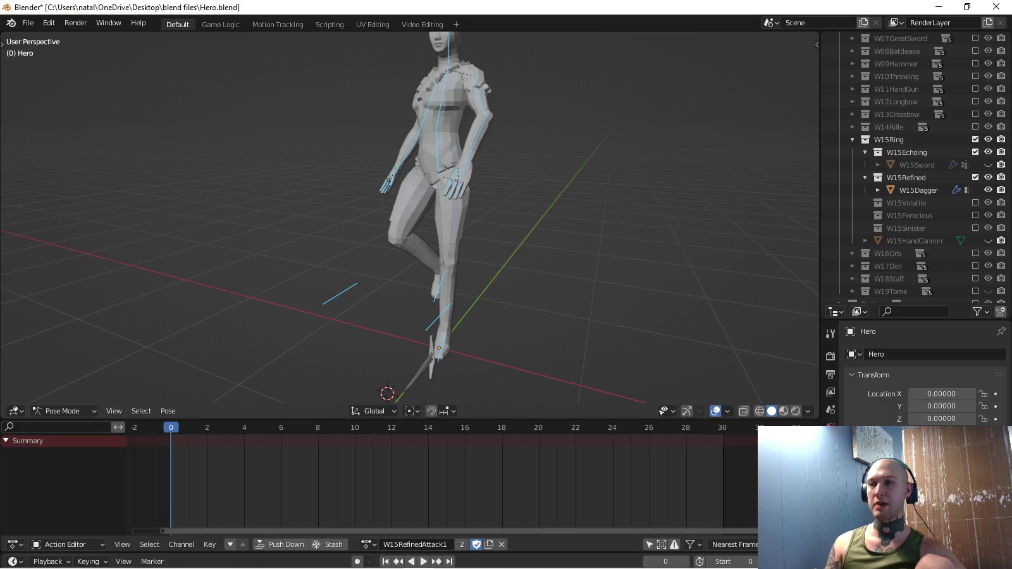
{"action": "key", "text": "alt+r"}
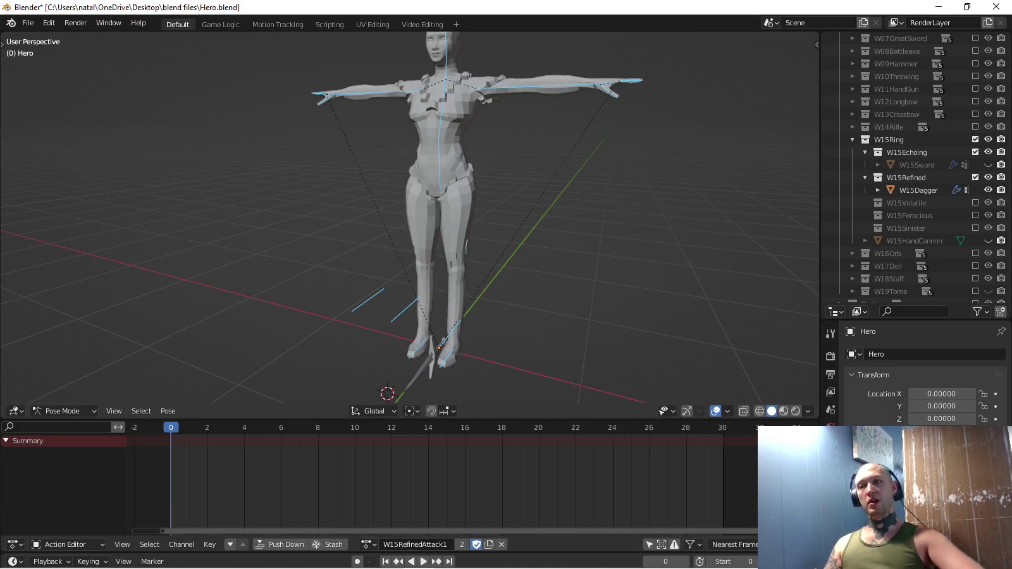
{"action": "key", "text": "space"}
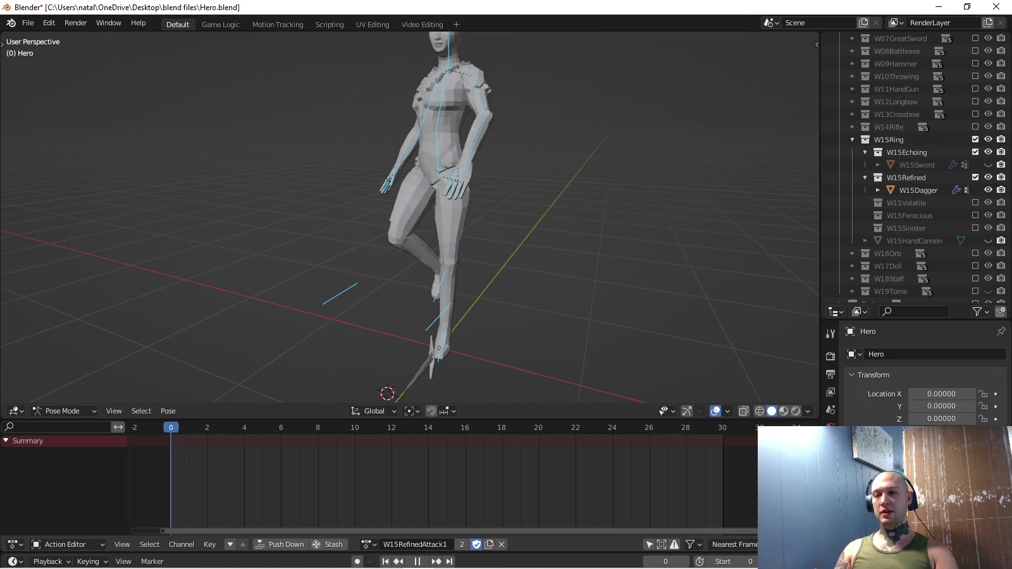
{"action": "key", "text": "Escape"}
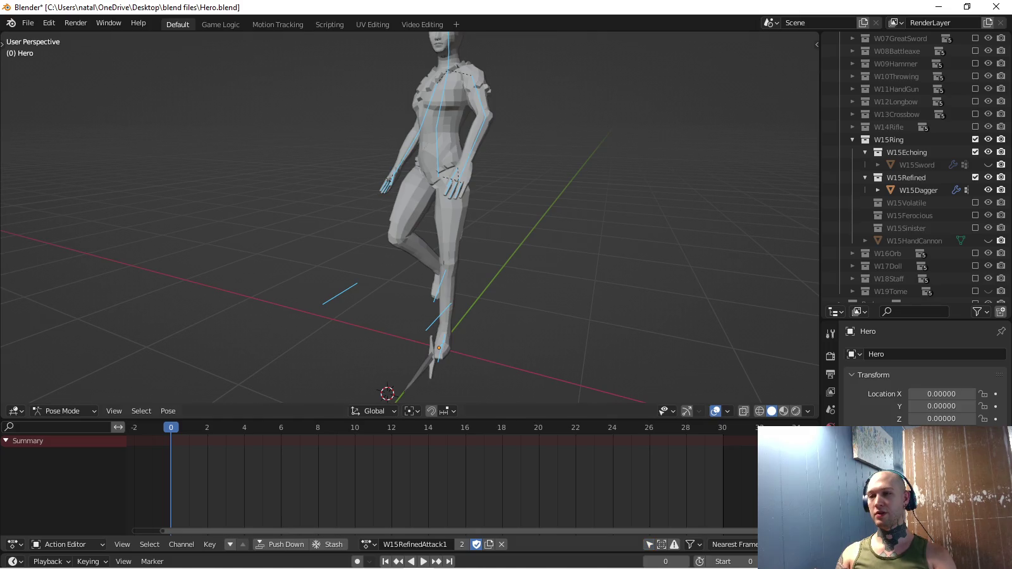
{"action": "key", "text": "alt+r"}
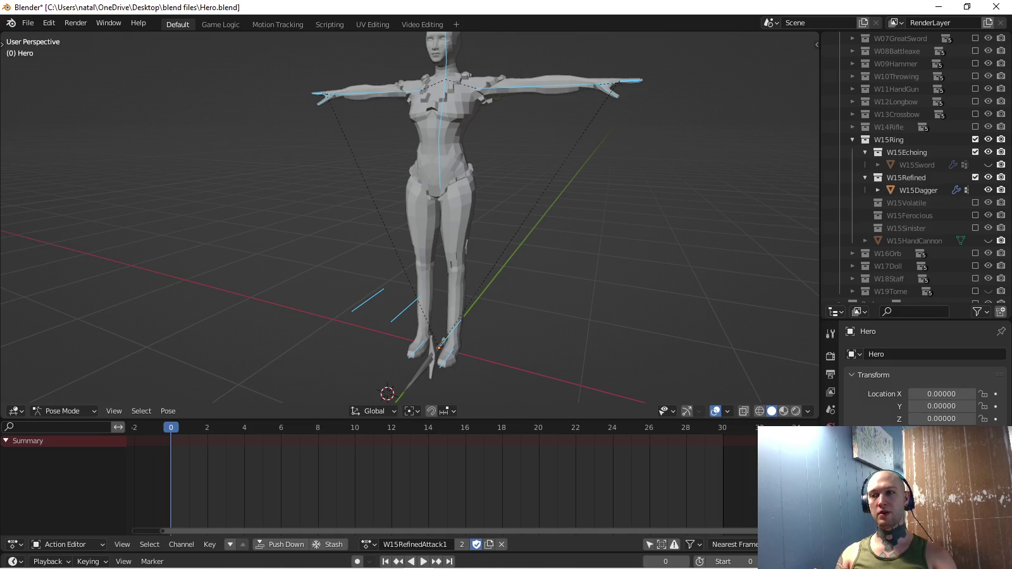
Key the Hips in T-pose at frame 0, then start Unity's Play Mode.
{"action": "key", "text": "ctrl+Tab"}
{"action": "key", "text": "ctrl+z"}
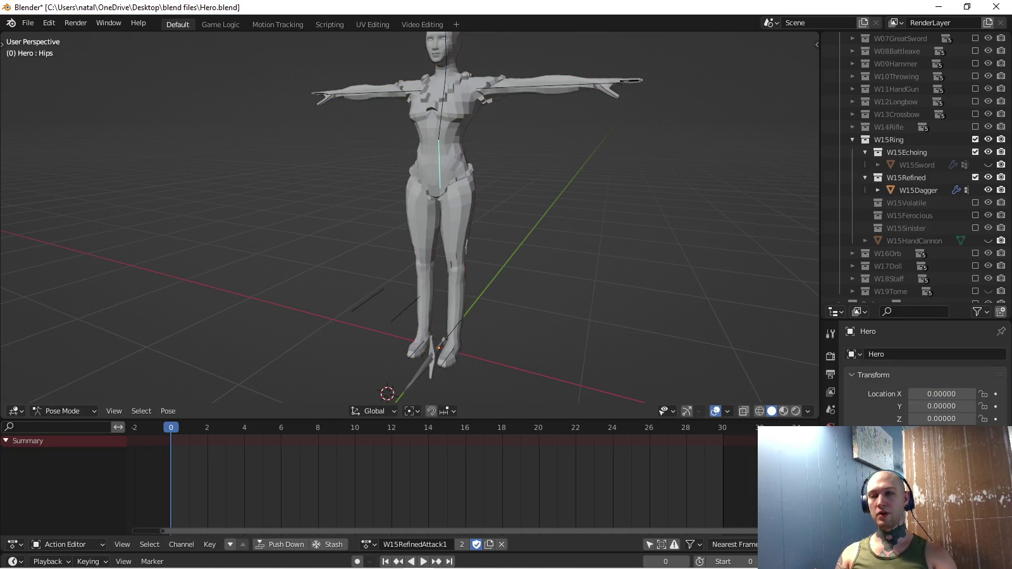
{"action": "key", "text": "i"}
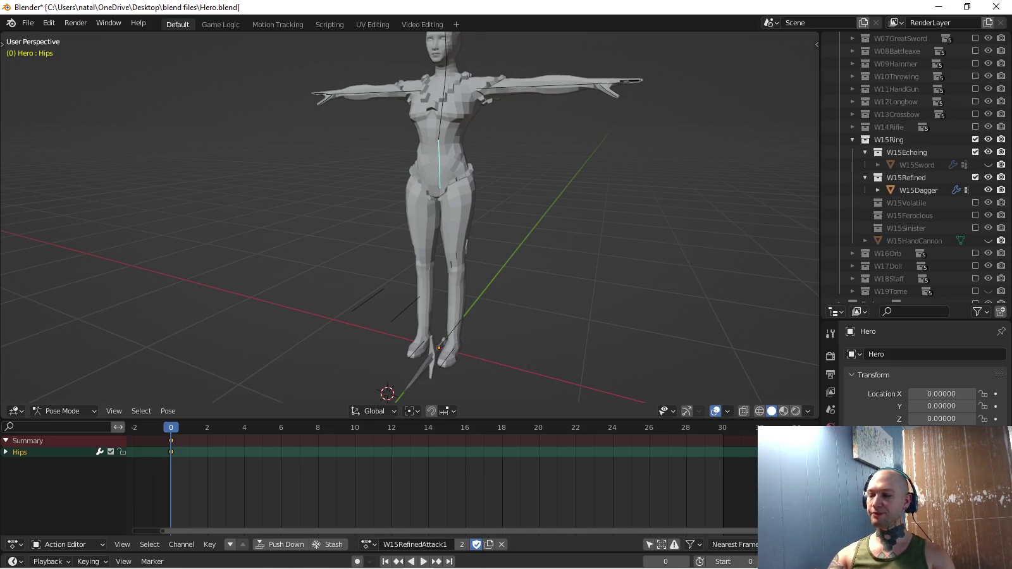
{"action": "key", "text": "alt+Tab"}
{"action": "key", "text": "alt+Tab"}
{"action": "key", "text": "ctrl+p"}
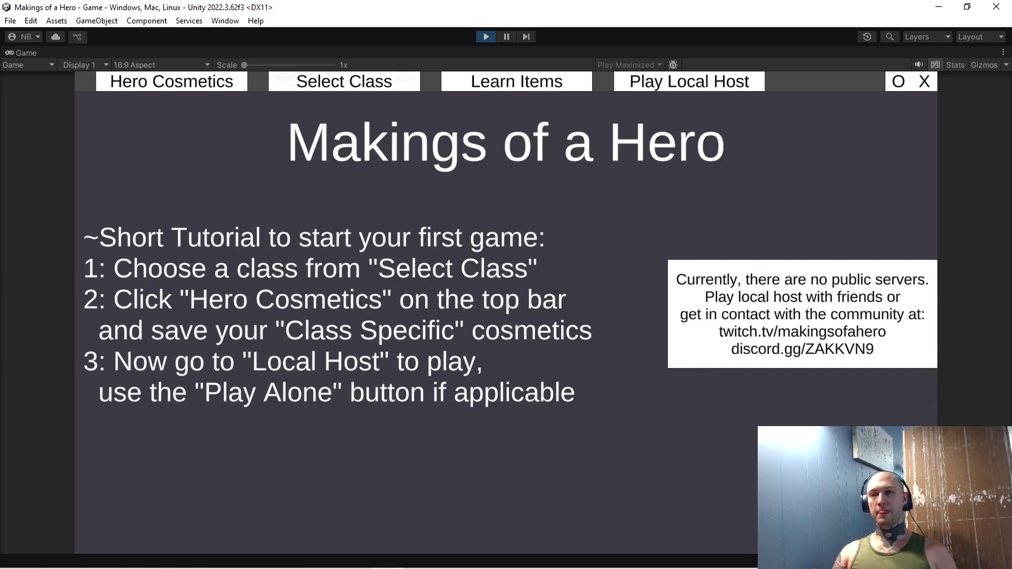
Open Hero Cosmetics, show the weapon choices and select the Ring weapon set.
{"action": "left_click", "coordinate": [172, 81]}
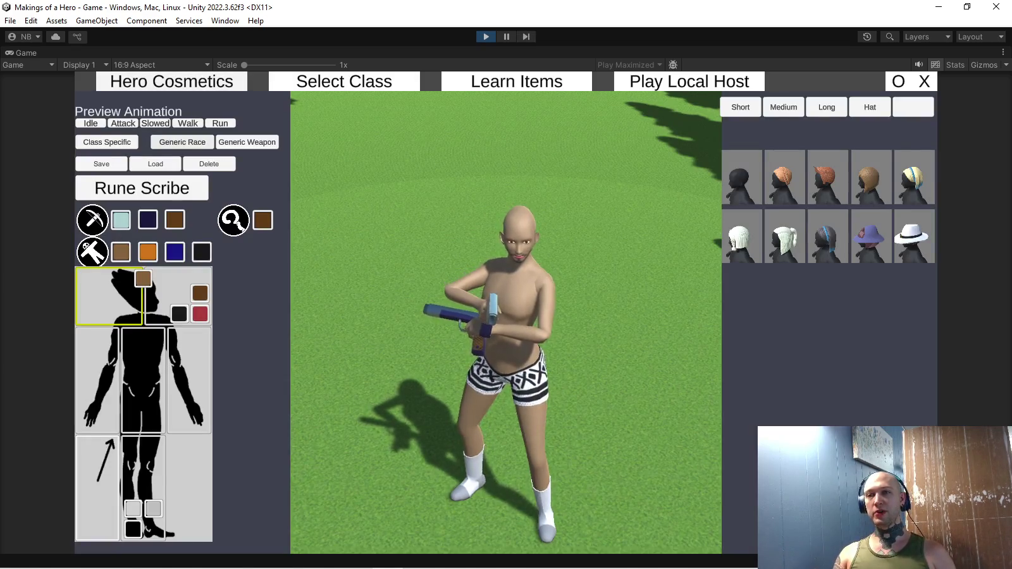
{"action": "left_click", "coordinate": [239, 225]}
{"action": "left_click", "coordinate": [129, 295]}
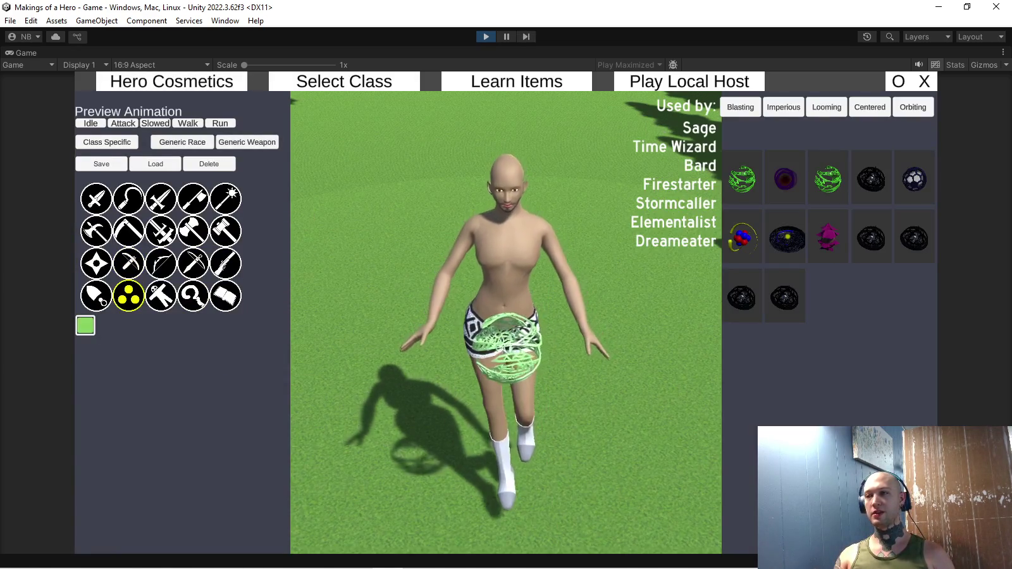
{"action": "left_click", "coordinate": [96, 295]}
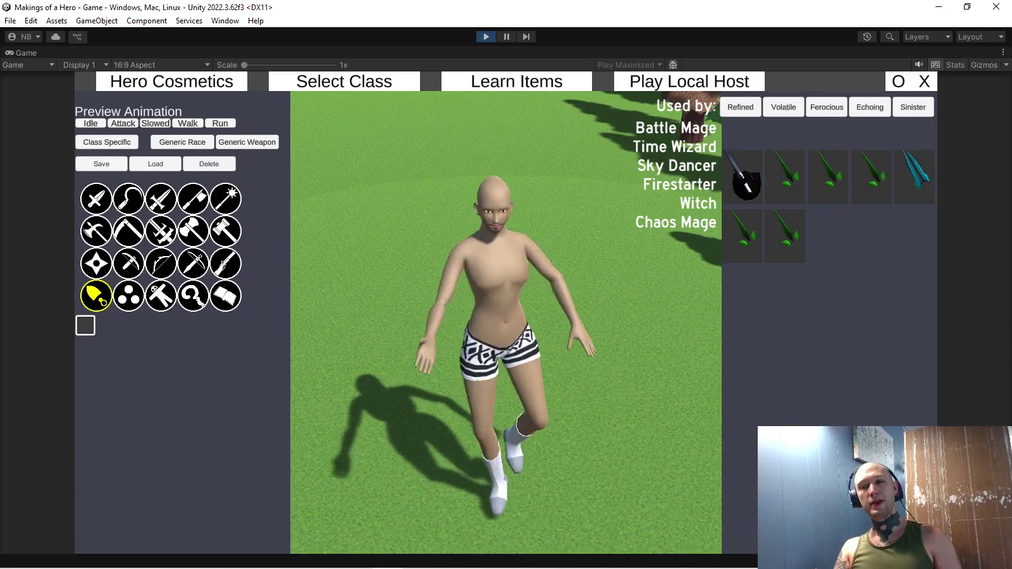
Preview the orb, then the Ring's twin-dagger attack, stop the game and return to Blender.
{"action": "left_click", "coordinate": [129, 295]}
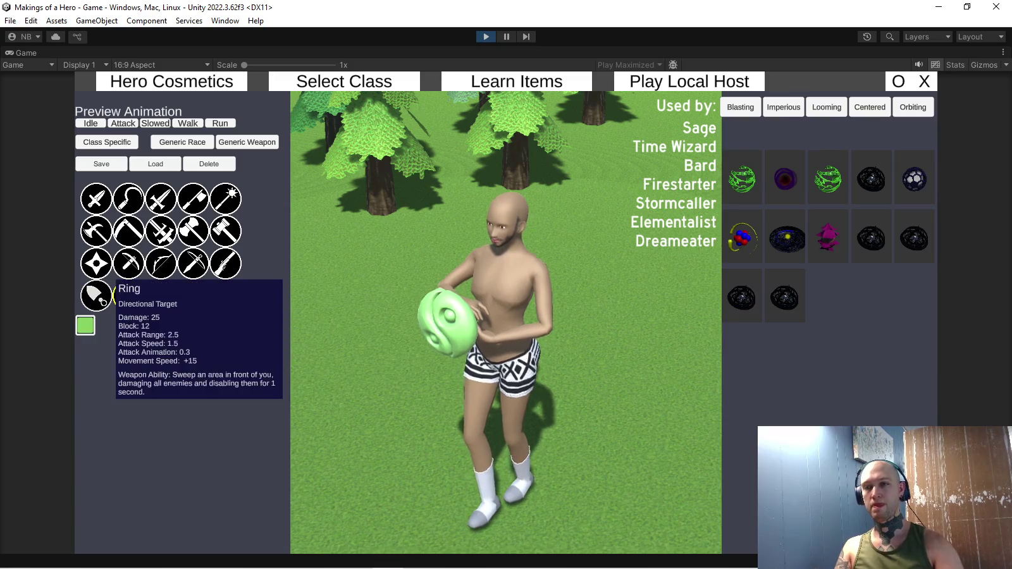
{"action": "left_click", "coordinate": [105, 296]}
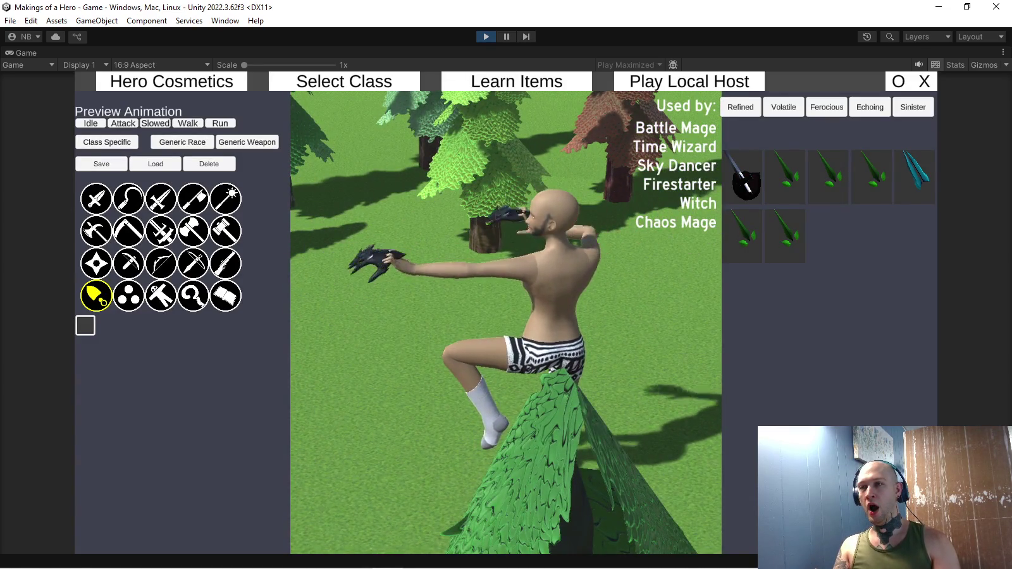
{"action": "key", "text": "ctrl+p"}
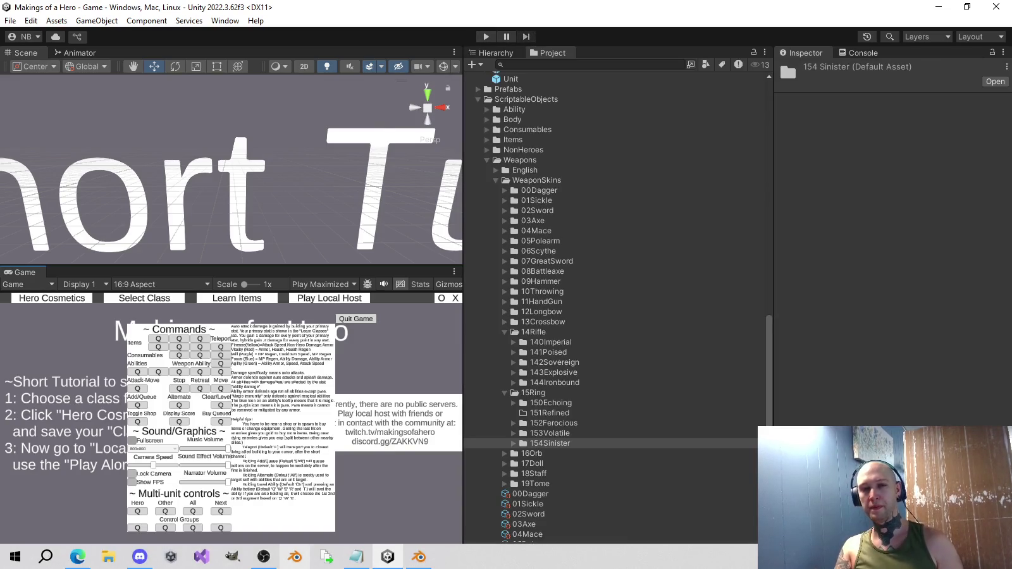
{"action": "left_click", "coordinate": [419, 556]}
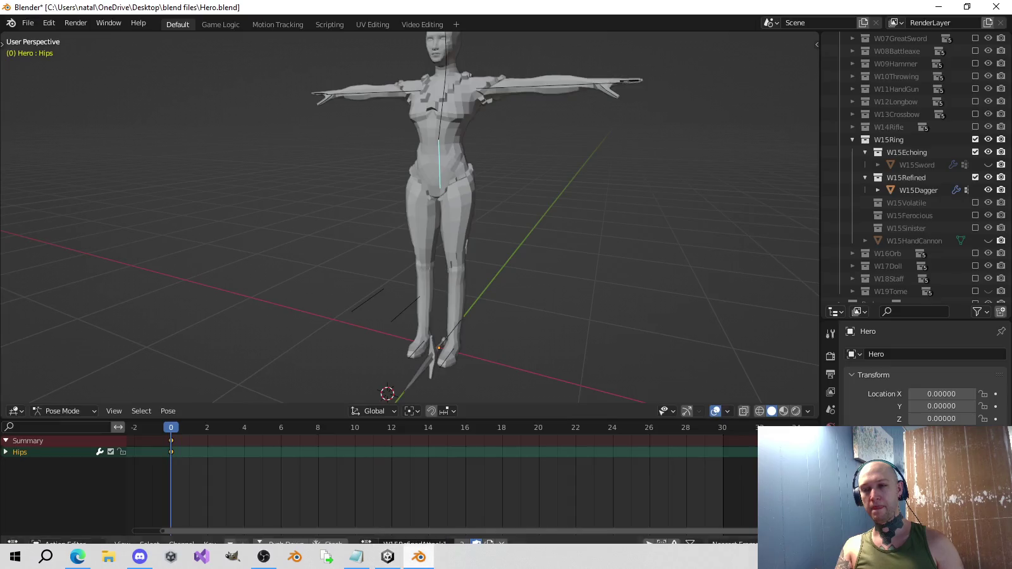
Exclude the W15Echoing collection in the Outliner and select the W15Dagger object.
{"action": "middle_click_drag", "start_coordinate": [417, 253], "coordinate": [392, 256]}
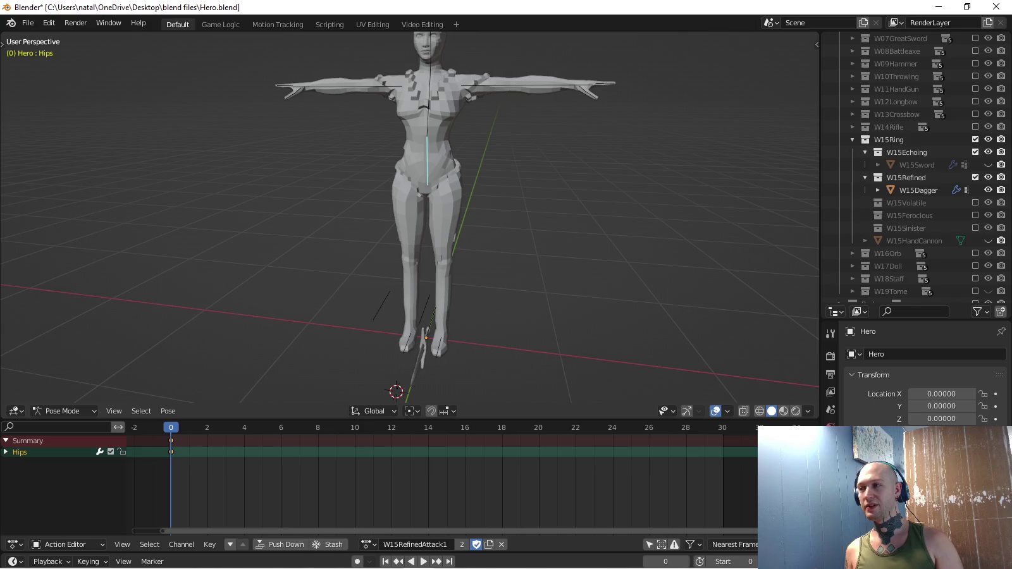
{"action": "left_click", "coordinate": [975, 151]}
{"action": "left_click", "coordinate": [919, 177]}
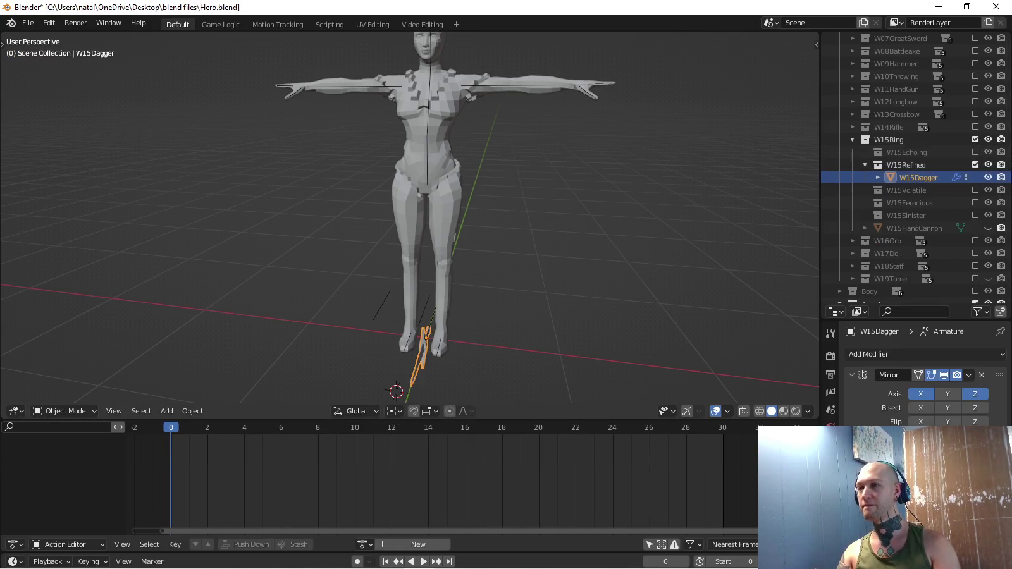
In Pose Mode, turn the Hips bone to -30.4° at frame 0.
{"action": "middle_click_drag", "start_coordinate": [442, 221], "coordinate": [480, 222]}
{"action": "key", "text": "ctrl+z"}
{"action": "key", "text": "KP_7"}
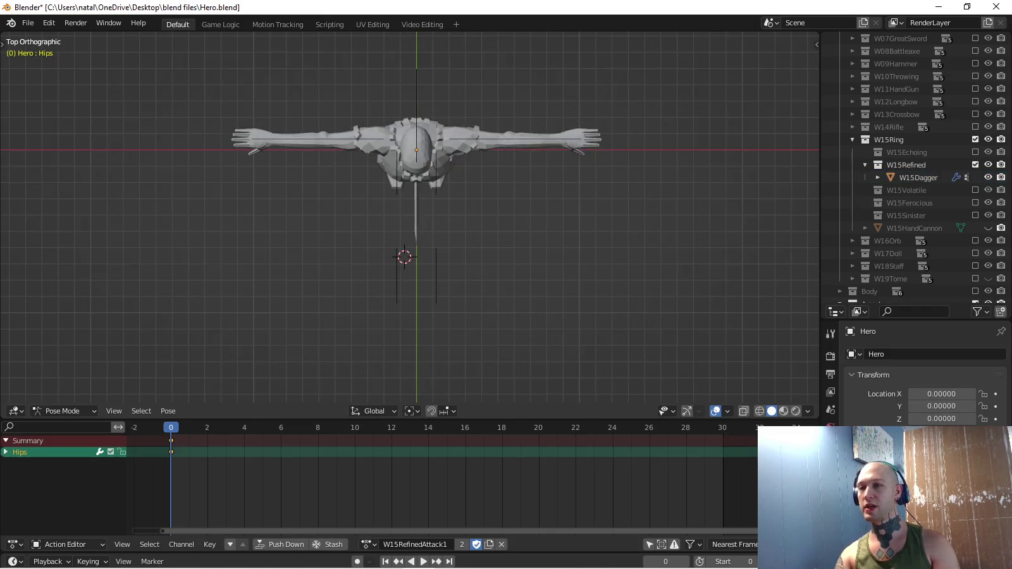
{"action": "scroll", "coordinate": [417, 222], "scroll_direction": "up", "scroll_amount": 3}
{"action": "key", "text": "r"}
{"action": "left_click", "coordinate": [604, 91]}
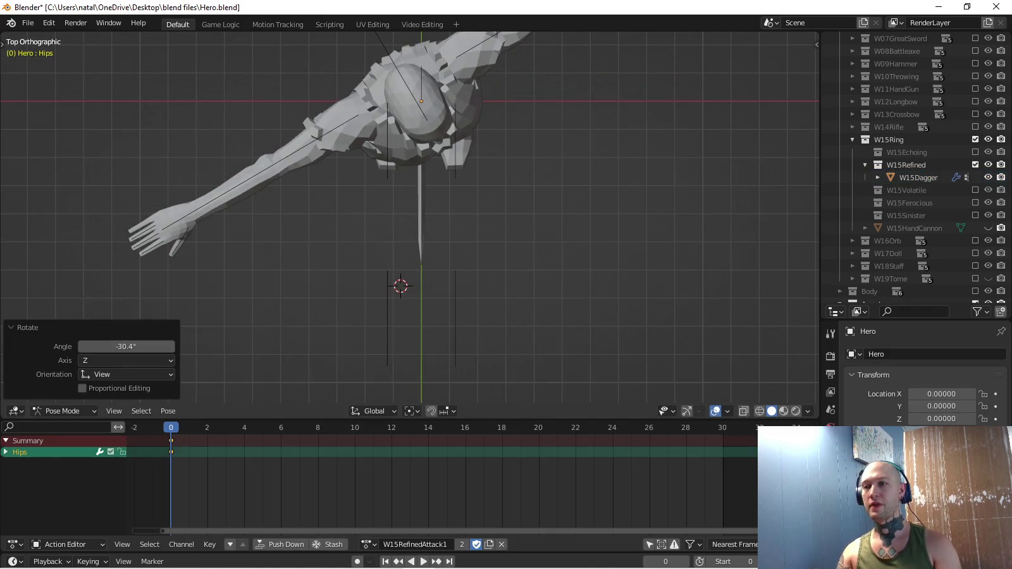
{"action": "key", "text": "KP_3"}
{"action": "key", "text": "i"}
{"action": "key", "text": "Right"}
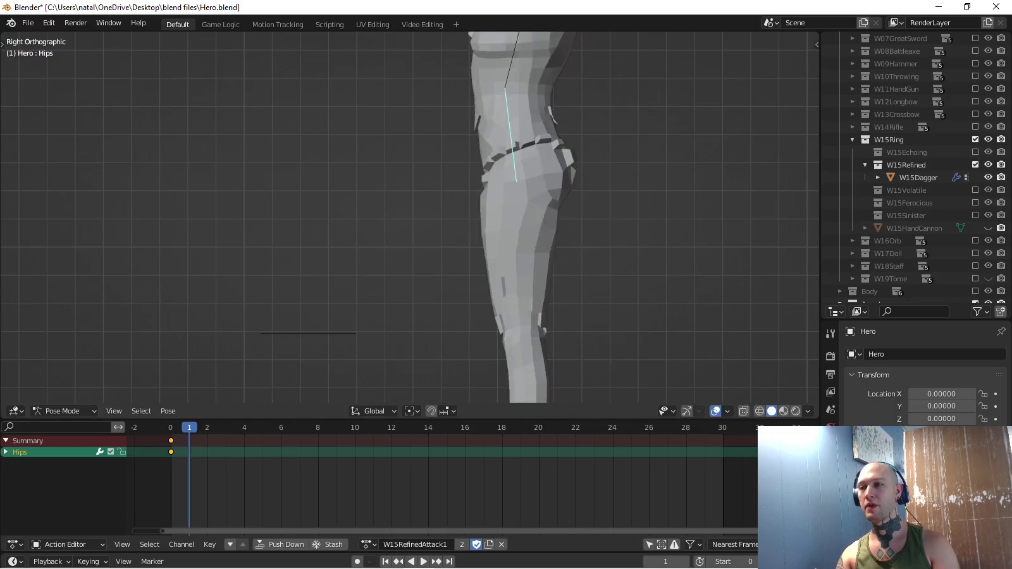
{"action": "key", "text": "KP_1"}
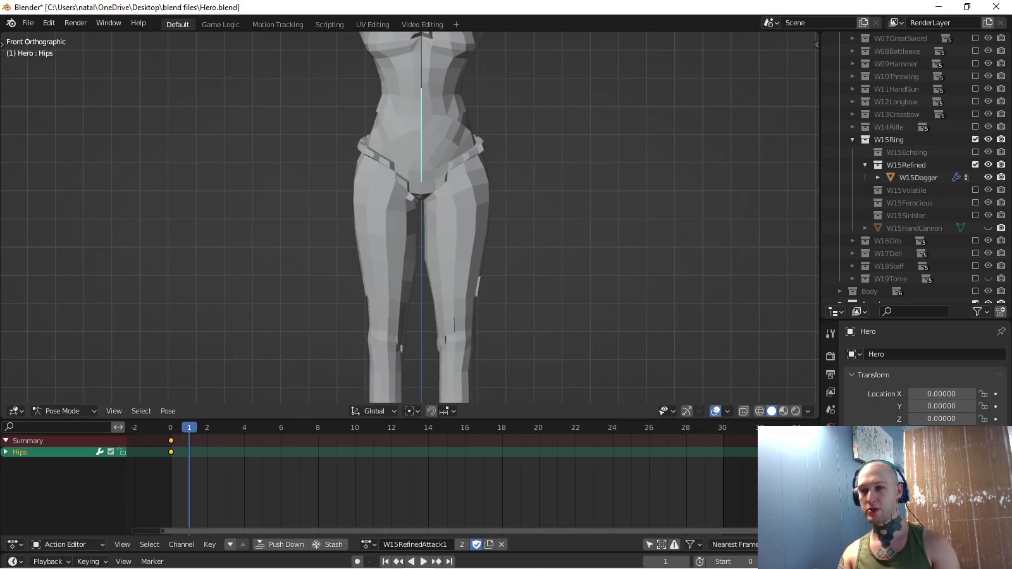
{"action": "key", "text": "Left"}
{"action": "scroll", "coordinate": [409, 218], "scroll_direction": "down", "scroll_amount": 3}
{"action": "scroll", "coordinate": [410, 218], "scroll_direction": "up", "scroll_amount": 1}
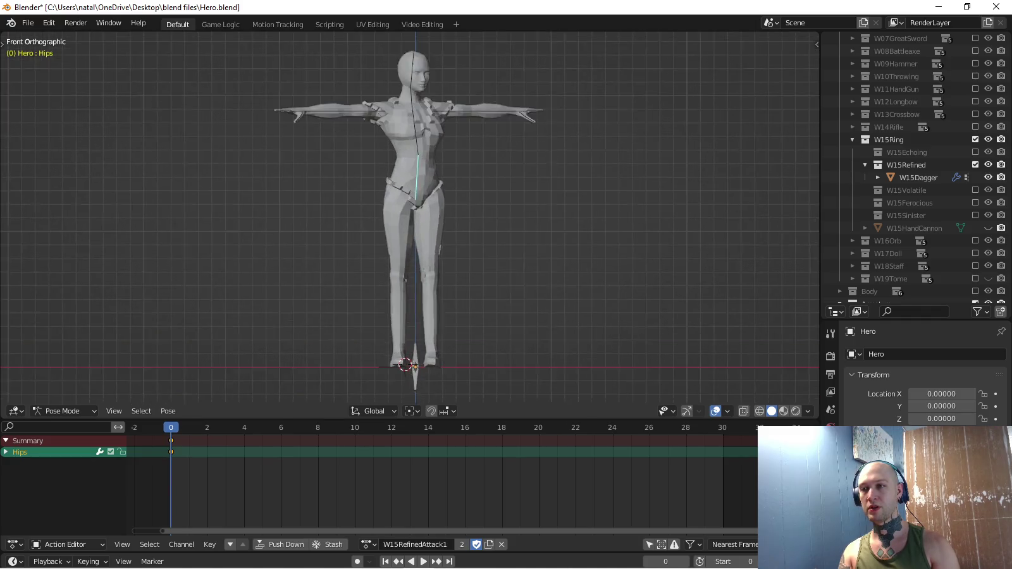
{"action": "scroll", "coordinate": [410, 218], "scroll_direction": "up", "scroll_amount": 2}
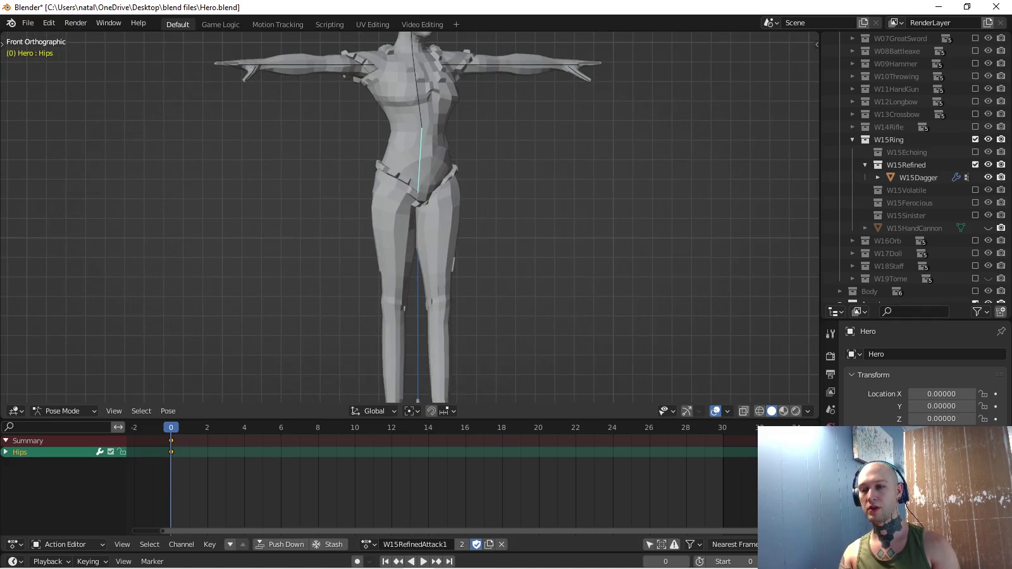
Clear the Hips rotation, lower the hips along Z and tilt the upper body.
{"action": "key", "text": "alt+r"}
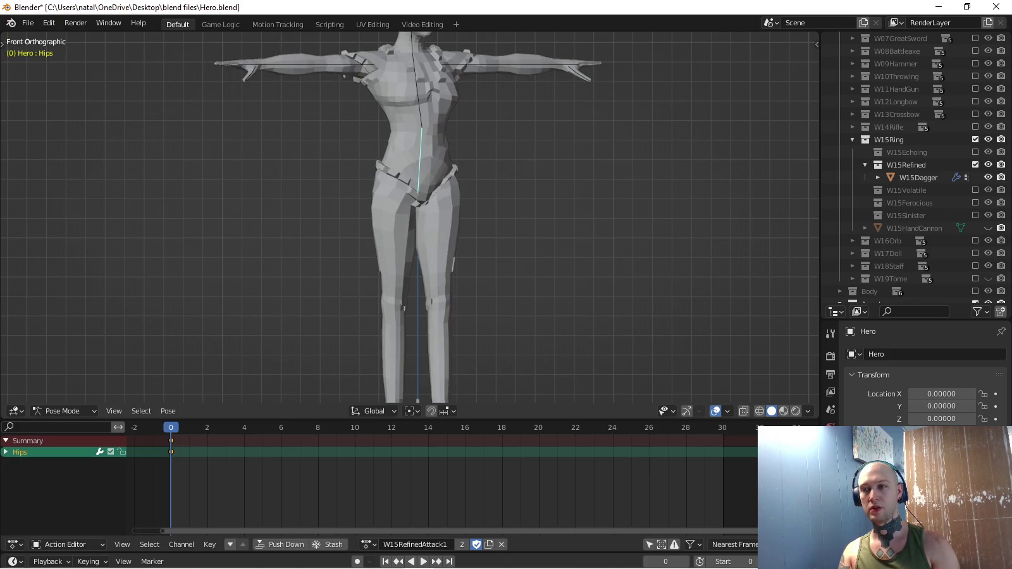
{"action": "key", "text": "g"}
{"action": "key", "text": "z"}
{"action": "key", "text": "Return"}
{"action": "key", "text": "KP_5"}
{"action": "key", "text": "KP_5"}
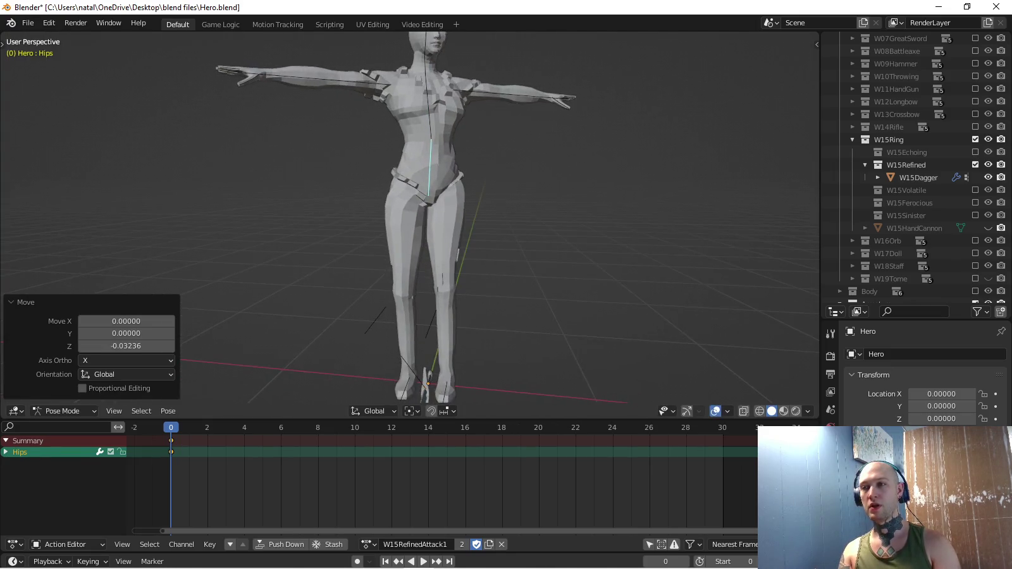
{"action": "mouse_move", "coordinate": [442, 222]}
{"action": "middle_mouse_down"}
{"action": "mouse_move", "coordinate": [480, 203]}
{"action": "mouse_move", "coordinate": [474, 221]}
{"action": "middle_mouse_up"}
{"action": "key", "text": "r"}
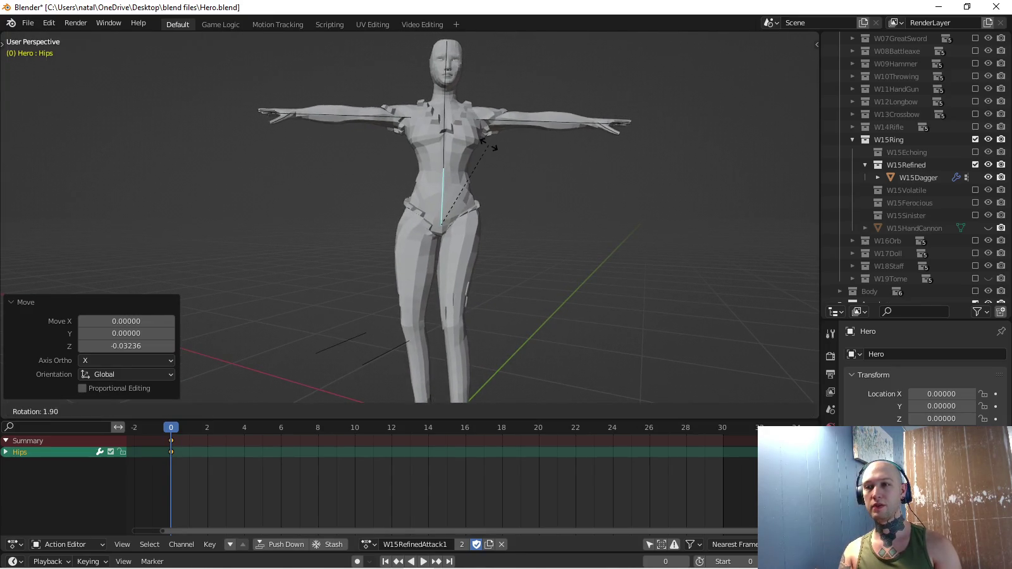
{"action": "key", "text": "Return"}
Rotate the Ribs bone by -7.18°.
{"action": "left_click", "coordinate": [451, 136]}
{"action": "key", "text": "r"}
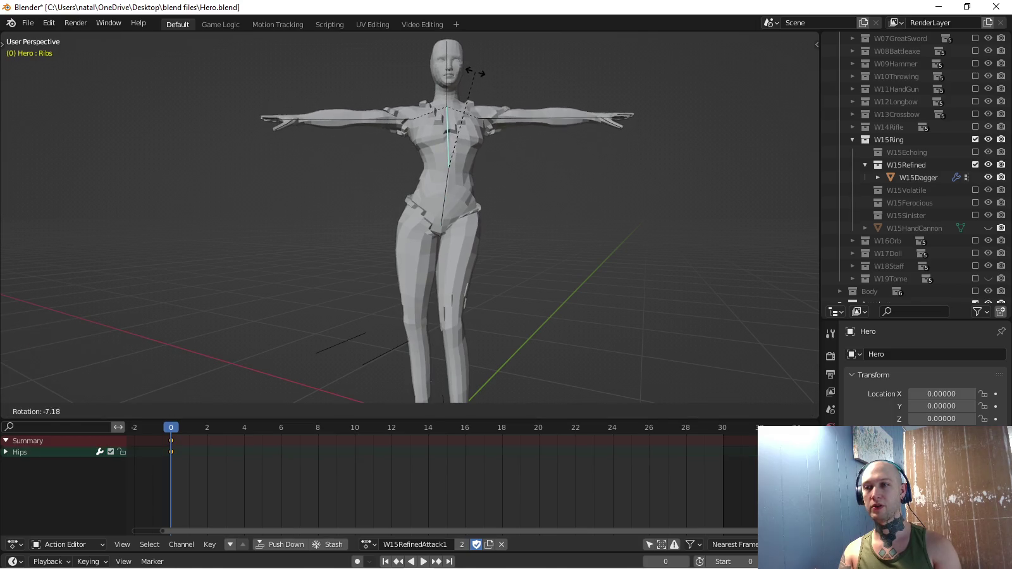
{"action": "key", "text": "Return"}
{"action": "middle_click_drag", "start_coordinate": [411, 285], "coordinate": [411, 158], "text": "shift"}
{"action": "scroll", "coordinate": [411, 253], "scroll_direction": "up", "scroll_amount": 2}
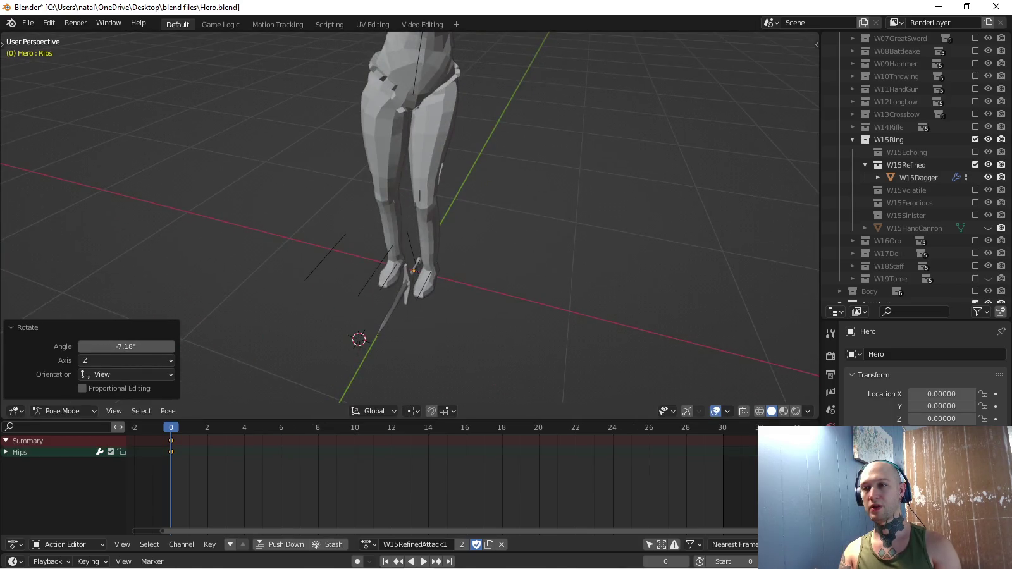
Move the Ground.L foot bone and turn the left foot about -28°.
{"action": "left_click", "coordinate": [424, 284]}
{"action": "key", "text": "KP_7"}
{"action": "key", "text": "g"}
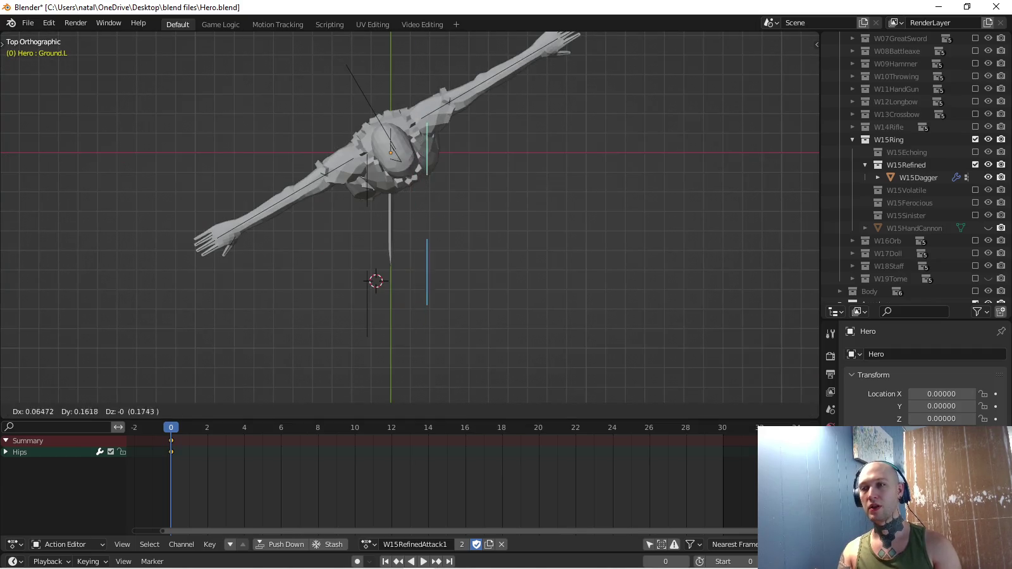
{"action": "key", "text": "Return"}
{"action": "key", "text": "r"}
{"action": "key", "text": "Return"}
{"action": "key", "text": "g"}
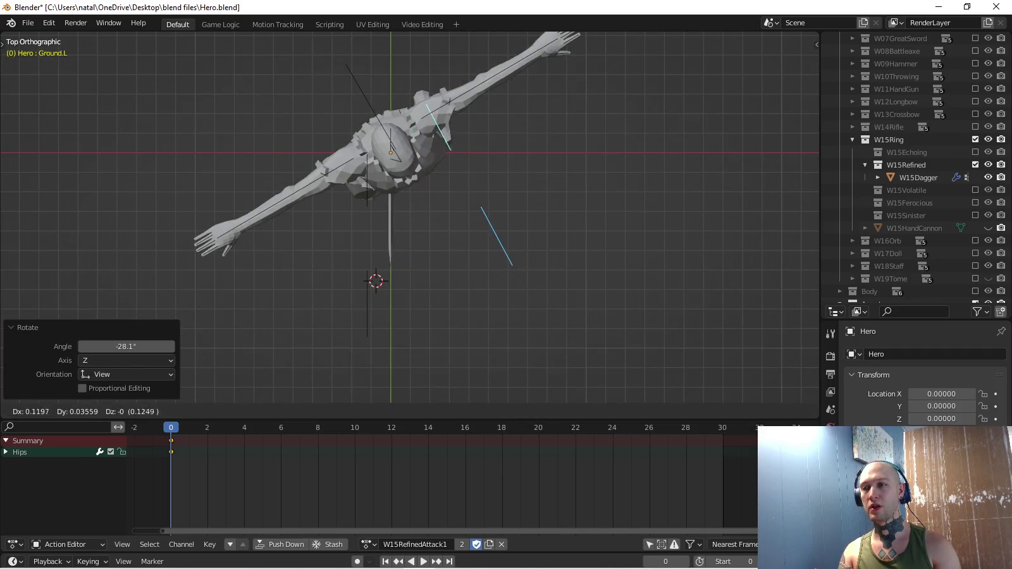
{"action": "key", "text": "Return"}
{"action": "left_click", "coordinate": [442, 126]}
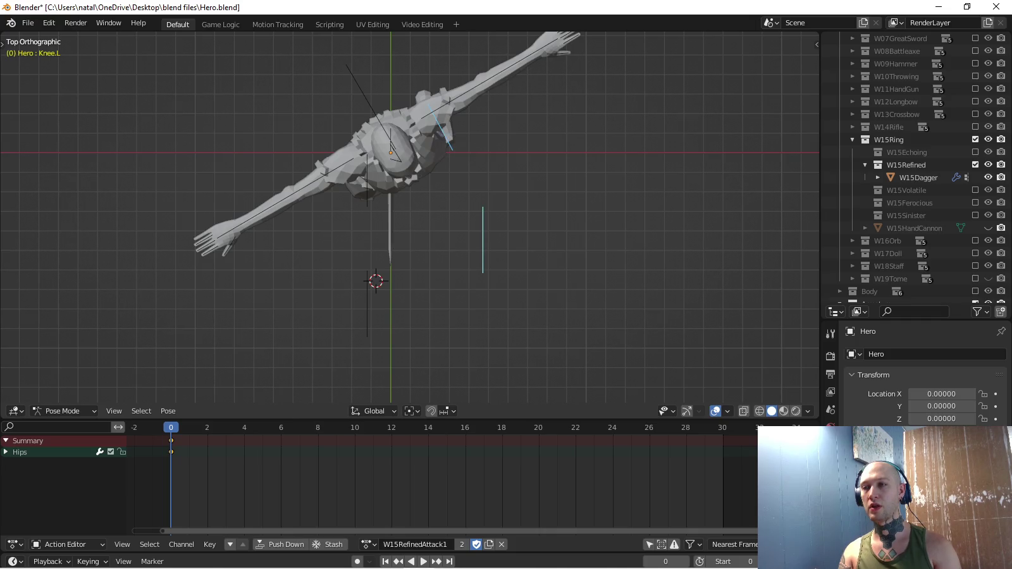
{"action": "middle_click_drag", "start_coordinate": [442, 127], "coordinate": [439, 117]}
{"action": "scroll", "coordinate": [443, 120], "scroll_direction": "up", "scroll_amount": 2}
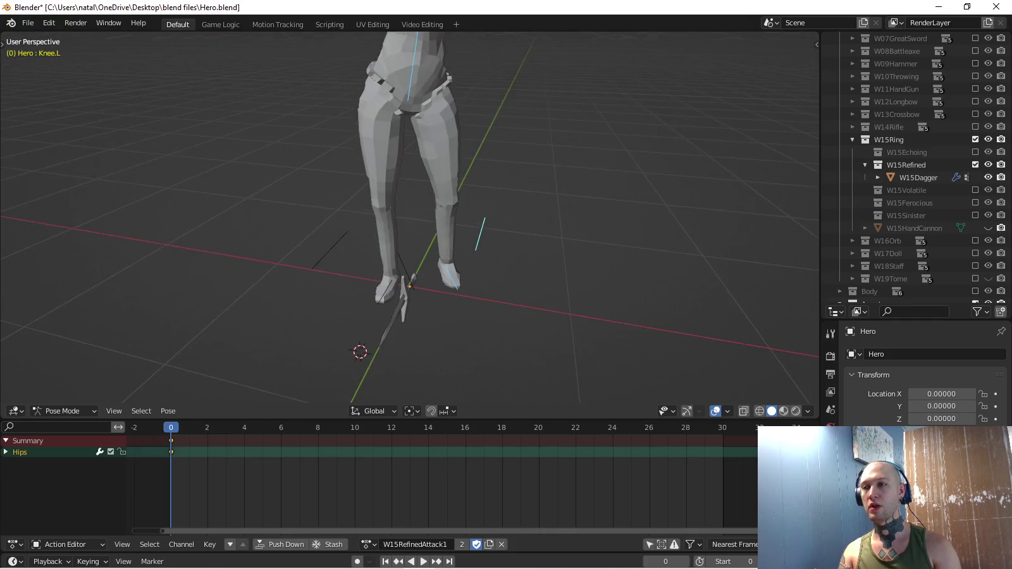
Move the Ground.R foot bone into the stance.
{"action": "left_click", "coordinate": [329, 250]}
{"action": "key", "text": "KP_7"}
{"action": "key", "text": "g"}
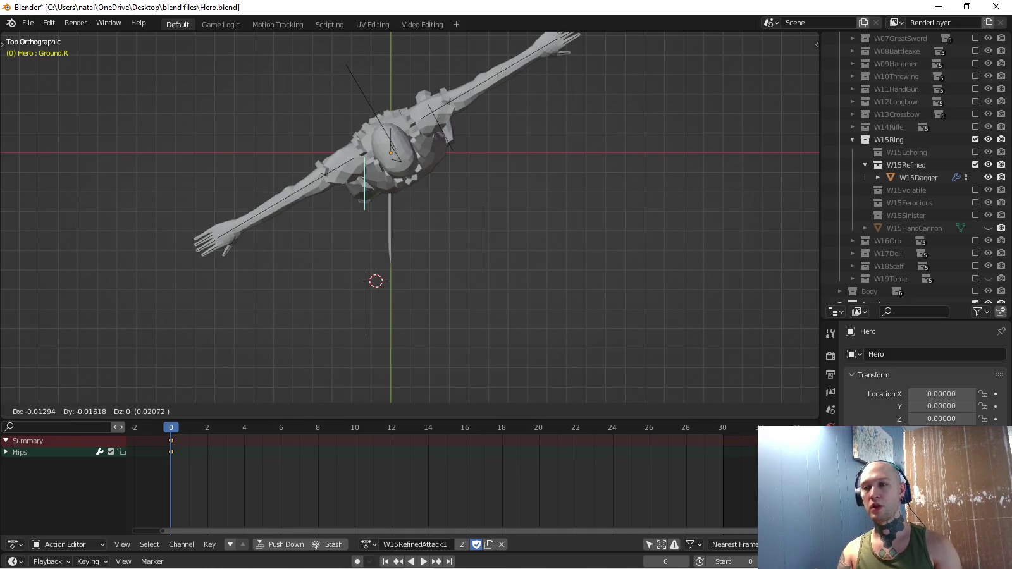
{"action": "key", "text": "Return"}
{"action": "middle_click_drag", "start_coordinate": [379, 278], "coordinate": [379, 190]}
{"action": "key", "text": "KP_1"}
{"action": "middle_click_drag", "start_coordinate": [405, 221], "coordinate": [405, 158]}
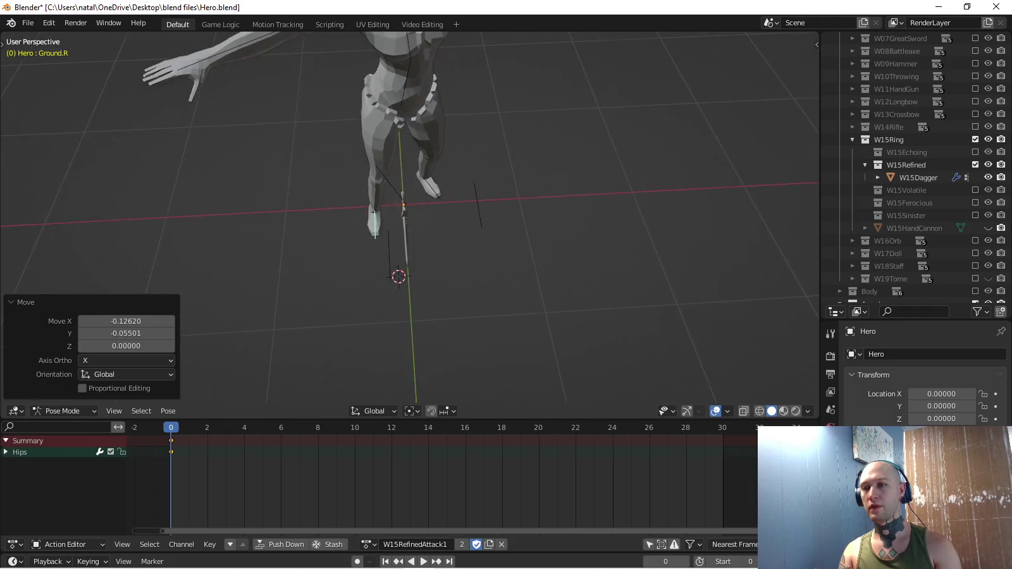
Place the Knee.R target beside the right shin and shift a bone -0.077 along X.
{"action": "left_click", "coordinate": [388, 253]}
{"action": "middle_click_drag", "start_coordinate": [506, 285], "coordinate": [506, 190]}
{"action": "key", "text": "g"}
{"action": "key", "text": "Return"}
{"action": "key", "text": "g"}
{"action": "key", "text": "Escape"}
{"action": "middle_click_drag", "start_coordinate": [506, 285], "coordinate": [506, 253]}
{"action": "middle_click_drag", "start_coordinate": [411, 215], "coordinate": [411, 189]}
{"action": "key", "text": "g"}
{"action": "key", "text": "x"}
{"action": "key", "text": "Return"}
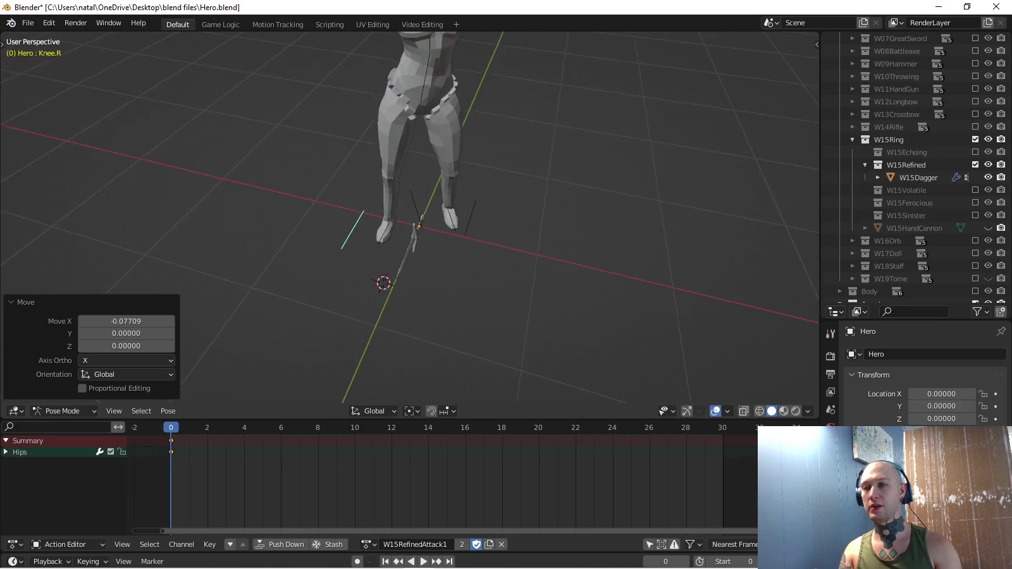
Key location and rotation for the Hips, Ground.L and Ground.R bones at frame 0.
{"action": "left_click", "coordinate": [411, 126]}
{"action": "left_click", "coordinate": [452, 220]}
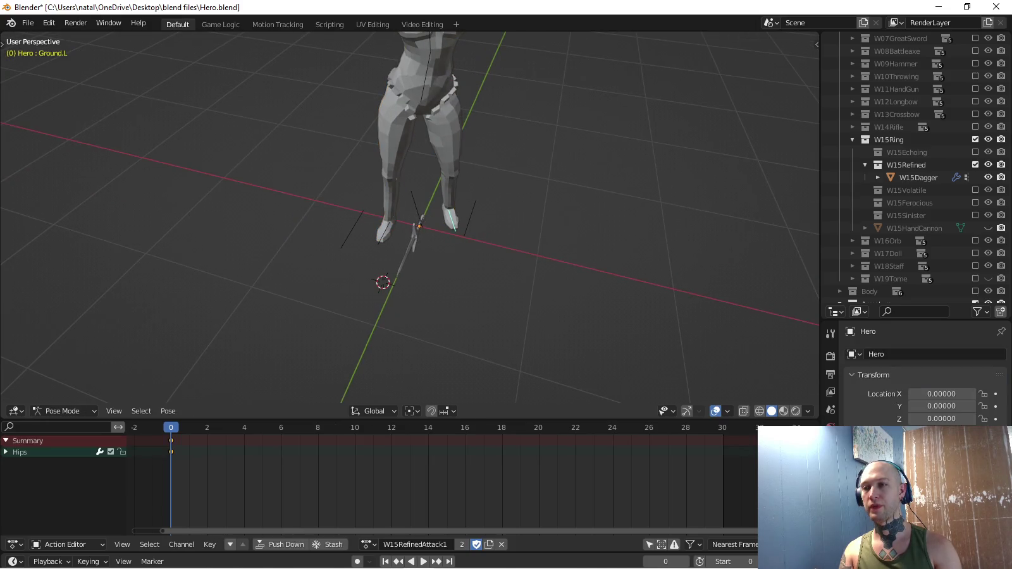
{"action": "left_click", "coordinate": [423, 111]}
{"action": "middle_click_drag", "start_coordinate": [422, 111], "coordinate": [422, 76]}
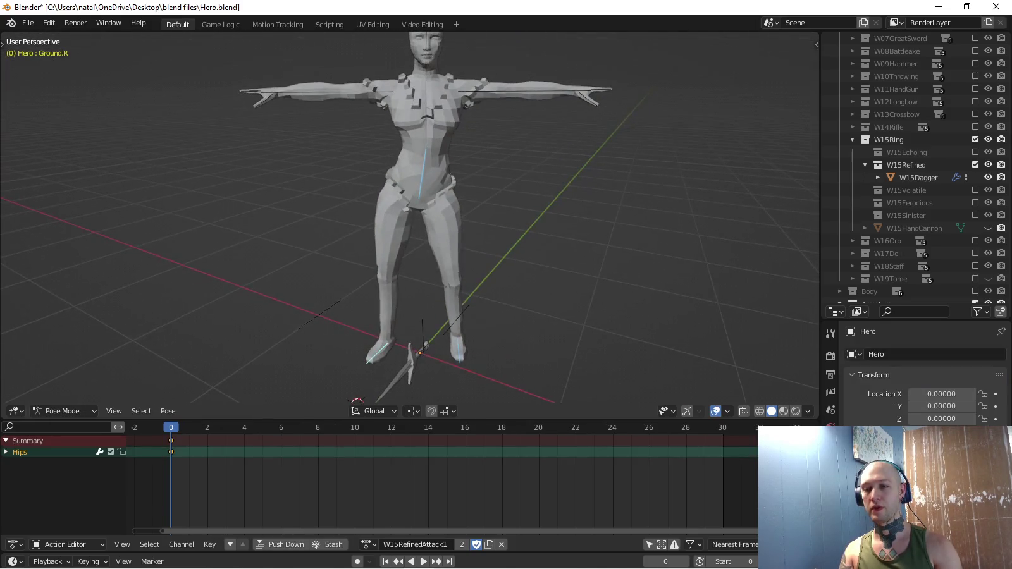
{"action": "key", "text": "i"}
{"action": "mouse_move", "coordinate": [411, 215]}
{"action": "middle_mouse_down"}
{"action": "mouse_move", "coordinate": [405, 202]}
{"action": "mouse_move", "coordinate": [411, 228]}
{"action": "mouse_move", "coordinate": [392, 190]}
{"action": "mouse_move", "coordinate": [404, 215]}
{"action": "middle_mouse_up"}
{"action": "key", "text": "alt+a"}
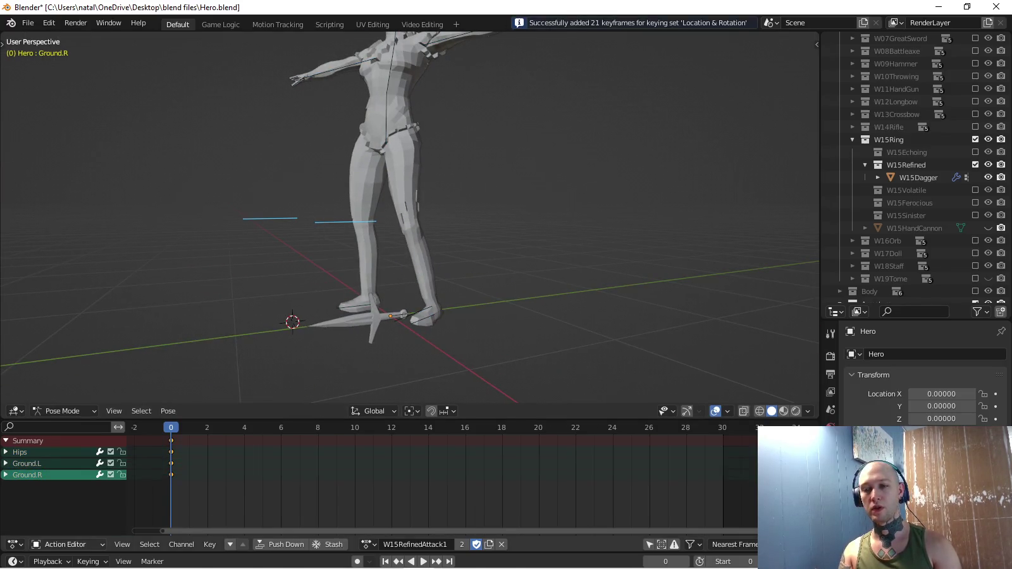
Set the active keying set to Location and key both knee bones.
{"action": "left_click", "coordinate": [88, 562]}
{"action": "left_click", "coordinate": [72, 492]}
{"action": "left_click", "coordinate": [57, 372]}
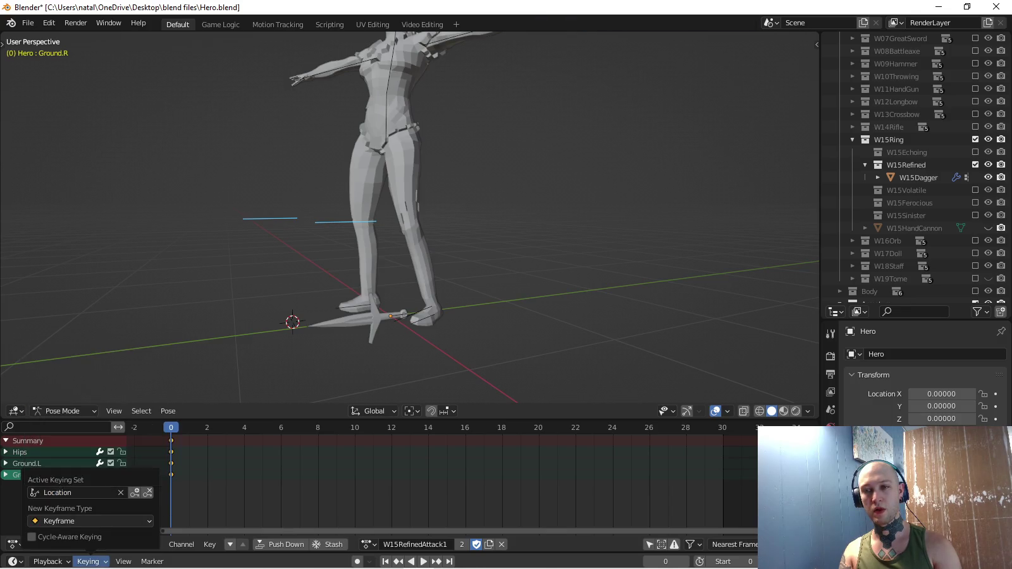
{"action": "key", "text": "i"}
{"action": "middle_click_drag", "start_coordinate": [411, 215], "coordinate": [411, 190]}
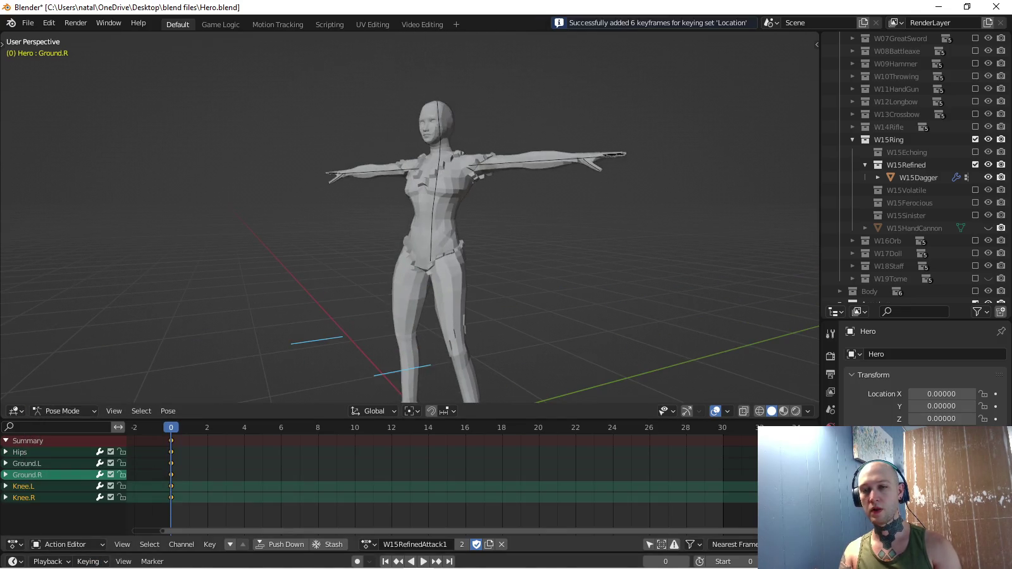
Key rotation for the Ribs, Neck, Head and arm bones, then return to Object Mode.
{"action": "left_click", "coordinate": [88, 561]}
{"action": "left_click", "coordinate": [73, 492]}
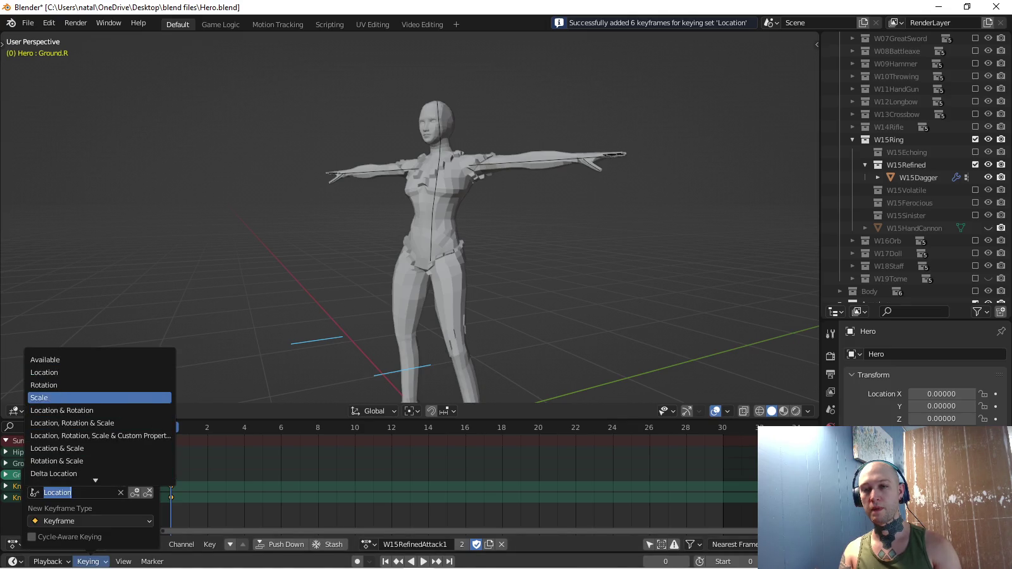
{"action": "key", "text": "alt+a"}
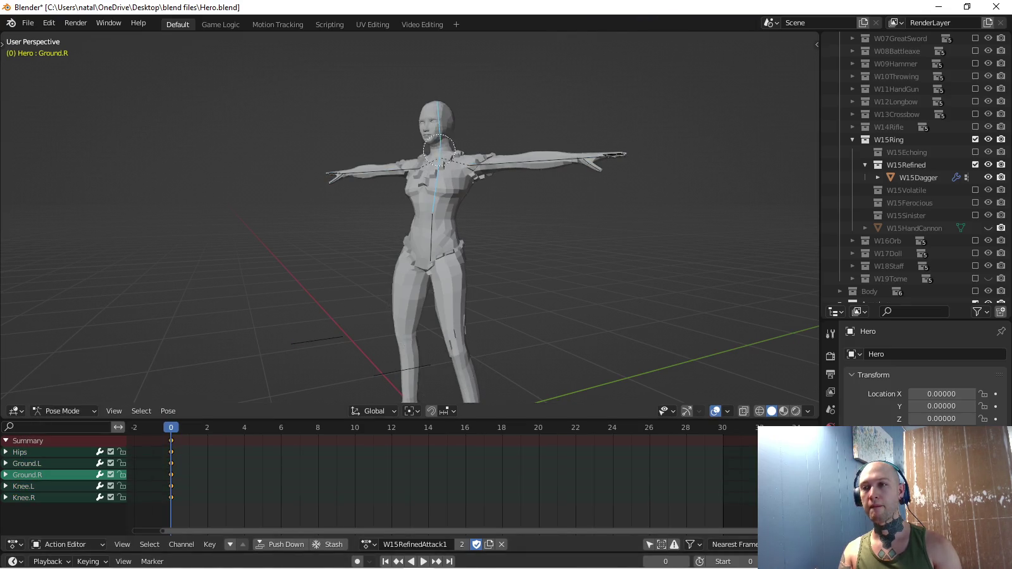
{"action": "key", "text": "i"}
{"action": "middle_click_drag", "start_coordinate": [633, 164], "coordinate": [662, 167]}
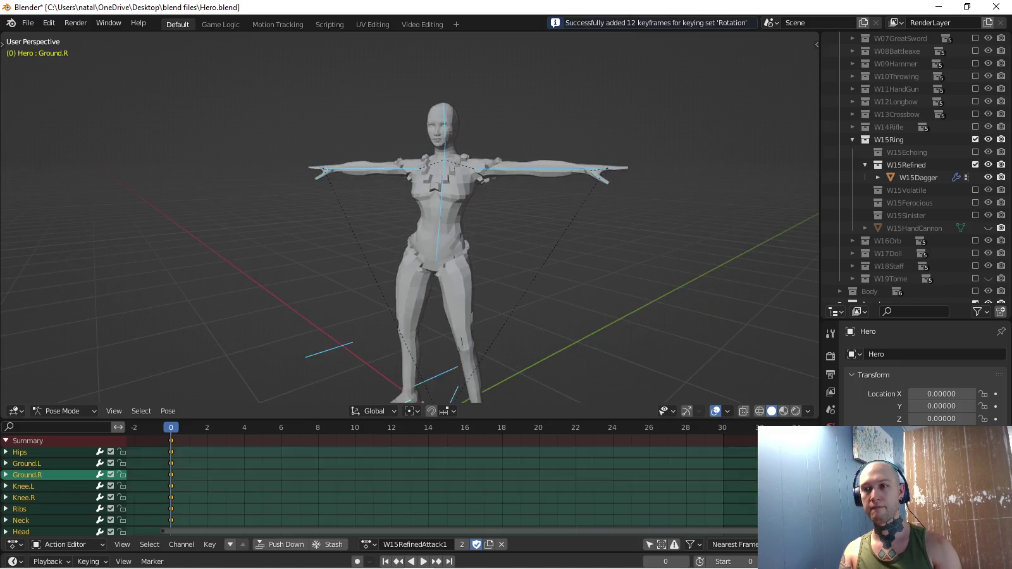
{"action": "key", "text": "c"}
{"action": "mouse_move", "coordinate": [411, 221]}
{"action": "middle_mouse_down"}
{"action": "mouse_move", "coordinate": [411, 266]}
{"action": "mouse_move", "coordinate": [415, 234]}
{"action": "middle_mouse_up"}
{"action": "key", "text": "ctrl+Tab"}
{"action": "left_click", "coordinate": [436, 209]}
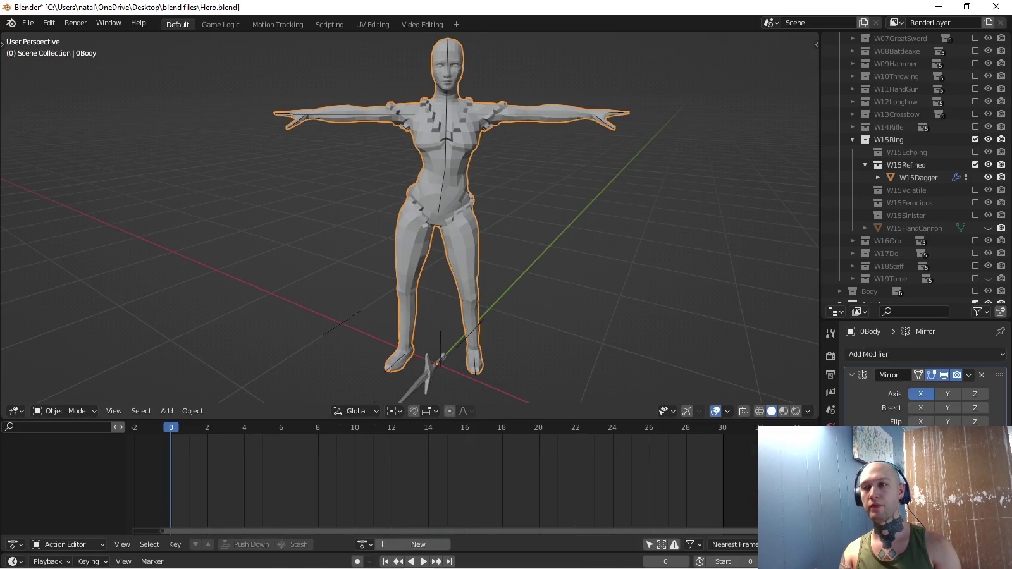
Line up front and top views of the Hero and select the Hips bone.
{"action": "key", "text": "KP_1"}
{"action": "mouse_move", "coordinate": [415, 234]}
{"action": "middle_mouse_down"}
{"action": "mouse_move", "coordinate": [443, 228]}
{"action": "mouse_move", "coordinate": [411, 228]}
{"action": "middle_mouse_up"}
{"action": "key", "text": "ctrl+z"}
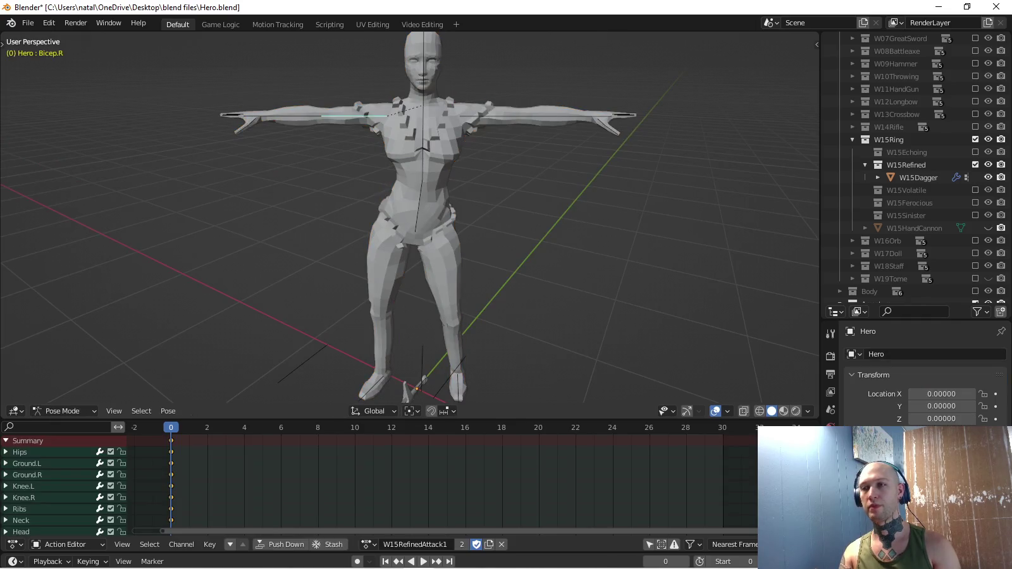
{"action": "key", "text": "KP_7"}
{"action": "mouse_move", "coordinate": [411, 221]}
{"action": "middle_mouse_down"}
{"action": "mouse_move", "coordinate": [411, 190]}
{"action": "mouse_move", "coordinate": [392, 184]}
{"action": "middle_mouse_up"}
{"action": "left_click", "coordinate": [19, 451]}
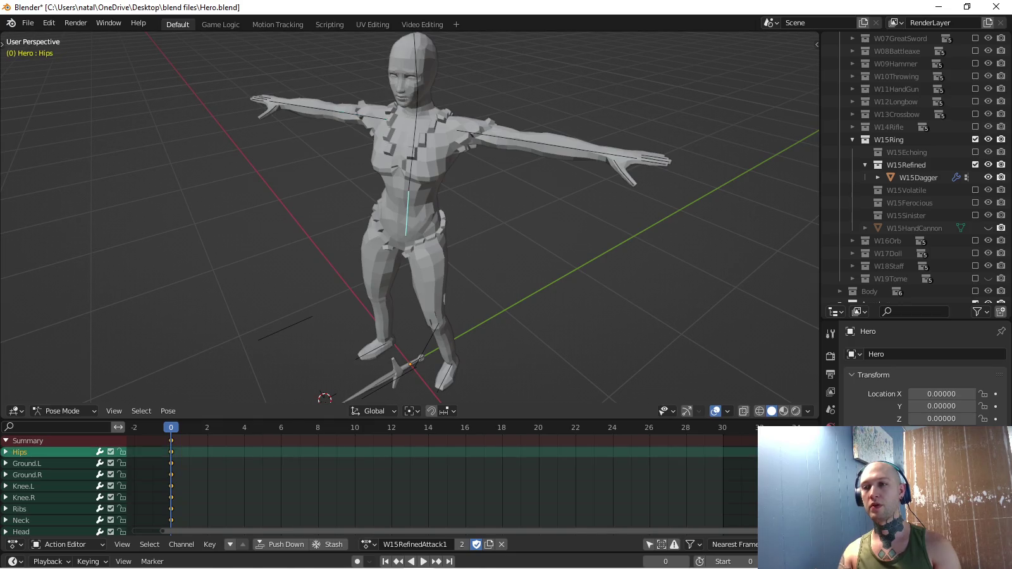
{"action": "key", "text": "KP_3"}
Try a Hips rotation, then undo it to restore the armature pose.
{"action": "key", "text": "r"}
{"action": "key", "text": "Return"}
{"action": "key", "text": "ctrl+z"}
{"action": "key", "text": "r"}
{"action": "key", "text": "Return"}
{"action": "key", "text": "ctrl+z"}
{"action": "key", "text": "ctrl+z"}
{"action": "key", "text": "ctrl+shift+z"}
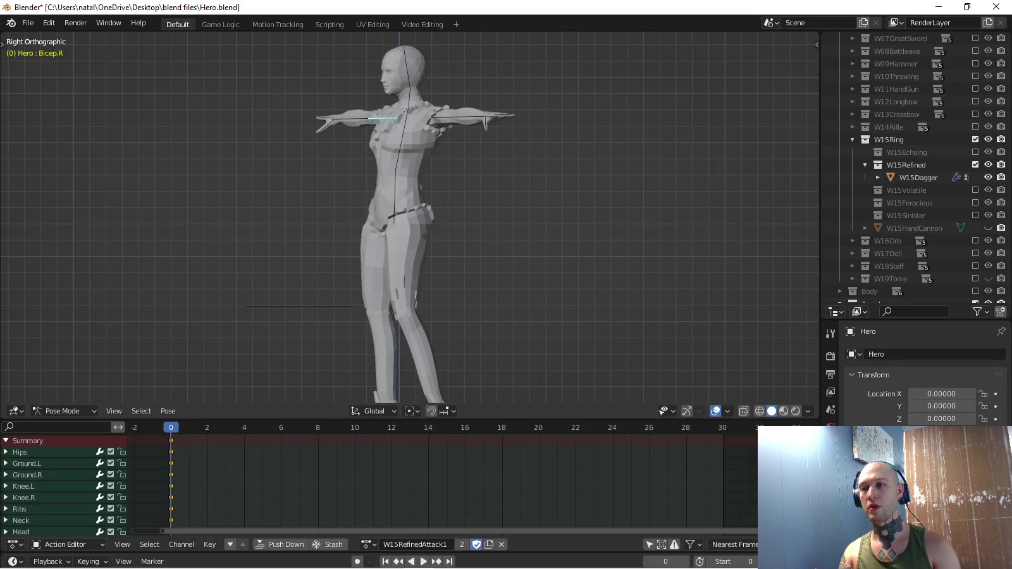
Rotate the right upper arm 45° and twist it along its own Y axis.
{"action": "key", "text": "KP_7"}
{"action": "type", "text": "r45"}
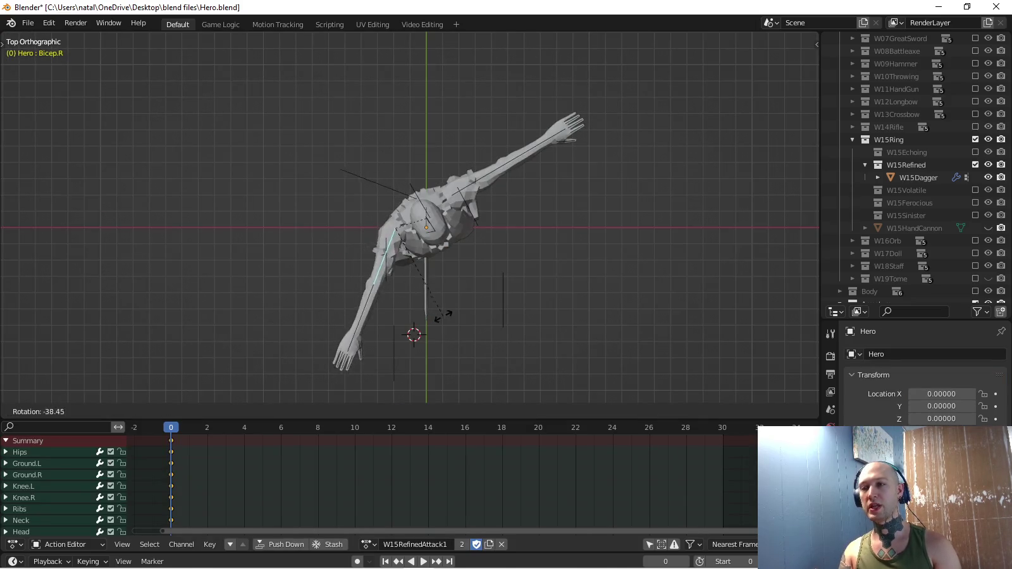
{"action": "key", "text": "Return"}
{"action": "scroll", "coordinate": [394, 394], "scroll_direction": "up", "scroll_amount": 3}
{"action": "key", "text": "r"}
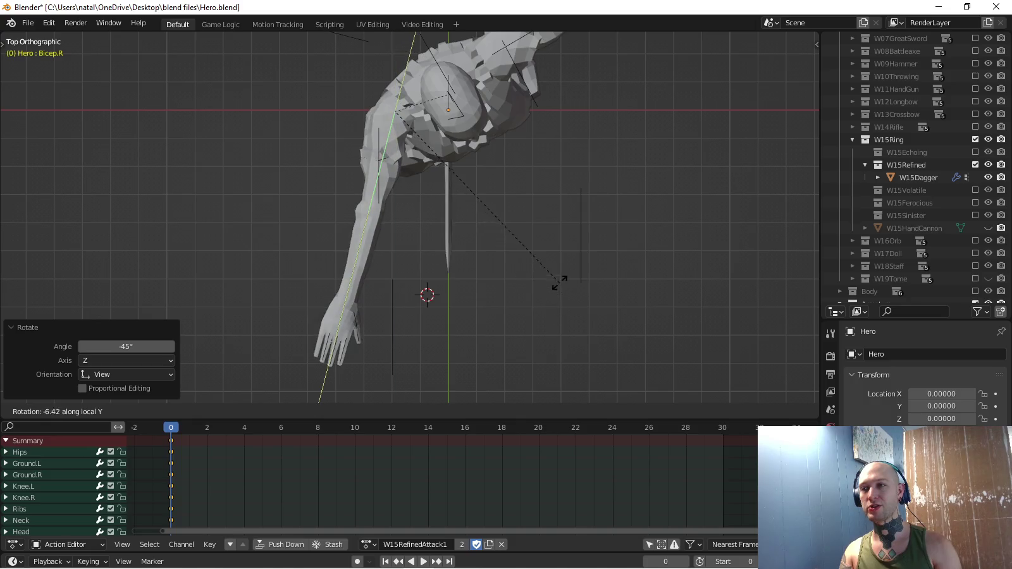
{"action": "right_click", "coordinate": [452, 344]}
{"action": "mouse_move", "coordinate": [451, 343]}
{"action": "middle_mouse_down"}
{"action": "mouse_move", "coordinate": [436, 317]}
{"action": "mouse_move", "coordinate": [493, 284]}
{"action": "middle_mouse_up"}
{"action": "key", "text": "r"}
{"action": "key", "text": "y"}
{"action": "key", "text": "y"}
{"action": "left_click", "coordinate": [545, 268]}
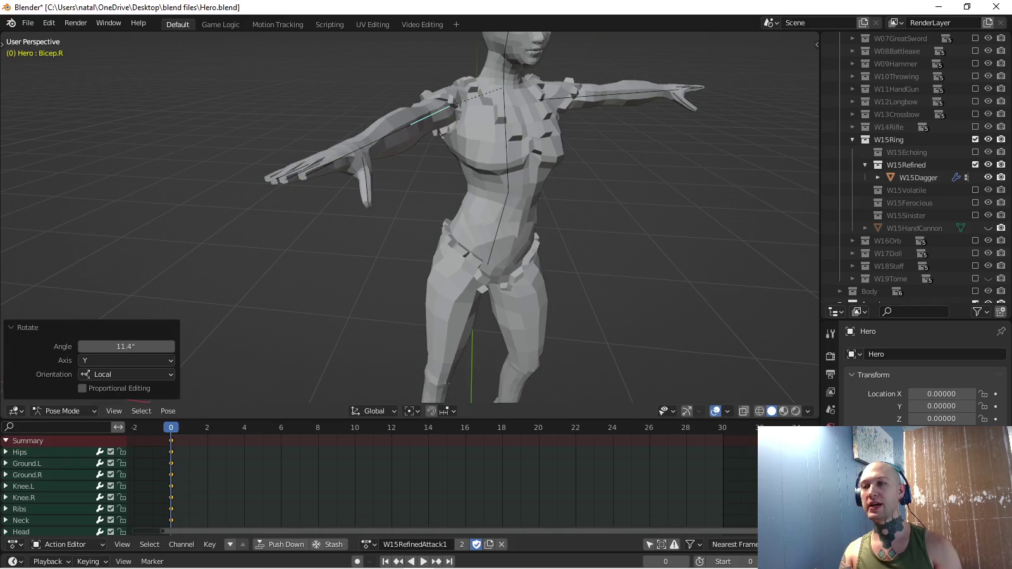
Twist Forearm.R along Y and swing the upper arm forward in side view.
{"action": "left_click", "coordinate": [380, 136]}
{"action": "key", "text": "r"}
{"action": "key", "text": "y"}
{"action": "key", "text": "y"}
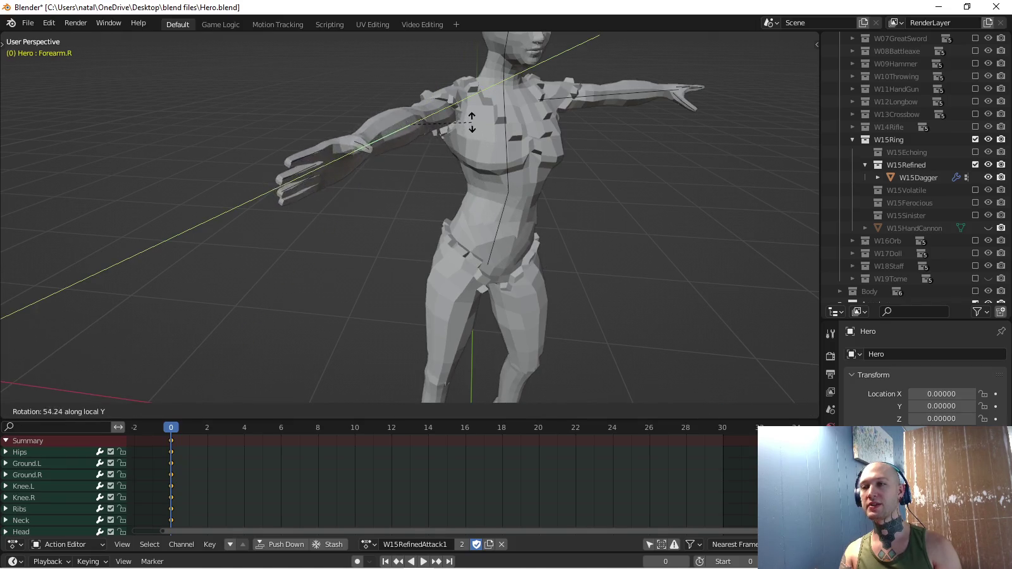
{"action": "left_click", "coordinate": [501, 144]}
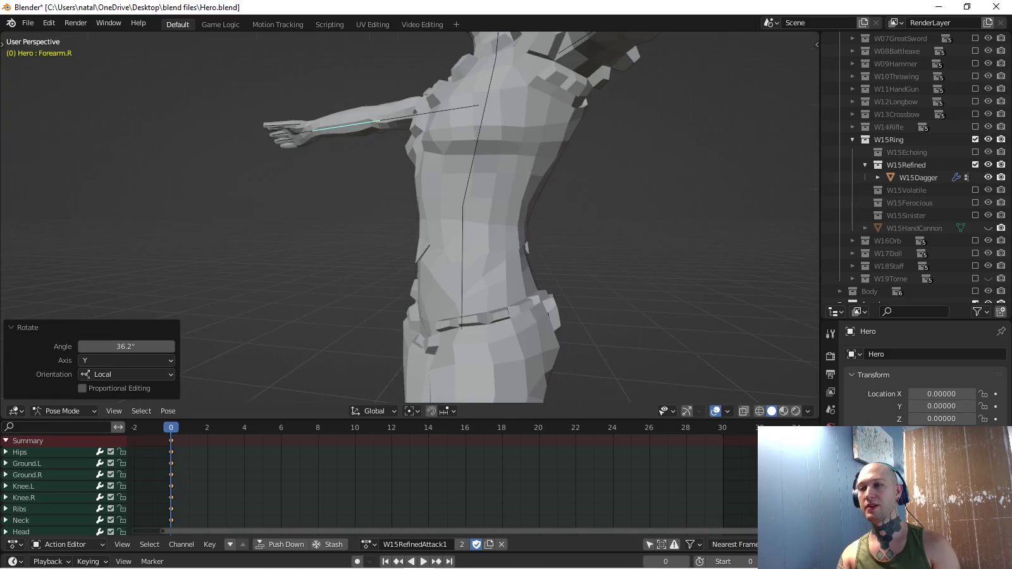
{"action": "key", "text": "KP_3"}
{"action": "key", "text": "ctrl+z"}
{"action": "key", "text": "ctrl+z"}
{"action": "key", "text": "ctrl+z"}
{"action": "key", "text": "ctrl+shift+z"}
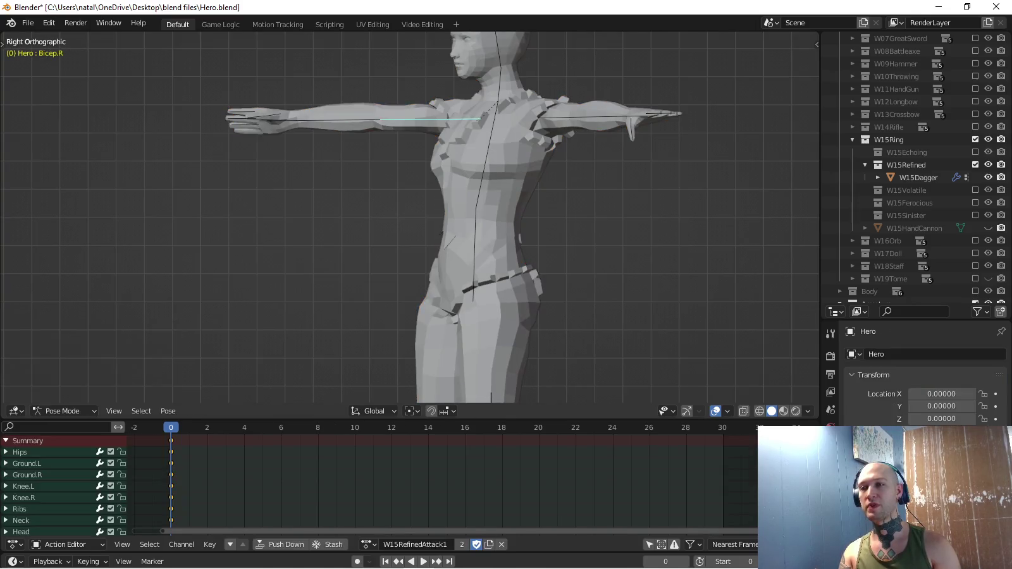
{"action": "key", "text": "r"}
{"action": "key", "text": "Return"}
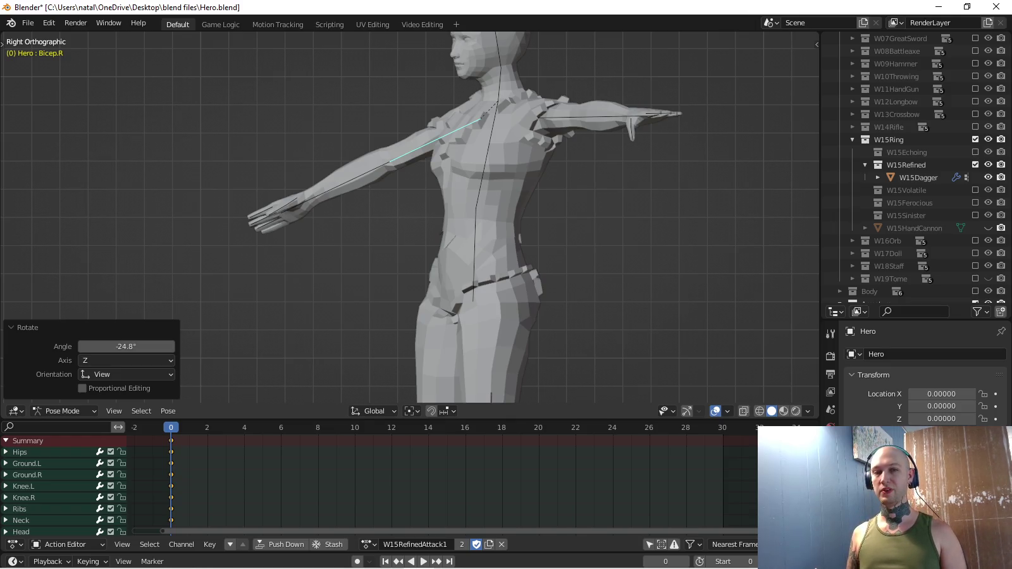
Twist Hand.R along its own Y axis.
{"action": "key", "text": "ctrl+Tab"}
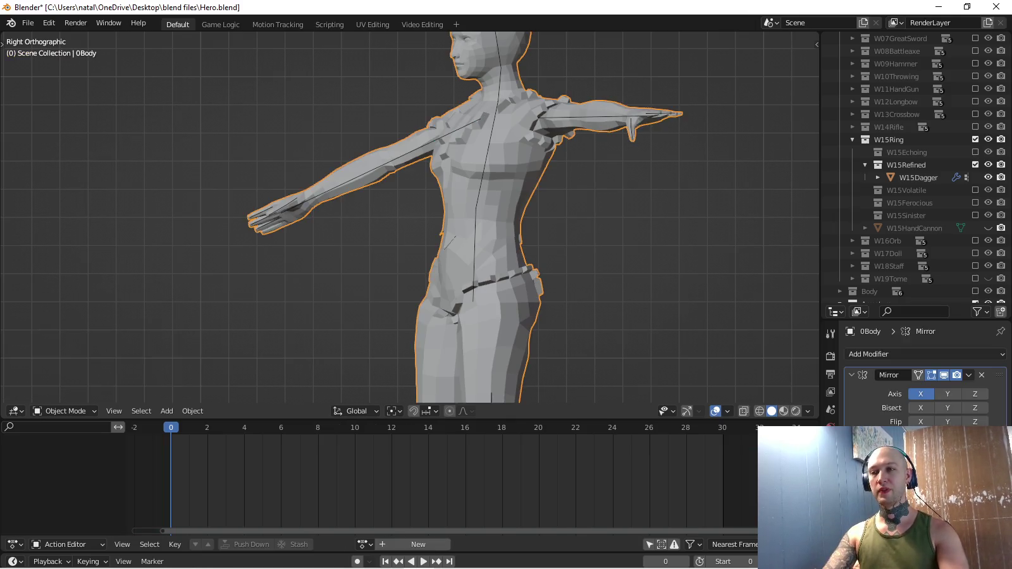
{"action": "key", "text": "ctrl+Tab"}
{"action": "left_click", "coordinate": [281, 212]}
{"action": "key", "text": "r"}
{"action": "key", "text": "y"}
{"action": "key", "text": "y"}
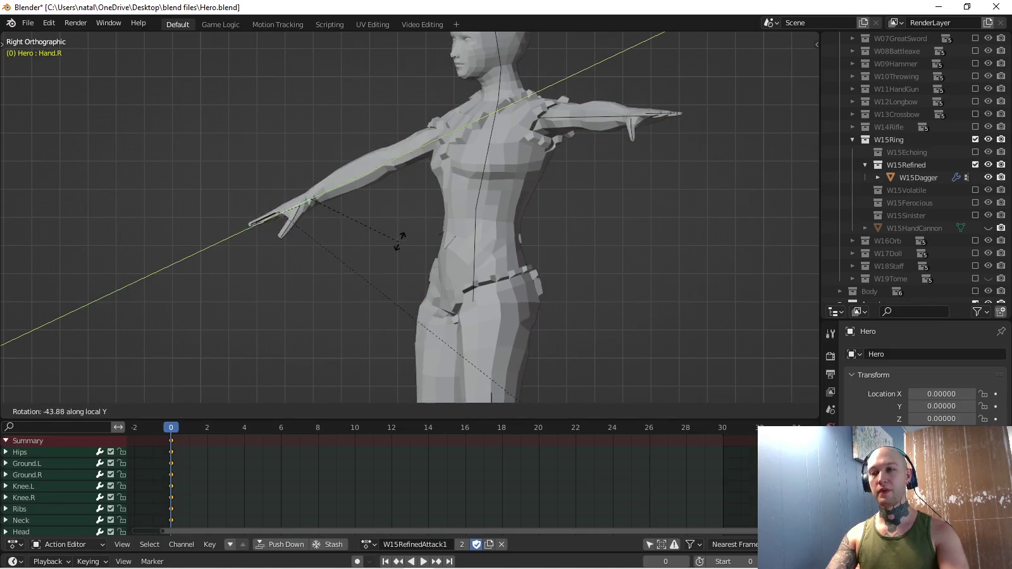
{"action": "left_click", "coordinate": [314, 289]}
Rotate Forearm.R and bend it to a more vertical angle from the top view.
{"action": "left_click", "coordinate": [341, 187]}
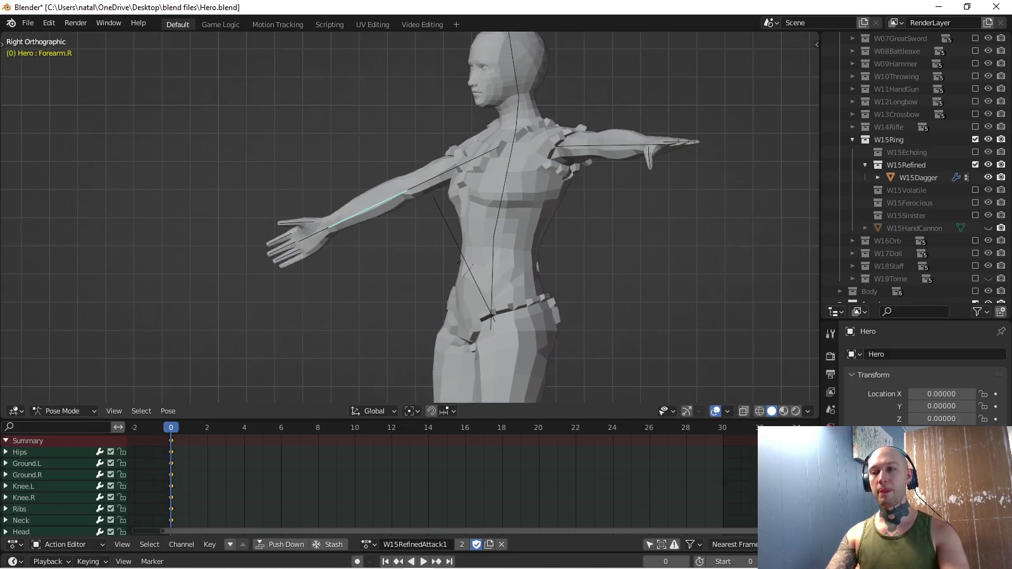
{"action": "key", "text": "r"}
{"action": "left_click", "coordinate": [368, 267]}
{"action": "mouse_move", "coordinate": [368, 267]}
{"action": "middle_mouse_down"}
{"action": "mouse_move", "coordinate": [405, 241]}
{"action": "mouse_move", "coordinate": [405, 190]}
{"action": "middle_mouse_up"}
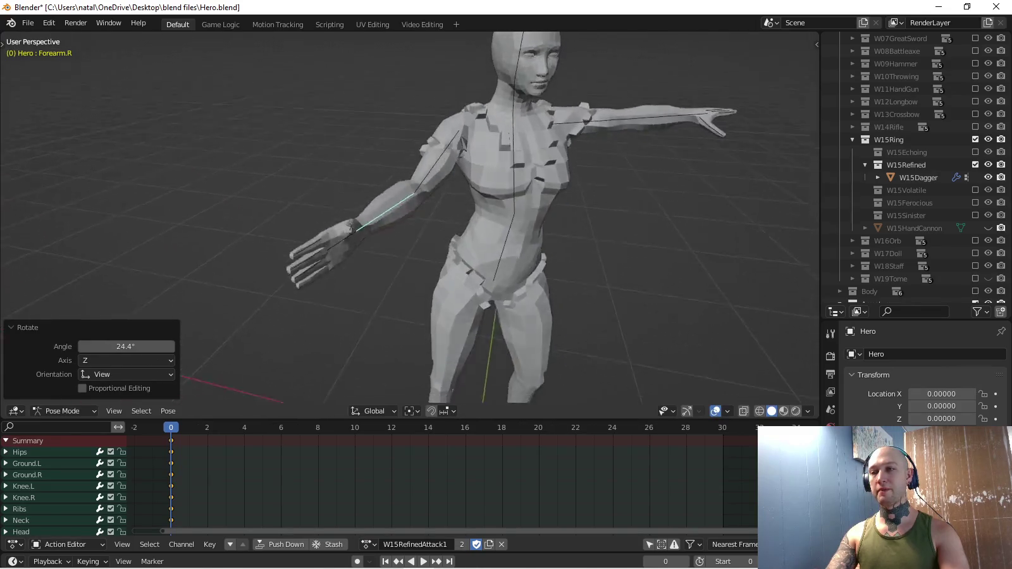
{"action": "key", "text": "KP_7"}
{"action": "key", "text": "r"}
{"action": "left_click", "coordinate": [494, 352]}
Rotate Hand.R and re-twist Forearm.R along its Y axis.
{"action": "key", "text": "ctrl+Tab"}
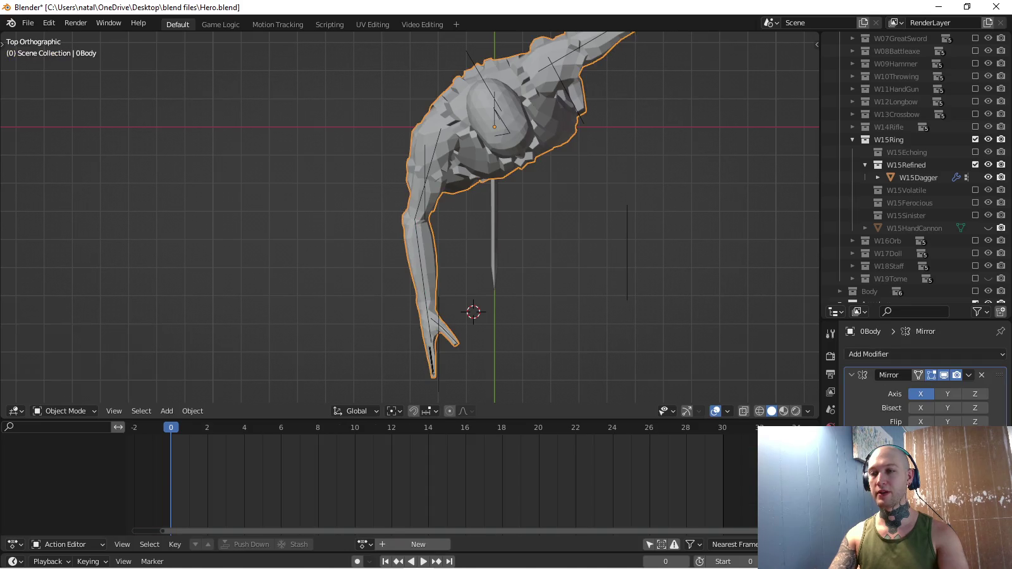
{"action": "key", "text": "ctrl+z"}
{"action": "key", "text": "r"}
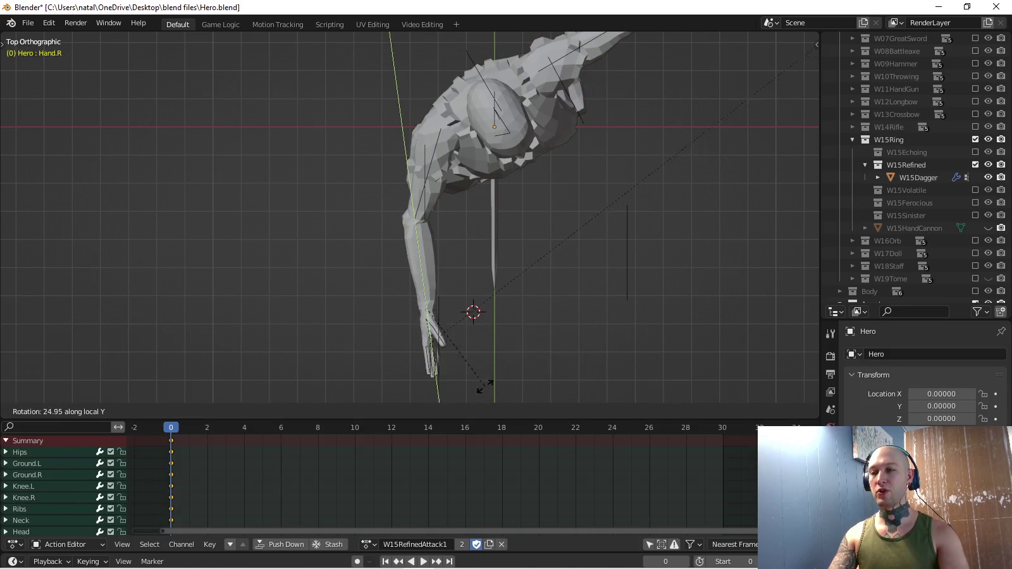
{"action": "left_click", "coordinate": [455, 387]}
{"action": "middle_click_drag", "start_coordinate": [455, 387], "coordinate": [481, 265]}
{"action": "scroll", "coordinate": [411, 215], "scroll_direction": "up", "scroll_amount": 5}
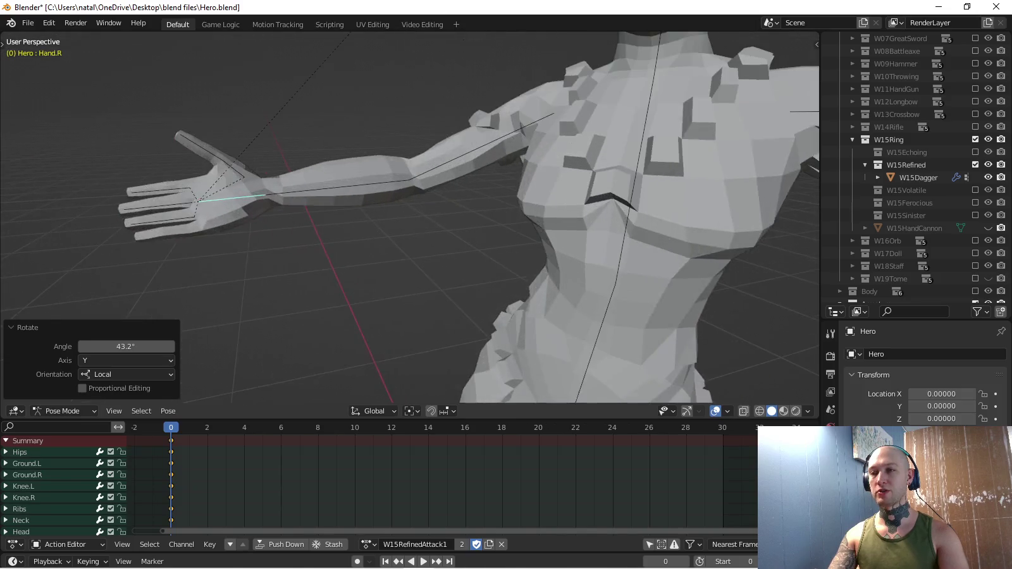
{"action": "scroll", "coordinate": [411, 215], "scroll_direction": "down", "scroll_amount": 2}
{"action": "left_click", "coordinate": [379, 268]}
{"action": "key", "text": "r"}
{"action": "key", "text": "y"}
{"action": "key", "text": "y"}
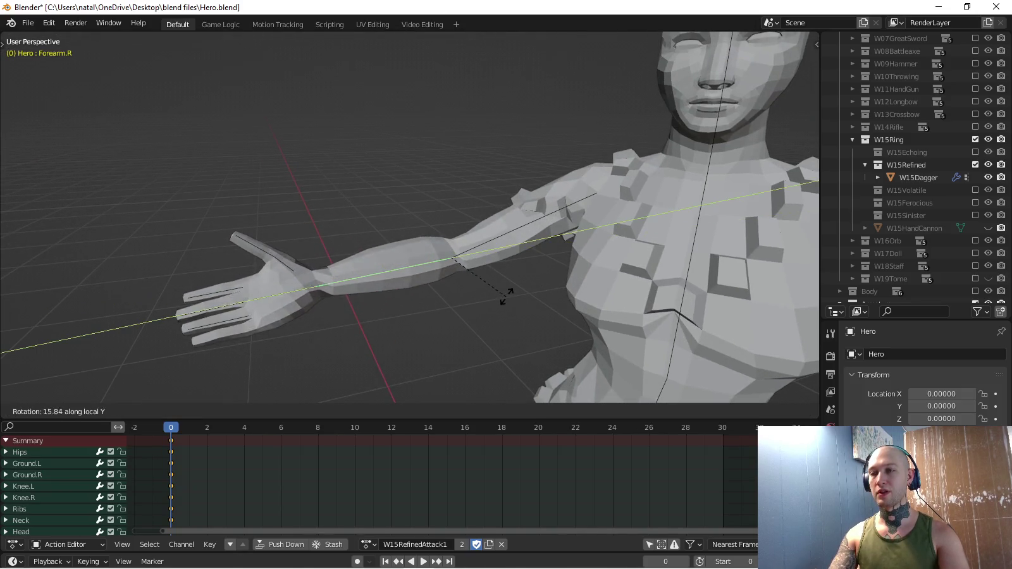
{"action": "left_click", "coordinate": [514, 280]}
Refine the Y-axis twists of Bicep.R and Forearm.R.
{"action": "middle_click_drag", "start_coordinate": [514, 281], "coordinate": [493, 287]}
{"action": "left_click", "coordinate": [525, 224]}
{"action": "key", "text": "r"}
{"action": "key", "text": "y"}
{"action": "key", "text": "y"}
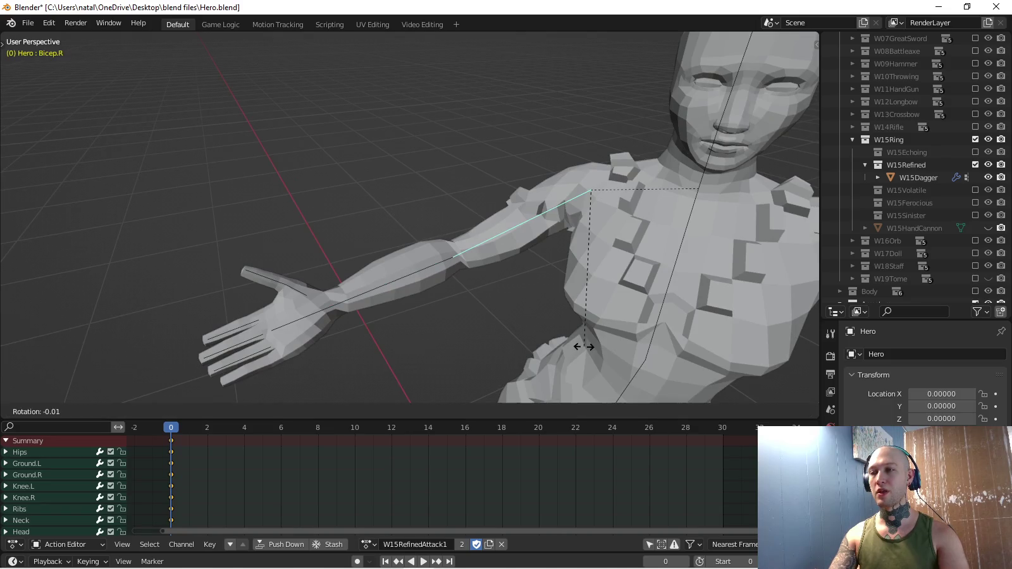
{"action": "left_click", "coordinate": [699, 188]}
{"action": "middle_click_drag", "start_coordinate": [698, 189], "coordinate": [633, 203]}
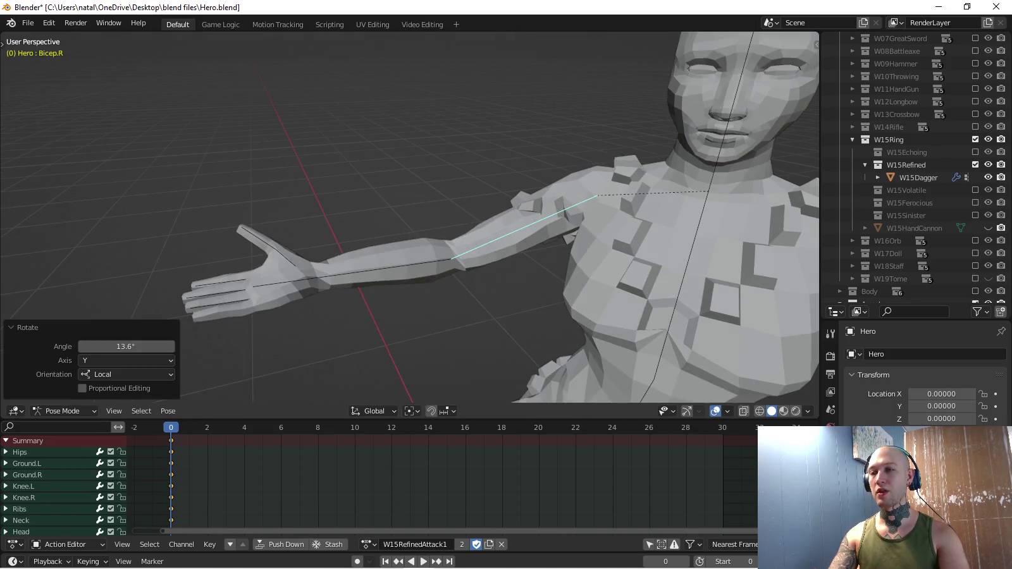
{"action": "left_click", "coordinate": [386, 266]}
{"action": "key", "text": "r"}
{"action": "key", "text": "y"}
{"action": "key", "text": "y"}
{"action": "left_click", "coordinate": [533, 344]}
Fine-tune the Hand.R twist along its Y axis.
{"action": "key", "text": "bracketright"}
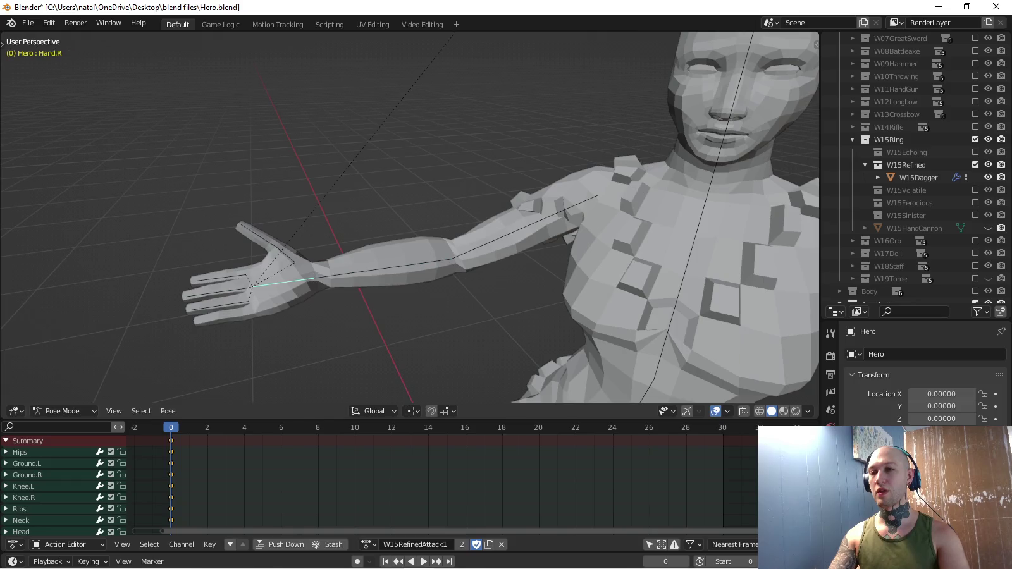
{"action": "key", "text": "r"}
{"action": "key", "text": "y"}
{"action": "key", "text": "y"}
{"action": "left_click", "coordinate": [447, 361]}
{"action": "middle_click_drag", "start_coordinate": [447, 361], "coordinate": [430, 363]}
Select the whole right arm chain and key its rotation at frame 0.
{"action": "key", "text": "ctrl+l"}
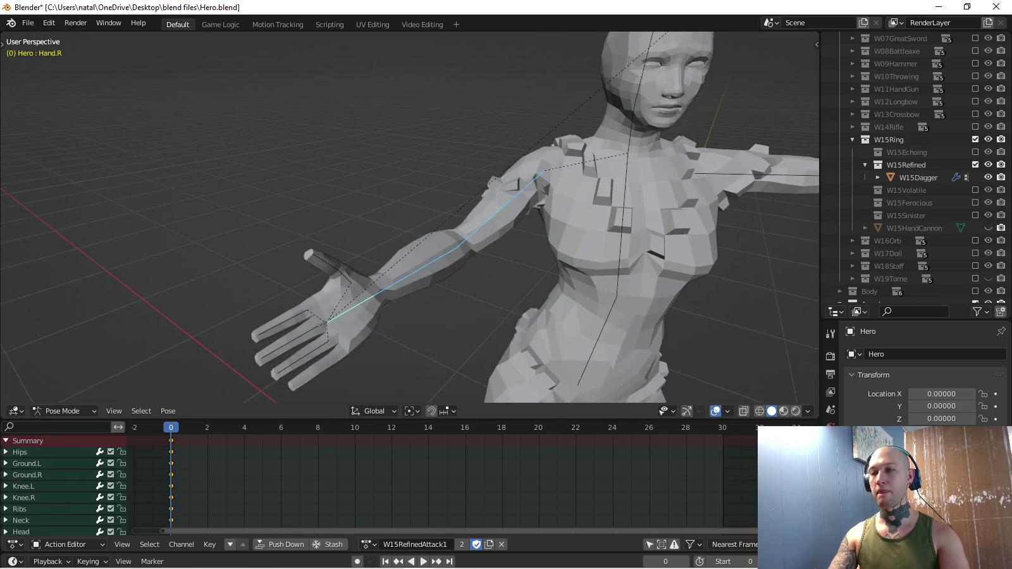
{"action": "key", "text": "KP_7"}
{"action": "key", "text": "i"}
{"action": "scroll", "coordinate": [479, 278], "scroll_direction": "down", "scroll_amount": 3}
{"action": "mouse_move", "coordinate": [479, 278]}
{"action": "middle_mouse_down"}
{"action": "mouse_move", "coordinate": [506, 265]}
{"action": "mouse_move", "coordinate": [481, 253]}
{"action": "middle_mouse_up"}
{"action": "key", "text": "KP_3"}
{"action": "key", "text": "KP_3"}
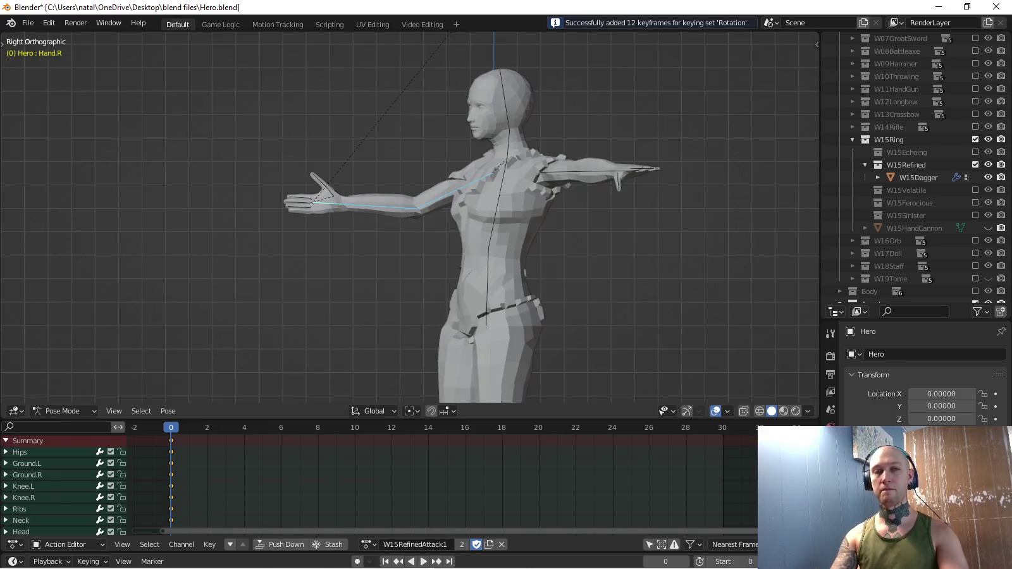
{"action": "key", "text": "ctrl+KP_8"}
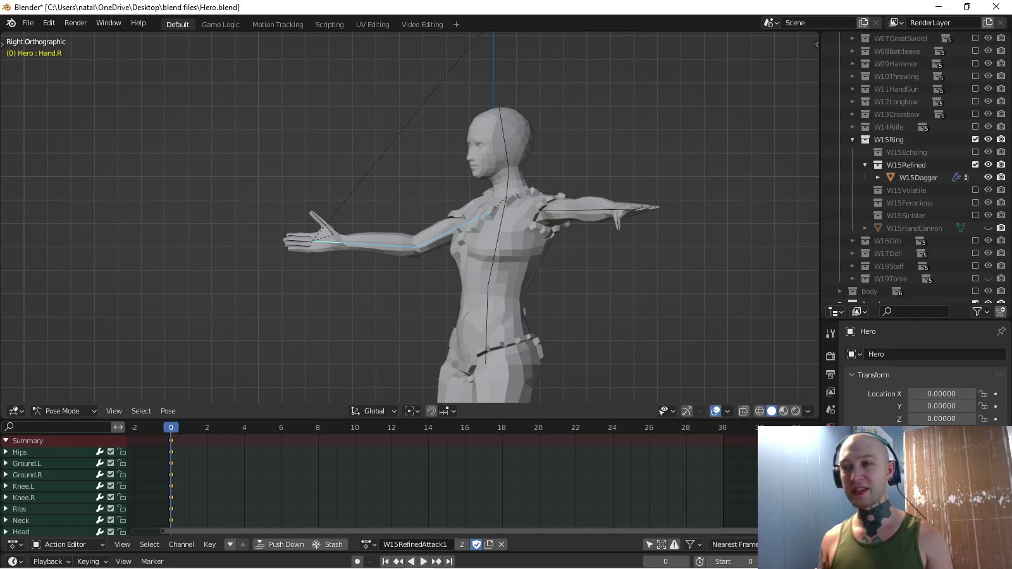
{"action": "scroll", "coordinate": [411, 215], "scroll_direction": "down", "scroll_amount": 3}
{"action": "mouse_move", "coordinate": [411, 215]}
{"action": "middle_mouse_down"}
{"action": "mouse_move", "coordinate": [442, 227]}
{"action": "mouse_move", "coordinate": [607, 225]}
{"action": "mouse_move", "coordinate": [538, 221]}
{"action": "mouse_move", "coordinate": [607, 225]}
{"action": "mouse_move", "coordinate": [537, 221]}
{"action": "mouse_move", "coordinate": [588, 215]}
{"action": "middle_mouse_up"}
{"action": "scroll", "coordinate": [538, 221], "scroll_direction": "up", "scroll_amount": 2}
{"action": "key", "text": "KP_1"}
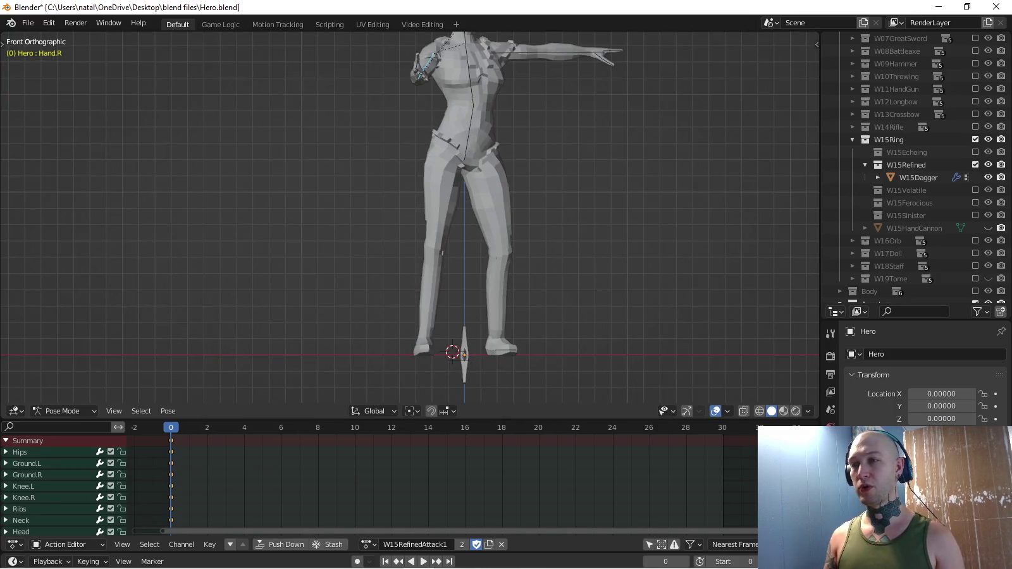
Select the Hips, knee and ground bones and nudge them slightly along X.
{"action": "left_click", "coordinate": [20, 452]}
{"action": "middle_click_drag", "start_coordinate": [442, 253], "coordinate": [323, 239], "text": "shift"}
{"action": "key", "text": "c"}
{"action": "left_click_drag", "start_coordinate": [323, 239], "coordinate": [469, 342]}
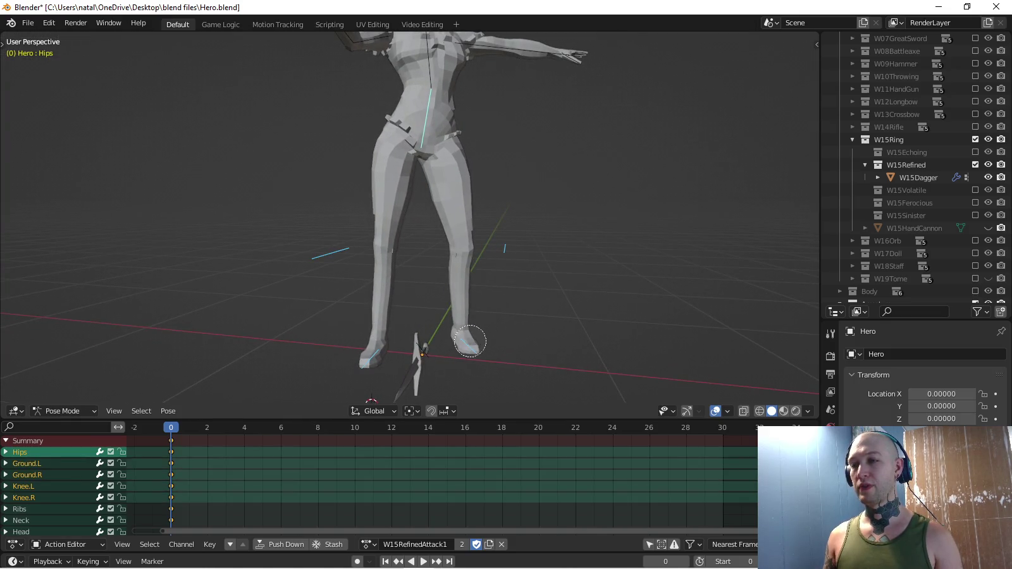
{"action": "key", "text": "Escape"}
{"action": "key", "text": "KP_1"}
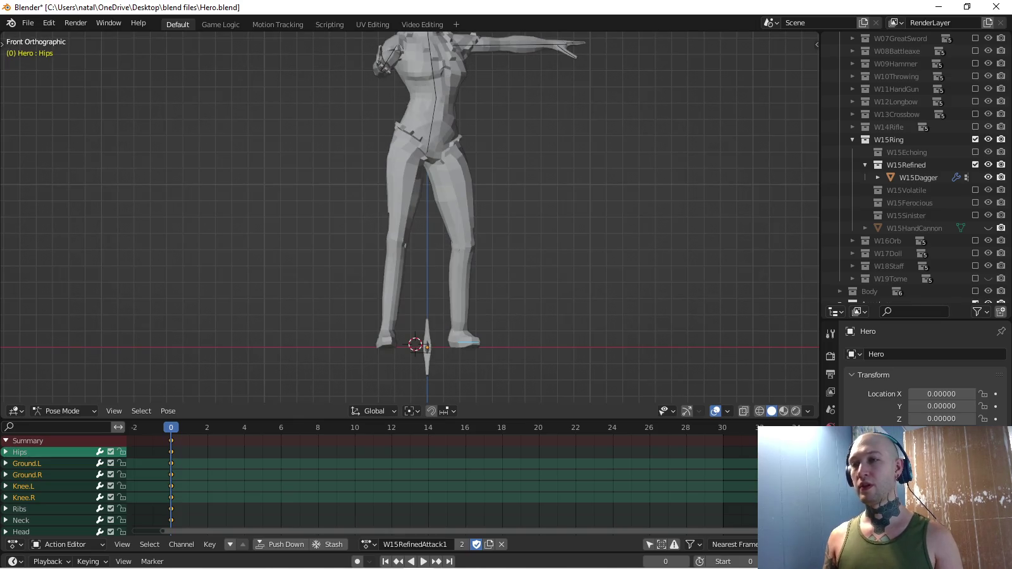
{"action": "key", "text": "g"}
{"action": "key", "text": "x"}
{"action": "key", "text": "Return"}
Set the Active Keying Set to Location and key the selected bones at frame 0.
{"action": "middle_click_drag", "start_coordinate": [405, 253], "coordinate": [354, 252]}
{"action": "key", "text": "KP_3"}
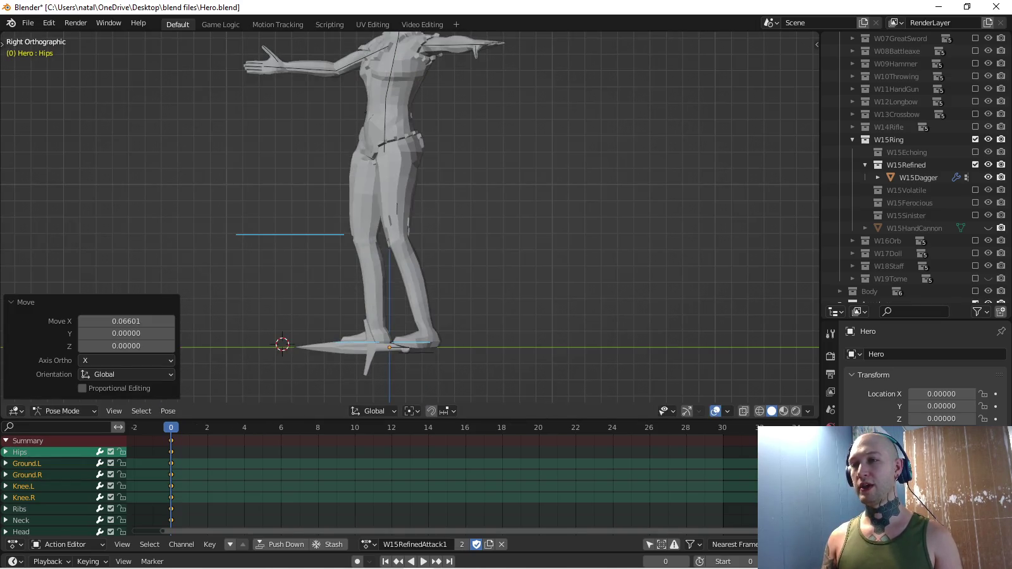
{"action": "middle_click_drag", "start_coordinate": [405, 222], "coordinate": [342, 202]}
{"action": "key", "text": "KP_1"}
{"action": "scroll", "coordinate": [410, 222], "scroll_direction": "down", "scroll_amount": 3}
{"action": "middle_click_drag", "start_coordinate": [405, 253], "coordinate": [366, 253]}
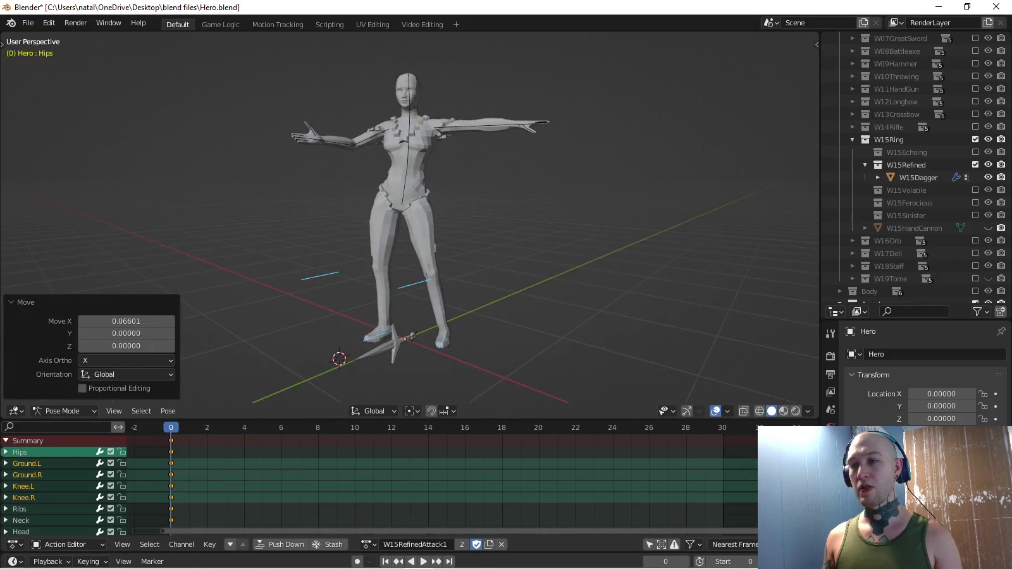
{"action": "left_click", "coordinate": [87, 562]}
{"action": "left_click", "coordinate": [76, 492]}
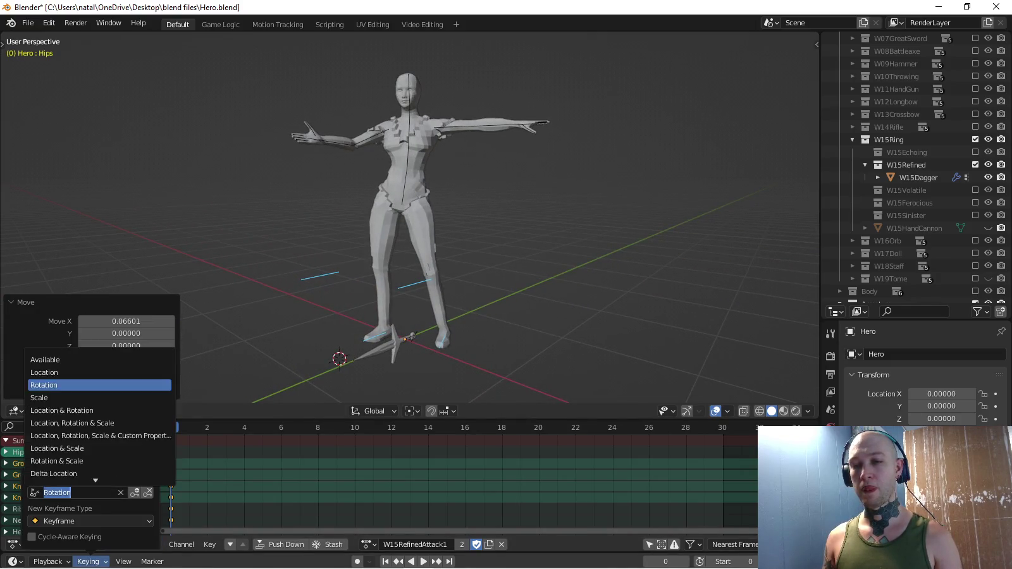
{"action": "left_click", "coordinate": [44, 373]}
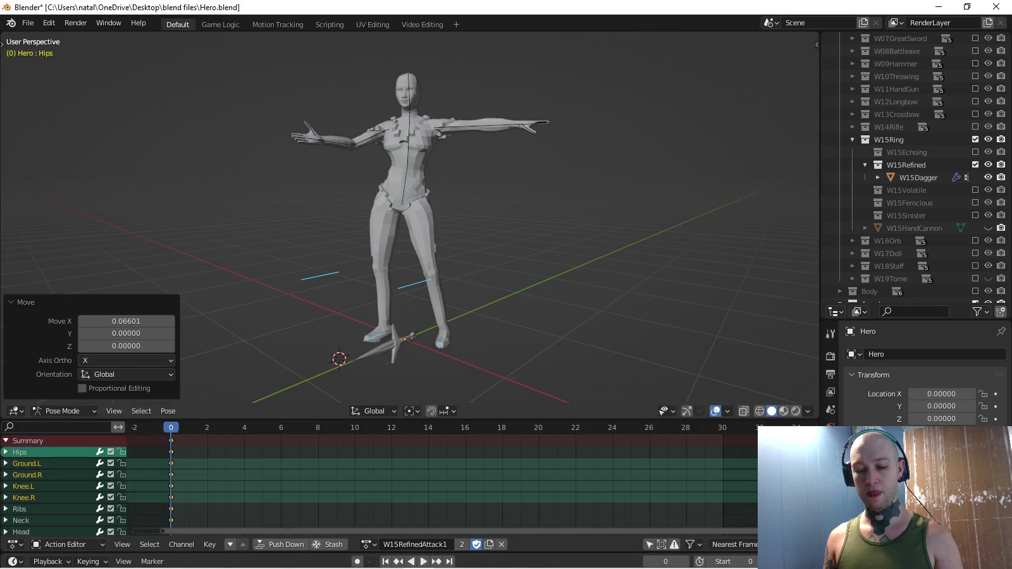
{"action": "key", "text": "i"}
Check the active keying set and look down on the Hero from above.
{"action": "left_click", "coordinate": [88, 561]}
{"action": "left_click", "coordinate": [76, 490]}
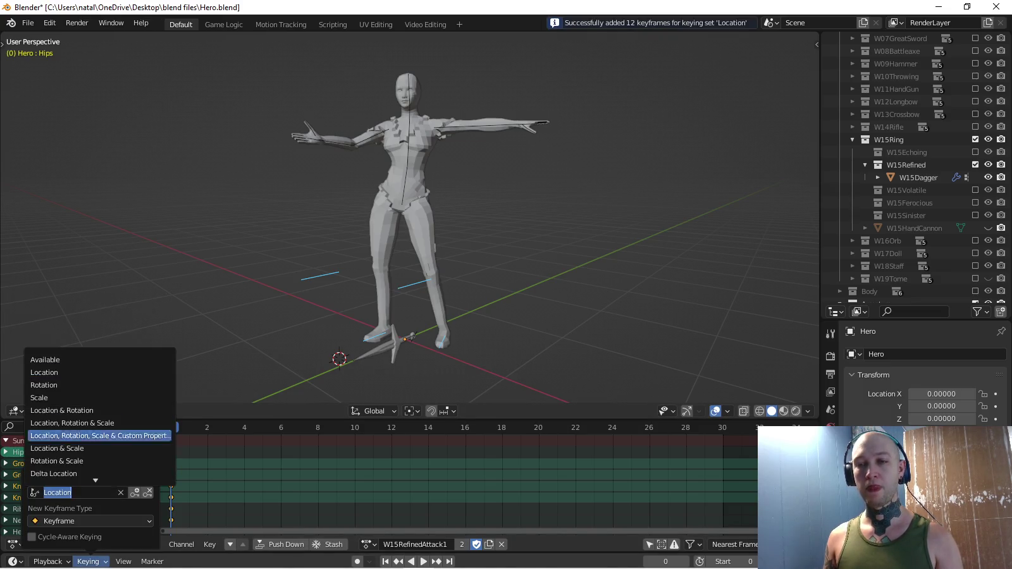
{"action": "scroll", "coordinate": [412, 240], "scroll_direction": "up", "scroll_amount": 2}
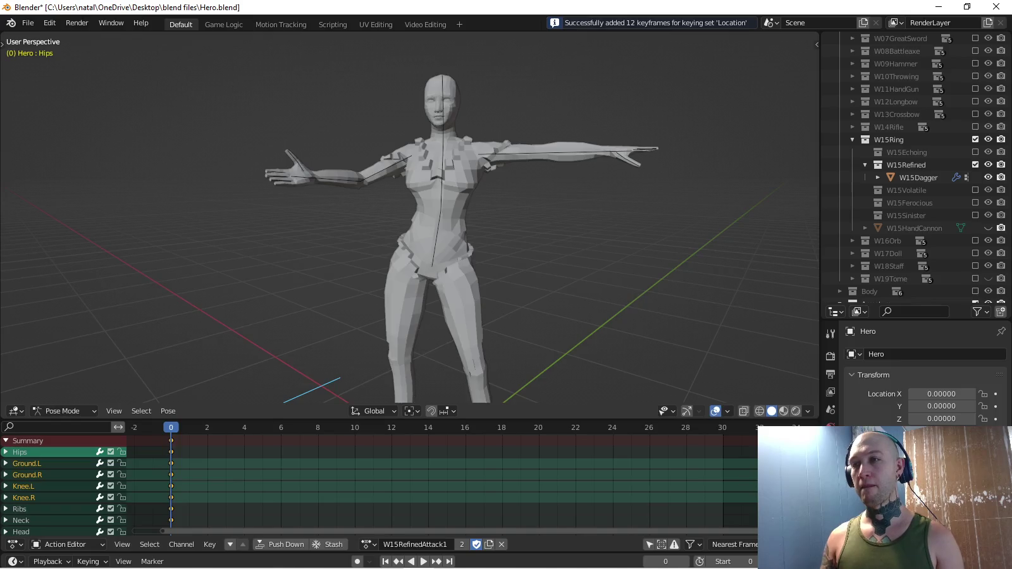
{"action": "middle_click_drag", "start_coordinate": [411, 240], "coordinate": [437, 228]}
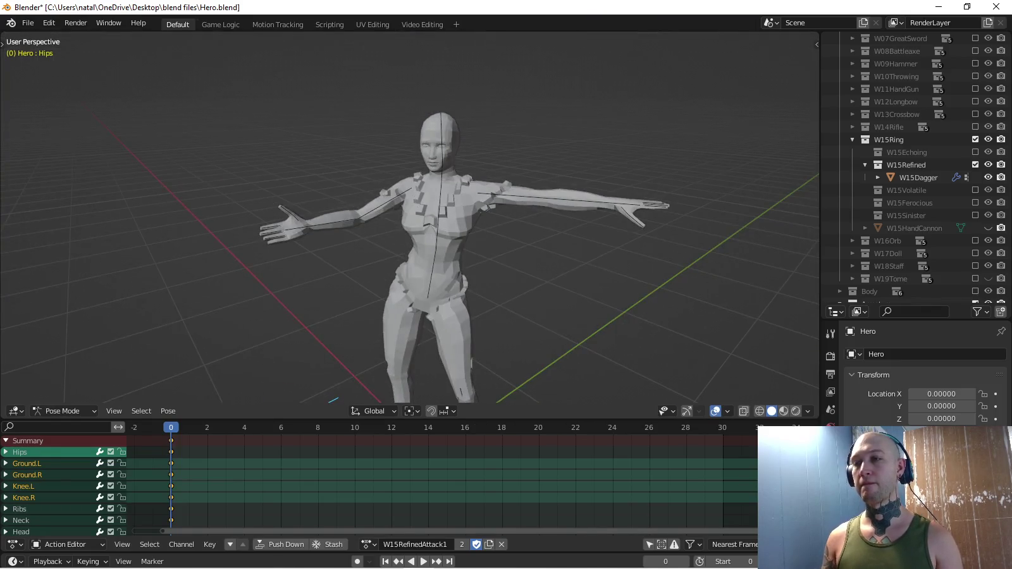
{"action": "key", "text": "KP_7"}
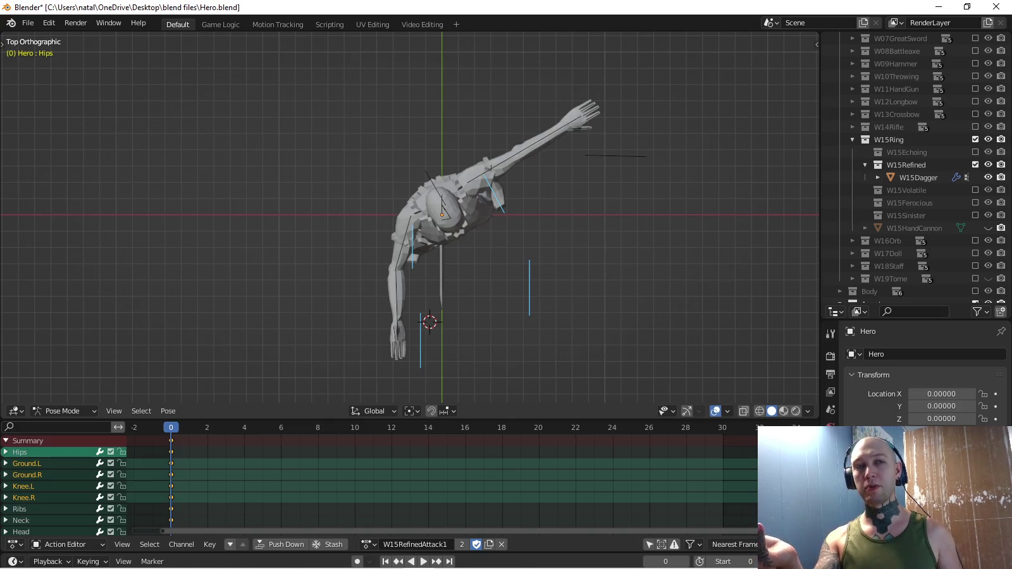
Lower Bicep.L and bend Forearm.L with free rotations.
{"action": "left_click", "coordinate": [493, 165]}
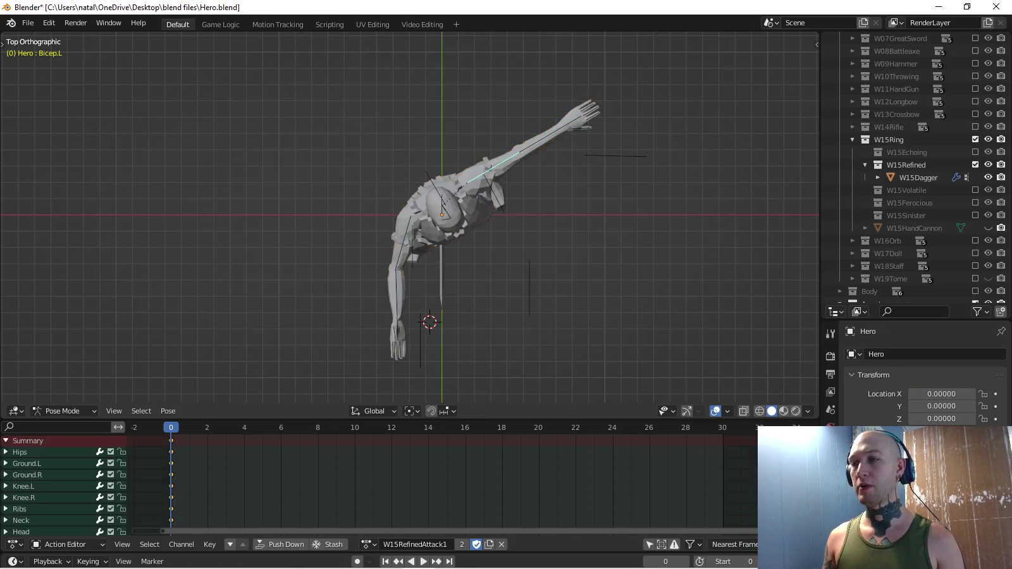
{"action": "middle_click_drag", "start_coordinate": [493, 165], "coordinate": [595, 265]}
{"action": "key", "text": "r"}
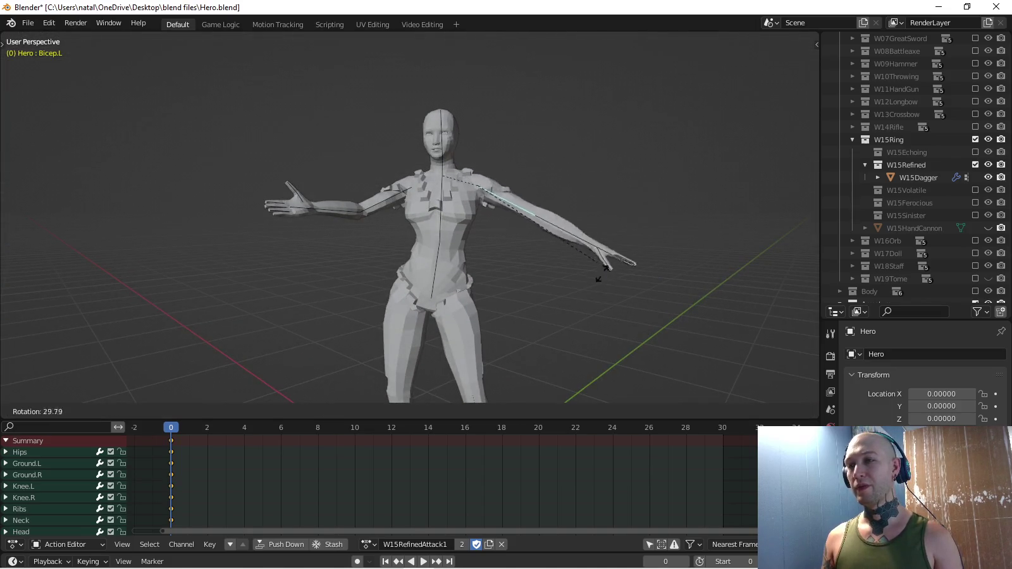
{"action": "left_click", "coordinate": [538, 312]}
{"action": "left_click", "coordinate": [521, 278]}
{"action": "mouse_move", "coordinate": [521, 278]}
{"action": "middle_mouse_down"}
{"action": "mouse_move", "coordinate": [481, 278]}
{"action": "mouse_move", "coordinate": [437, 397]}
{"action": "middle_mouse_up"}
{"action": "key", "text": "r"}
{"action": "left_click", "coordinate": [467, 318]}
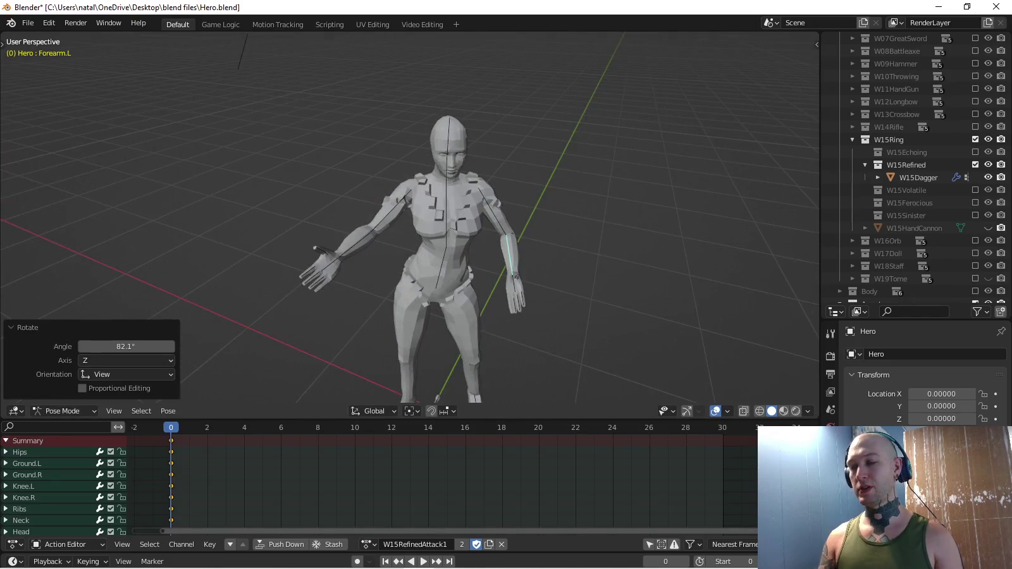
Rotate Forearm.L by 20° from the top view.
{"action": "key", "text": "KP_7"}
{"action": "middle_click_drag", "start_coordinate": [436, 316], "coordinate": [423, 252]}
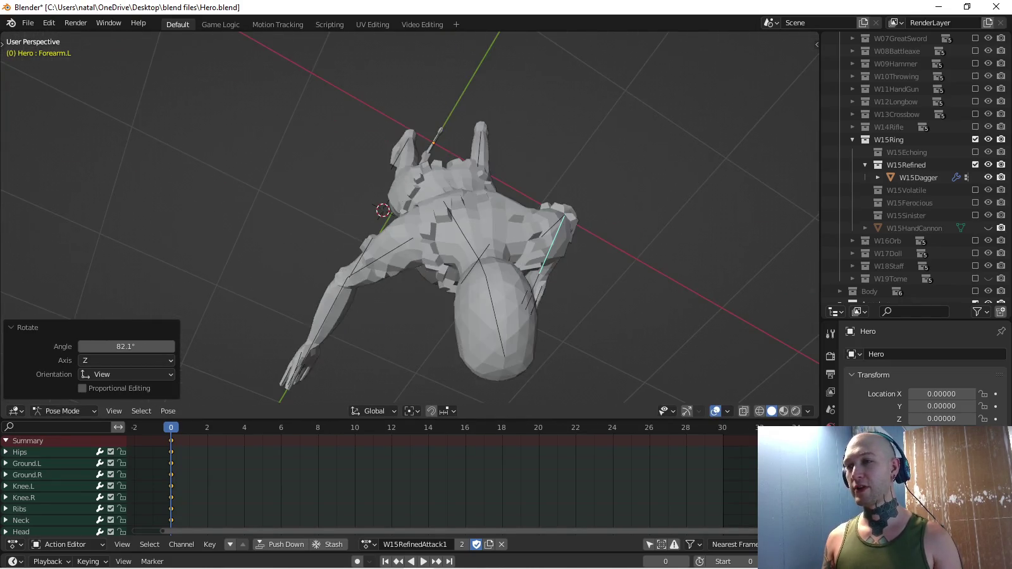
{"action": "key", "text": "KP_1"}
{"action": "key", "text": "KP_4"}
{"action": "key", "text": "KP_7"}
{"action": "type", "text": "r20"}
{"action": "key", "text": "Return"}
Rotate Hand.L 27.3° so it rests in front of the hip.
{"action": "middle_click_drag", "start_coordinate": [576, 334], "coordinate": [556, 316]}
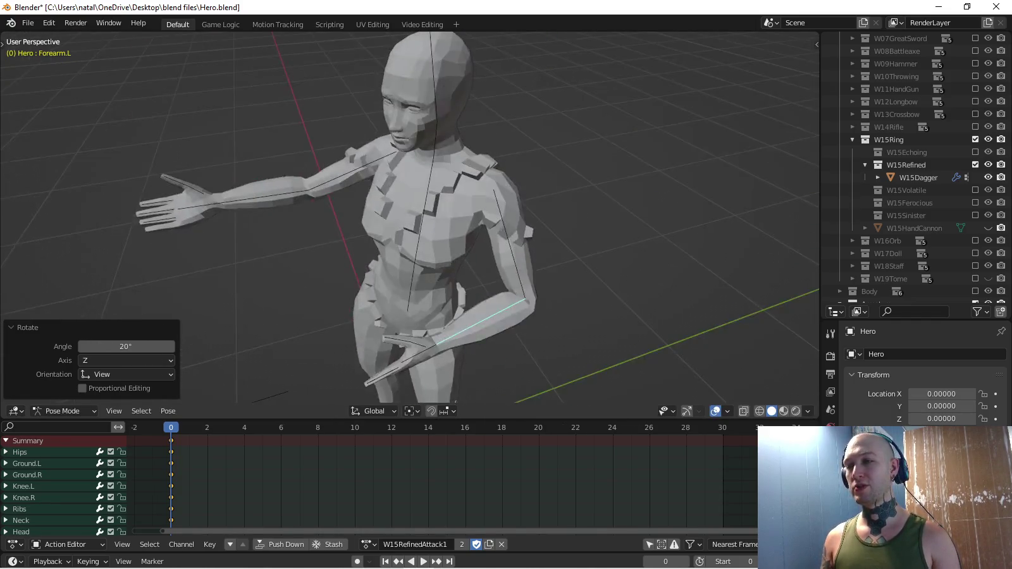
{"action": "key", "text": "KP_3"}
{"action": "left_click", "coordinate": [363, 281]}
{"action": "key", "text": "r"}
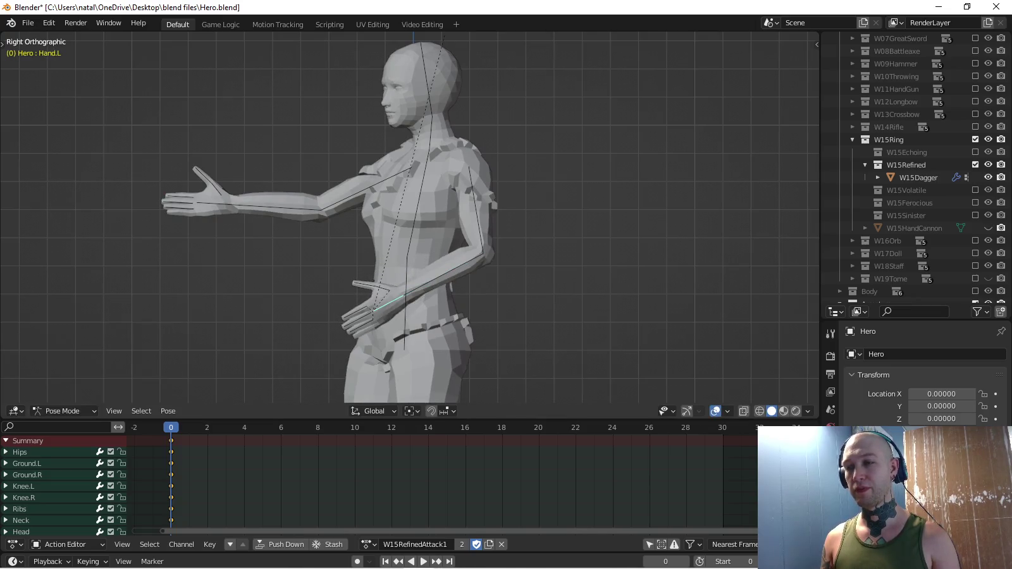
{"action": "left_click", "coordinate": [605, 33]}
Orbit and zoom around the Hero to check the left-arm pose from front and top.
{"action": "middle_click_drag", "start_coordinate": [411, 221], "coordinate": [493, 202]}
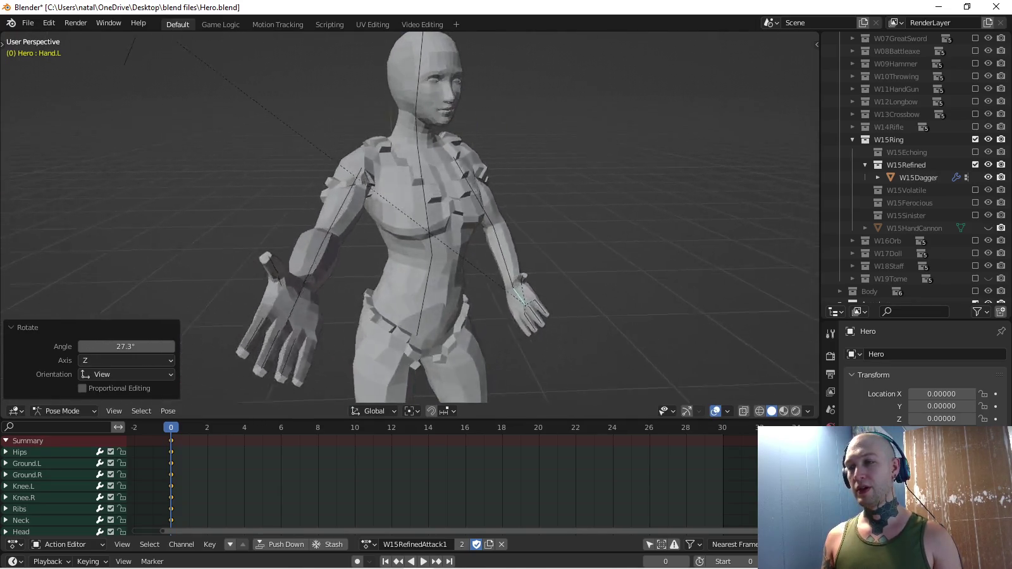
{"action": "scroll", "coordinate": [411, 221], "scroll_direction": "down", "scroll_amount": 4}
{"action": "middle_click_drag", "start_coordinate": [411, 221], "coordinate": [411, 215]}
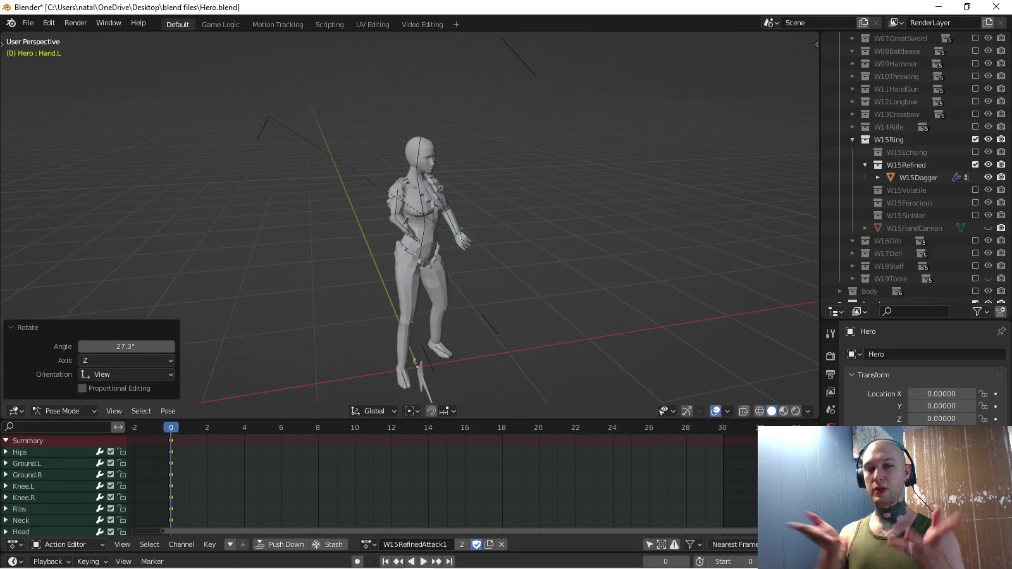
{"action": "key", "text": "KP_1"}
{"action": "key", "text": "KP_7"}
{"action": "scroll", "coordinate": [411, 218], "scroll_direction": "up", "scroll_amount": 2}
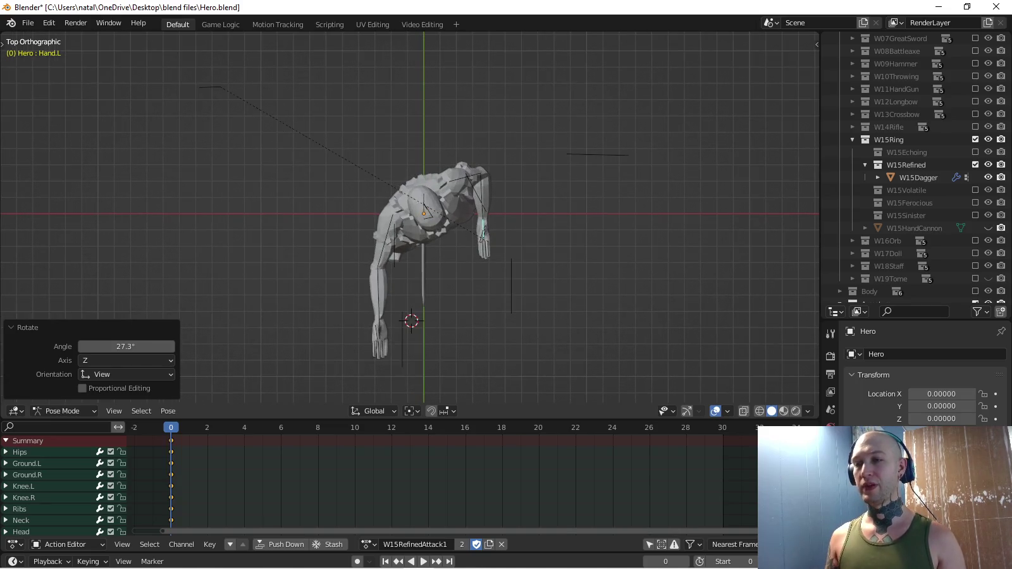
{"action": "scroll", "coordinate": [505, 238], "scroll_direction": "up", "scroll_amount": 2}
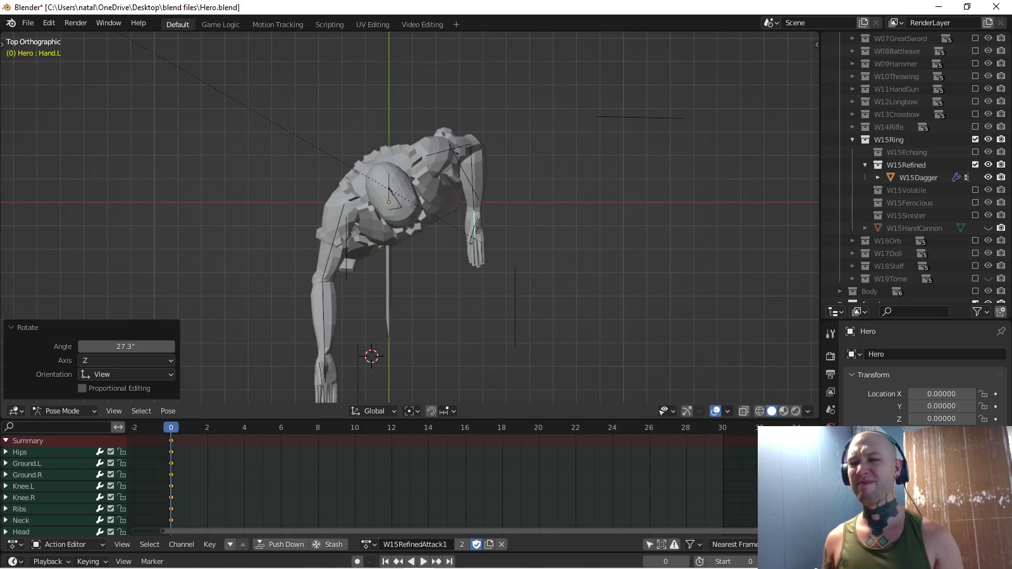
{"action": "key", "text": "KP_3"}
{"action": "scroll", "coordinate": [410, 217], "scroll_direction": "up", "scroll_amount": 2}
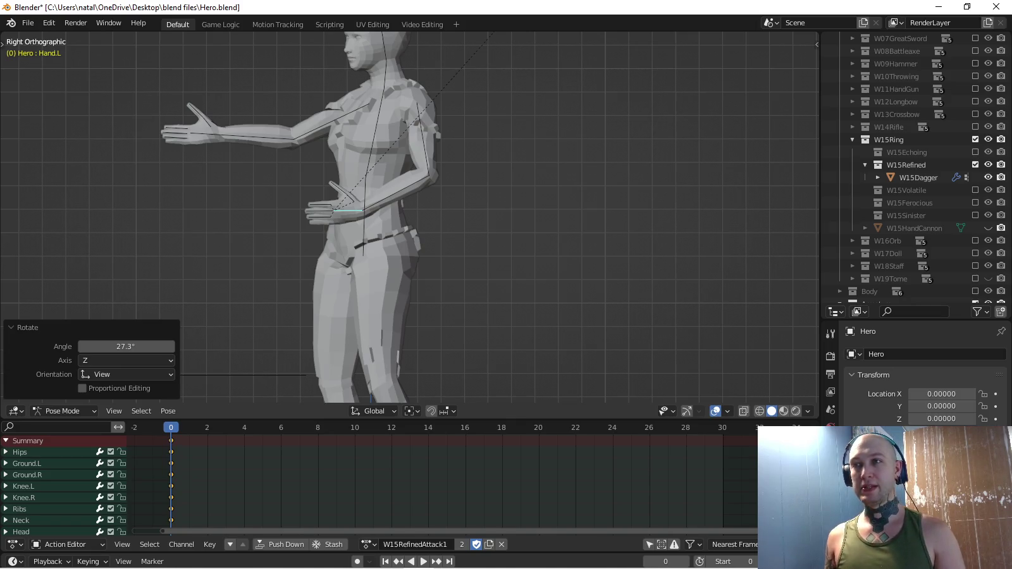
Frame the character from above, trying and then undoing a left-arm pose reset.
{"action": "scroll", "coordinate": [411, 218], "scroll_direction": "down", "scroll_amount": 3}
{"action": "mouse_move", "coordinate": [411, 218]}
{"action": "middle_mouse_down"}
{"action": "mouse_move", "coordinate": [467, 212]}
{"action": "mouse_move", "coordinate": [411, 190]}
{"action": "mouse_move", "coordinate": [392, 159]}
{"action": "mouse_move", "coordinate": [367, 158]}
{"action": "middle_mouse_up"}
{"action": "key", "text": "KP_7"}
{"action": "key", "text": "KP_3"}
{"action": "scroll", "coordinate": [412, 218], "scroll_direction": "down", "scroll_amount": 2}
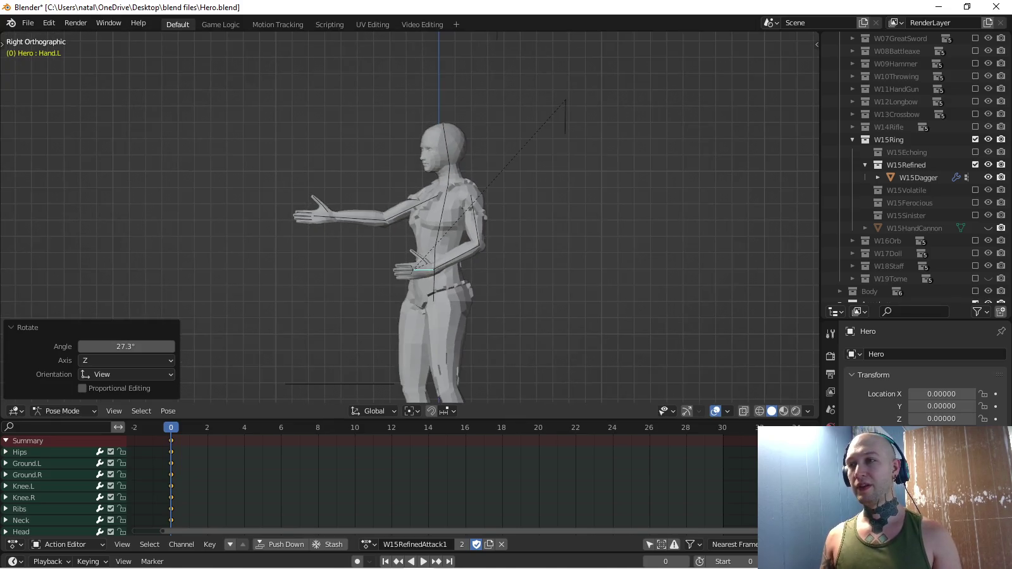
{"action": "left_click", "coordinate": [565, 117]}
{"action": "left_click", "coordinate": [368, 544]}
{"action": "middle_click_drag", "start_coordinate": [404, 266], "coordinate": [382, 192], "text": "shift"}
{"action": "key", "text": "alt+g"}
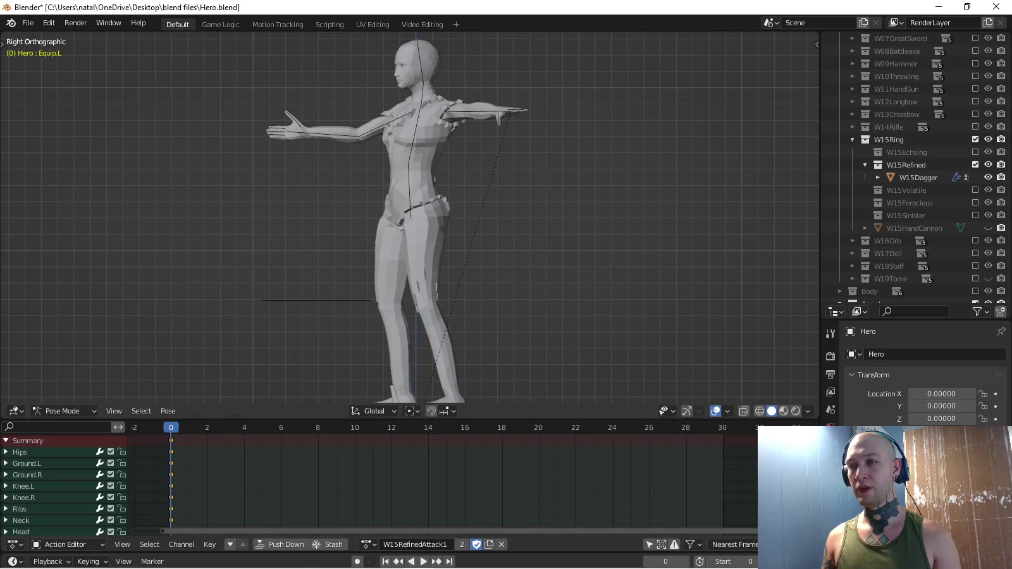
{"action": "key", "text": "ctrl+z"}
{"action": "key", "text": "ctrl+z"}
{"action": "middle_click_drag", "start_coordinate": [379, 190], "coordinate": [274, 227]}
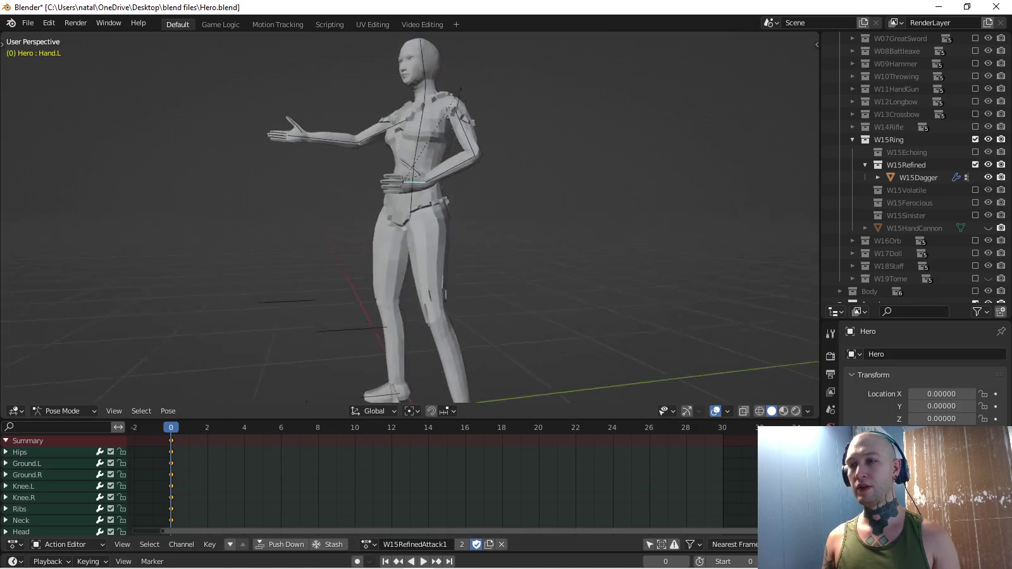
Key the knee and ground bones at frame 0 with the Location keying set.
{"action": "left_click_drag", "start_coordinate": [275, 227], "coordinate": [401, 308]}
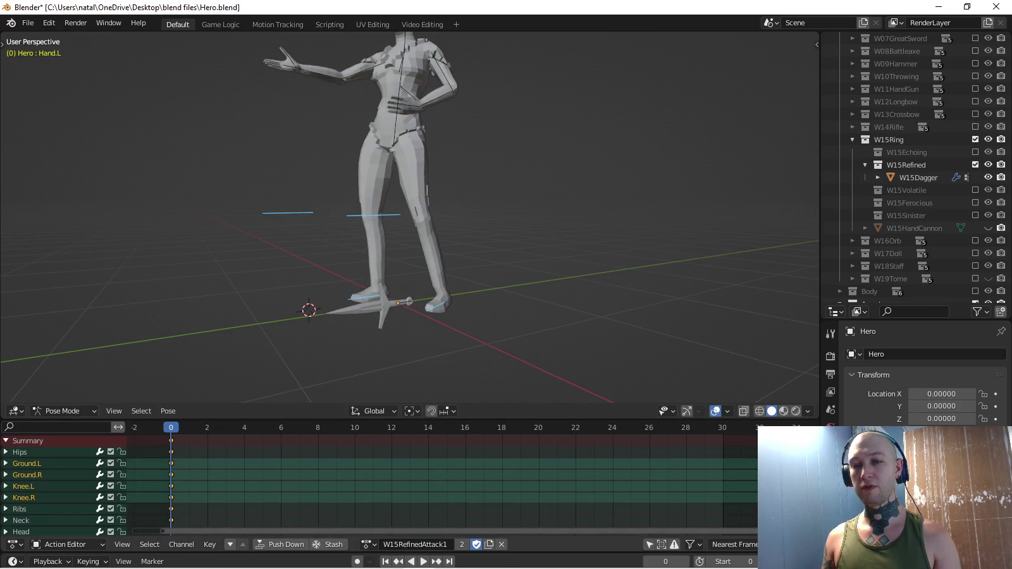
{"action": "left_click", "coordinate": [87, 562]}
{"action": "left_click", "coordinate": [76, 492]}
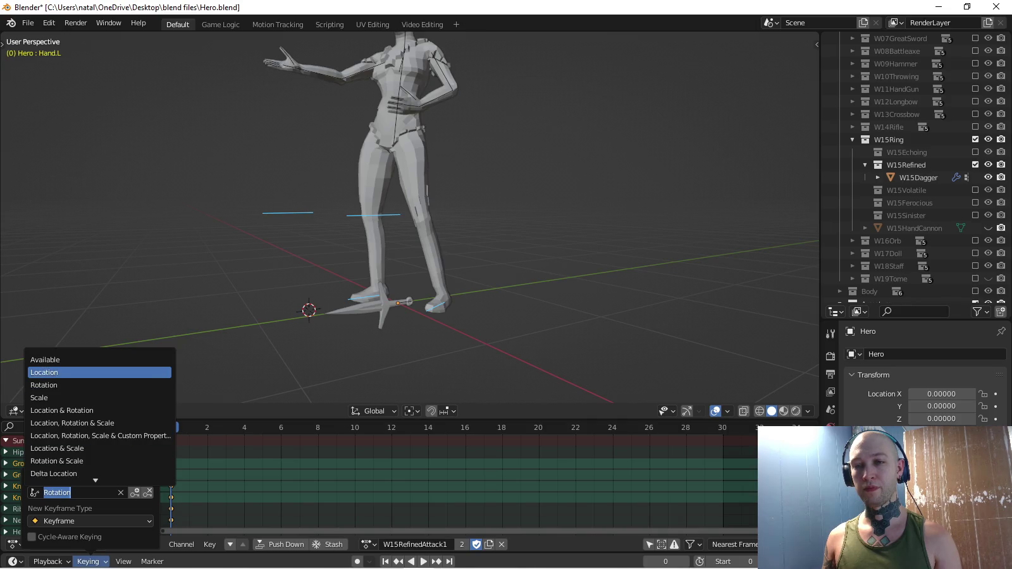
{"action": "left_click", "coordinate": [63, 371]}
{"action": "key", "text": "i"}
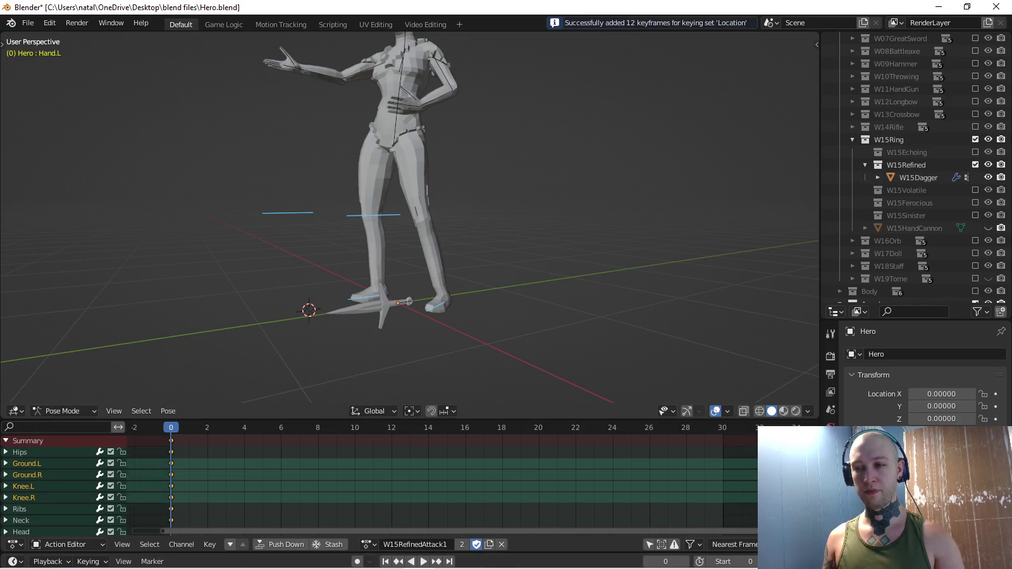
Key rotation on the hips, ribs, left arm, neck and head bones with the Rotation keying set.
{"action": "left_click", "coordinate": [88, 561]}
{"action": "left_click", "coordinate": [76, 492]}
{"action": "key", "text": "Escape"}
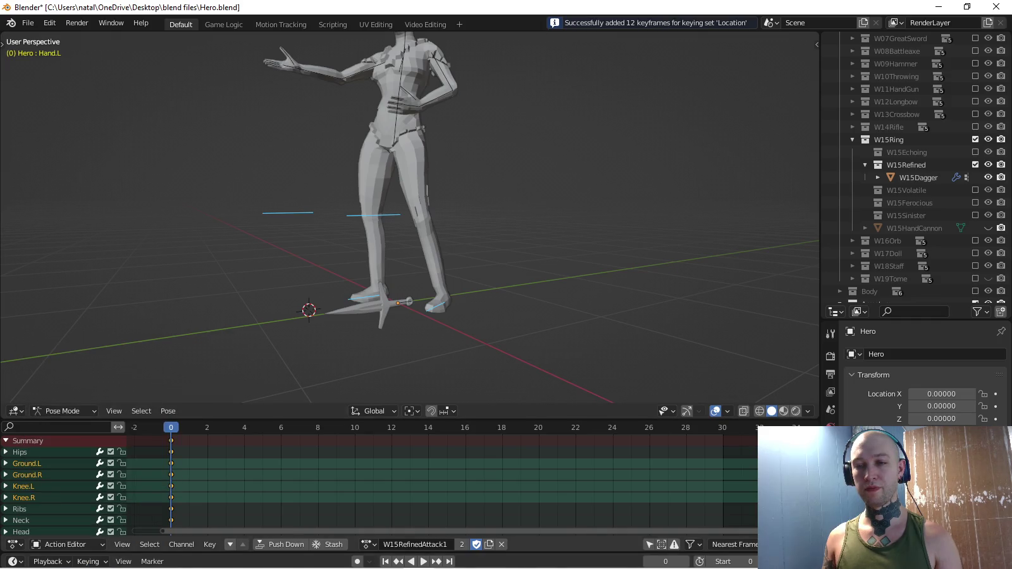
{"action": "left_click", "coordinate": [88, 561]}
{"action": "left_click", "coordinate": [76, 492]}
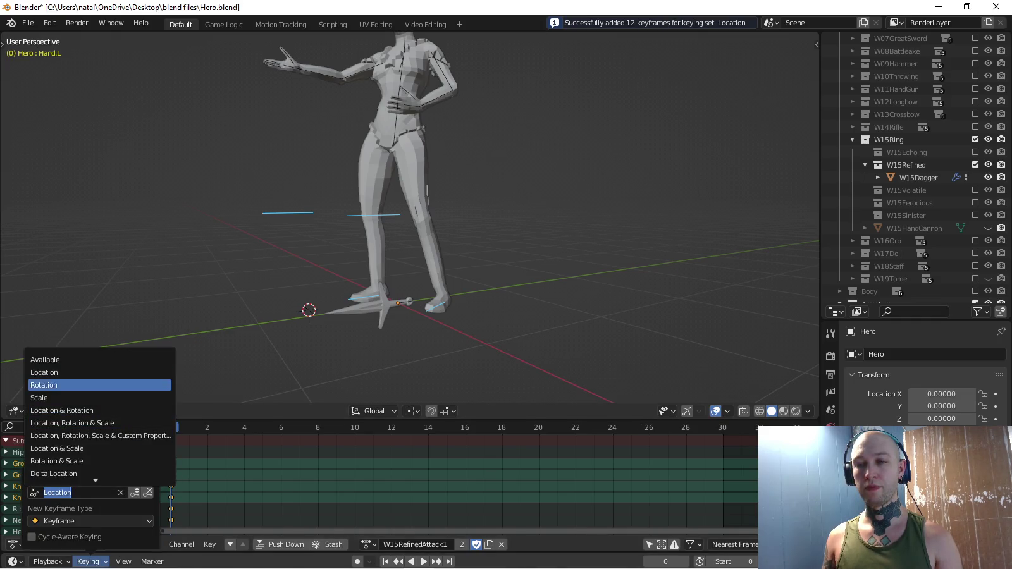
{"action": "key", "text": "Escape"}
{"action": "mouse_move", "coordinate": [315, 229]}
{"action": "middle_mouse_down", "text": "shift"}
{"action": "mouse_move", "coordinate": [315, 299]}
{"action": "mouse_move", "coordinate": [289, 245]}
{"action": "middle_mouse_up", "text": "shift"}
{"action": "key", "text": "c"}
{"action": "mouse_move", "coordinate": [405, 184]}
{"action": "left_mouse_down"}
{"action": "mouse_move", "coordinate": [433, 160]}
{"action": "mouse_move", "coordinate": [304, 130]}
{"action": "mouse_move", "coordinate": [400, 66]}
{"action": "left_mouse_up"}
{"action": "key", "text": "Escape"}
{"action": "key", "text": "i"}
{"action": "mouse_move", "coordinate": [405, 253]}
{"action": "middle_mouse_down"}
{"action": "mouse_move", "coordinate": [430, 234]}
{"action": "mouse_move", "coordinate": [462, 231]}
{"action": "middle_mouse_up"}
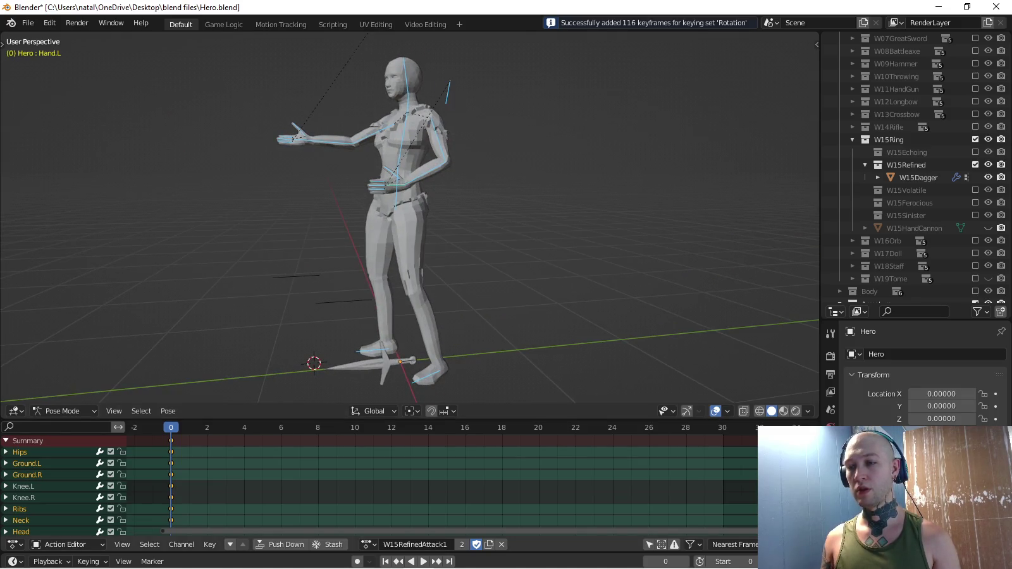
{"action": "left_click", "coordinate": [369, 545]}
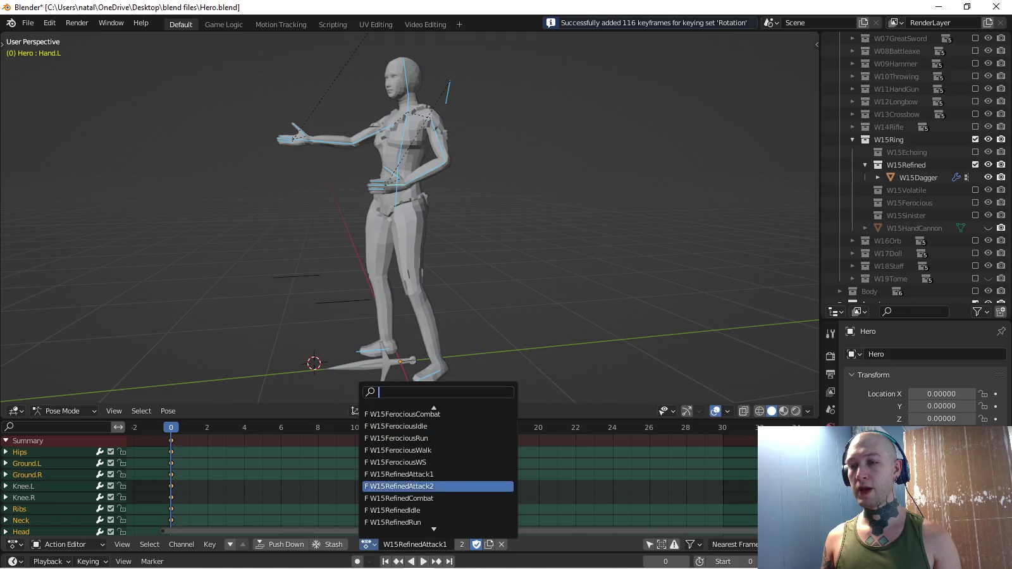
Load the W00ThugAttack1 action and copy the Equip.R bone's pose.
{"action": "type", "text": "ech"}
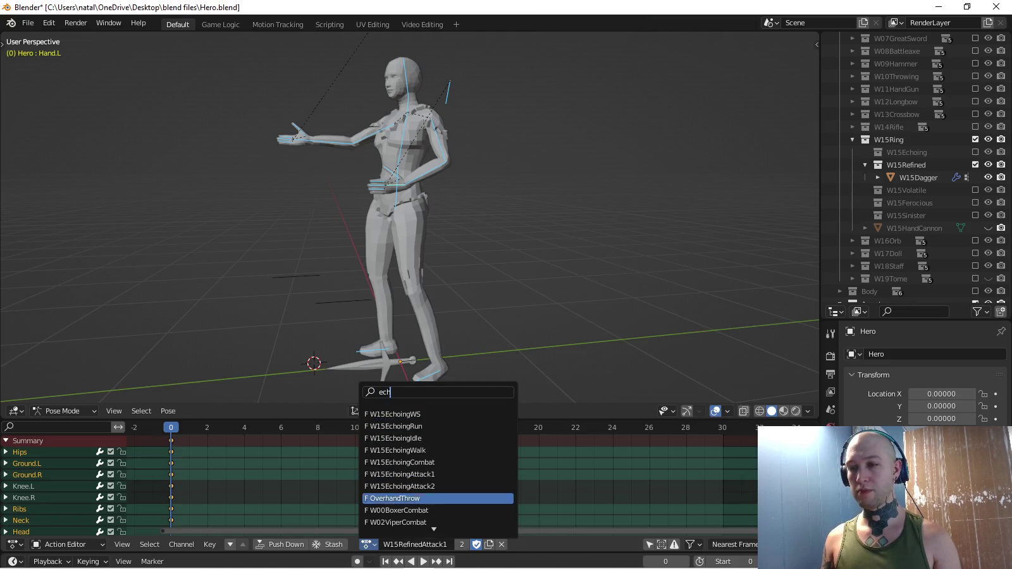
{"action": "key", "text": "BackSpace"}
{"action": "key", "text": "BackSpace"}
{"action": "key", "text": "BackSpace"}
{"action": "type", "text": "thug"}
{"action": "key", "text": "Down"}
{"action": "key", "text": "Down"}
{"action": "key", "text": "Down"}
{"action": "key", "text": "Down"}
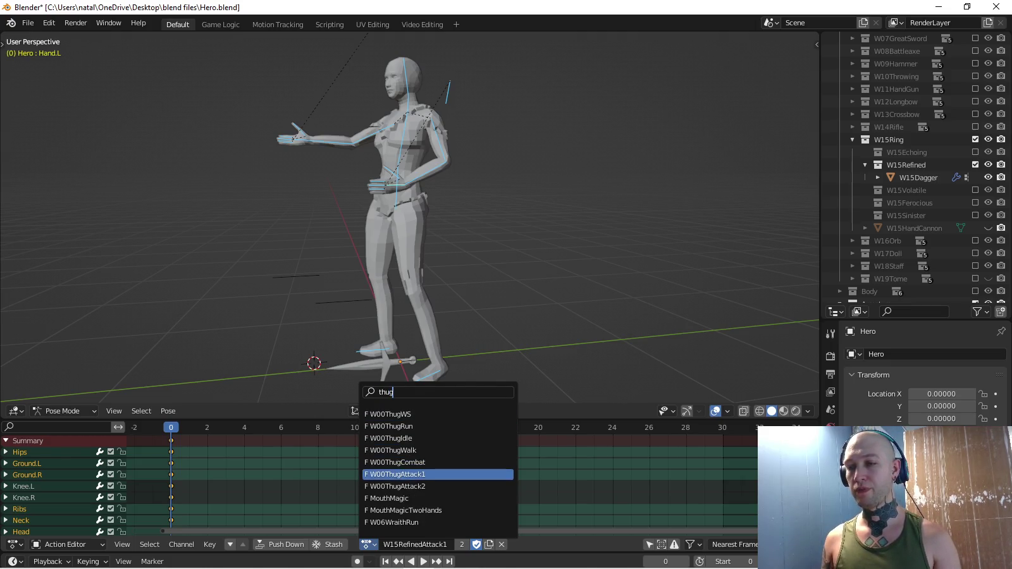
{"action": "key", "text": "Return"}
{"action": "left_click", "coordinate": [24, 497]}
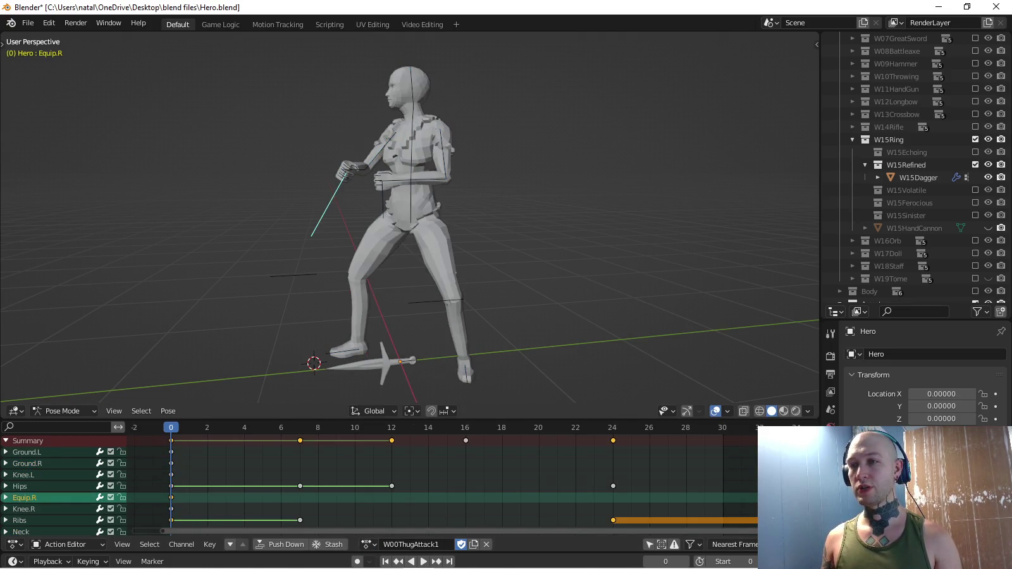
{"action": "key", "text": "ctrl+shift+m"}
{"action": "key", "text": "ctrl+c"}
Switch to the W15RefinedAttack1 action and paste the copied pose onto the Hero.
{"action": "left_click", "coordinate": [369, 543]}
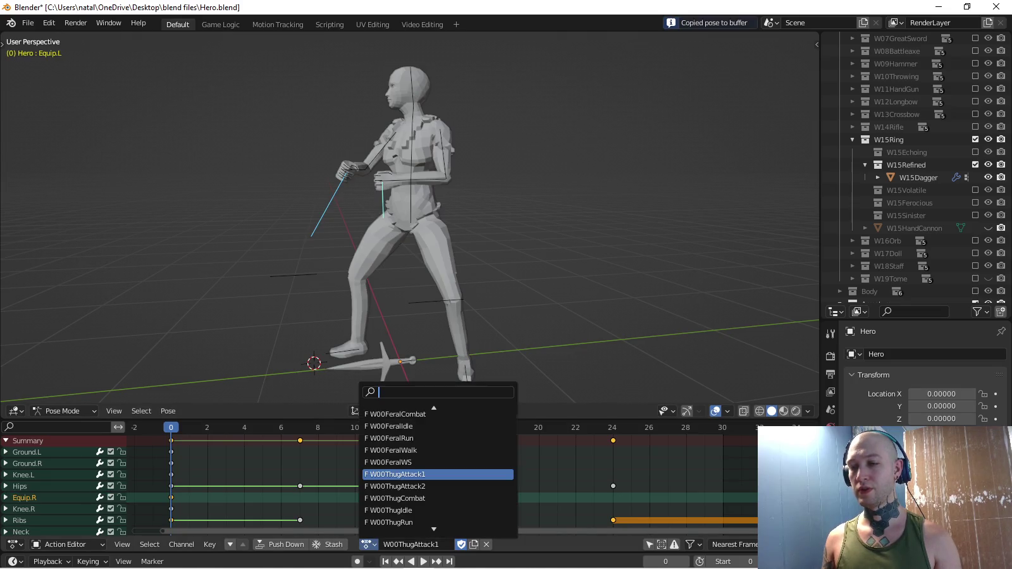
{"action": "type", "text": "refined"}
{"action": "key", "text": "Up"}
{"action": "key", "text": "Return"}
{"action": "left_click", "coordinate": [369, 544]}
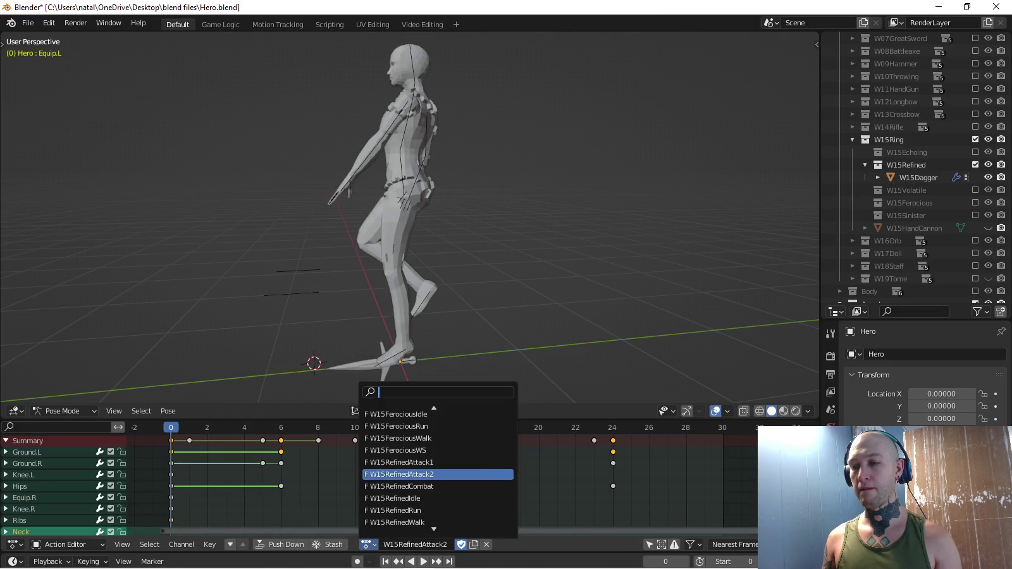
{"action": "key", "text": "Up"}
{"action": "key", "text": "Return"}
{"action": "key", "text": "ctrl+v"}
Key the pasted pose at frame 0 with the Location & Rotation keying set.
{"action": "middle_click_drag", "start_coordinate": [405, 253], "coordinate": [422, 270], "text": "shift"}
{"action": "left_click", "coordinate": [88, 561]}
{"action": "left_click", "coordinate": [76, 492]}
{"action": "key", "text": "Down"}
{"action": "key", "text": "Down"}
{"action": "key", "text": "Return"}
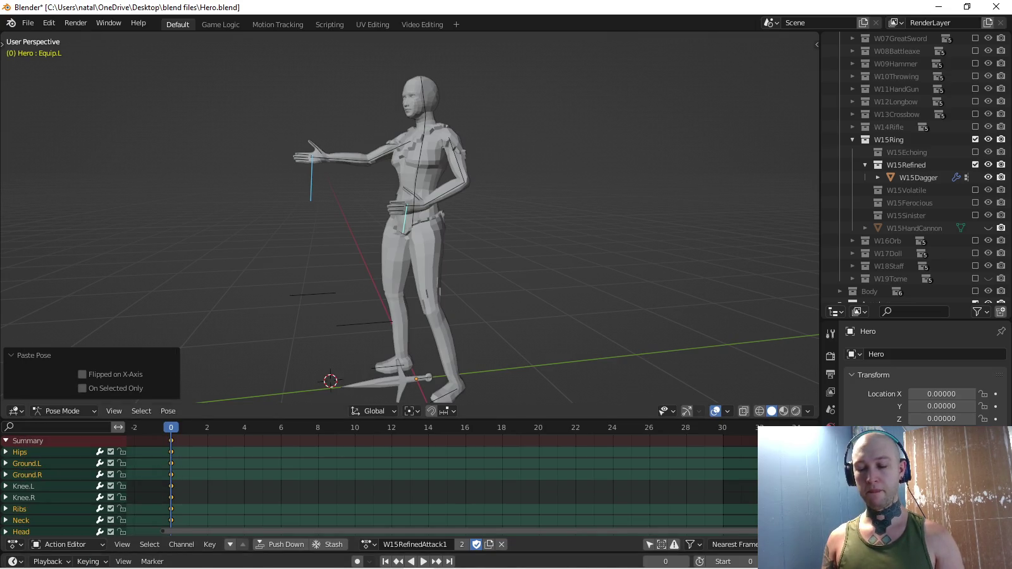
{"action": "key", "text": "i"}
{"action": "key", "text": "KP_3"}
{"action": "scroll", "coordinate": [410, 217], "scroll_direction": "up", "scroll_amount": 4}
{"action": "scroll", "coordinate": [410, 218], "scroll_direction": "up", "scroll_amount": 1}
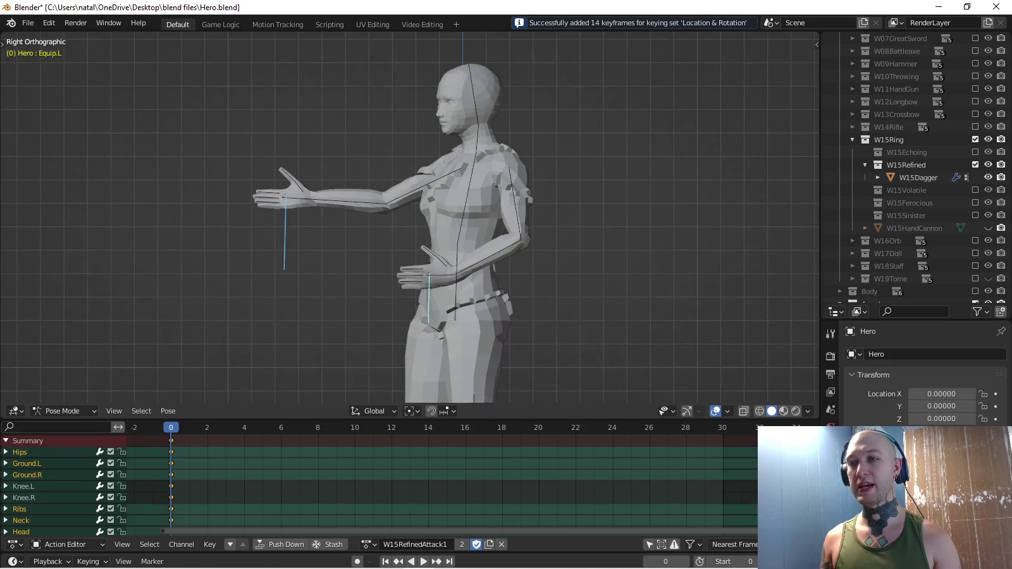
{"action": "middle_click_drag", "start_coordinate": [410, 217], "coordinate": [481, 215]}
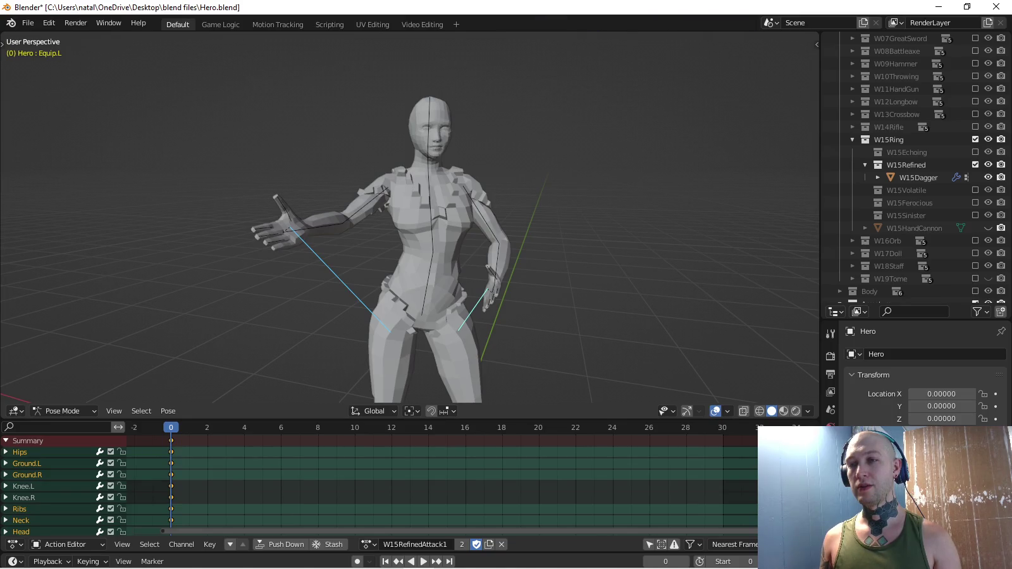
Set W15Dagger's Armature modifier object to the Hero armature, then reselect the Equip.R bone in Pose Mode.
{"action": "key", "text": "ctrl+shift+m"}
{"action": "key", "text": "KP_3"}
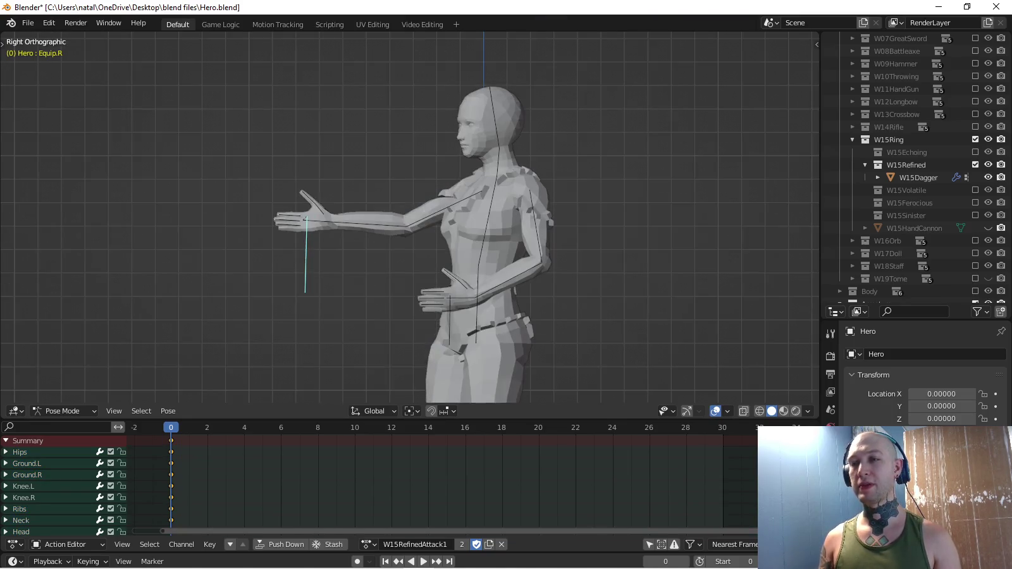
{"action": "left_click", "coordinate": [917, 177]}
{"action": "scroll", "coordinate": [410, 217], "scroll_direction": "down", "scroll_amount": 2}
{"action": "scroll", "coordinate": [923, 379], "scroll_direction": "down", "scroll_amount": 3}
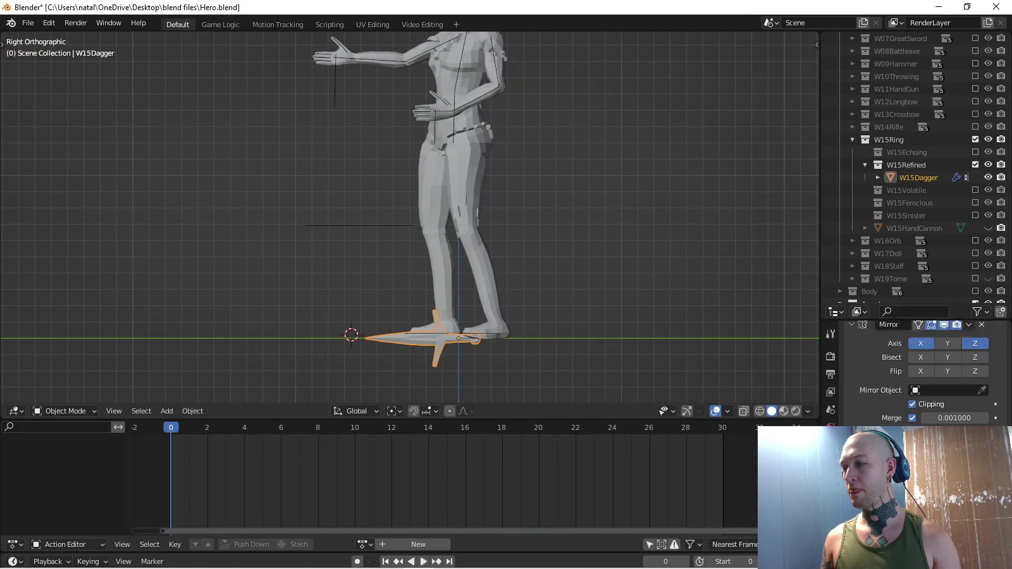
{"action": "left_click", "coordinate": [930, 368]}
{"action": "left_click", "coordinate": [891, 408]}
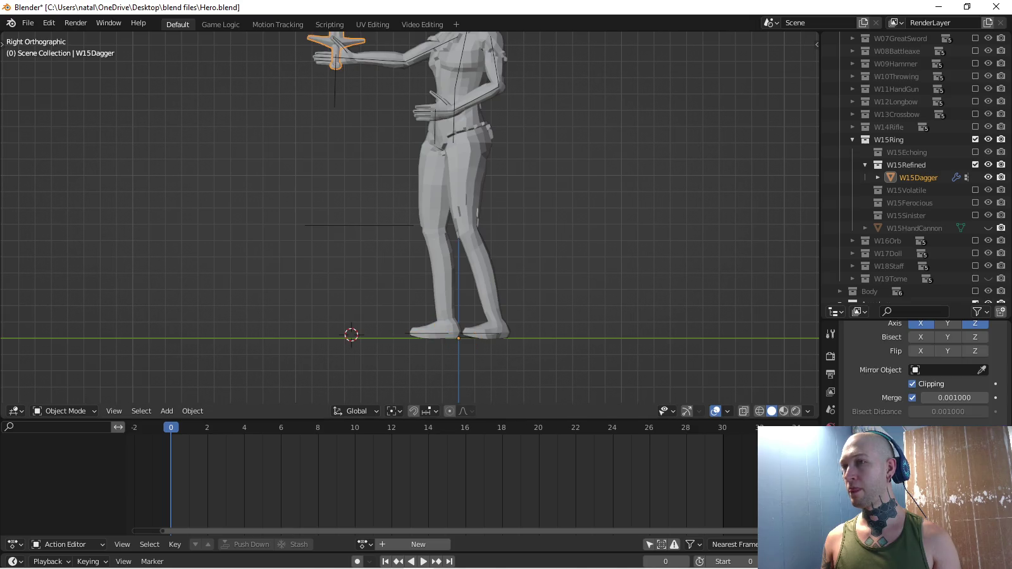
{"action": "scroll", "coordinate": [410, 217], "scroll_direction": "up", "scroll_amount": 2}
{"action": "left_click", "coordinate": [405, 171]}
{"action": "left_click", "coordinate": [359, 190]}
Try rotating the Equip.R bone on different axis constraints, then cancel.
{"action": "key", "text": "r"}
{"action": "key", "text": "Escape"}
{"action": "mouse_move", "coordinate": [380, 221]}
{"action": "middle_mouse_down"}
{"action": "mouse_move", "coordinate": [481, 228]}
{"action": "mouse_move", "coordinate": [548, 261]}
{"action": "middle_mouse_up"}
{"action": "key", "text": "r"}
{"action": "key", "text": "y"}
{"action": "key", "text": "y"}
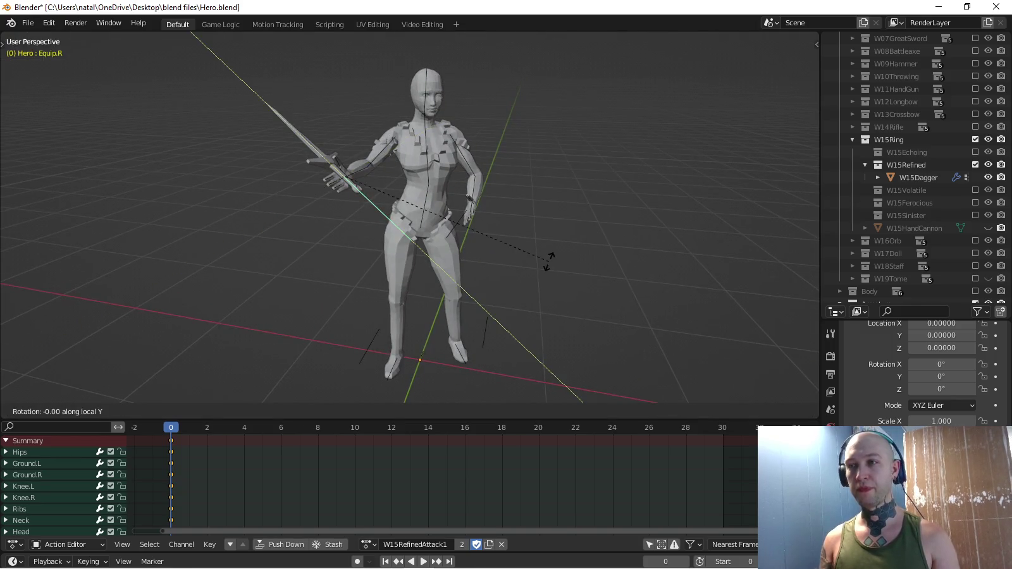
{"action": "key", "text": "x"}
{"action": "key", "text": "x"}
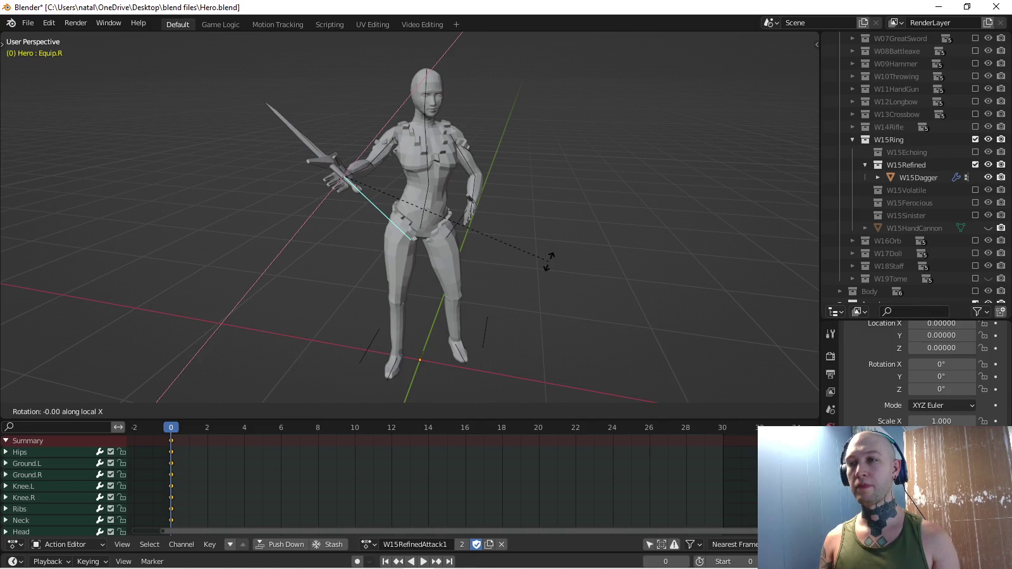
{"action": "key", "text": "x"}
{"action": "key", "text": "z"}
{"action": "key", "text": "z"}
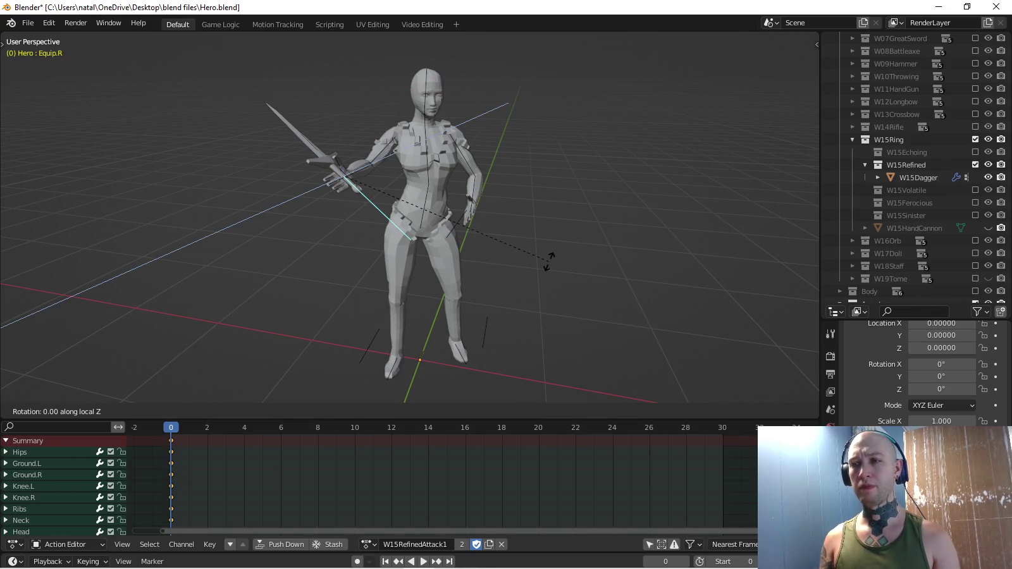
{"action": "key", "text": "Escape"}
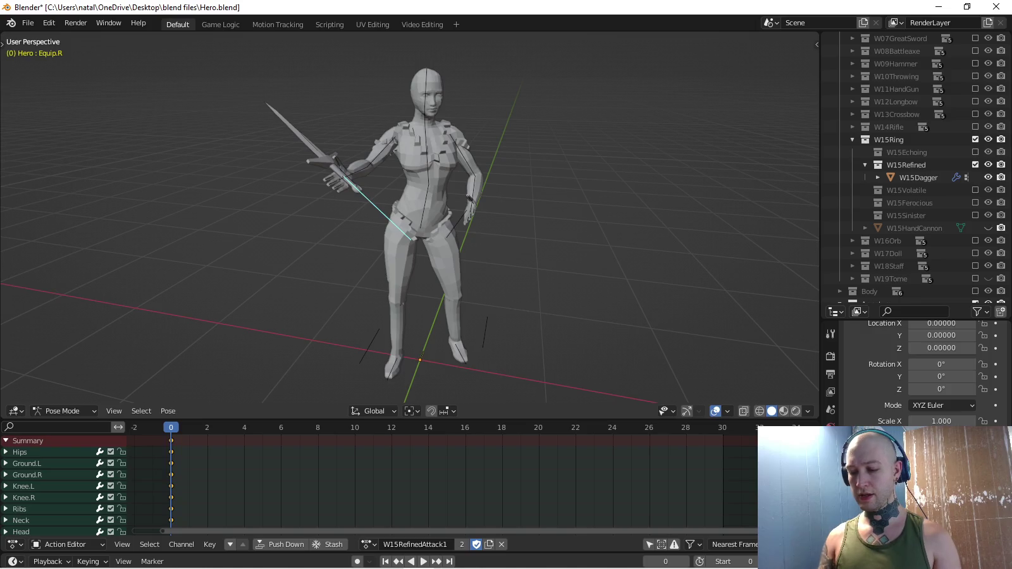
Rotate the Equip.R bone 90° about its local X axis.
{"action": "key", "text": "r"}
{"action": "key", "text": "x"}
{"action": "key", "text": "x"}
{"action": "key", "text": "9"}
{"action": "key", "text": "0"}
{"action": "key", "text": "Return"}
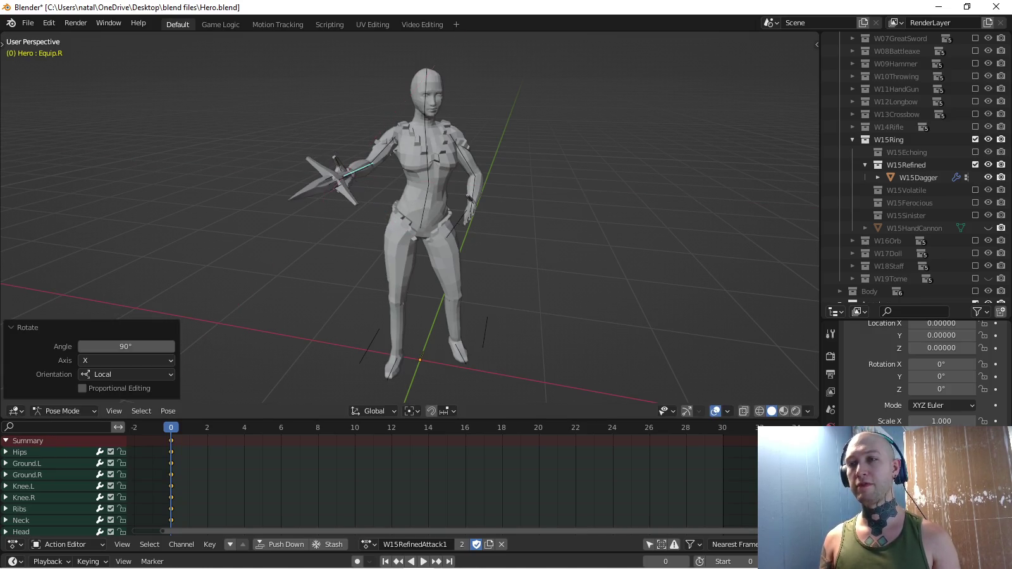
Move the Equip.R dagger bone forward along its local X axis.
{"action": "key", "text": "KP_3"}
{"action": "key", "text": "g"}
{"action": "key", "text": "y"}
{"action": "key", "text": "y"}
{"action": "key", "text": "z"}
{"action": "key", "text": "z"}
{"action": "middle_click_drag", "start_coordinate": [411, 221], "coordinate": [443, 190]}
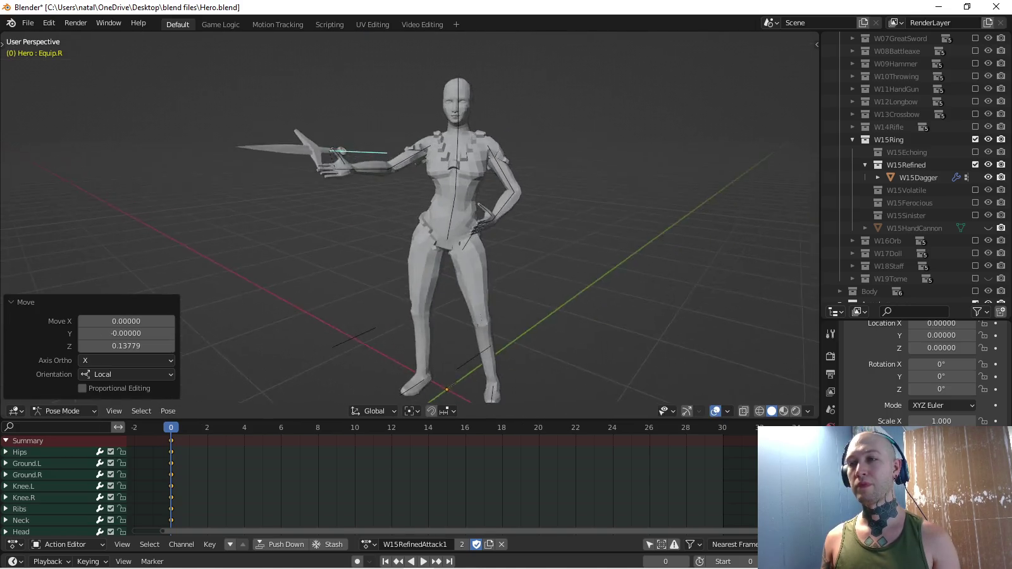
{"action": "key", "text": "x"}
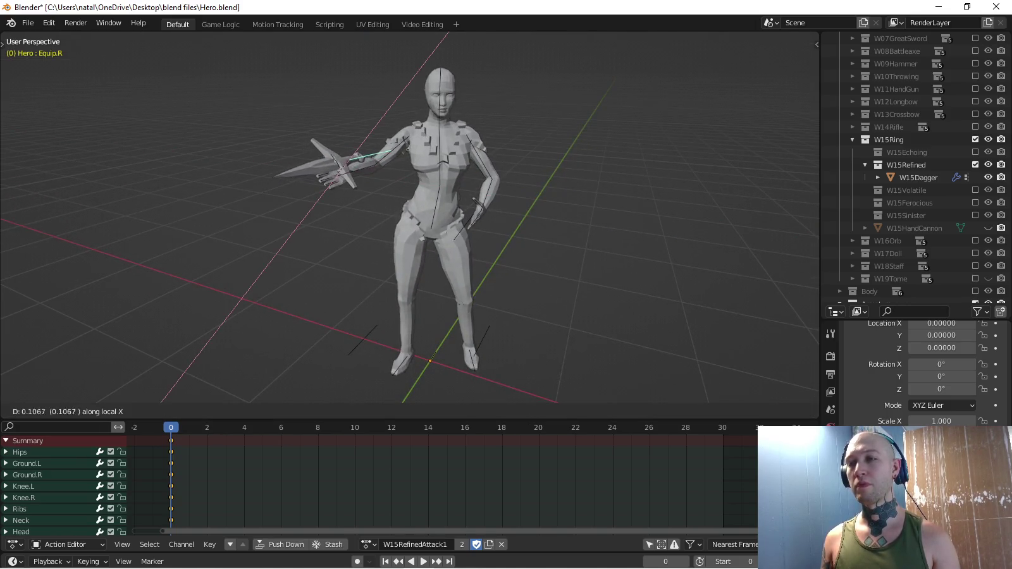
{"action": "key", "text": "Return"}
Push the dagger bone further forward along local X and key its location and rotation.
{"action": "key", "text": "KP_3"}
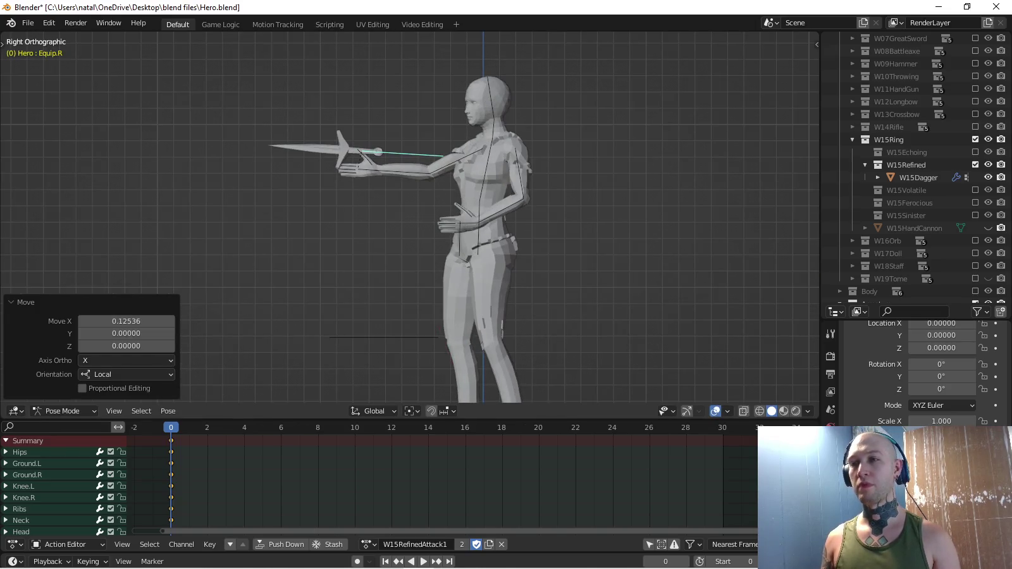
{"action": "key", "text": "g"}
{"action": "key", "text": "x"}
{"action": "key", "text": "x"}
{"action": "key", "text": "Return"}
{"action": "mouse_move", "coordinate": [411, 221]}
{"action": "middle_mouse_down"}
{"action": "mouse_move", "coordinate": [442, 189]}
{"action": "mouse_move", "coordinate": [379, 209]}
{"action": "middle_mouse_up"}
{"action": "key", "text": "KP_3"}
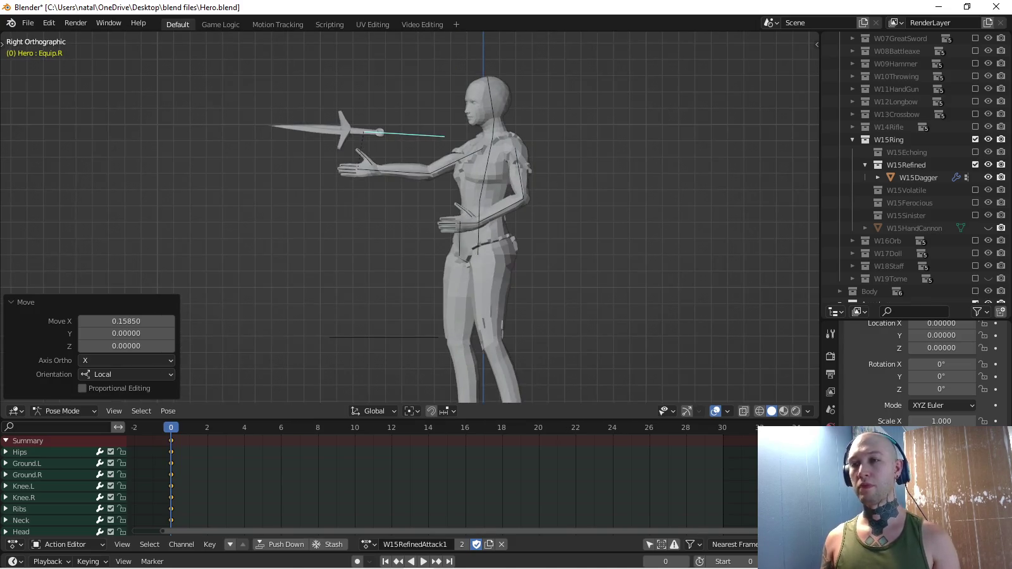
{"action": "scroll", "coordinate": [404, 215], "scroll_direction": "up", "scroll_amount": 1}
{"action": "key", "text": "i"}
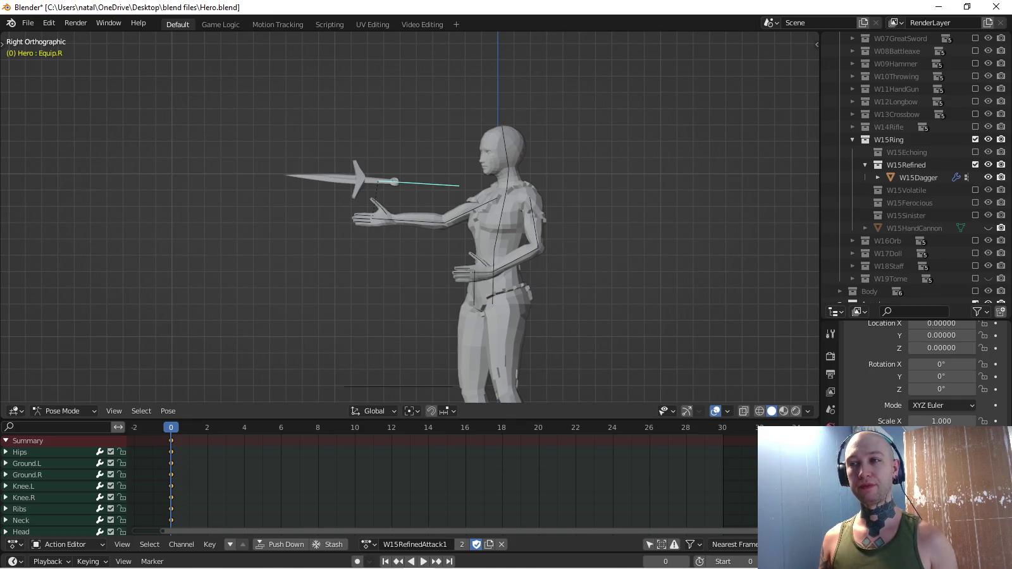
Tilt the dagger blade -2.67° to horizontal, raise it slightly, and re-key it at frame 0.
{"action": "key", "text": "r"}
{"action": "key", "text": "g"}
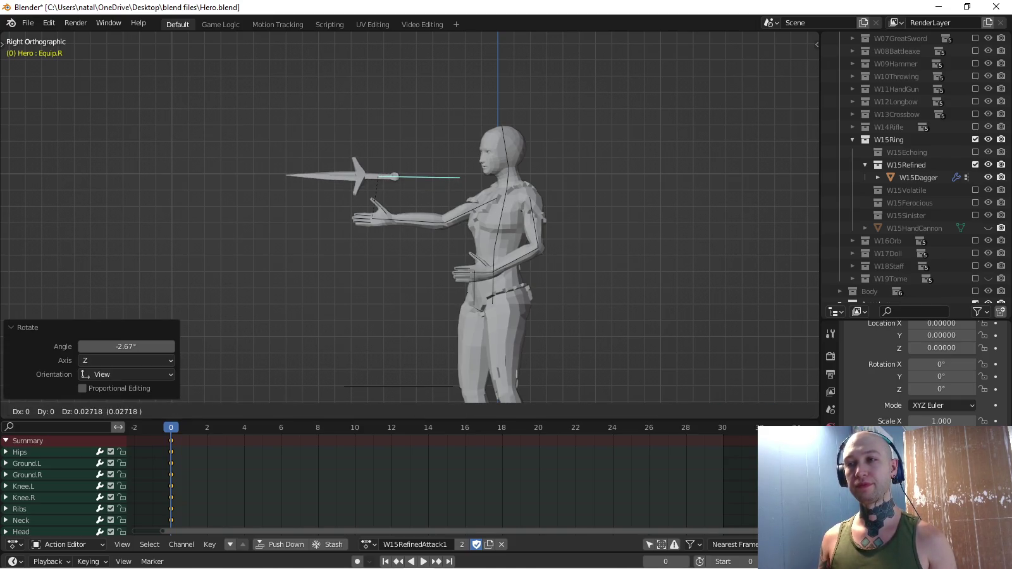
{"action": "key", "text": "i"}
{"action": "middle_click_drag", "start_coordinate": [411, 253], "coordinate": [493, 272]}
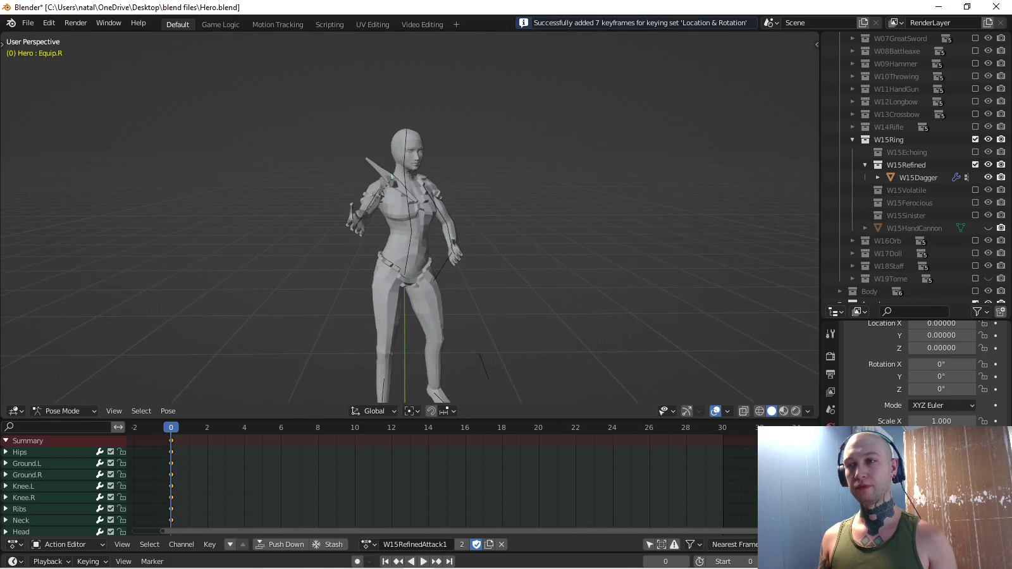
{"action": "key", "text": "KP_1"}
{"action": "key", "text": "KP_7"}
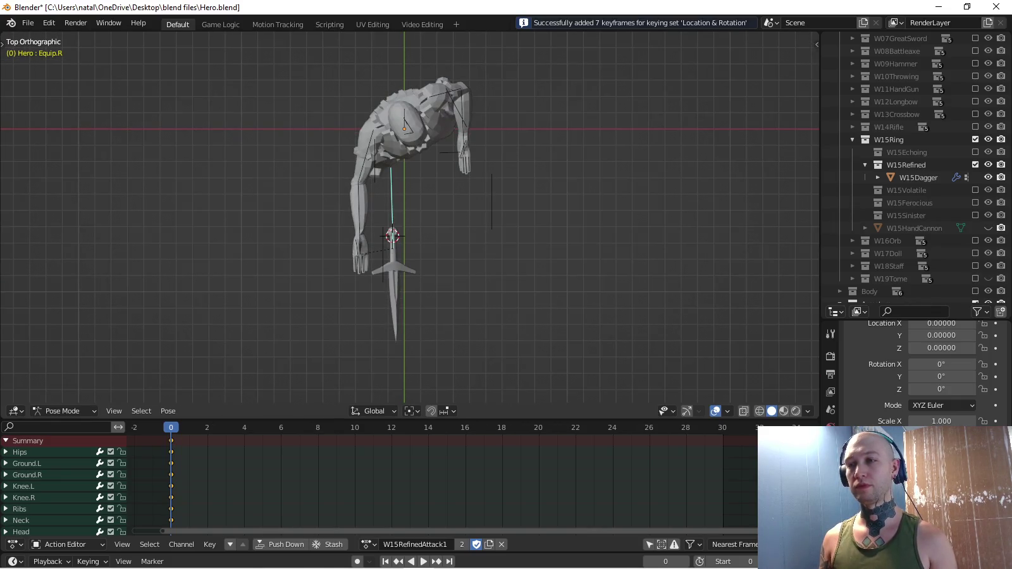
Copy the Equip.R bone's pose and paste it mirrored onto the left side.
{"action": "left_click", "coordinate": [918, 177]}
{"action": "left_click", "coordinate": [23, 498]}
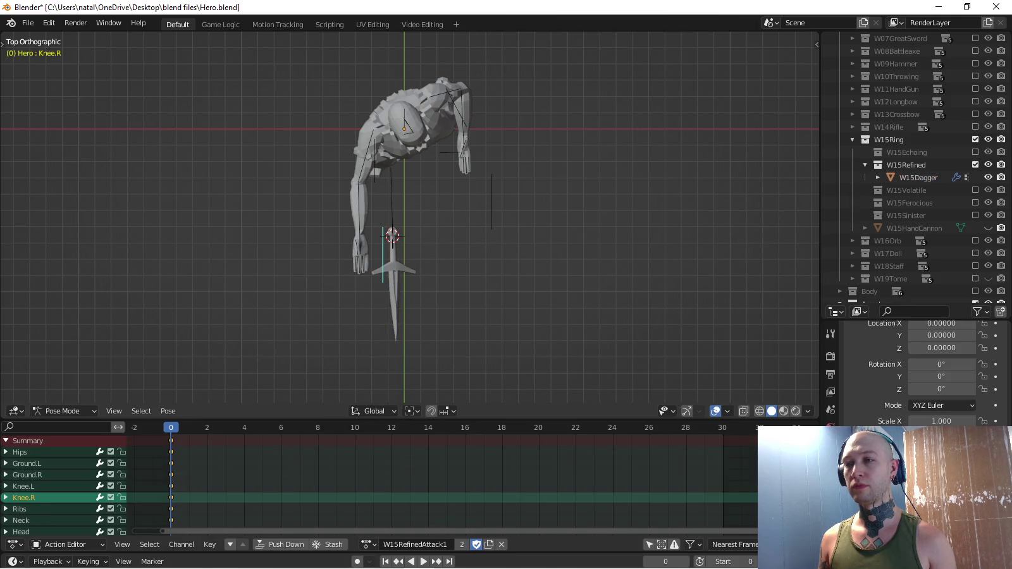
{"action": "left_click", "coordinate": [384, 253]}
{"action": "key", "text": "ctrl+c"}
{"action": "key", "text": "ctrl+shift+v"}
{"action": "middle_click_drag", "start_coordinate": [404, 253], "coordinate": [405, 189]}
Adjust the Equip.L bone's position and rotation and key it at frame 0.
{"action": "key", "text": "ctrl+shift+m"}
{"action": "key", "text": "KP_7"}
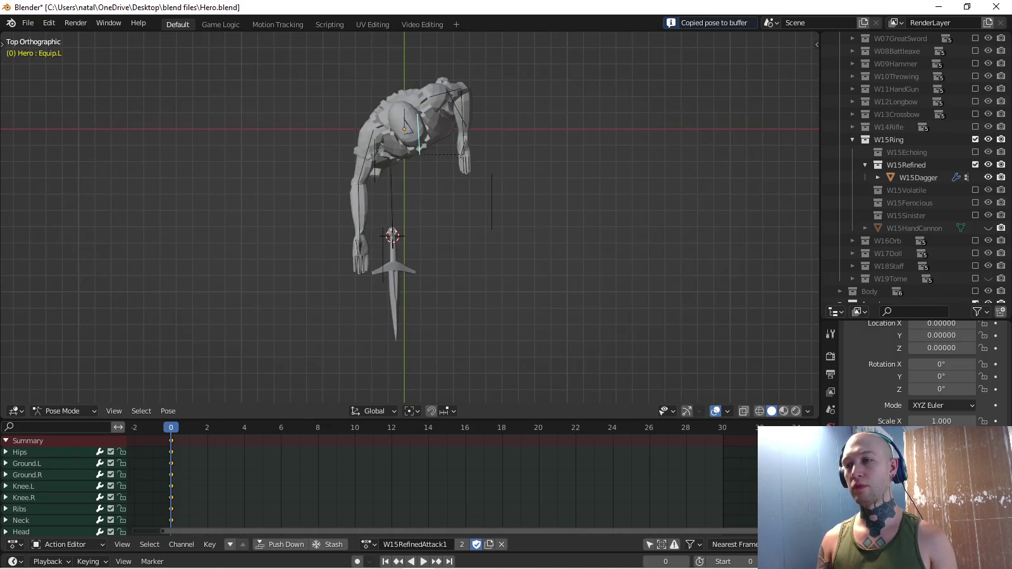
{"action": "key", "text": "g"}
{"action": "key", "text": "Return"}
{"action": "key", "text": "r"}
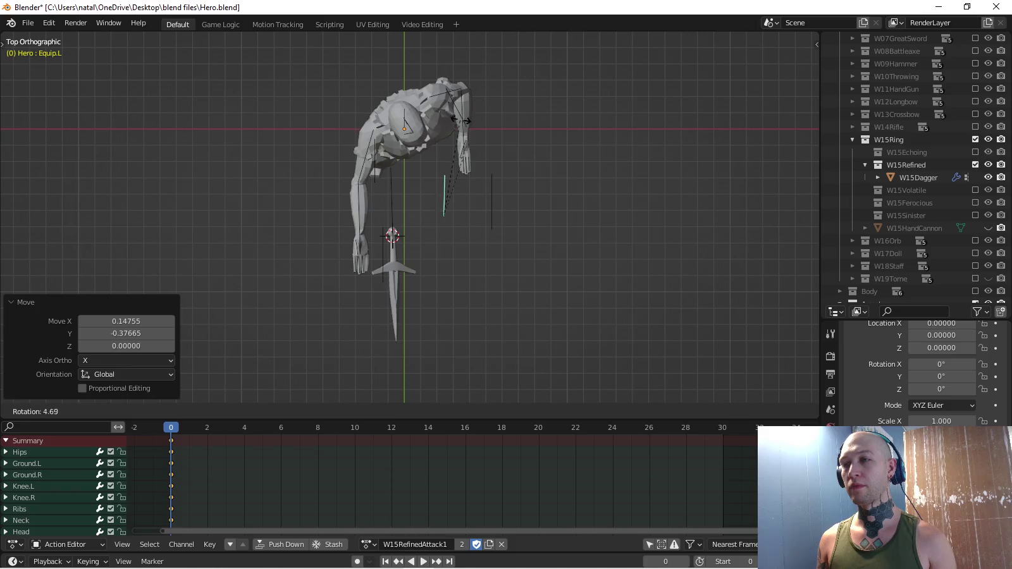
{"action": "key", "text": "Return"}
{"action": "key", "text": "i"}
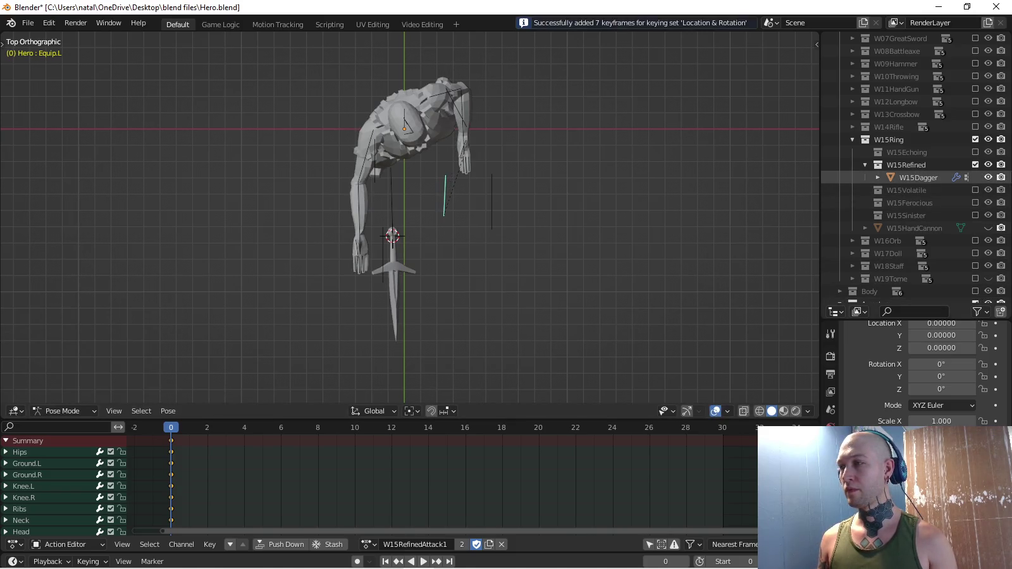
Rename W15Dagger's vertex group from Equip.R to Equip.L.
{"action": "left_click", "coordinate": [918, 178]}
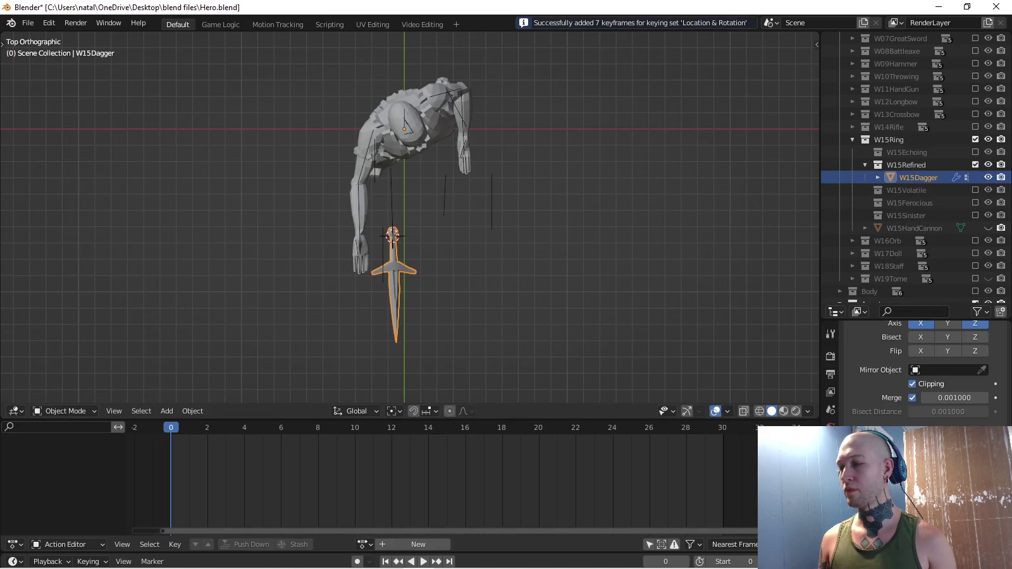
{"action": "left_click", "coordinate": [830, 538]}
{"action": "double_click", "coordinate": [880, 327]}
{"action": "key", "text": "BackSpace"}
{"action": "type", "text": "L"}
{"action": "key", "text": "Return"}
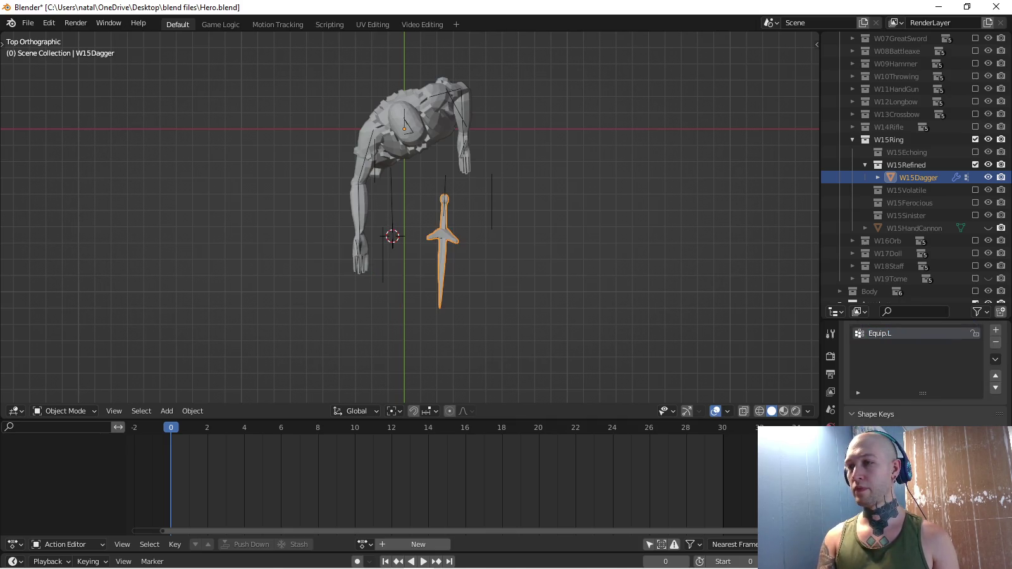
Duplicate the dagger as W15Dagger.001 and rename its vertex group to Equip.R.
{"action": "key", "text": "KP_3"}
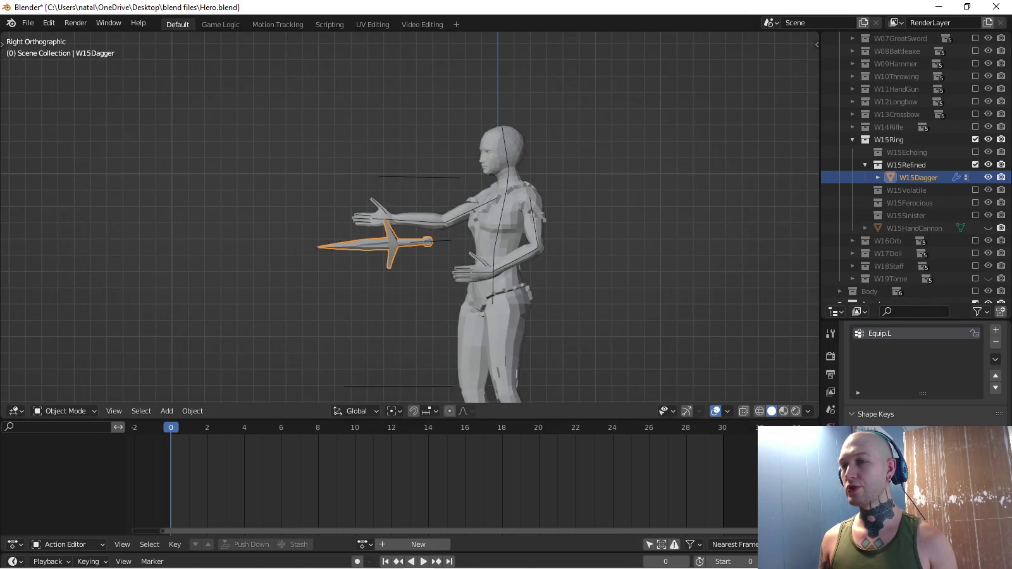
{"action": "key", "text": "shift+d"}
{"action": "key", "text": "Escape"}
{"action": "double_click", "coordinate": [879, 334]}
{"action": "key", "text": "BackSpace"}
{"action": "type", "text": "R"}
{"action": "key", "text": "Return"}
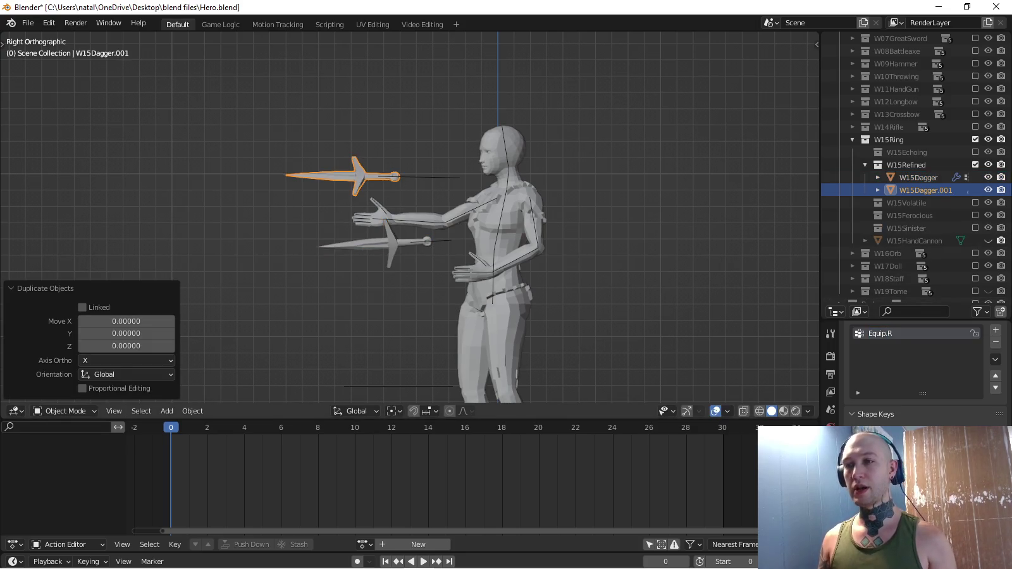
{"action": "key", "text": "ctrl+Tab"}
{"action": "middle_click_drag", "start_coordinate": [411, 222], "coordinate": [316, 221]}
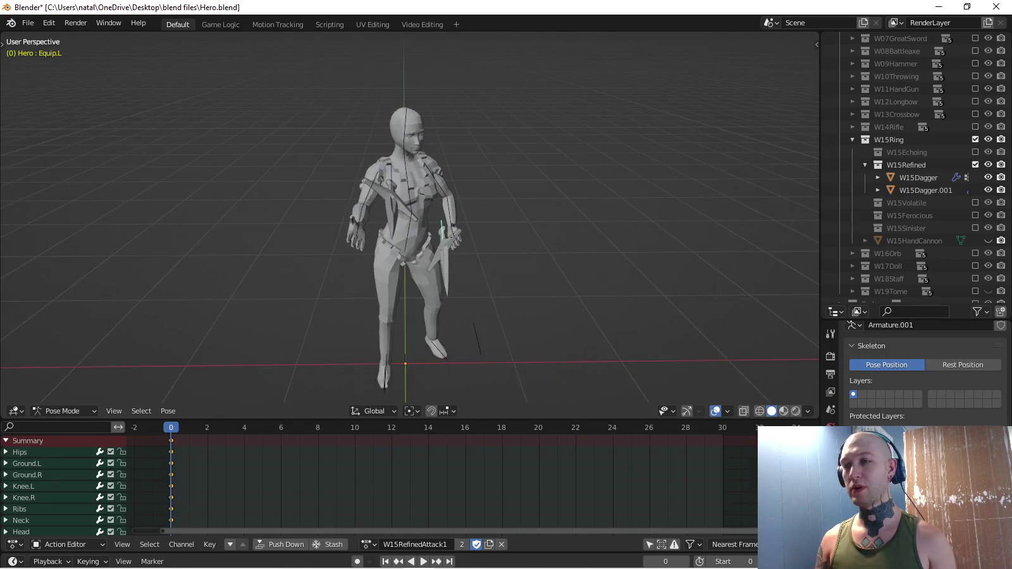
Shift the lower dagger hand (Equip.L) to a new position, checking side and front views.
{"action": "key", "text": "KP_3"}
{"action": "key", "text": "KP_1"}
{"action": "key", "text": "g"}
{"action": "key", "text": "Return"}
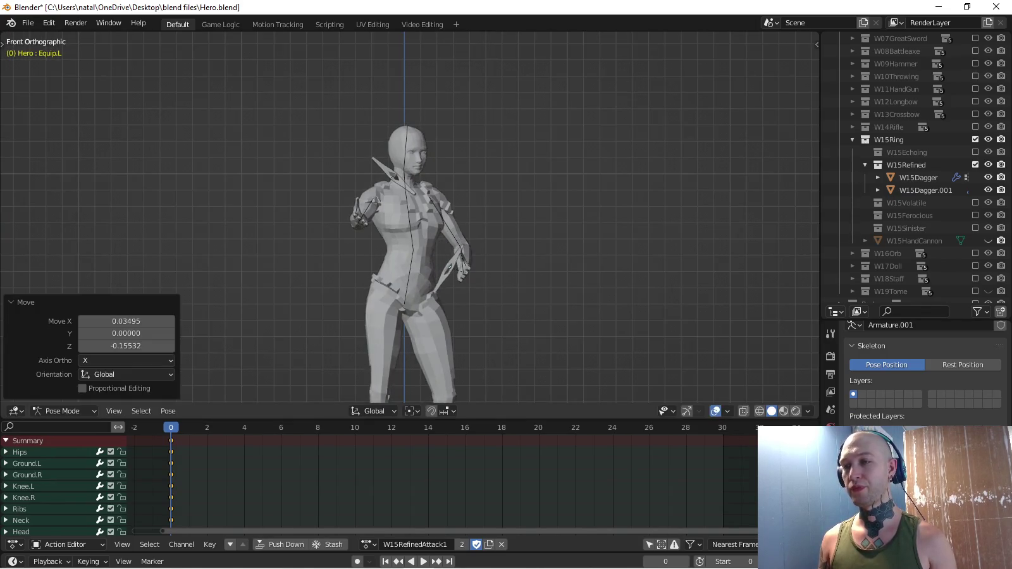
{"action": "middle_click_drag", "start_coordinate": [411, 221], "coordinate": [474, 221]}
{"action": "key", "text": "KP_3"}
{"action": "key", "text": "g"}
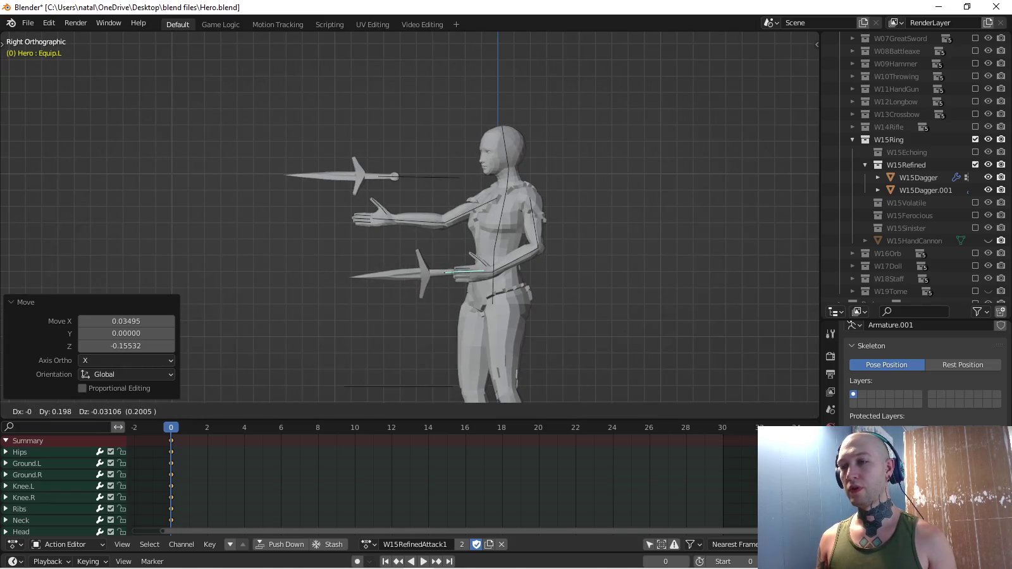
{"action": "key", "text": "Return"}
Twist the lower dagger hand 3.36° and key the pose at frame 0.
{"action": "key", "text": "r"}
{"action": "key", "text": "Return"}
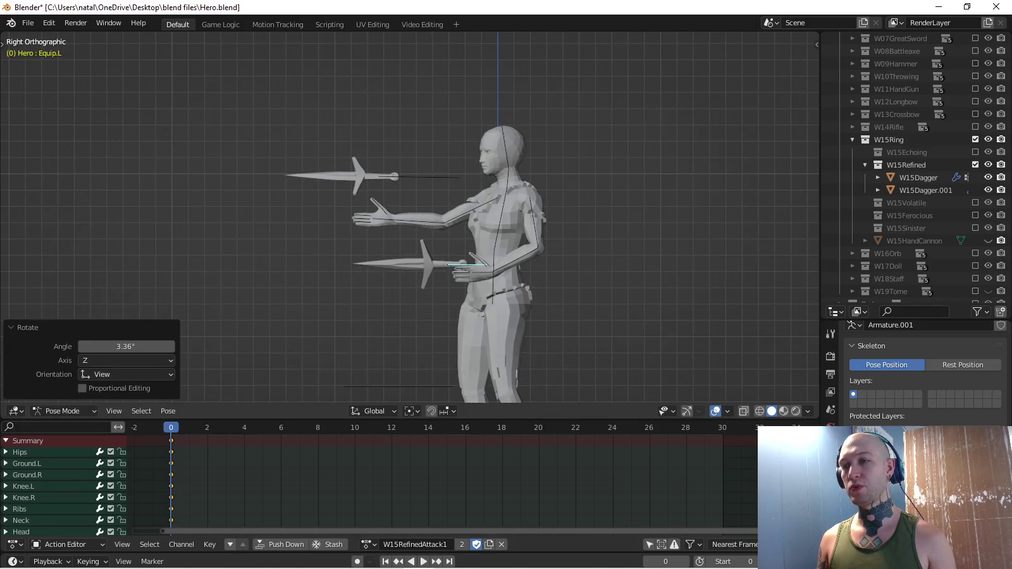
{"action": "middle_click_drag", "start_coordinate": [411, 221], "coordinate": [474, 222]}
{"action": "key", "text": "i"}
Orbit and recenter the view to inspect both daggers from above and at an angle.
{"action": "key", "text": "KP_7"}
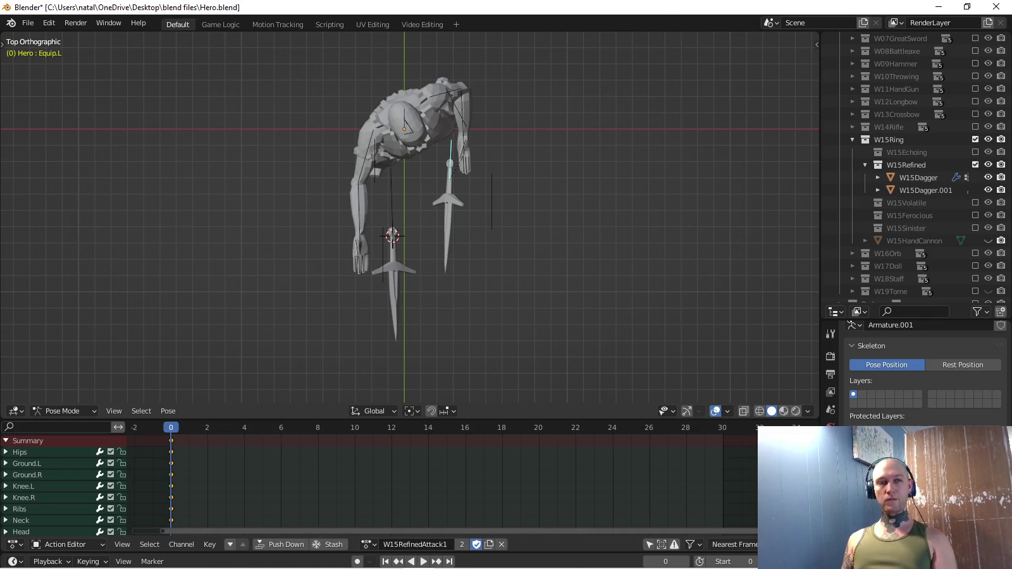
{"action": "mouse_move", "coordinate": [404, 215]}
{"action": "middle_mouse_down"}
{"action": "mouse_move", "coordinate": [443, 189]}
{"action": "mouse_move", "coordinate": [442, 215]}
{"action": "middle_mouse_up"}
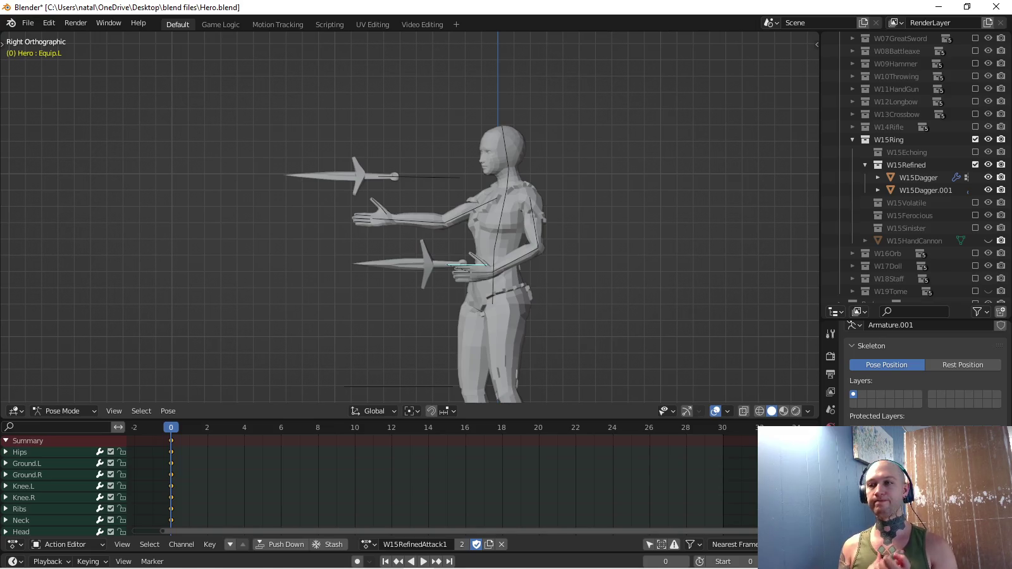
{"action": "middle_click_drag", "start_coordinate": [411, 222], "coordinate": [427, 264], "text": "shift"}
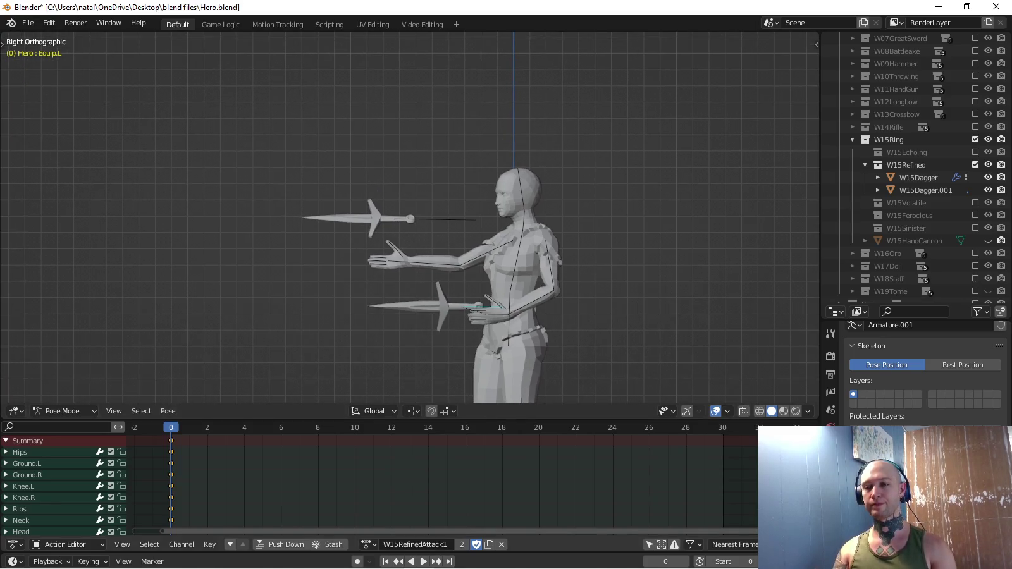
{"action": "mouse_move", "coordinate": [411, 221]}
{"action": "middle_mouse_down"}
{"action": "mouse_move", "coordinate": [379, 208]}
{"action": "mouse_move", "coordinate": [399, 253]}
{"action": "mouse_move", "coordinate": [455, 215]}
{"action": "middle_mouse_up"}
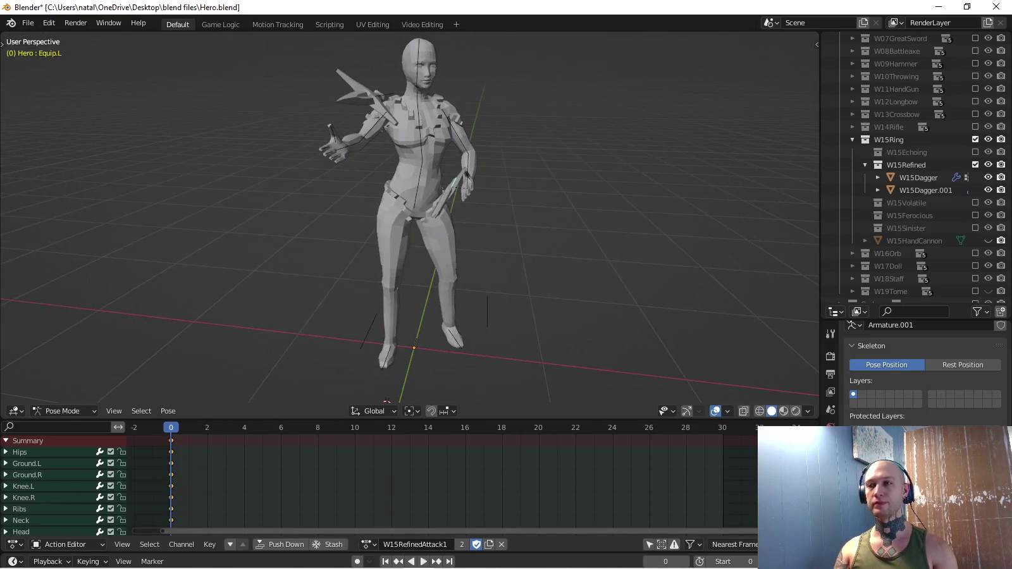
Set the active keying set to Rotation only.
{"action": "left_click", "coordinate": [88, 562]}
{"action": "left_click", "coordinate": [73, 492]}
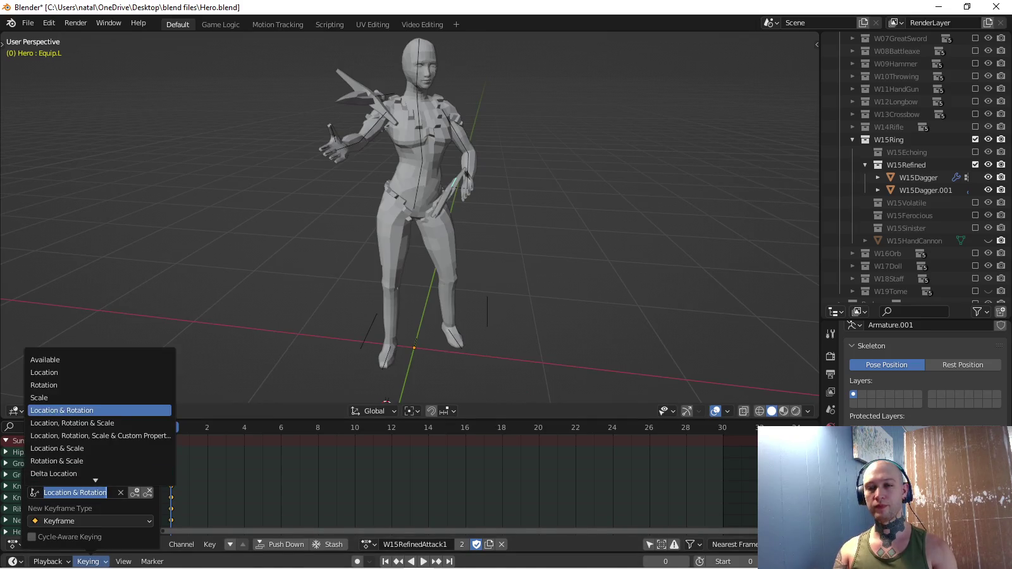
{"action": "left_click", "coordinate": [45, 385]}
Rotate the Neck bone from the top view and key its rotation.
{"action": "left_click", "coordinate": [21, 520]}
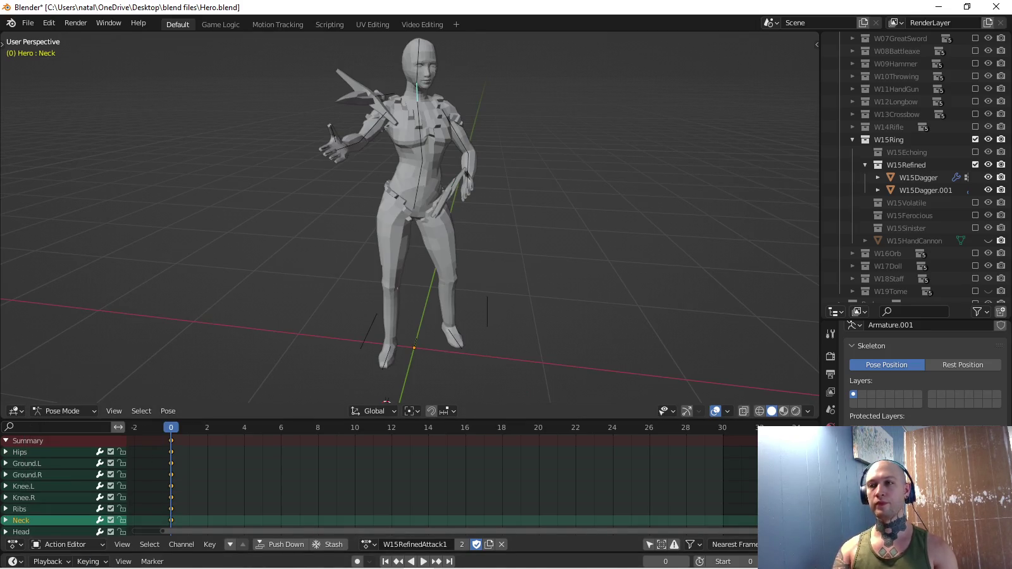
{"action": "key", "text": "KP_7"}
{"action": "scroll", "coordinate": [371, 112], "scroll_direction": "up", "scroll_amount": 3}
{"action": "scroll", "coordinate": [372, 111], "scroll_direction": "up", "scroll_amount": 2}
{"action": "key", "text": "r"}
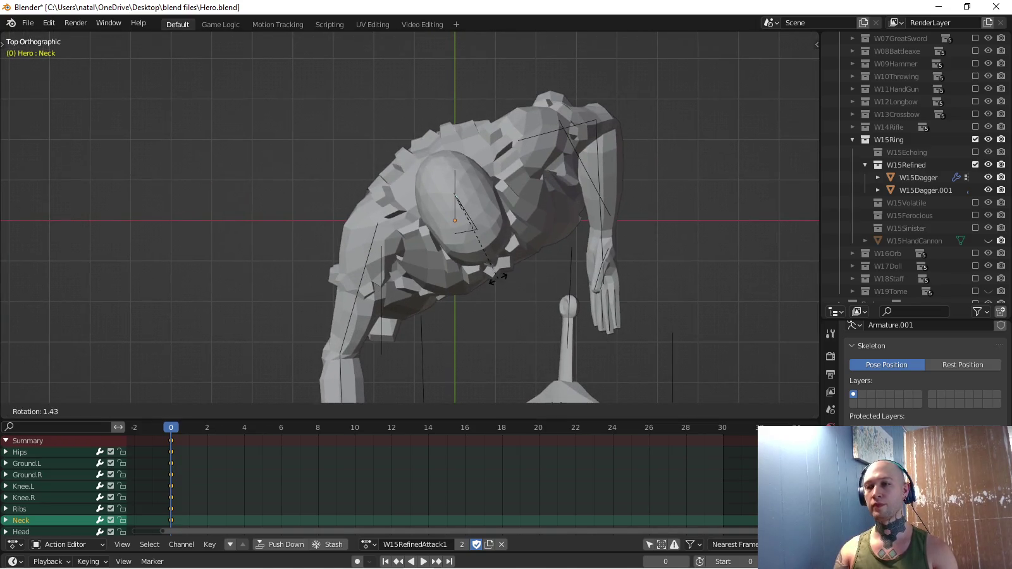
{"action": "left_click", "coordinate": [491, 282]}
{"action": "key", "text": "i"}
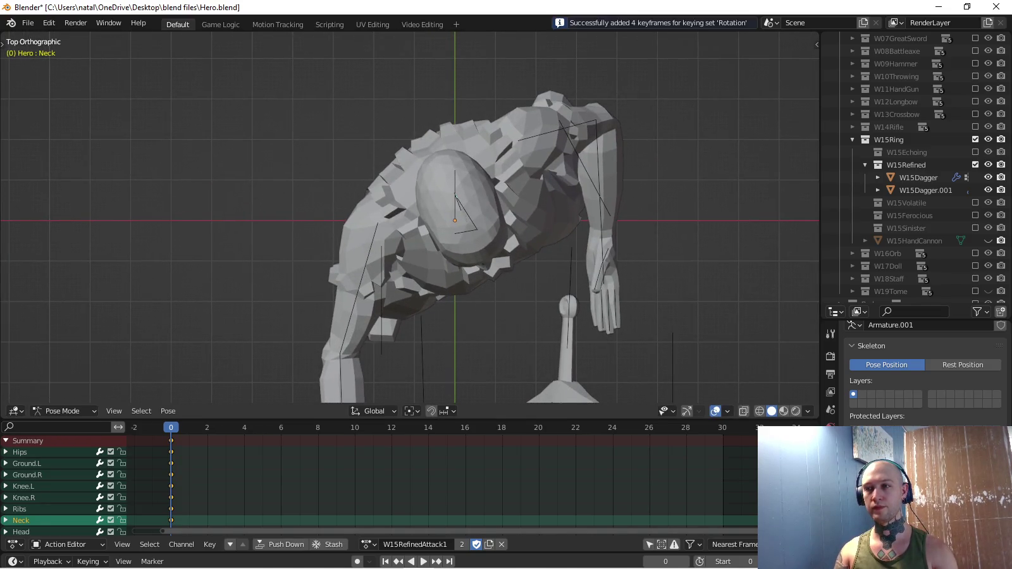
Turn the Head bone in two passes and key its rotation.
{"action": "left_click", "coordinate": [21, 531]}
{"action": "key", "text": "r"}
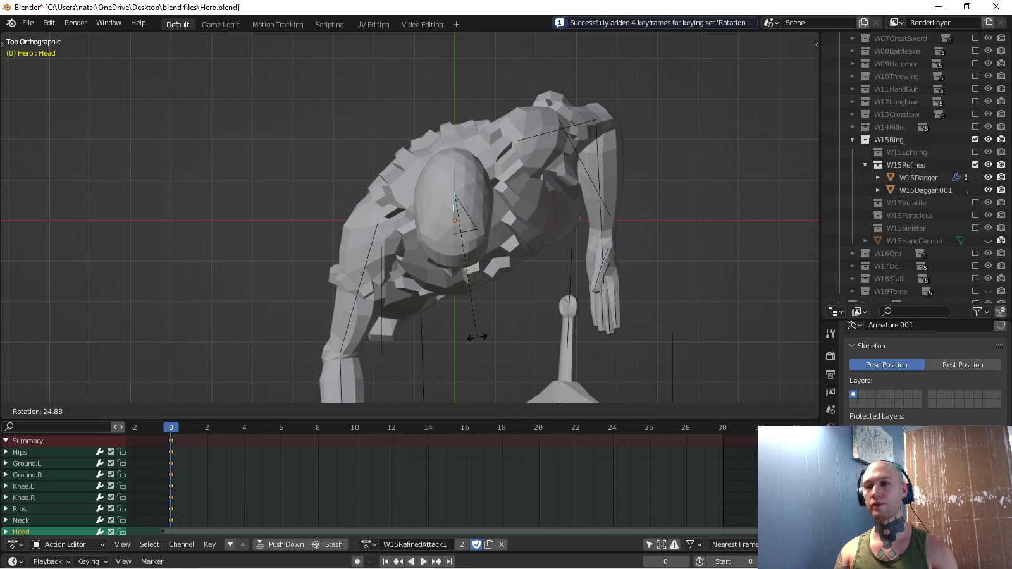
{"action": "left_click", "coordinate": [476, 337]}
{"action": "key", "text": "KP_1"}
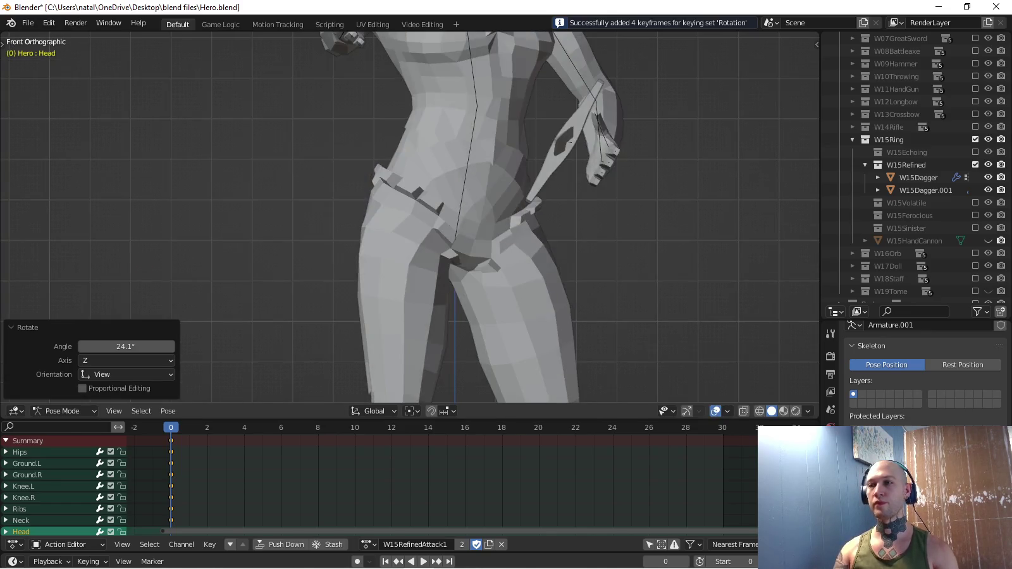
{"action": "middle_click_drag", "start_coordinate": [461, 25], "coordinate": [460, 86], "text": "shift"}
{"action": "key", "text": "r"}
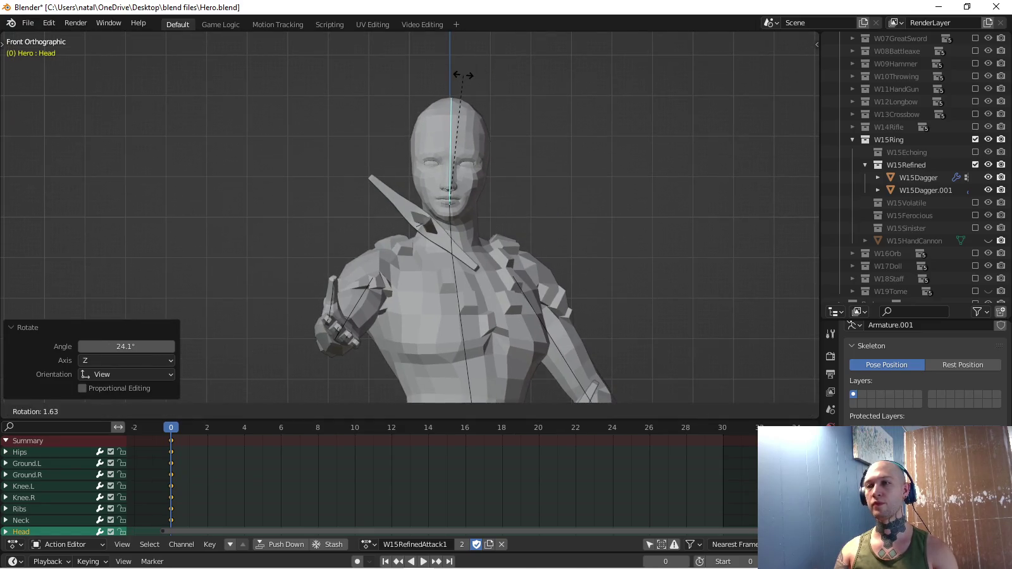
{"action": "left_click", "coordinate": [463, 75]}
{"action": "key", "text": "i"}
Orbit around the posed character to review it, then select the Equip.R dagger bone.
{"action": "scroll", "coordinate": [463, 75], "scroll_direction": "down", "scroll_amount": 3}
{"action": "middle_click_drag", "start_coordinate": [462, 75], "coordinate": [538, 89]}
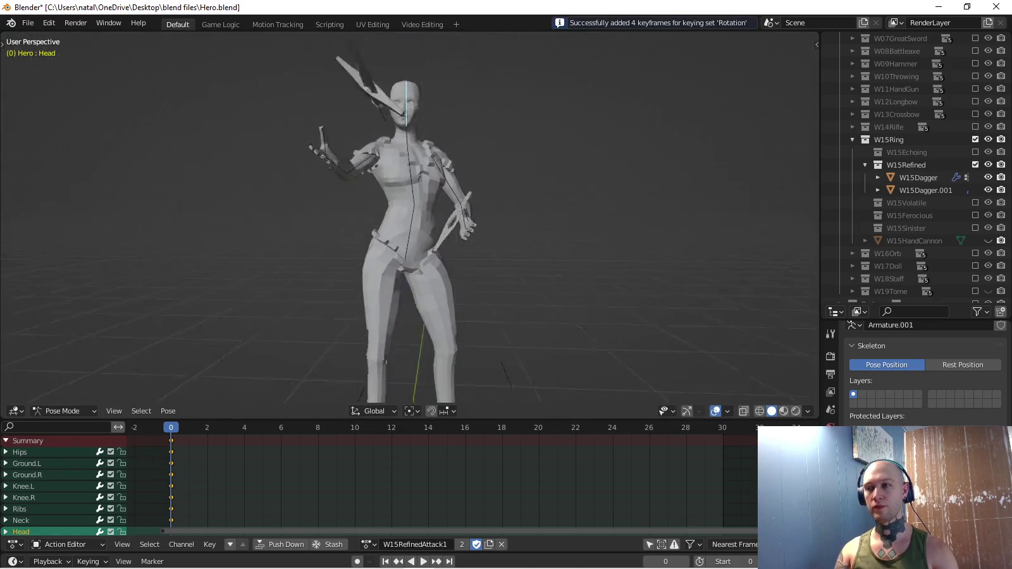
{"action": "scroll", "coordinate": [410, 222], "scroll_direction": "down", "scroll_amount": 3}
{"action": "middle_click_drag", "start_coordinate": [409, 222], "coordinate": [480, 208]}
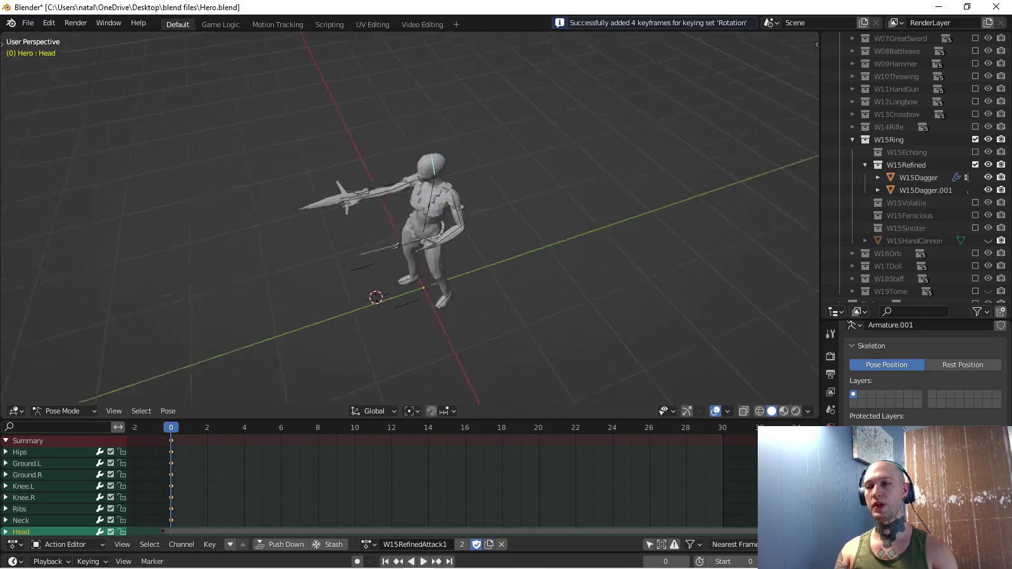
{"action": "middle_click_drag", "start_coordinate": [410, 221], "coordinate": [506, 215]}
{"action": "scroll", "coordinate": [410, 221], "scroll_direction": "up", "scroll_amount": 4}
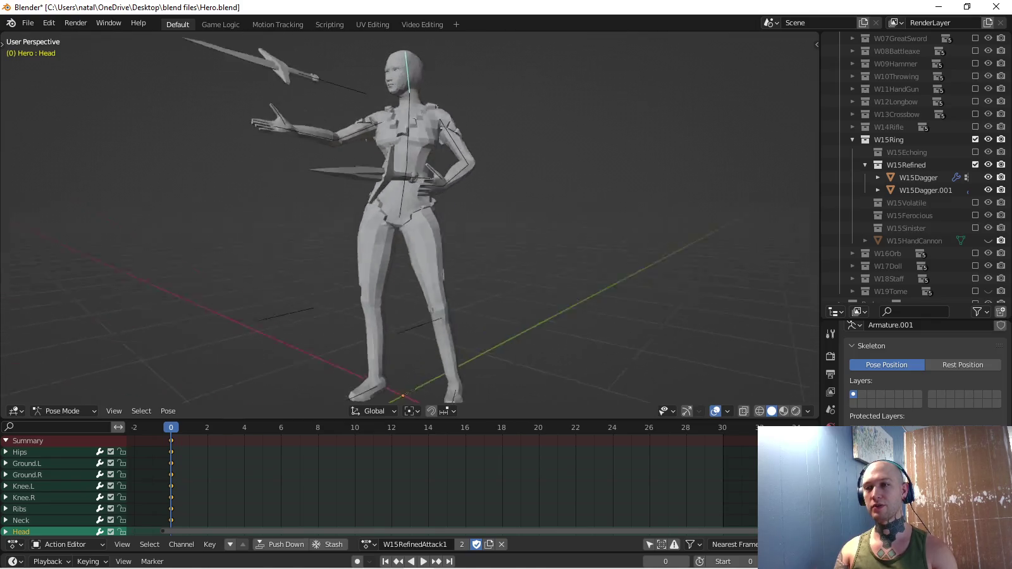
{"action": "key", "text": "KP_3"}
{"action": "middle_click_drag", "start_coordinate": [410, 222], "coordinate": [409, 289], "text": "shift"}
{"action": "scroll", "coordinate": [409, 221], "scroll_direction": "up", "scroll_amount": 2}
{"action": "middle_click_drag", "start_coordinate": [409, 221], "coordinate": [410, 191], "text": "shift"}
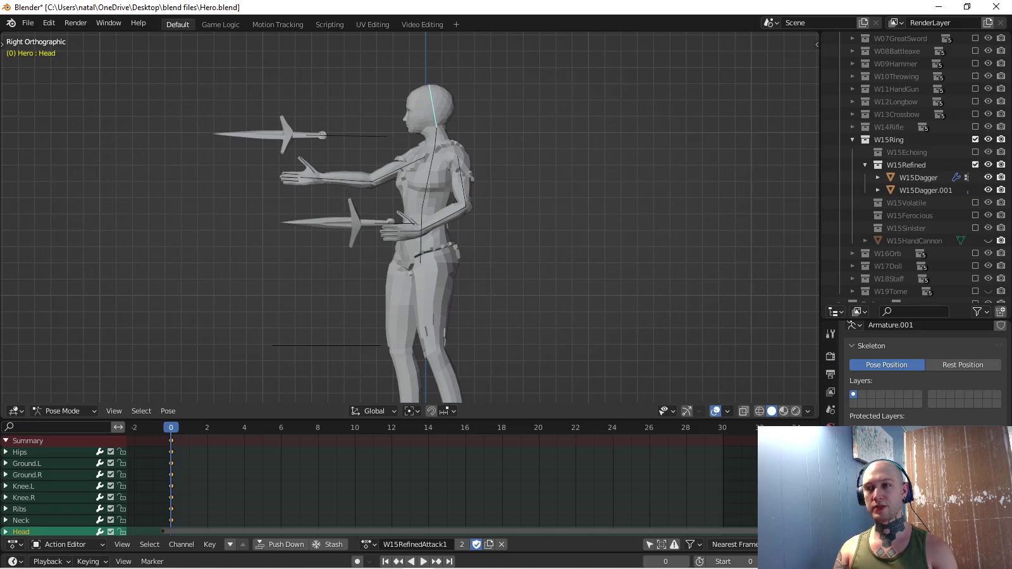
{"action": "mouse_move", "coordinate": [410, 222]}
{"action": "middle_mouse_down", "text": "shift"}
{"action": "mouse_move", "coordinate": [405, 213]}
{"action": "mouse_move", "coordinate": [410, 222]}
{"action": "middle_mouse_up", "text": "shift"}
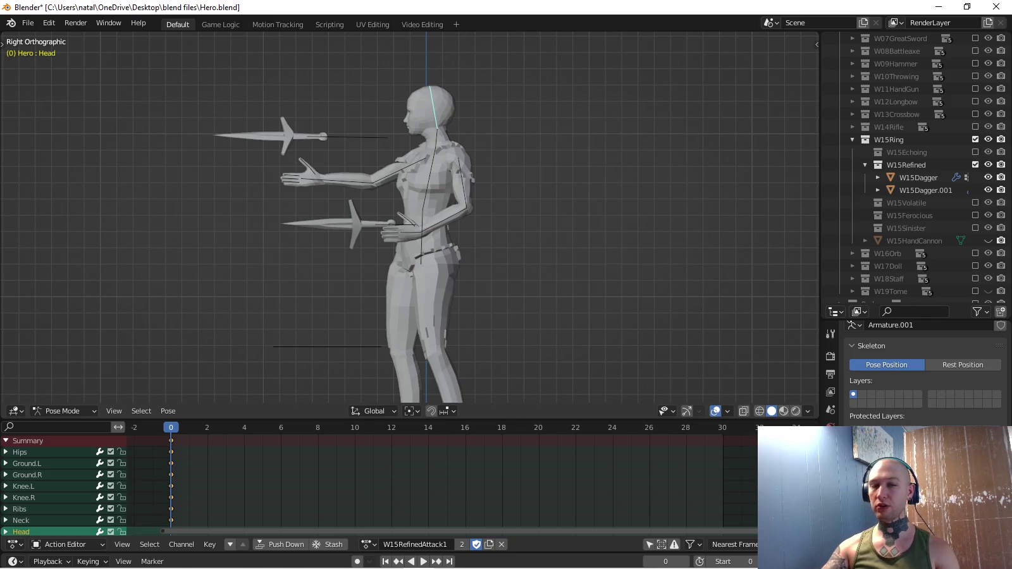
{"action": "left_click", "coordinate": [354, 136]}
{"action": "key", "text": "g"}
{"action": "key", "text": "Escape"}
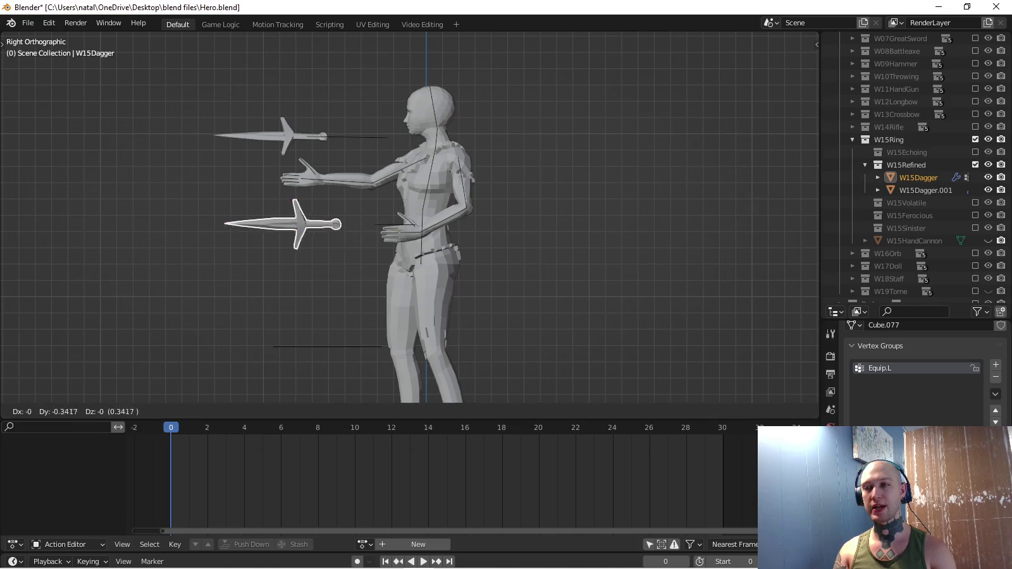
{"action": "left_click", "coordinate": [393, 228]}
{"action": "left_click", "coordinate": [394, 226]}
{"action": "key", "text": "g"}
{"action": "key", "text": "Escape"}
{"action": "mouse_move", "coordinate": [399, 226]}
{"action": "middle_mouse_down"}
{"action": "mouse_move", "coordinate": [456, 208]}
{"action": "mouse_move", "coordinate": [506, 212]}
{"action": "middle_mouse_up"}
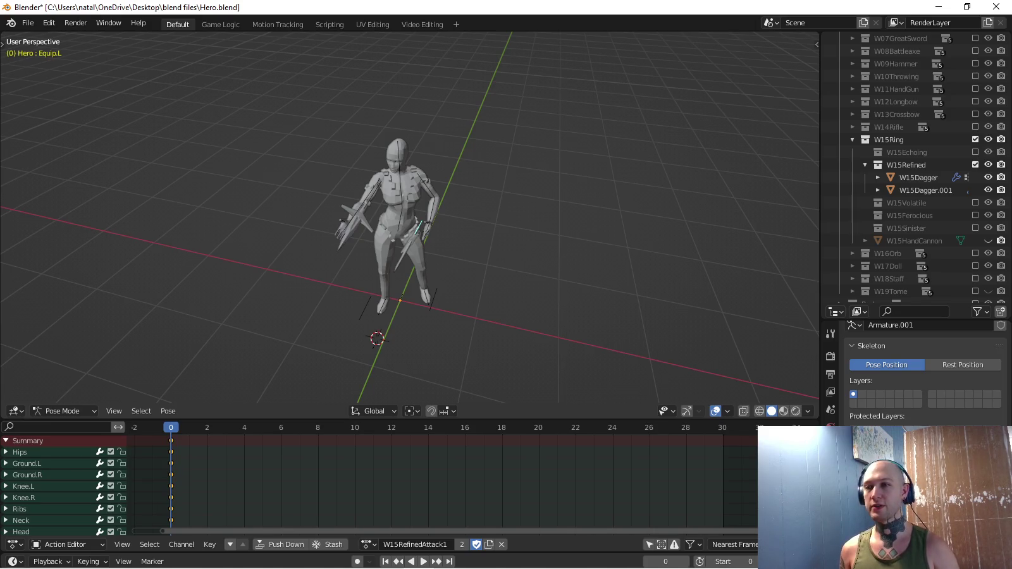
{"action": "key", "text": "KP_3"}
Go to frame 6 and select the Hips bone.
{"action": "scroll", "coordinate": [343, 141], "scroll_direction": "up", "scroll_amount": 1}
{"action": "scroll", "coordinate": [342, 141], "scroll_direction": "up", "scroll_amount": 1}
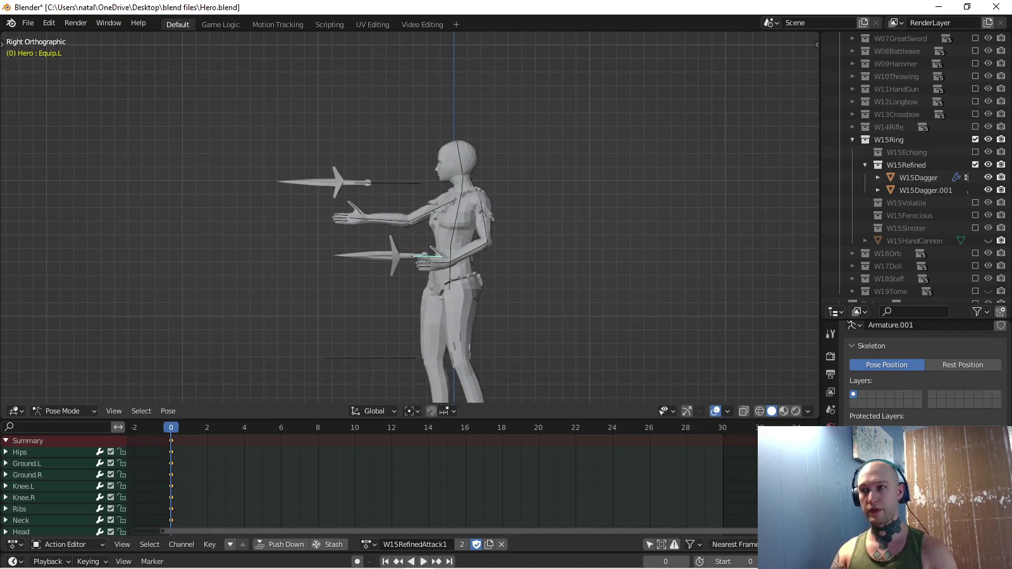
{"action": "middle_click_drag", "start_coordinate": [343, 141], "coordinate": [348, 148], "text": "shift"}
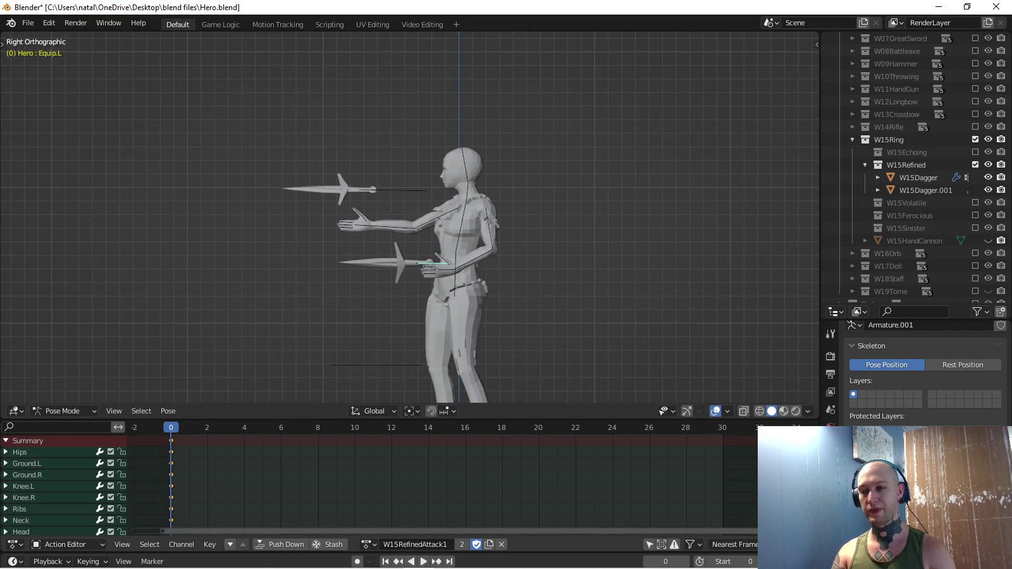
{"action": "mouse_move", "coordinate": [171, 427]}
{"action": "left_mouse_down"}
{"action": "mouse_move", "coordinate": [391, 427]}
{"action": "mouse_move", "coordinate": [262, 427]}
{"action": "left_mouse_up"}
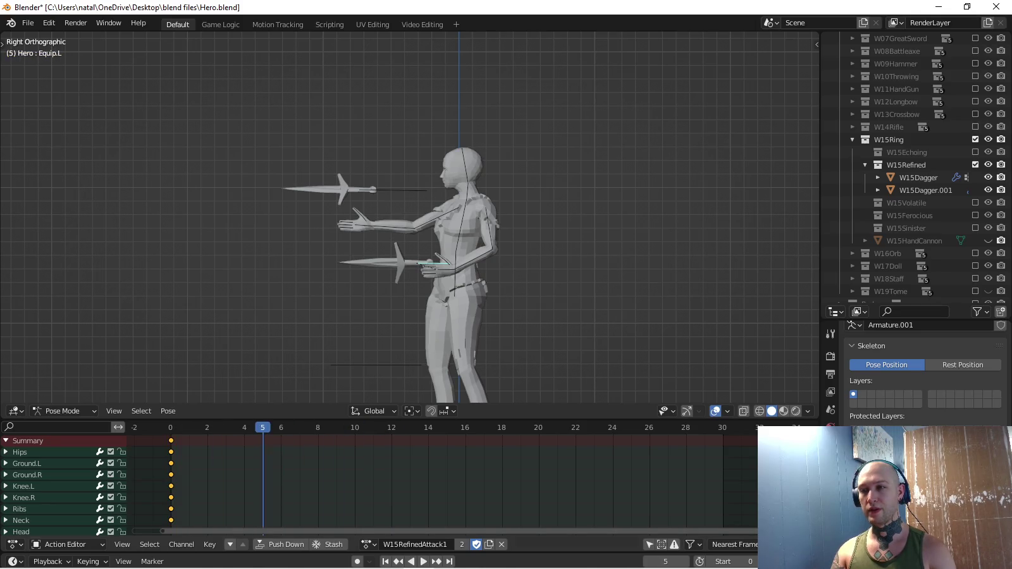
{"action": "key", "text": "Right"}
{"action": "left_click", "coordinate": [20, 452]}
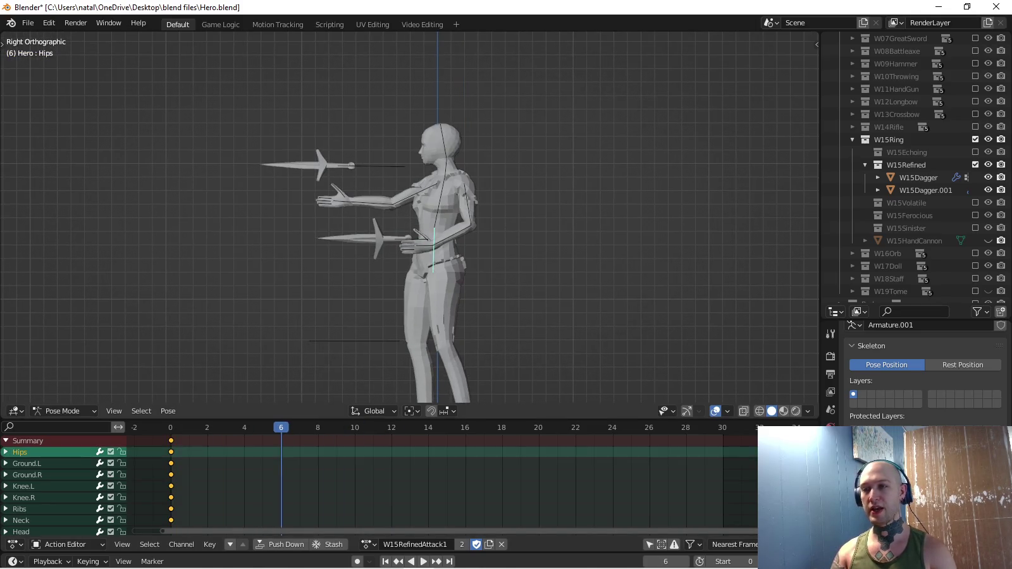
Switch keying to Location & Rotation and rotate and move the Hips from the top view.
{"action": "middle_click_drag", "start_coordinate": [405, 221], "coordinate": [404, 285]}
{"action": "key", "text": "KP_7"}
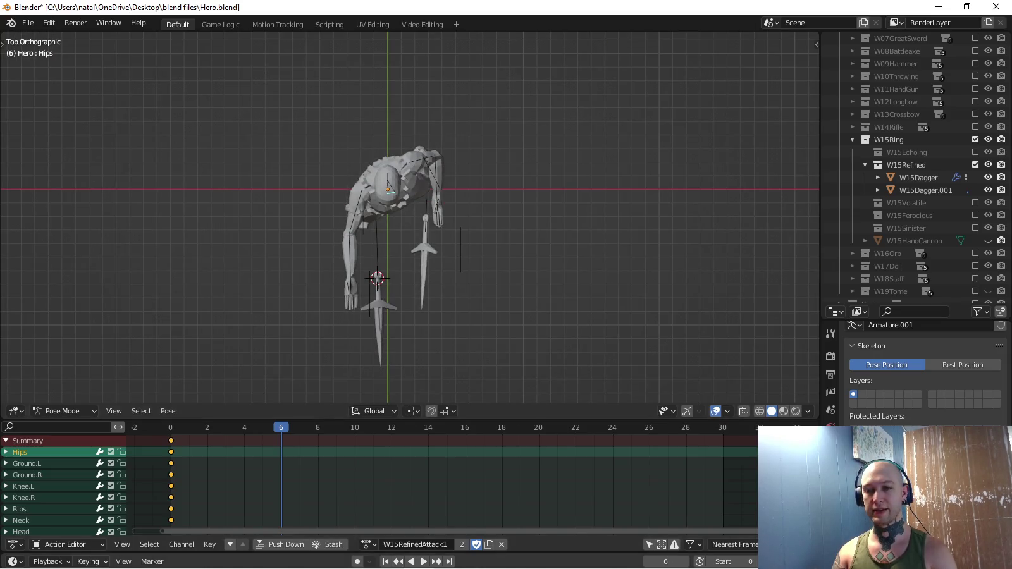
{"action": "left_click", "coordinate": [88, 561]}
{"action": "left_click", "coordinate": [63, 492]}
{"action": "key", "text": "r"}
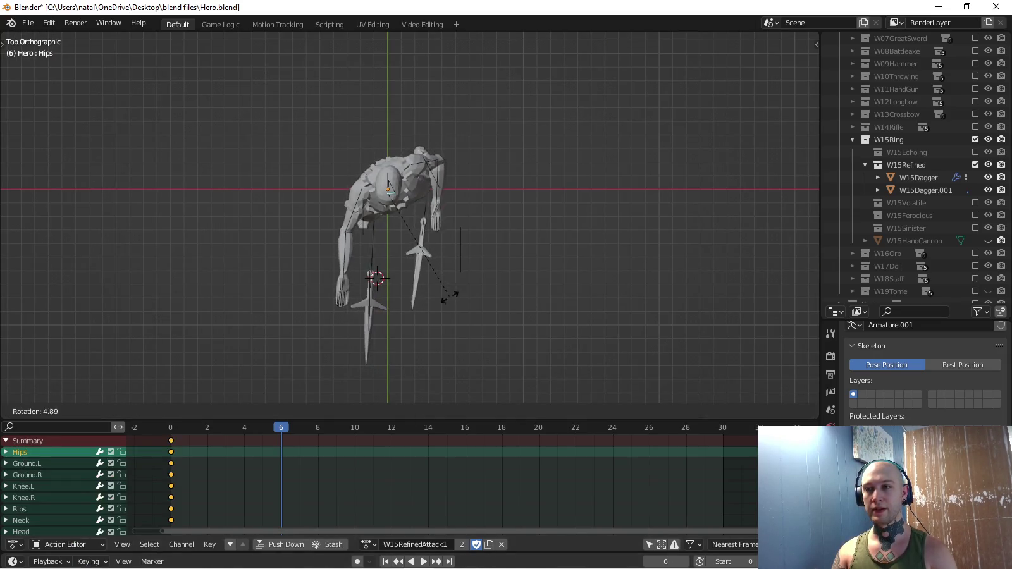
{"action": "key", "text": "Return"}
{"action": "key", "text": "g"}
{"action": "key", "text": "Return"}
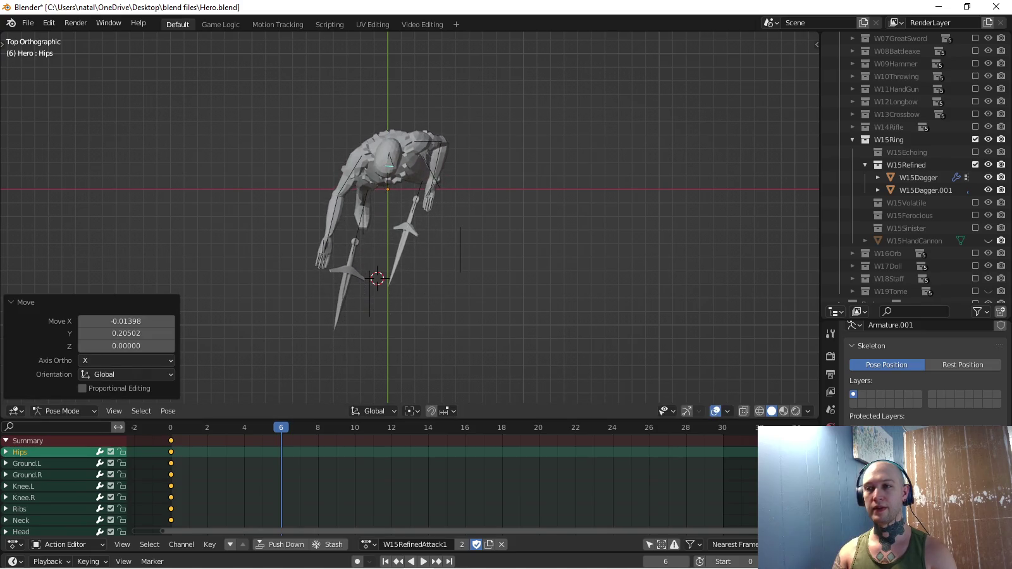
Twist and shift the Hips slightly while viewing from the front.
{"action": "key", "text": "KP_3"}
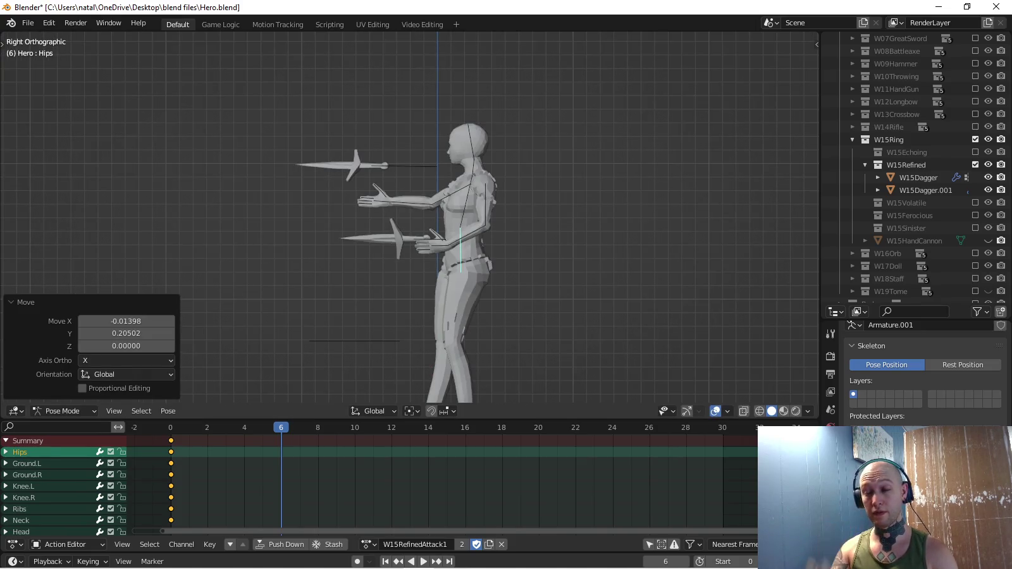
{"action": "key", "text": "KP_1"}
{"action": "scroll", "coordinate": [410, 217], "scroll_direction": "down", "scroll_amount": 2}
{"action": "key", "text": "r"}
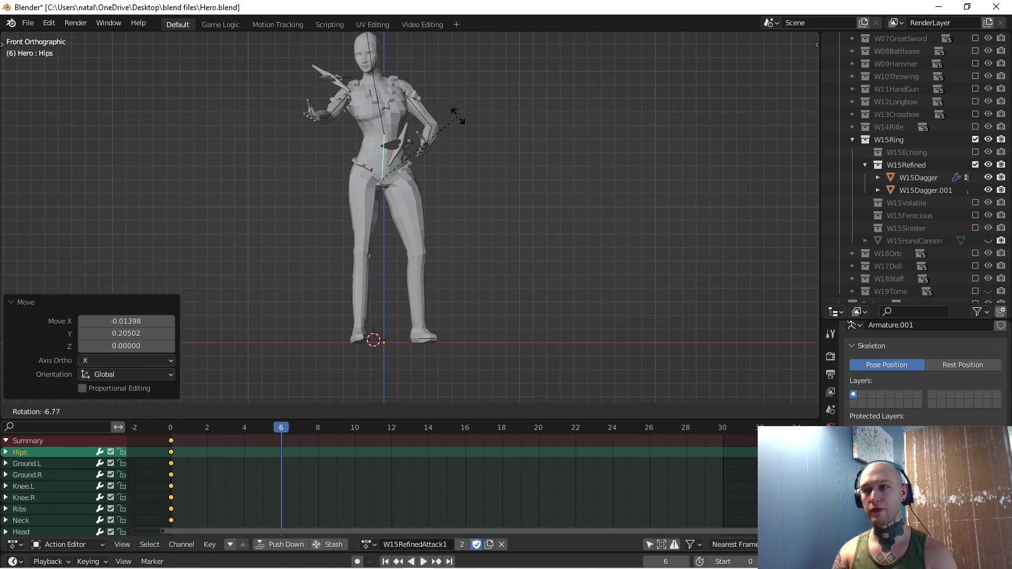
{"action": "key", "text": "Return"}
{"action": "key", "text": "g"}
{"action": "key", "text": "Return"}
Nudge the Hips back and down in side view and key them at frame 6.
{"action": "scroll", "coordinate": [410, 217], "scroll_direction": "up", "scroll_amount": 1}
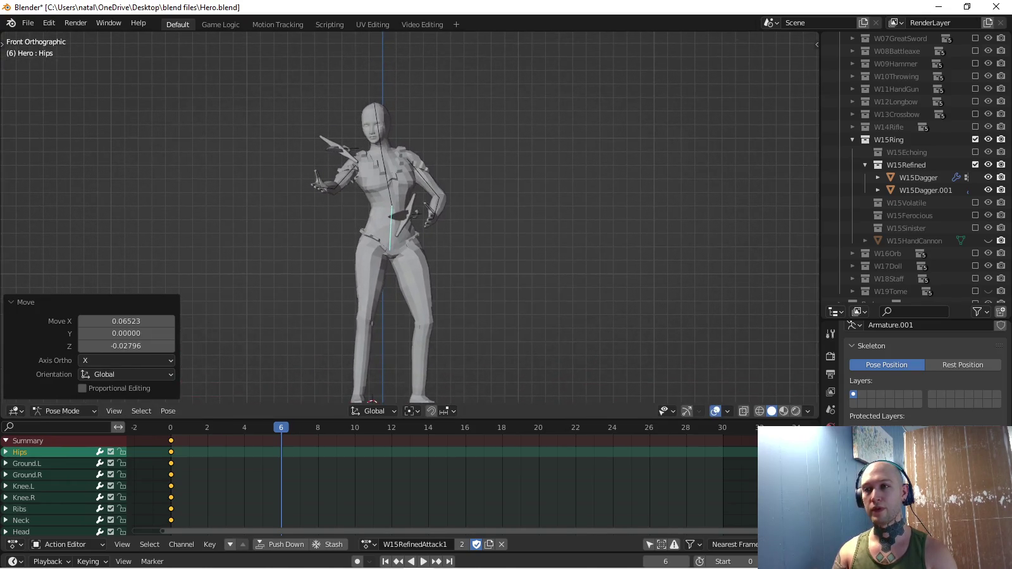
{"action": "key", "text": "KP_3"}
{"action": "scroll", "coordinate": [410, 217], "scroll_direction": "up", "scroll_amount": 1}
{"action": "key", "text": "g"}
{"action": "key", "text": "Return"}
{"action": "key", "text": "i"}
At frame 12, lower the Hips, tilt them -7.27° forward, and key the pose.
{"action": "key", "text": "space"}
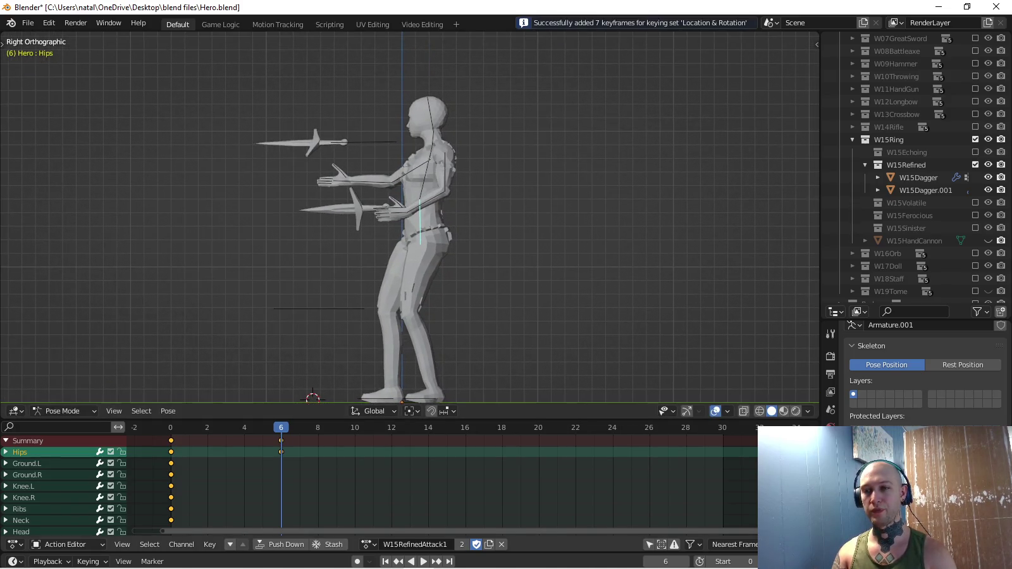
{"action": "key", "text": "space"}
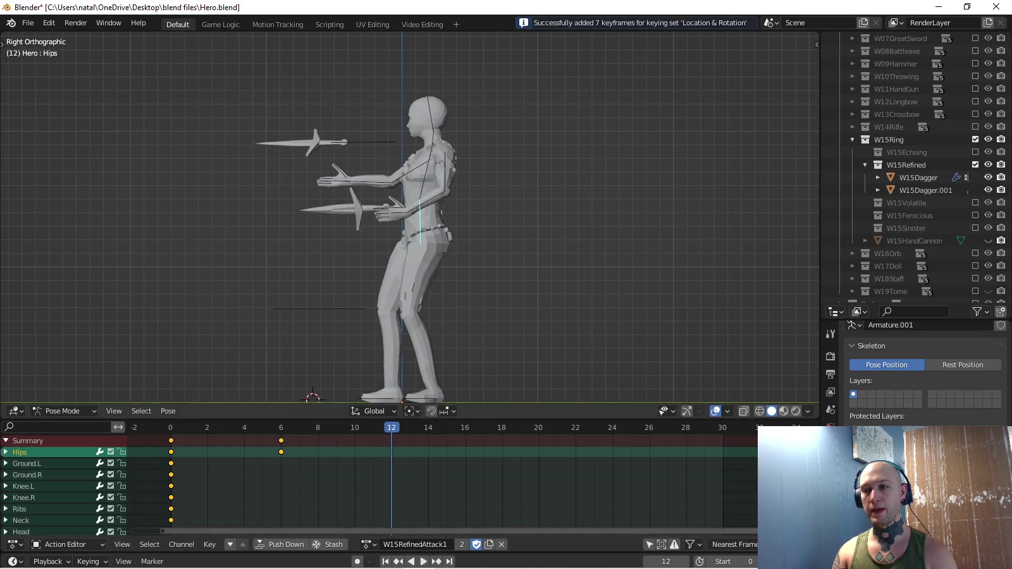
{"action": "key", "text": "g"}
{"action": "key", "text": "Return"}
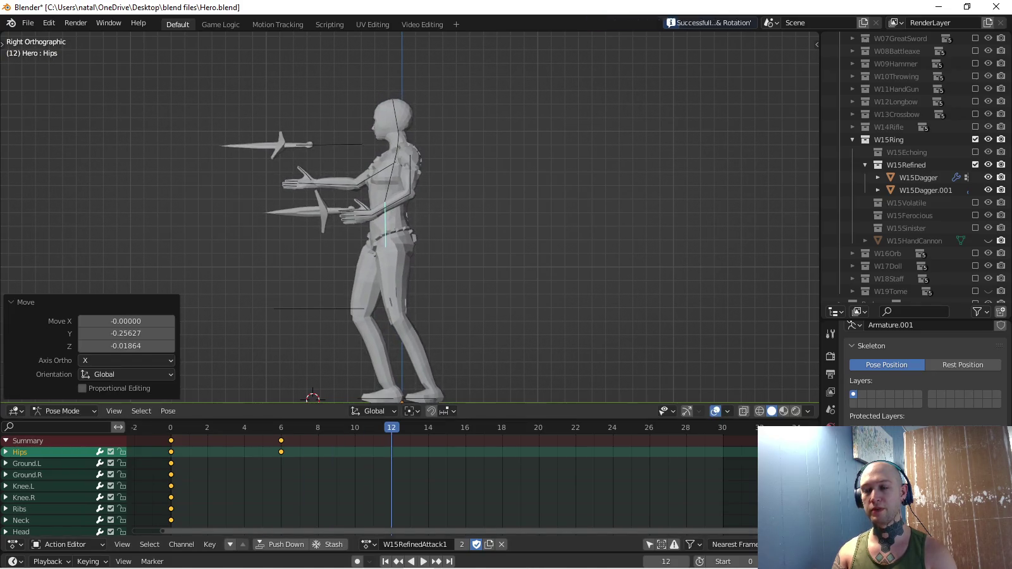
{"action": "key", "text": "r"}
{"action": "key", "text": "Return"}
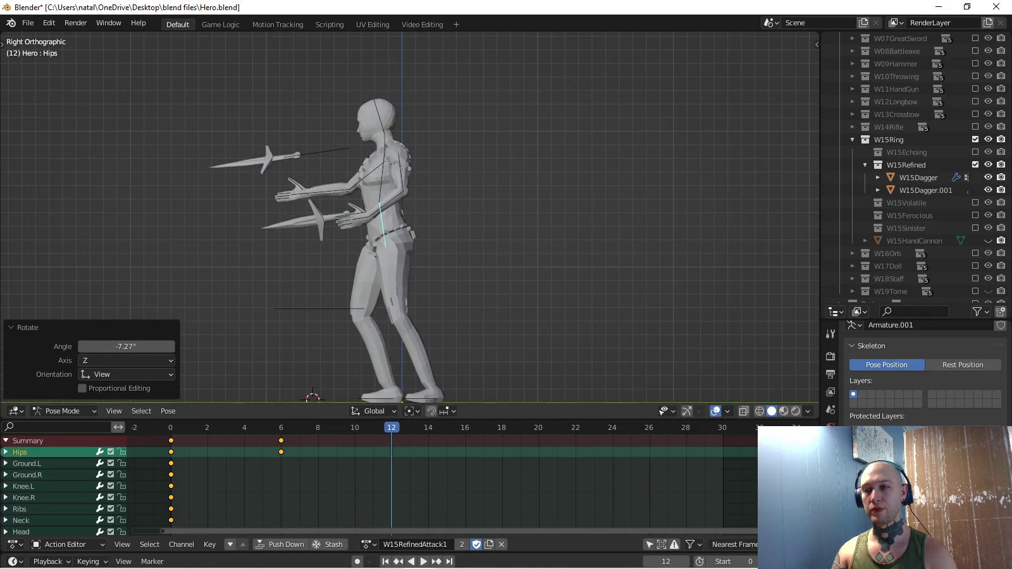
{"action": "middle_click_drag", "start_coordinate": [443, 253], "coordinate": [438, 230], "text": "shift"}
{"action": "key", "text": "i"}
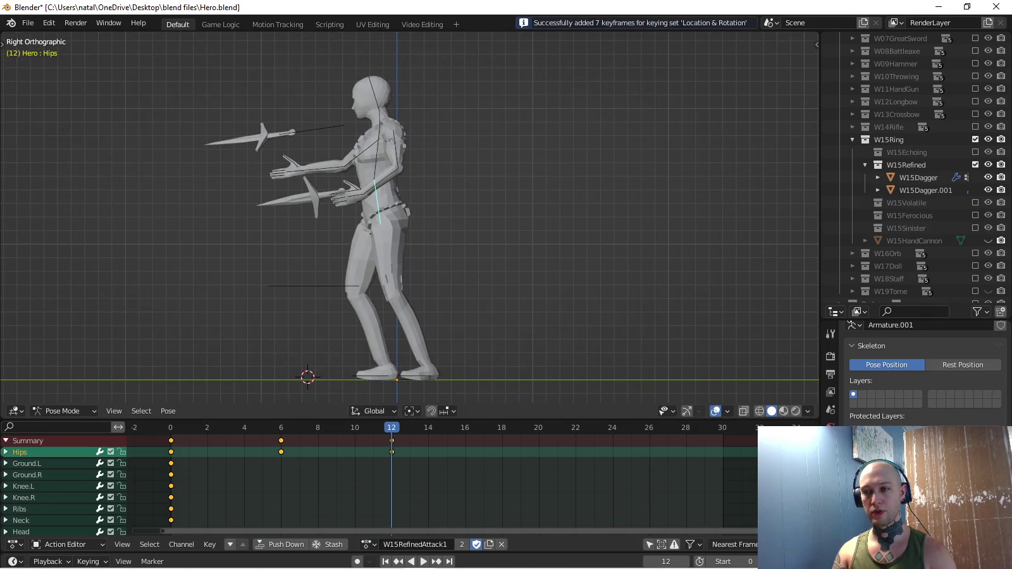
Play the animation from the first frame to preview the hips motion.
{"action": "key", "text": "shift+Left"}
{"action": "key", "text": "space"}
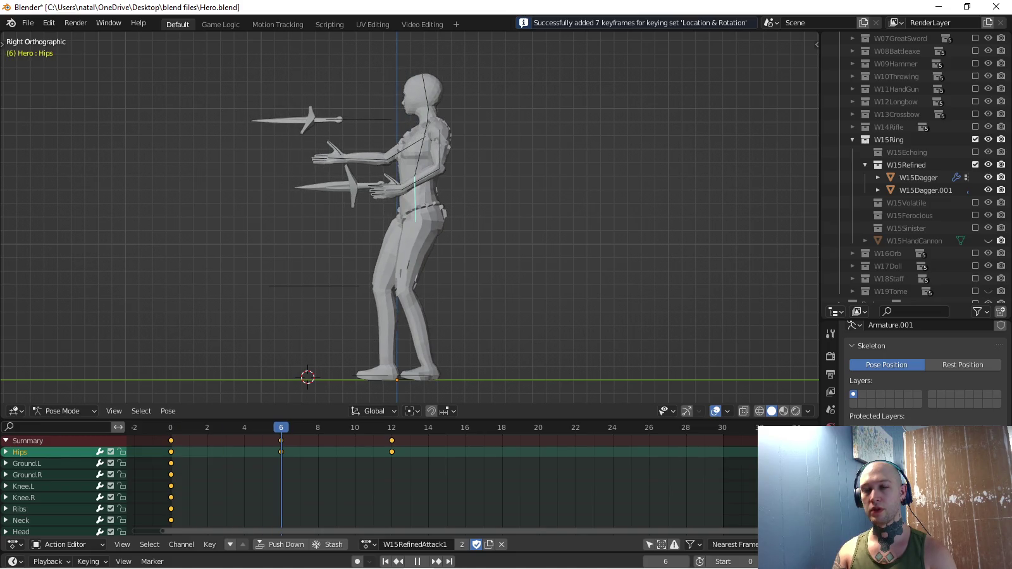
{"action": "key", "text": "space"}
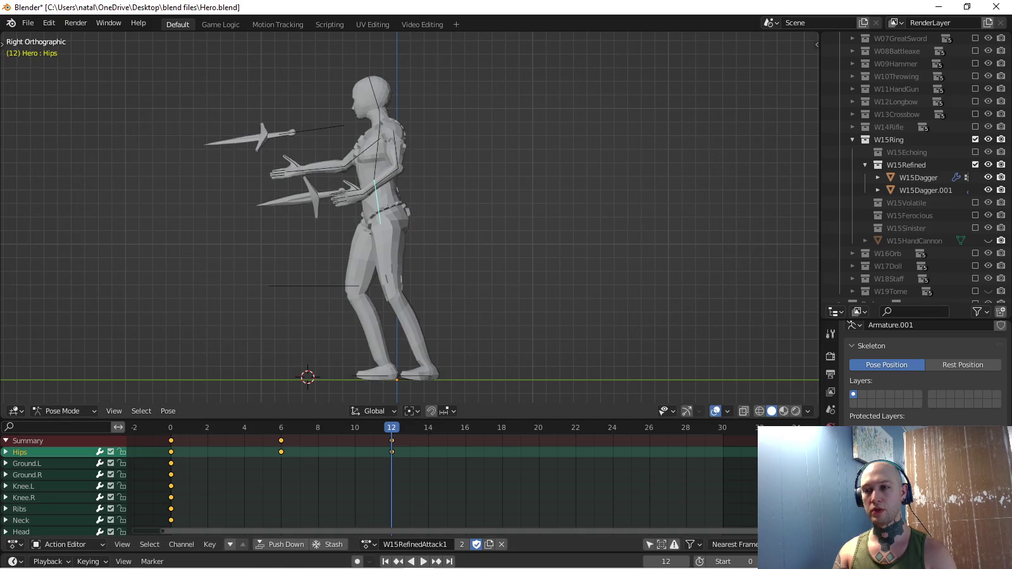
Slide the Ground.R foot forward along Y and key its location at frame 12.
{"action": "key", "text": "ctrl+Tab"}
{"action": "key", "text": "ctrl+Tab"}
{"action": "key", "text": "g"}
{"action": "key", "text": "y"}
{"action": "key", "text": "y"}
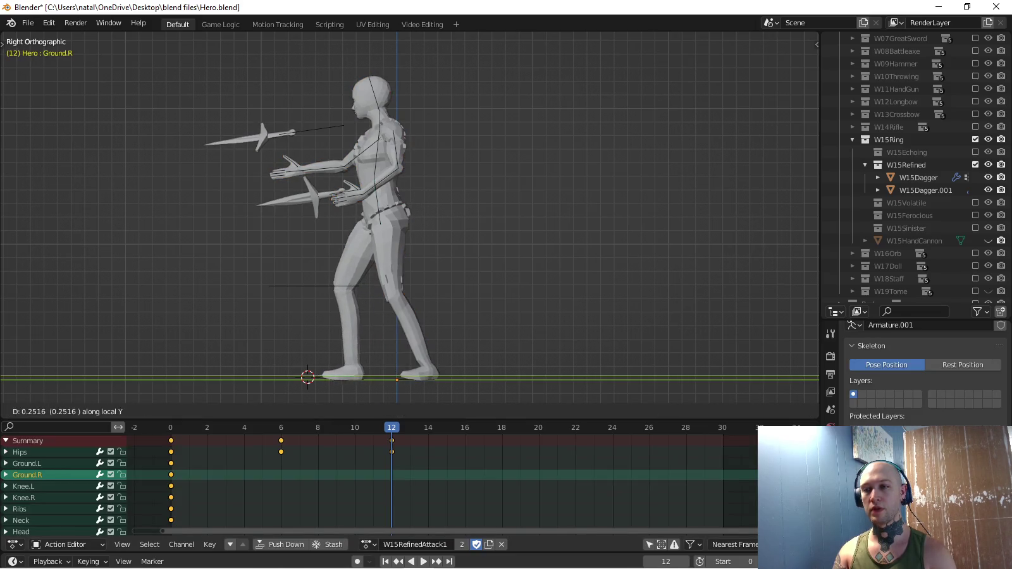
{"action": "key", "text": "Return"}
{"action": "left_click", "coordinate": [88, 562]}
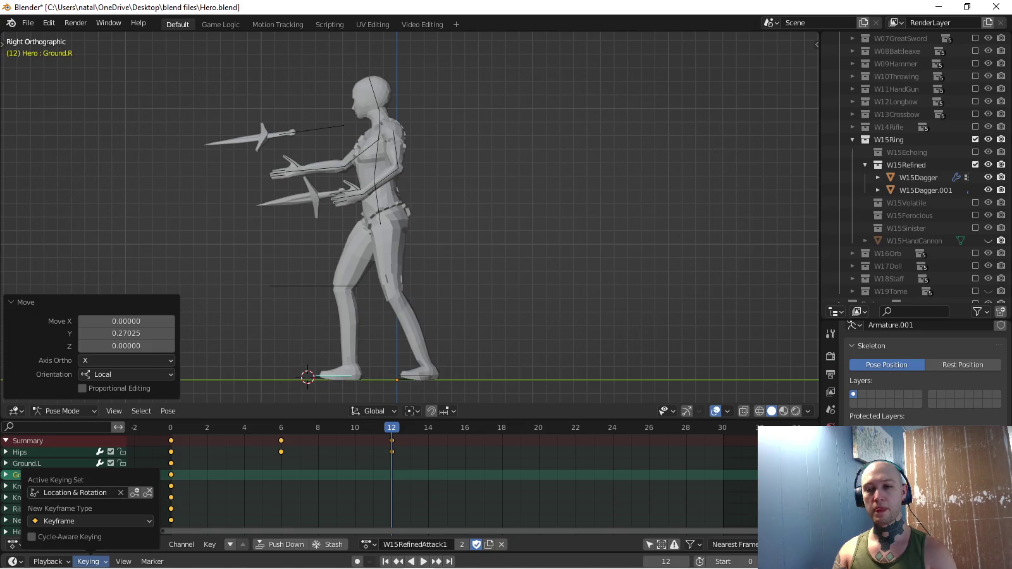
{"action": "left_click", "coordinate": [70, 492]}
{"action": "key", "text": "Up"}
{"action": "key", "text": "Up"}
{"action": "key", "text": "Up"}
{"action": "key", "text": "Return"}
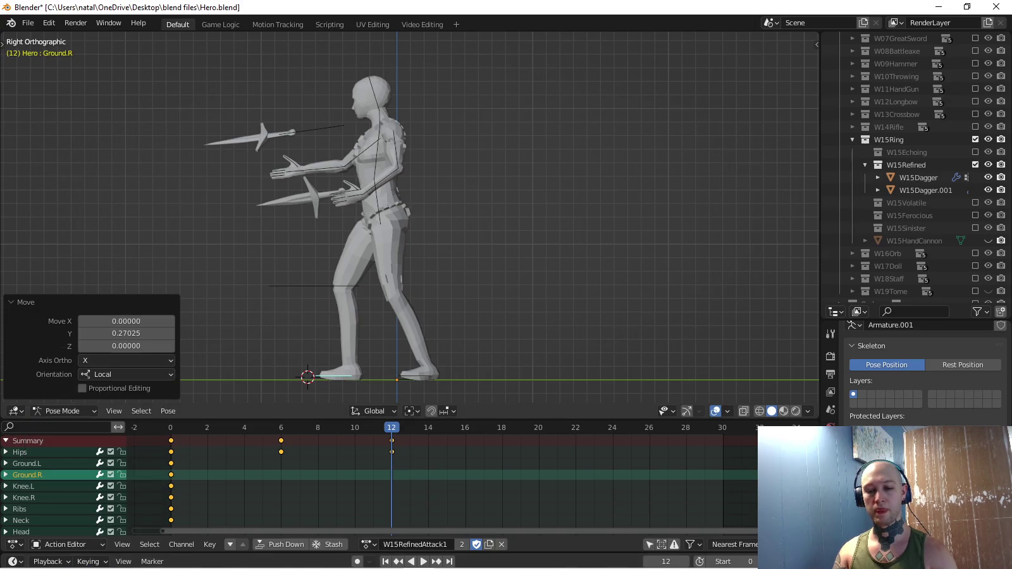
{"action": "key", "text": "i"}
Copy the frame-0 foot pose, paste and key it at frame 6, and preview.
{"action": "key", "text": "shift+Left"}
{"action": "key", "text": "ctrl+c"}
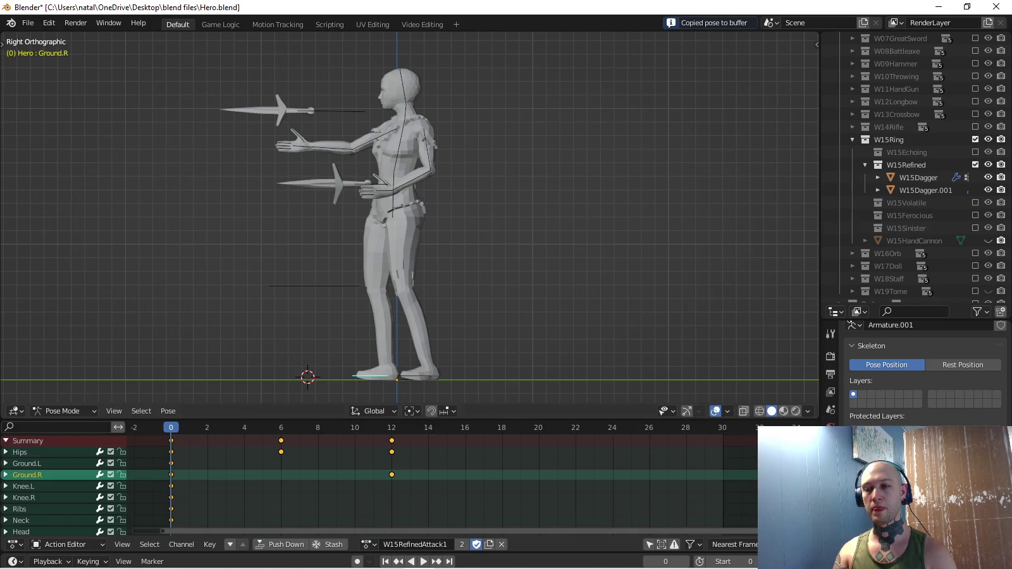
{"action": "key", "text": "Up"}
{"action": "key", "text": "ctrl+v"}
{"action": "key", "text": "i"}
{"action": "key", "text": "space"}
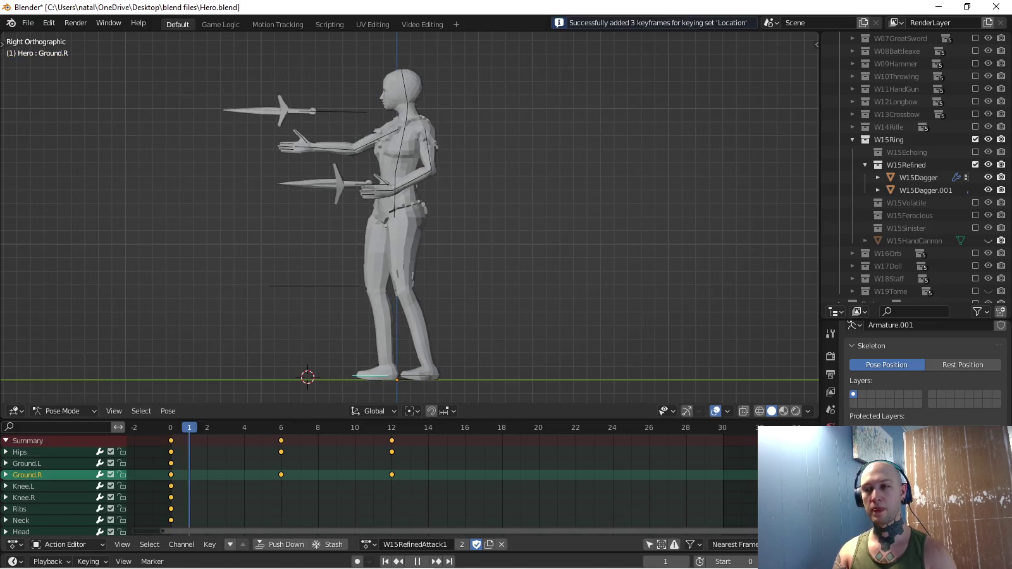
{"action": "key", "text": "space"}
Paste the starting foot pose at frame 24, key it, and preview.
{"action": "key", "text": "ctrl+c"}
{"action": "key", "text": "shift+Right"}
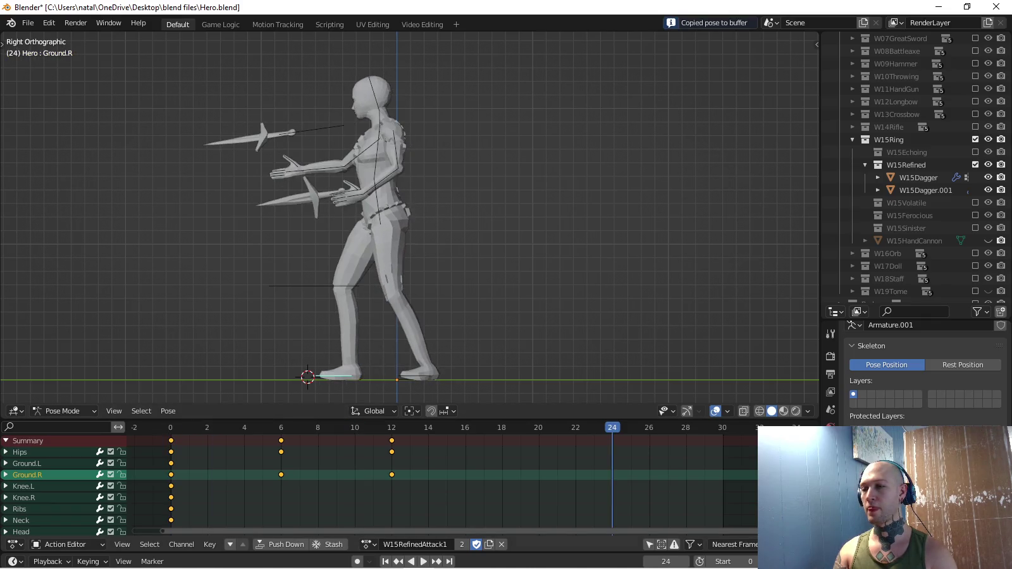
{"action": "key", "text": "ctrl+v"}
{"action": "key", "text": "i"}
{"action": "key", "text": "space"}
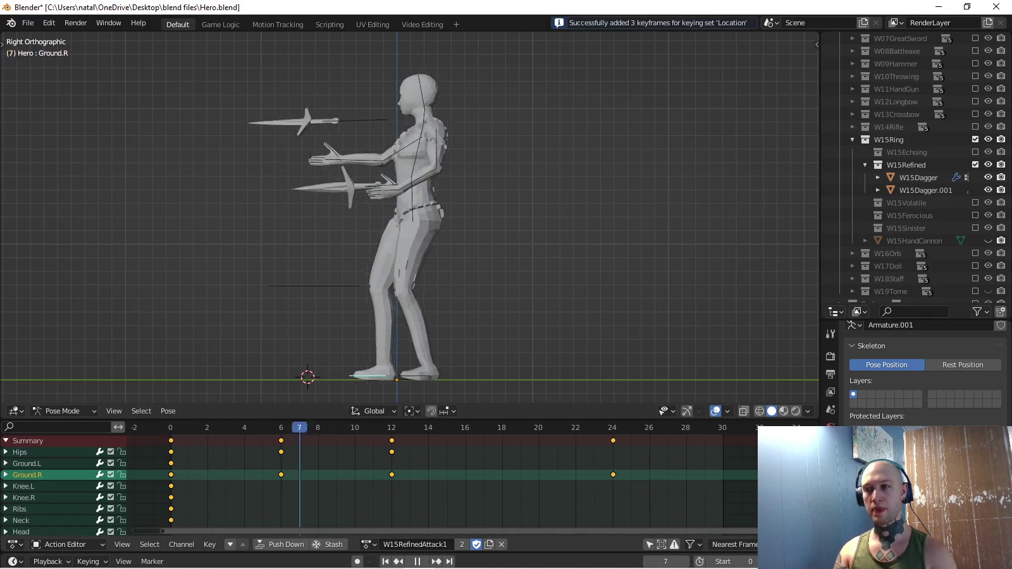
{"action": "key", "text": "space"}
Paste the starting Hips pose at frame 24 and set keying to Location & Rotation.
{"action": "left_click", "coordinate": [373, 253]}
{"action": "key", "text": "ctrl+Tab"}
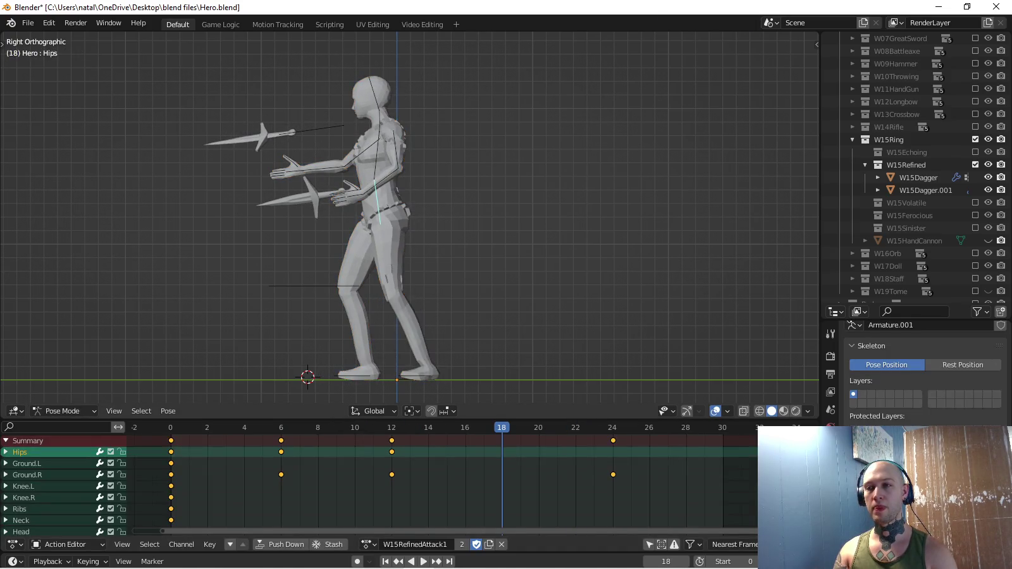
{"action": "key", "text": "shift+Left"}
{"action": "key", "text": "shift+Right"}
{"action": "key", "text": "ctrl+v"}
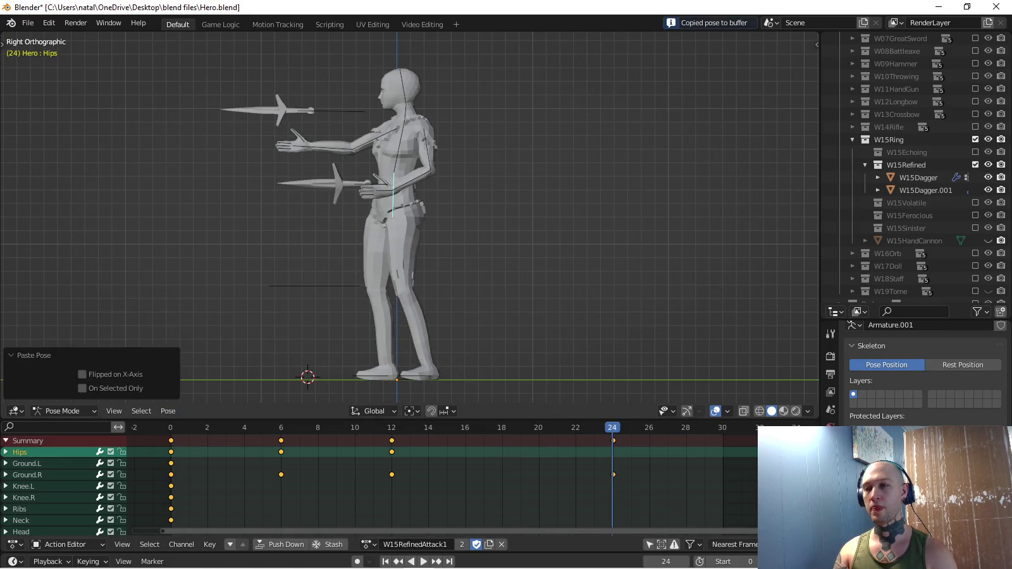
{"action": "left_click", "coordinate": [87, 562]}
{"action": "left_click", "coordinate": [57, 492]}
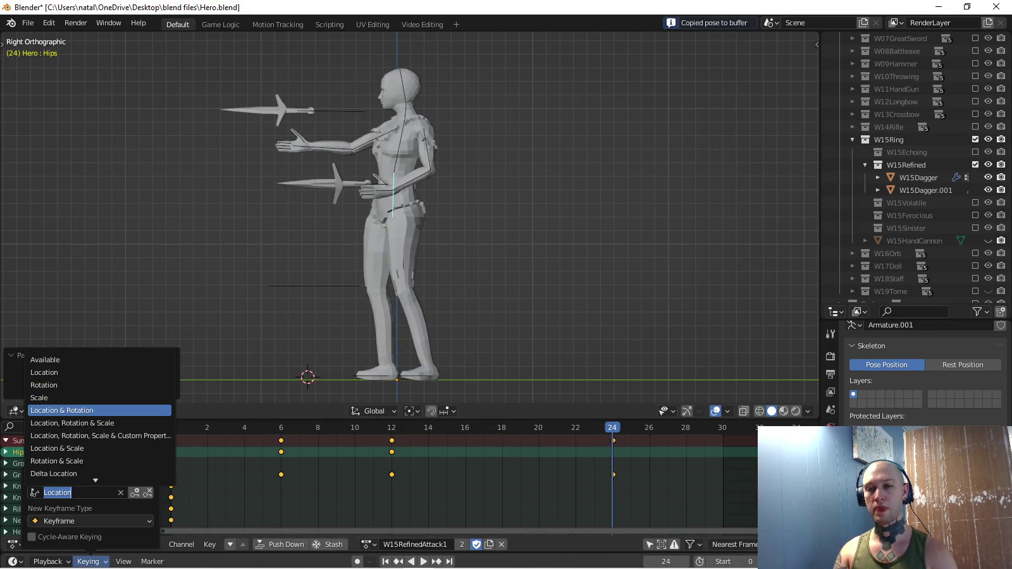
{"action": "left_click", "coordinate": [63, 409]}
Key the Hips at frame 24, then watch the looping attack from angled and Right Orthographic views.
{"action": "key", "text": "i"}
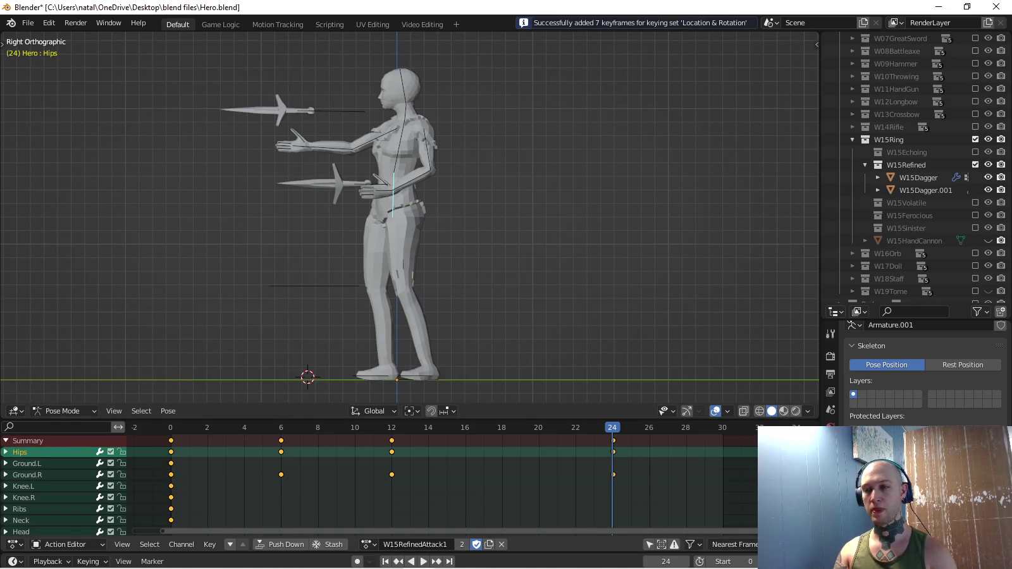
{"action": "key", "text": "space"}
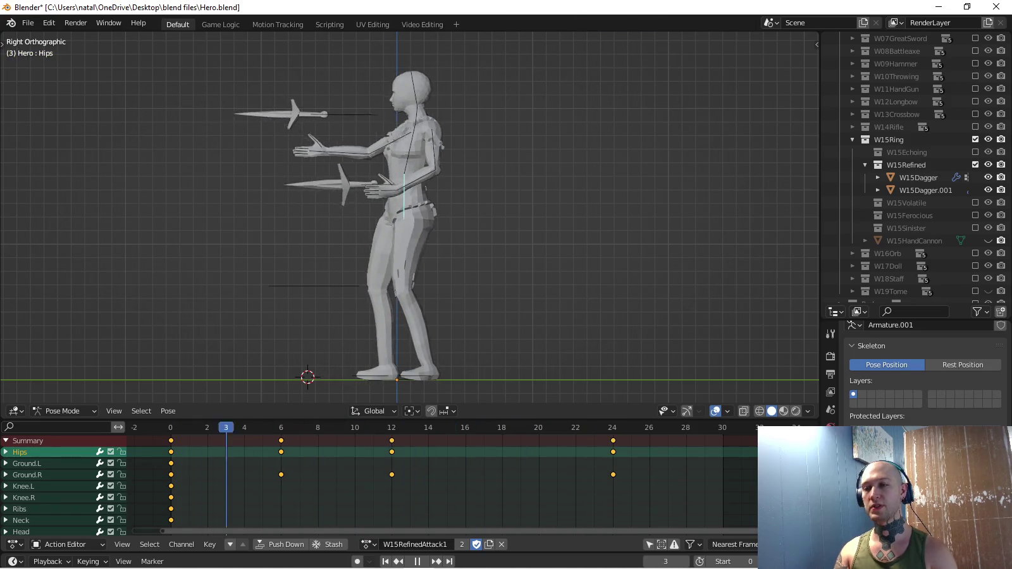
{"action": "middle_click_drag", "start_coordinate": [506, 253], "coordinate": [455, 227]}
{"action": "left_click", "coordinate": [423, 561]}
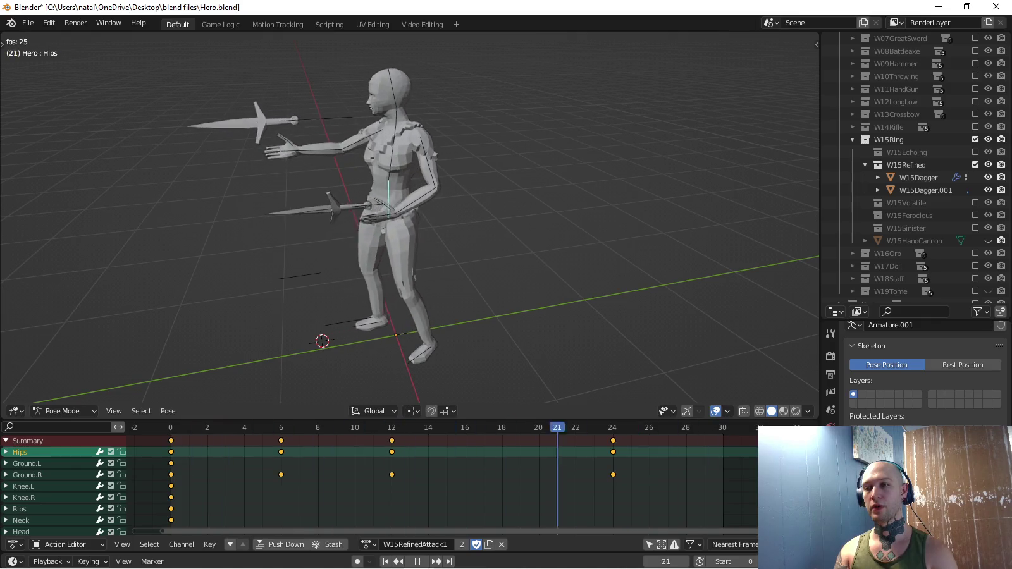
{"action": "middle_click_drag", "start_coordinate": [443, 253], "coordinate": [506, 253]}
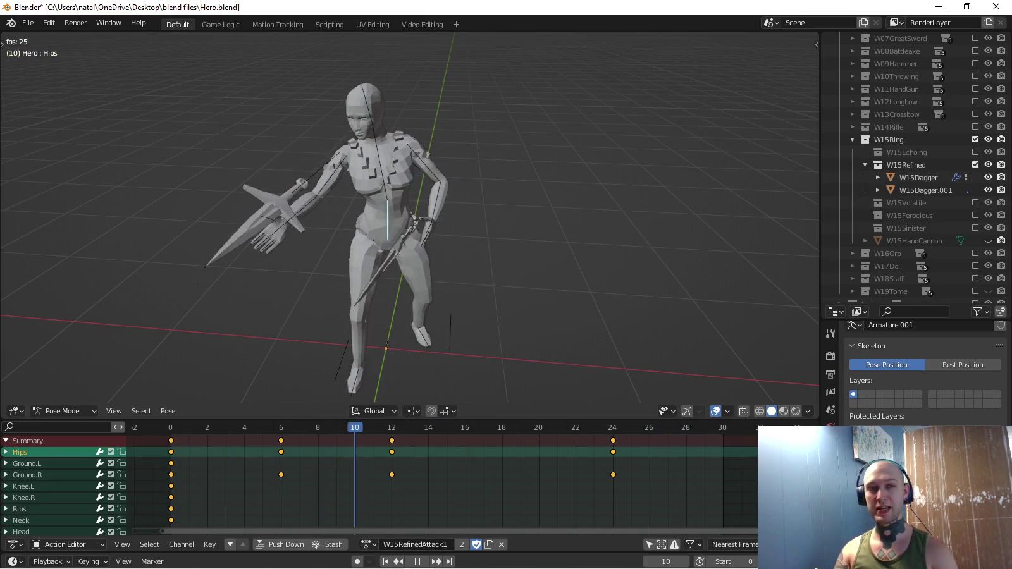
{"action": "key", "text": "KP_3"}
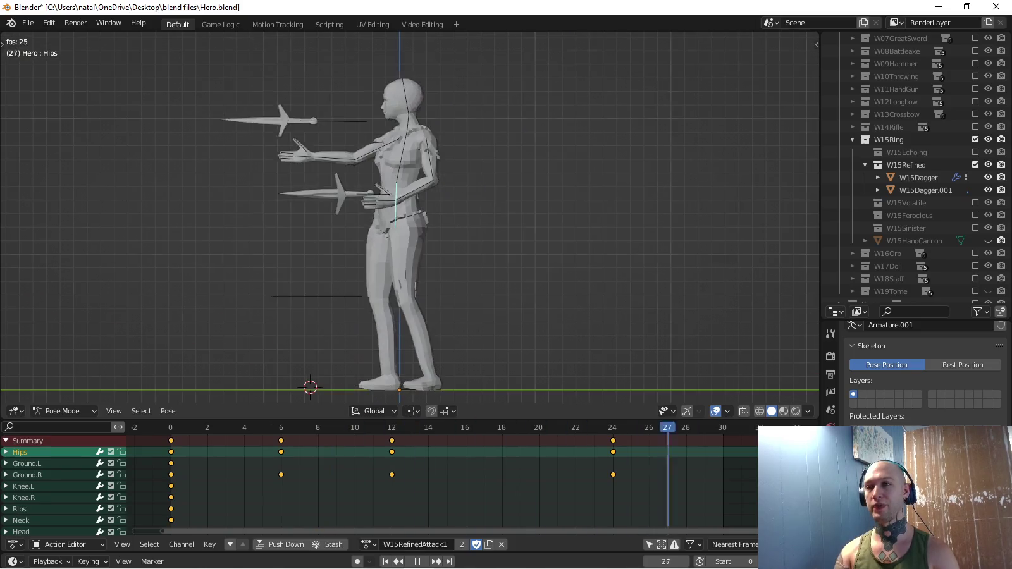
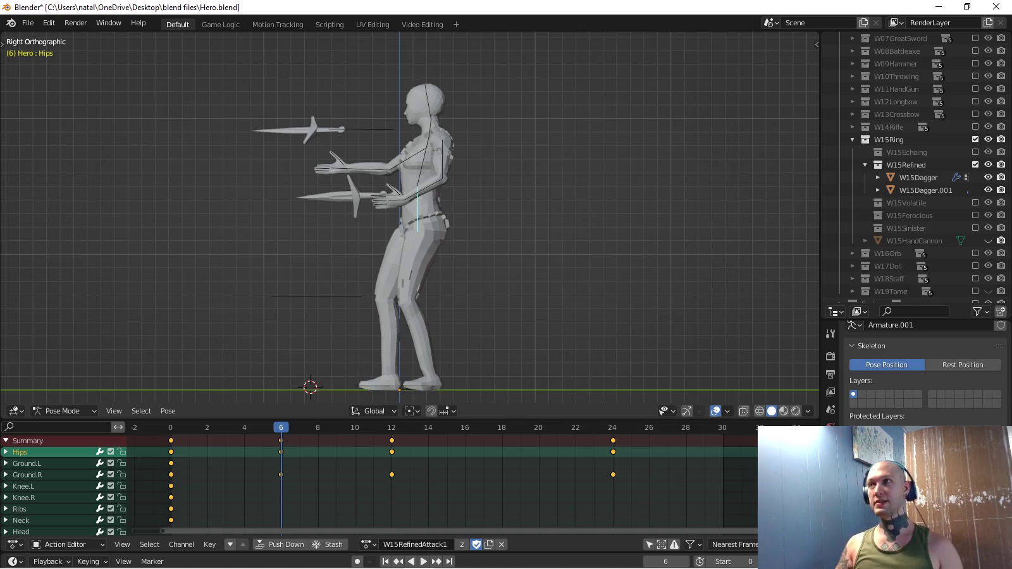
Box-select and delete the Summary keys at frames 6, 12 and 24, leaving frame 0.
{"action": "key", "text": "alt+a"}
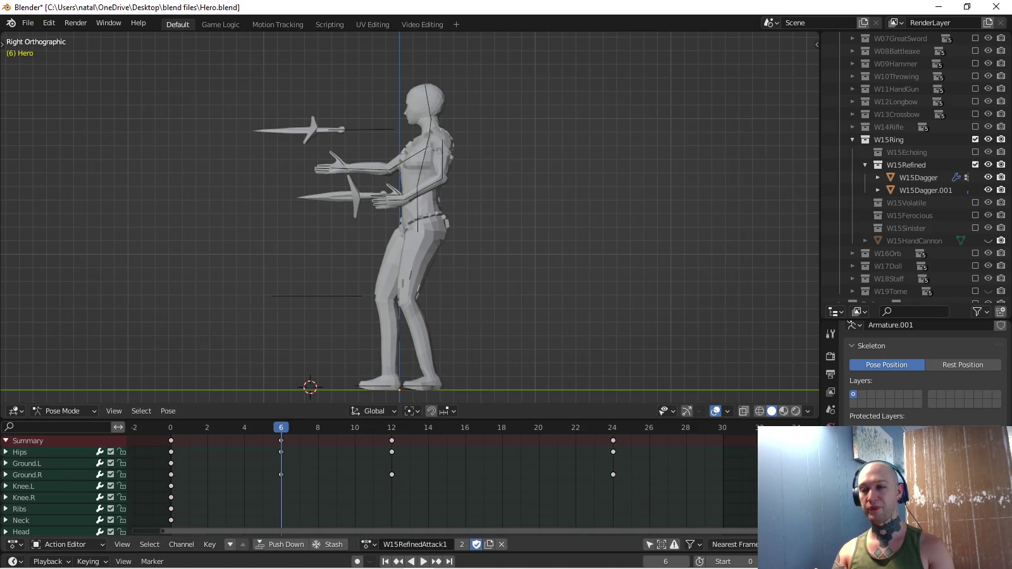
{"action": "left_click_drag", "start_coordinate": [315, 443], "coordinate": [661, 443]}
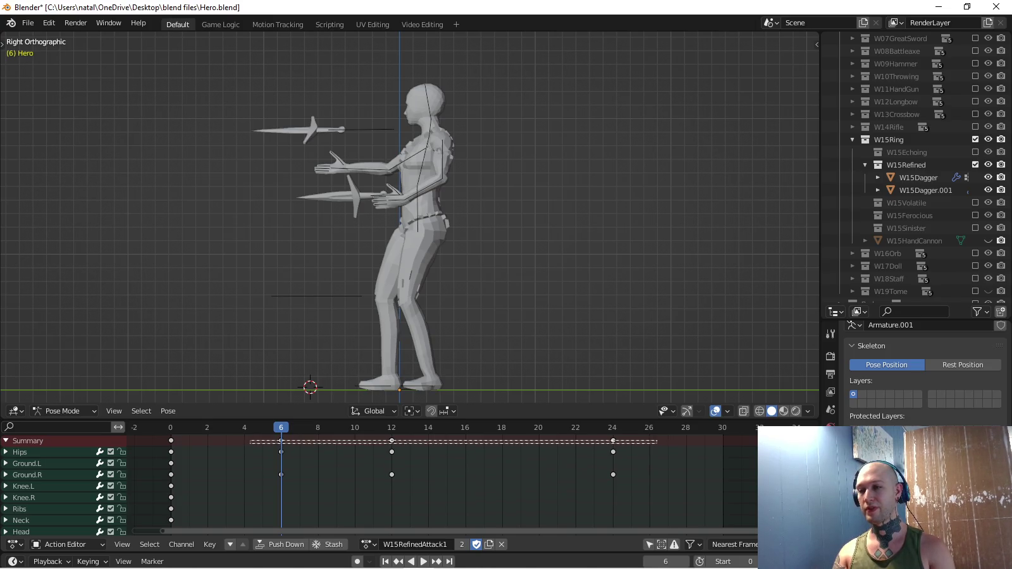
{"action": "key", "text": "Delete"}
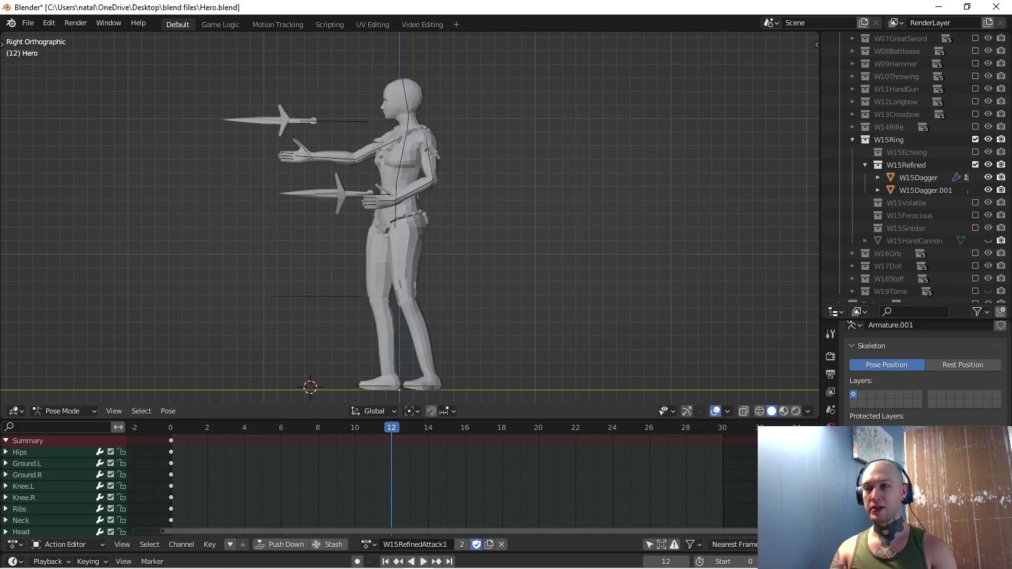
In top view, twist and shift the Hips and key the frame 6 pose.
{"action": "left_click", "coordinate": [20, 452]}
{"action": "key", "text": "KP_7"}
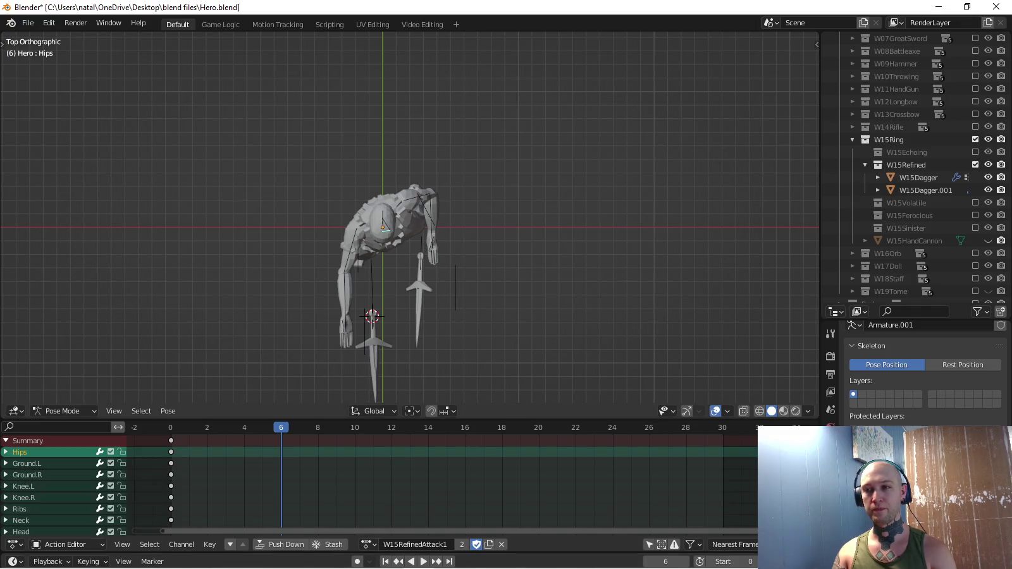
{"action": "key", "text": "r"}
{"action": "key", "text": "g"}
{"action": "left_click", "coordinate": [443, 221]}
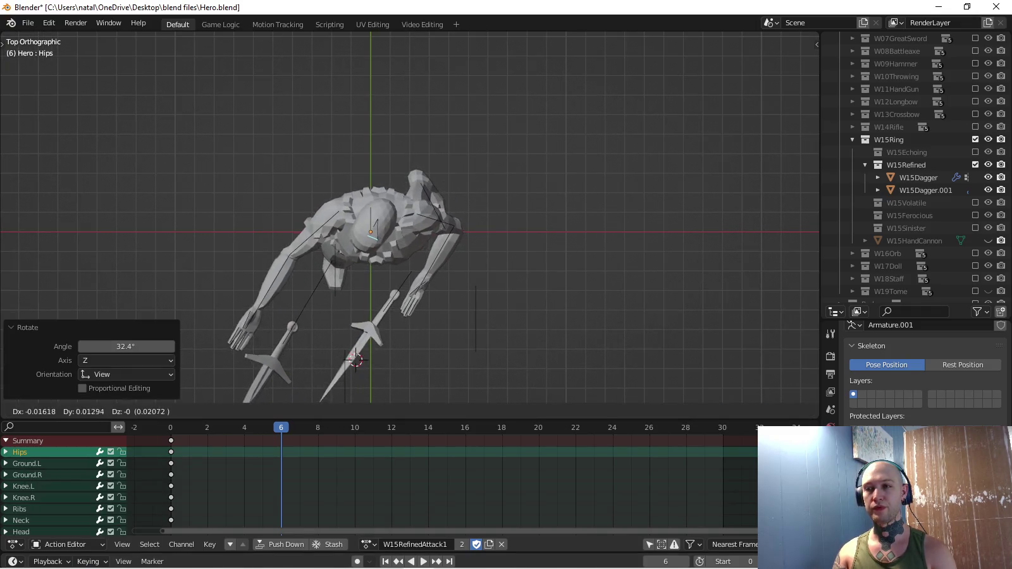
{"action": "key", "text": "i"}
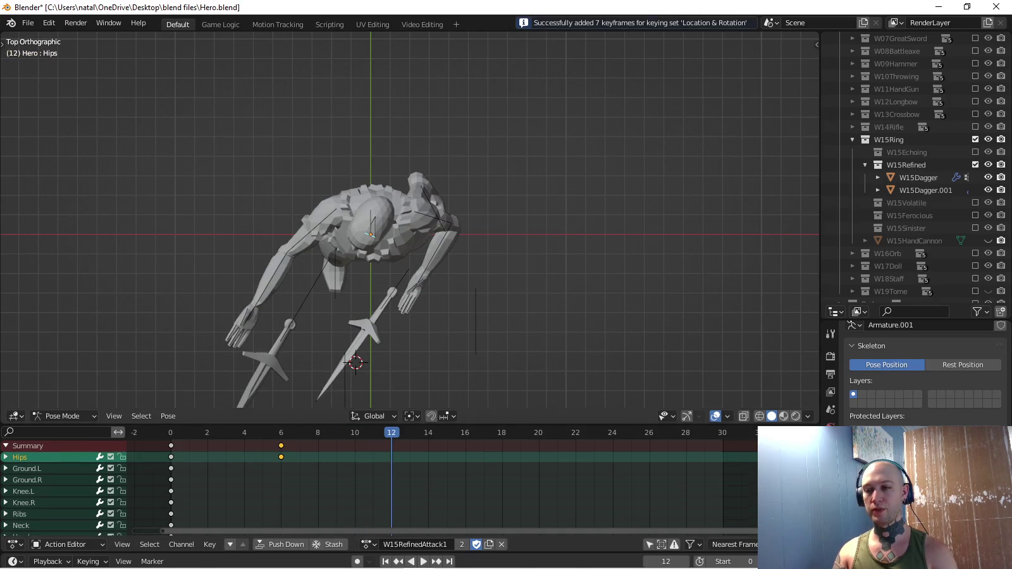
Rotate the Hips the other way, nudge them, and key the frame 12 pose.
{"action": "key", "text": "r"}
{"action": "left_click", "coordinate": [486, 224]}
{"action": "key", "text": "g"}
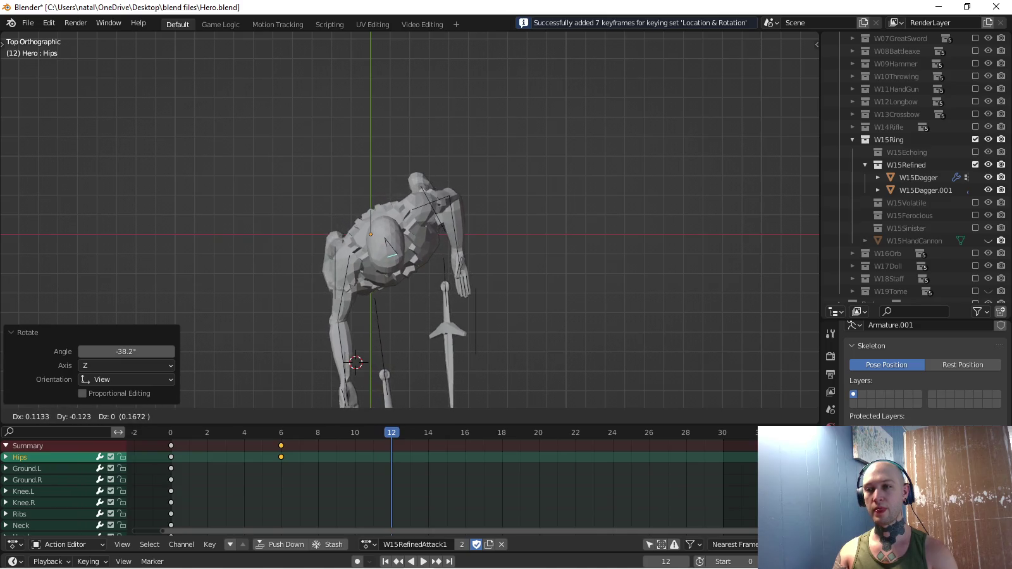
{"action": "key", "text": "Return"}
{"action": "key", "text": "g"}
{"action": "key", "text": "Return"}
Key a new rotated and shifted Hips pose at frame 18.
{"action": "key", "text": "i"}
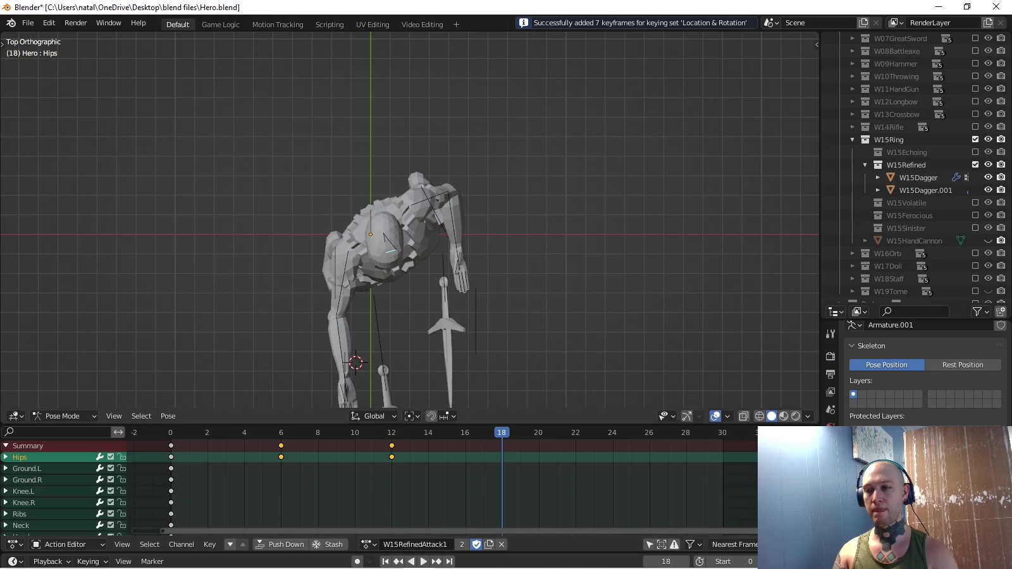
{"action": "key", "text": "r"}
{"action": "left_click", "coordinate": [538, 285]}
{"action": "key", "text": "g"}
{"action": "key", "text": "Return"}
{"action": "key", "text": "i"}
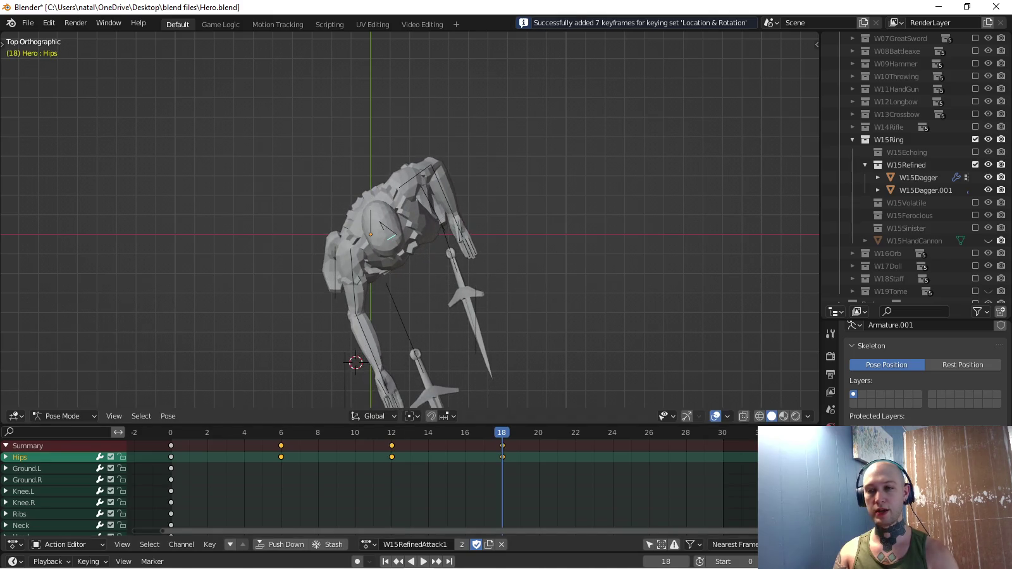
Copy the frame 0 pose onto frame 24 and key it.
{"action": "key", "text": "shift+Left"}
{"action": "key", "text": "ctrl+c"}
{"action": "key", "text": "shift+Right"}
{"action": "key", "text": "ctrl+v"}
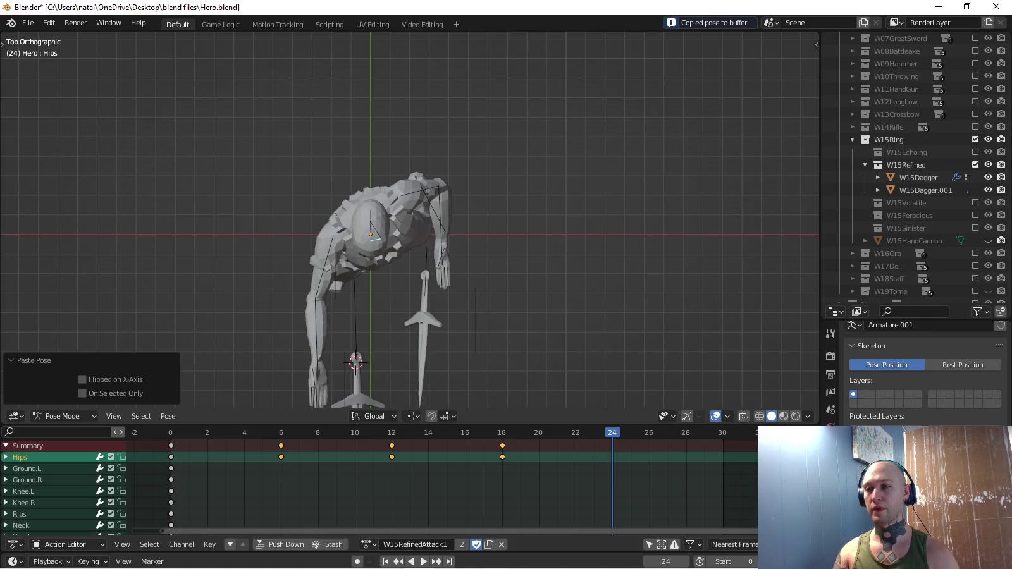
{"action": "key", "text": "i"}
{"action": "key", "text": "KP_1"}
{"action": "mouse_move", "coordinate": [412, 253]}
{"action": "middle_mouse_down"}
{"action": "mouse_move", "coordinate": [443, 240]}
{"action": "mouse_move", "coordinate": [392, 250]}
{"action": "middle_mouse_up"}
{"action": "scroll", "coordinate": [411, 221], "scroll_direction": "up", "scroll_amount": 3}
{"action": "left_click", "coordinate": [369, 544]}
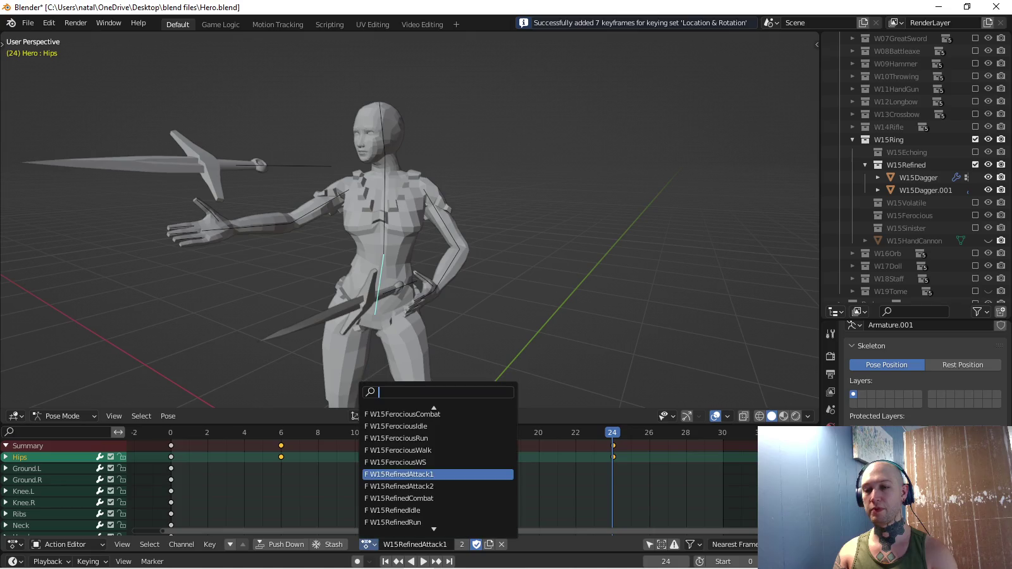
{"action": "type", "text": "ech"}
{"action": "key", "text": "Down"}
{"action": "key", "text": "Down"}
{"action": "key", "text": "Down"}
{"action": "key", "text": "Down"}
{"action": "key", "text": "Return"}
{"action": "key", "text": "space"}
{"action": "key", "text": "KP_3"}
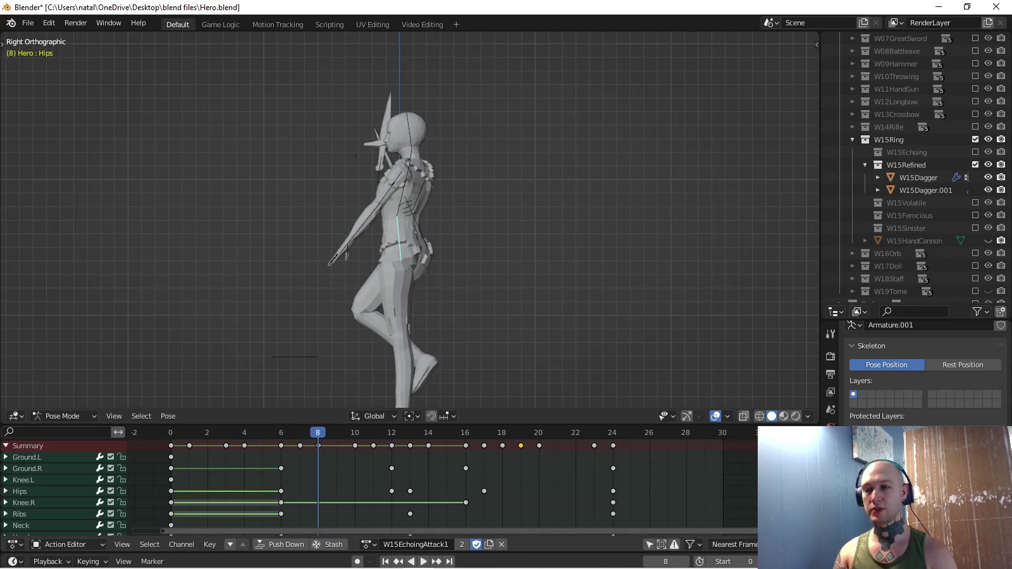
{"action": "key", "text": "space"}
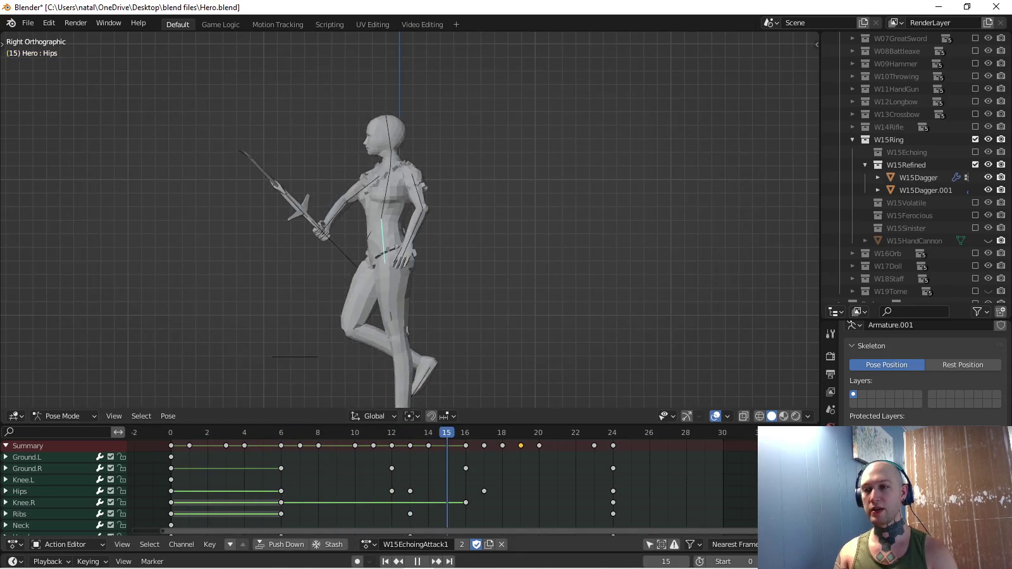
{"action": "key", "text": "space"}
{"action": "left_click", "coordinate": [367, 544]}
{"action": "key", "text": "Down"}
{"action": "key", "text": "Return"}
{"action": "key", "text": "shift+Left"}
{"action": "key", "text": "space"}
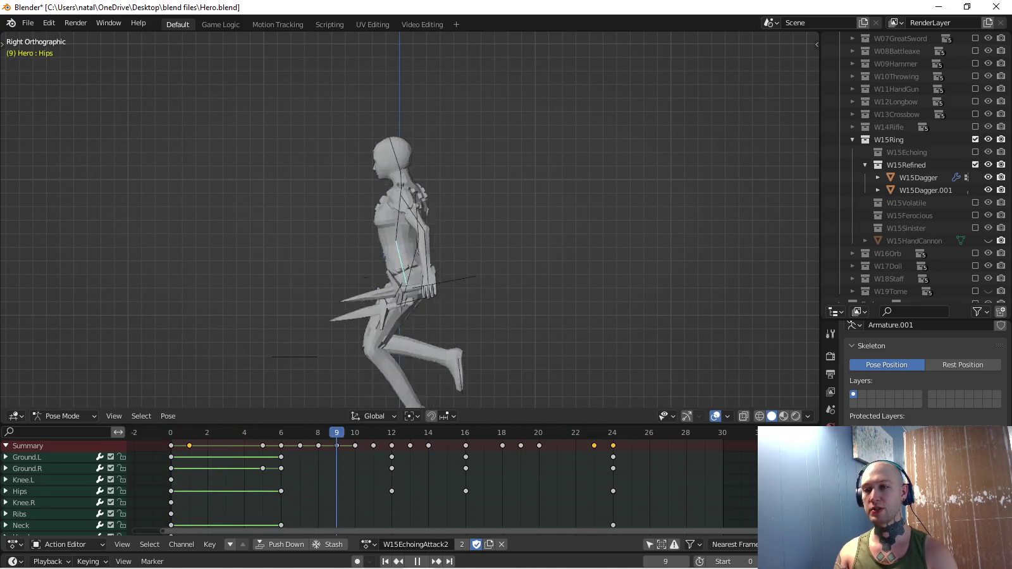
{"action": "key", "text": "space"}
{"action": "left_click", "coordinate": [366, 544]}
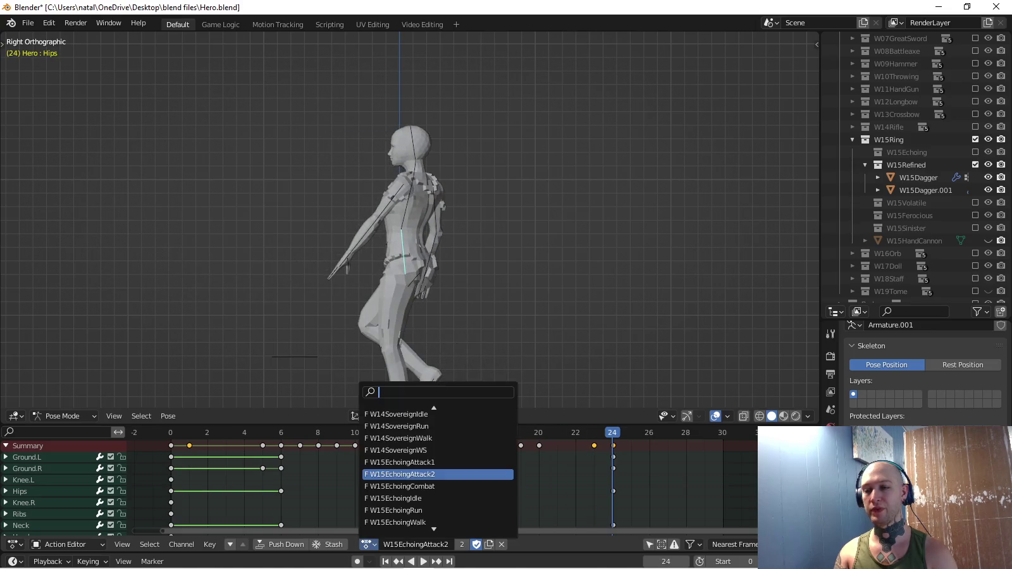
{"action": "type", "text": "refo"}
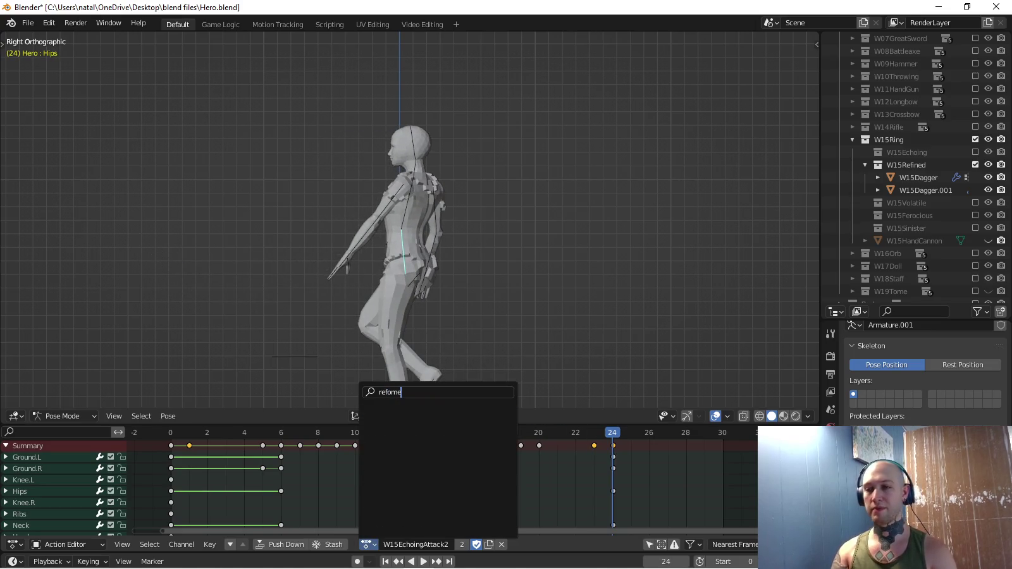
{"action": "key", "text": "BackSpace"}
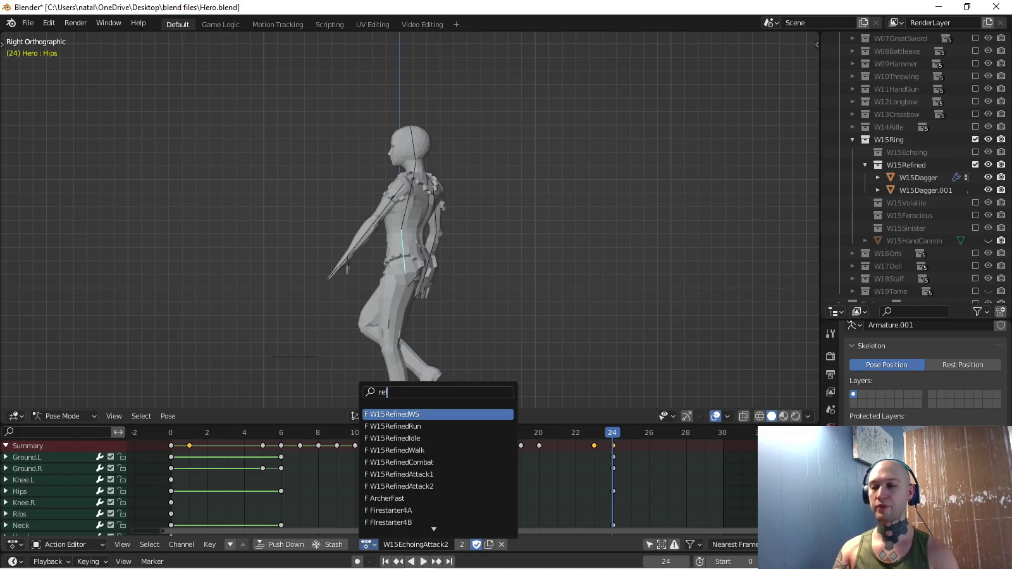
{"action": "left_click", "coordinate": [404, 474]}
{"action": "key", "text": "space"}
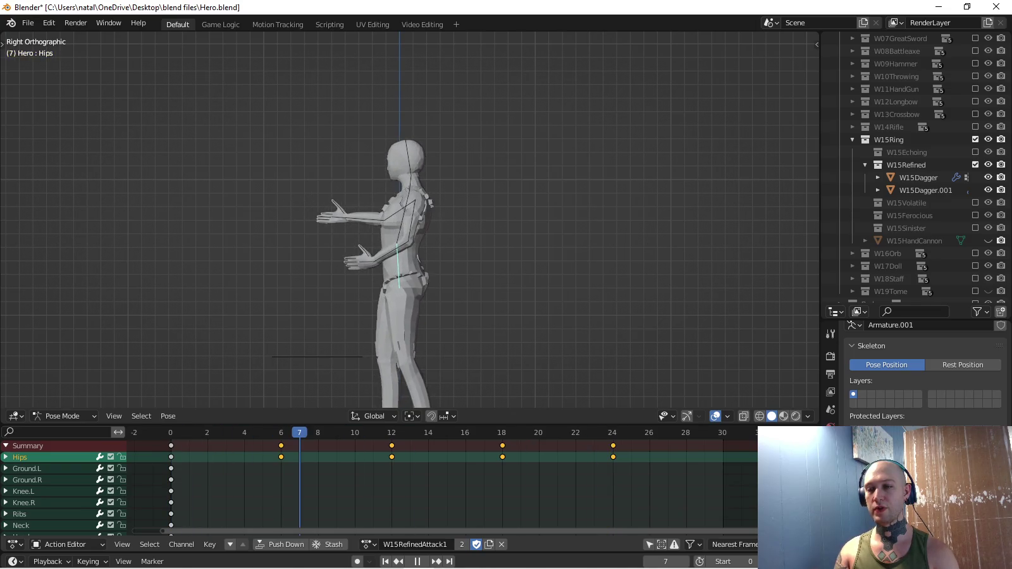
Move the frame 6 keys to frame 7 and the frame 18 keys to frame 17.
{"action": "key", "text": "space"}
{"action": "key", "text": "alt+a"}
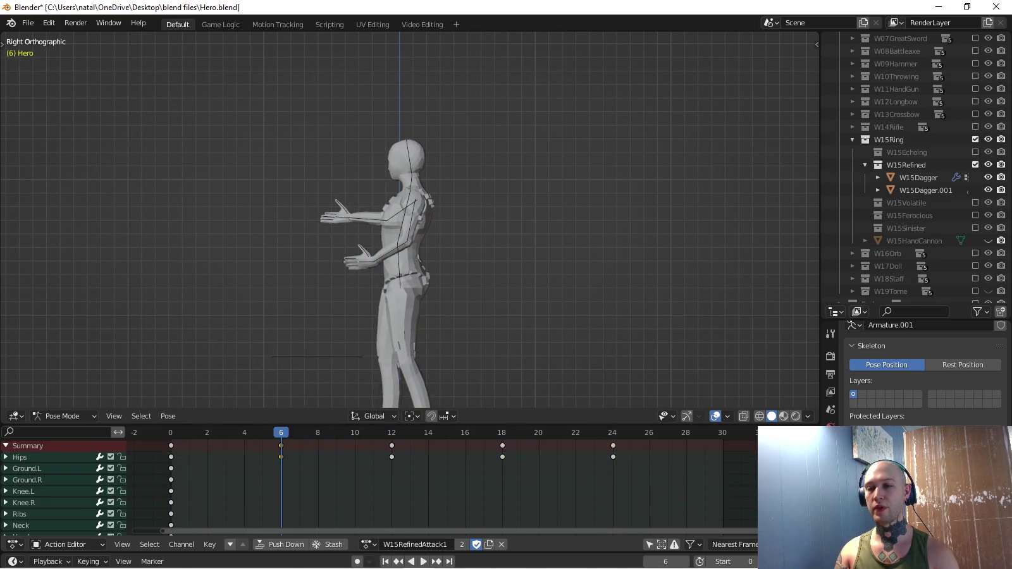
{"action": "key", "text": "g"}
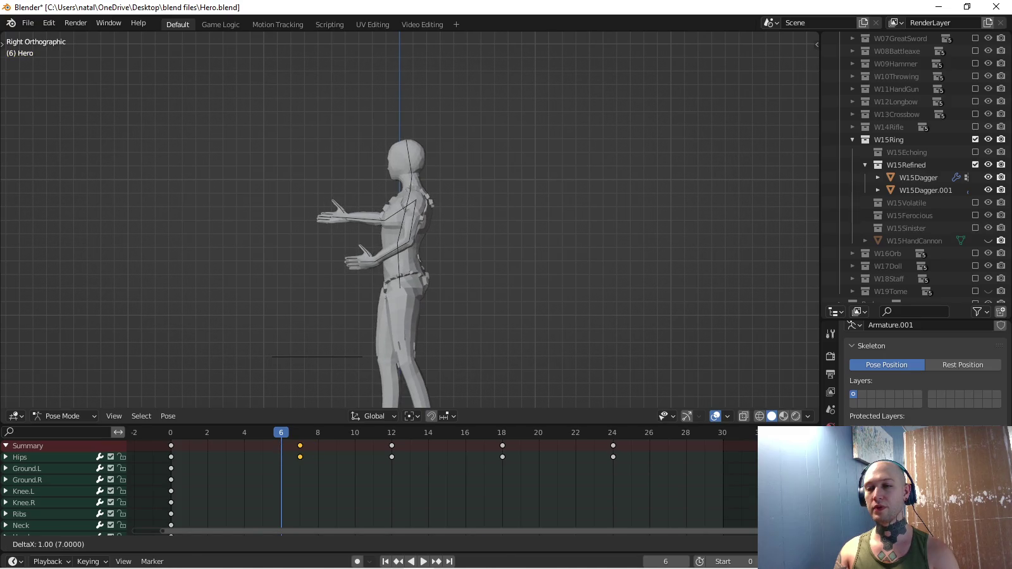
{"action": "left_click", "coordinate": [279, 415]}
{"action": "left_click", "coordinate": [502, 456]}
{"action": "key", "text": "g"}
{"action": "left_click", "coordinate": [483, 457]}
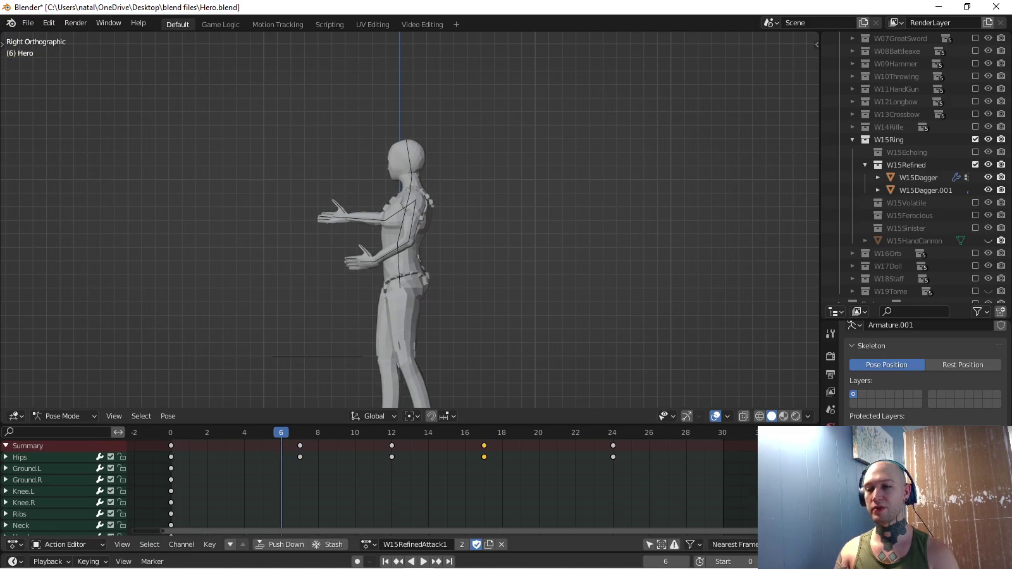
{"action": "key", "text": "space"}
{"action": "mouse_move", "coordinate": [506, 221]}
{"action": "middle_mouse_down"}
{"action": "mouse_move", "coordinate": [481, 254]}
{"action": "mouse_move", "coordinate": [455, 241]}
{"action": "middle_mouse_up"}
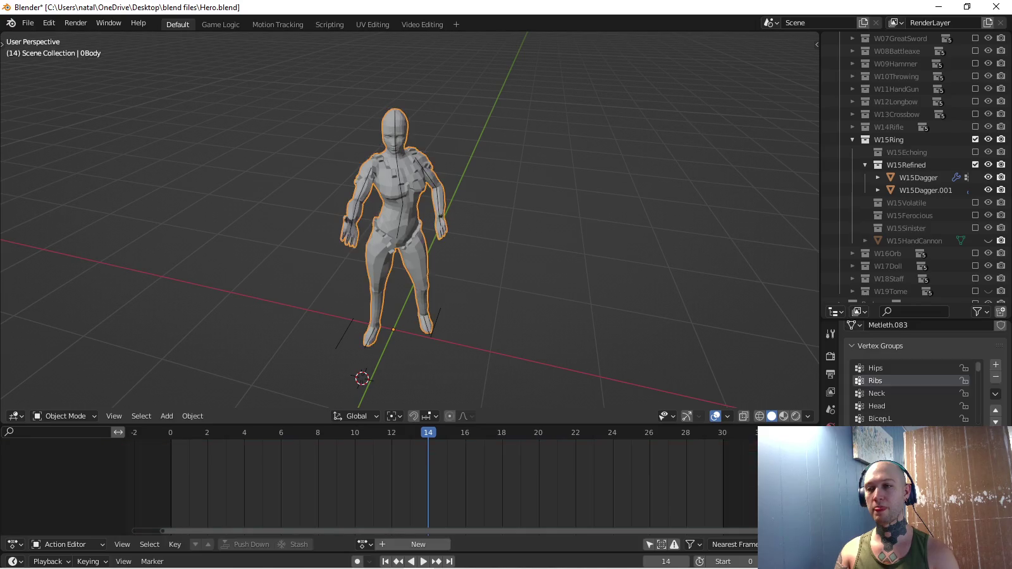
Twist the Hips further and key the new pose at frame 12.
{"action": "left_click", "coordinate": [20, 457]}
{"action": "key", "text": "space"}
{"action": "key", "text": "KP_1"}
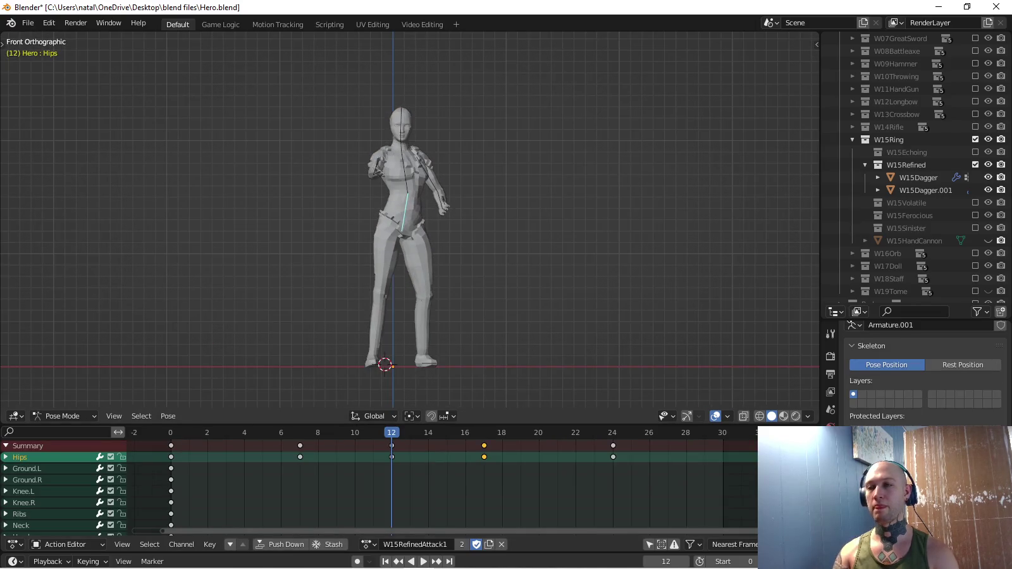
{"action": "middle_click_drag", "start_coordinate": [406, 222], "coordinate": [380, 209]}
{"action": "key", "text": "r"}
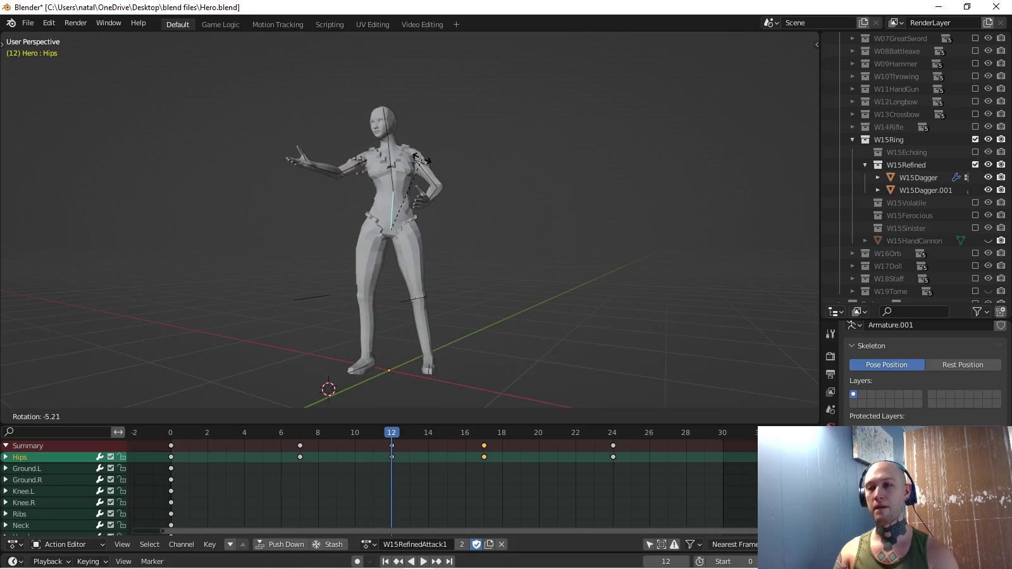
{"action": "key", "text": "Return"}
{"action": "key", "text": "i"}
Rotate the Hips more at frame 17, key it, and review the playback.
{"action": "key", "text": "Up"}
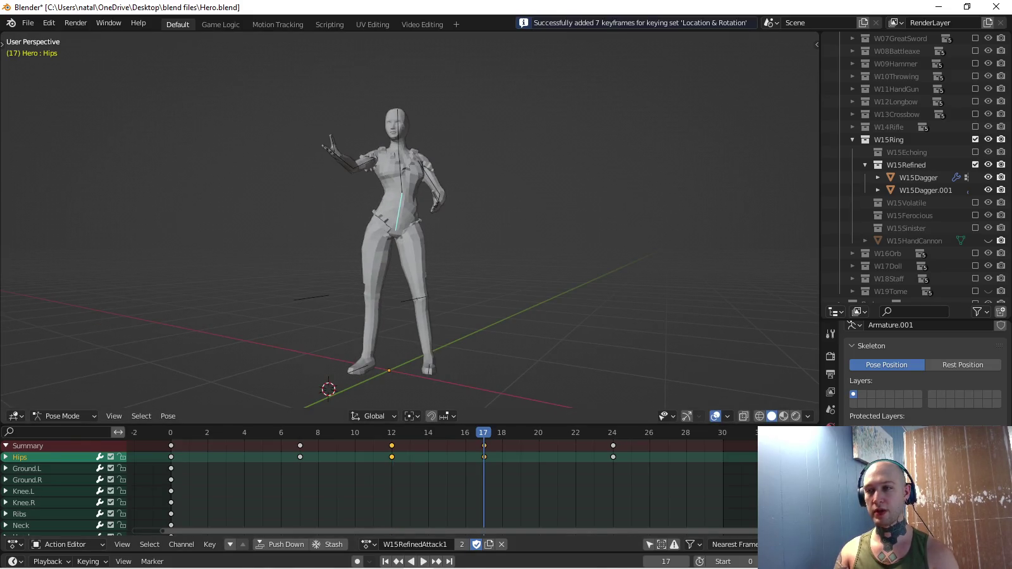
{"action": "middle_click_drag", "start_coordinate": [405, 222], "coordinate": [393, 215]}
{"action": "key", "text": "r"}
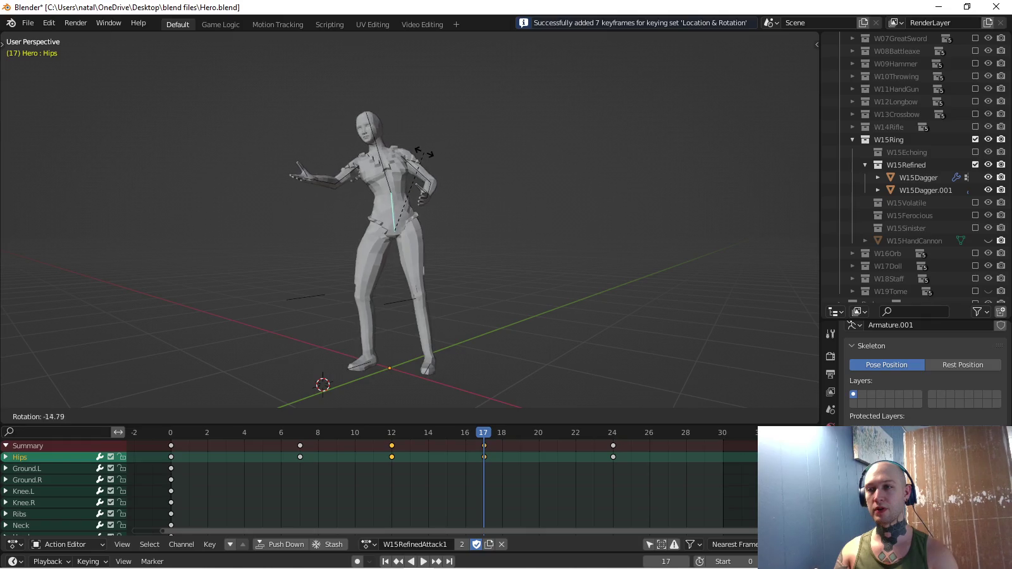
{"action": "key", "text": "Return"}
{"action": "key", "text": "i"}
{"action": "key", "text": "space"}
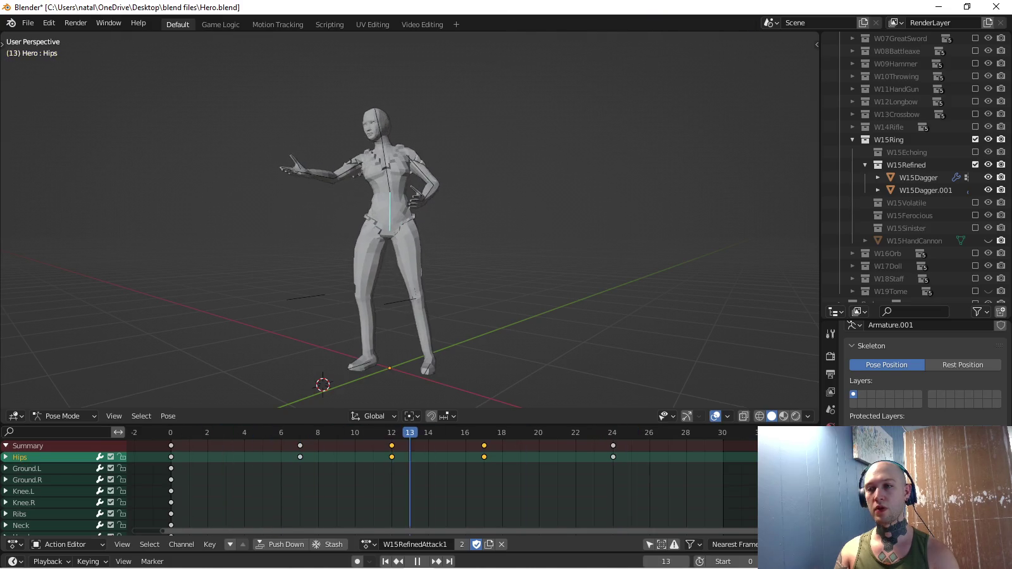
{"action": "key", "text": "space"}
{"action": "middle_click_drag", "start_coordinate": [410, 222], "coordinate": [437, 209]}
Select the Ribs bone and rotate it to twist the torso at frame 12.
{"action": "left_click", "coordinate": [19, 514]}
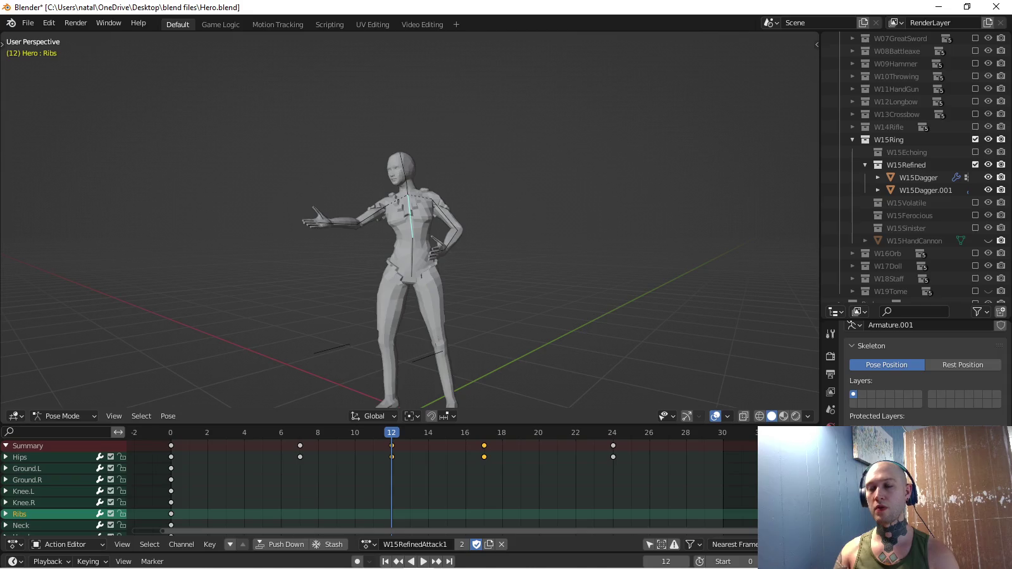
{"action": "key", "text": "KP_1"}
{"action": "key", "text": "KP_Decimal"}
{"action": "key", "text": "r"}
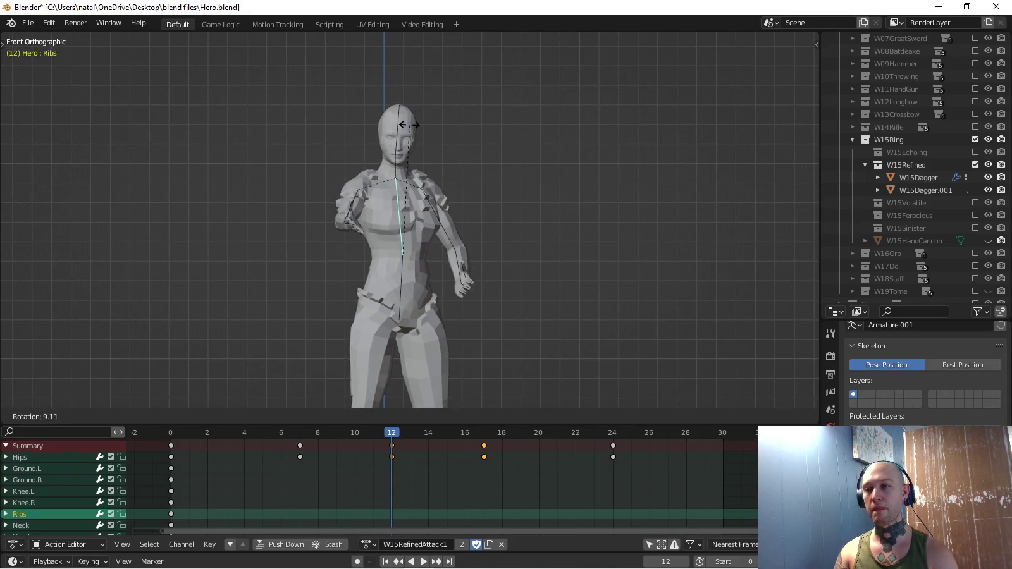
{"action": "key", "text": "Escape"}
{"action": "key", "text": "r"}
{"action": "left_click", "coordinate": [412, 122]}
{"action": "mouse_move", "coordinate": [411, 123]}
{"action": "middle_mouse_down"}
{"action": "mouse_move", "coordinate": [354, 131]}
{"action": "mouse_move", "coordinate": [405, 129]}
{"action": "middle_mouse_up"}
{"action": "key", "text": "r"}
{"action": "left_click", "coordinate": [367, 130]}
{"action": "key", "text": "r"}
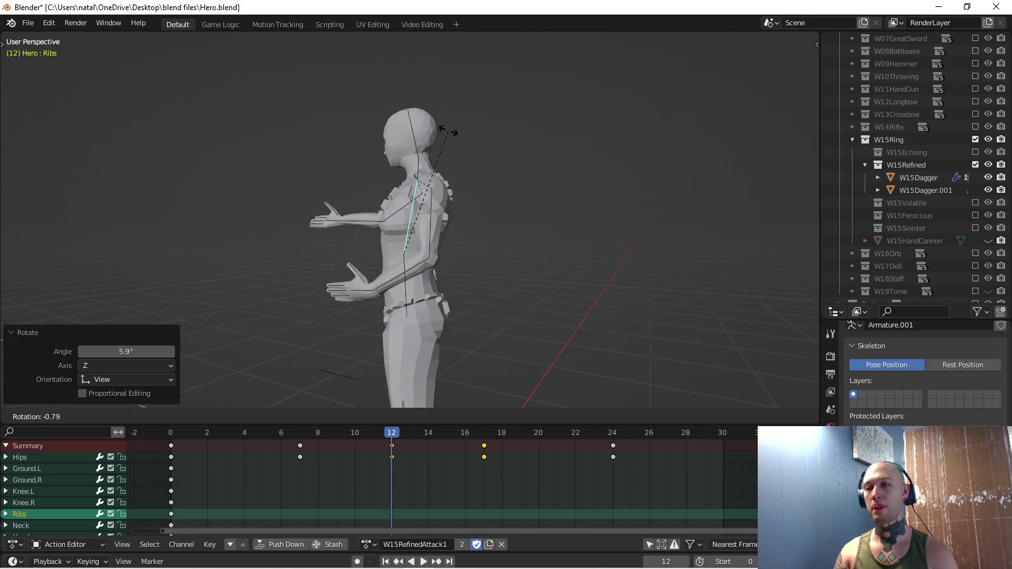
{"action": "left_click", "coordinate": [451, 129]}
Make Rotation the active keying set and key the Ribs at frames 12 and 17.
{"action": "left_click", "coordinate": [87, 561]}
{"action": "left_click", "coordinate": [95, 473]}
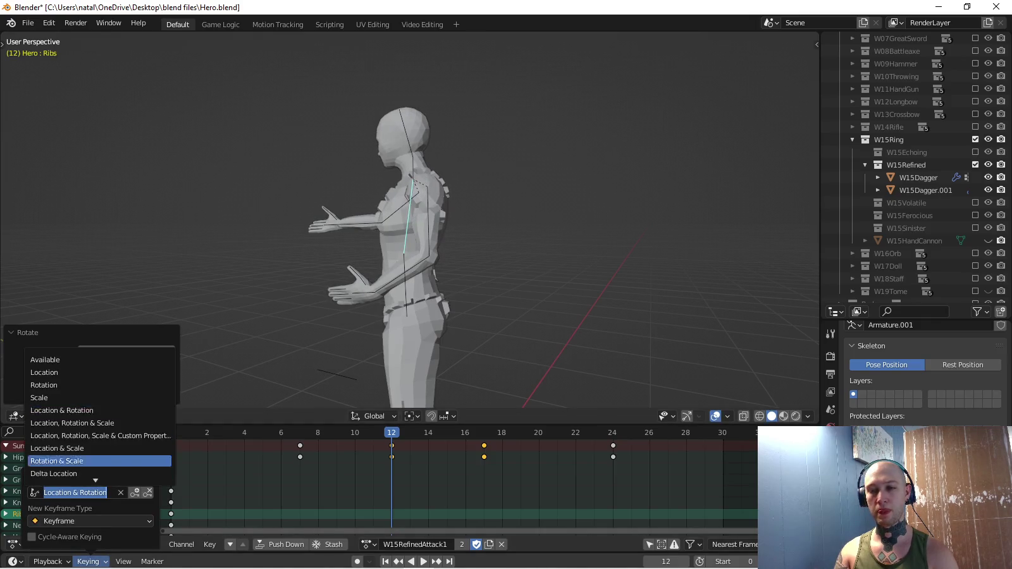
{"action": "left_click", "coordinate": [44, 387]}
{"action": "key", "text": "i"}
{"action": "key", "text": "Up"}
{"action": "middle_click_drag", "start_coordinate": [404, 128], "coordinate": [354, 129]}
{"action": "key", "text": "r"}
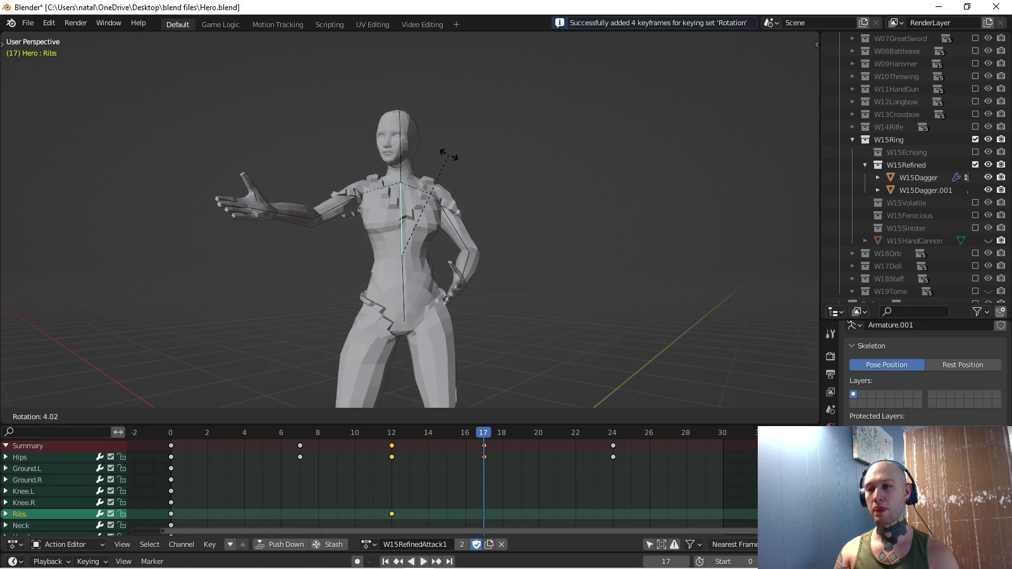
{"action": "left_click", "coordinate": [451, 153]}
{"action": "key", "text": "i"}
Paste the frame 0 pose onto frame 24, key it, and play the animation back.
{"action": "key", "text": "shift+Left"}
{"action": "key", "text": "ctrl+c"}
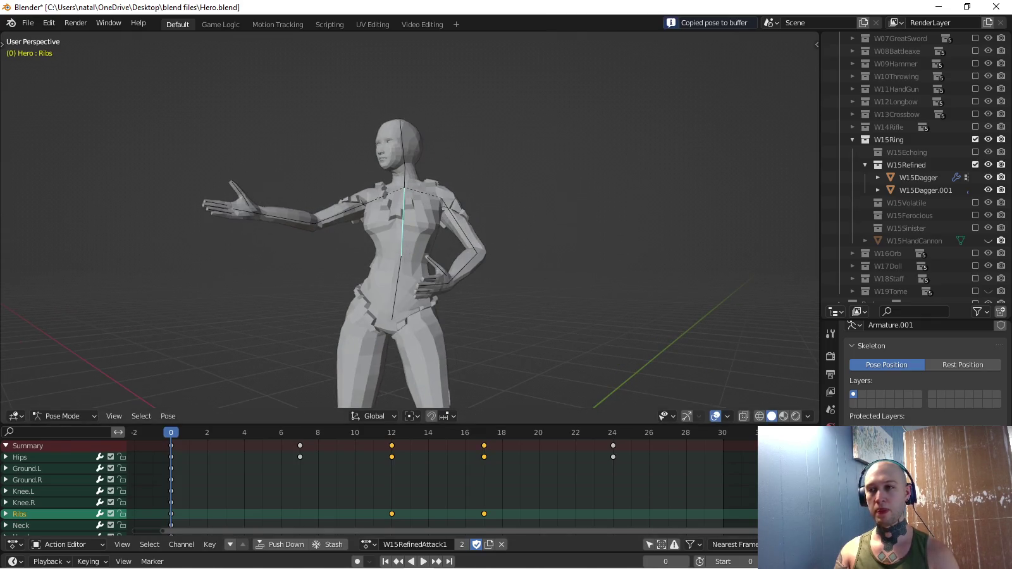
{"action": "key", "text": "shift+Right"}
{"action": "key", "text": "ctrl+v"}
{"action": "key", "text": "i"}
{"action": "middle_click_drag", "start_coordinate": [405, 254], "coordinate": [367, 253]}
{"action": "key", "text": "space"}
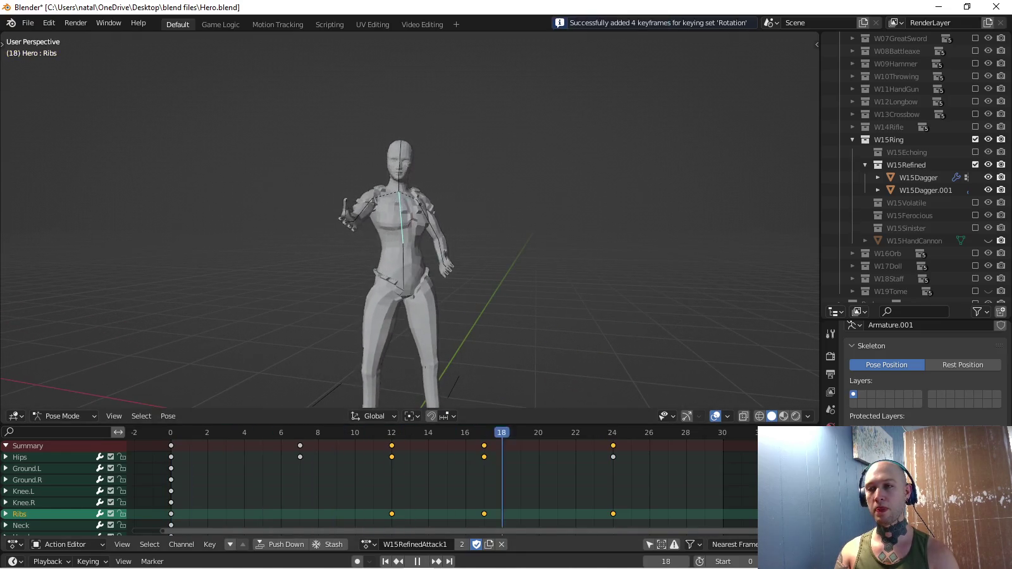
{"action": "middle_click_drag", "start_coordinate": [405, 253], "coordinate": [344, 246]}
Select a dagger Equip bone on the Hero armature.
{"action": "key", "text": "a"}
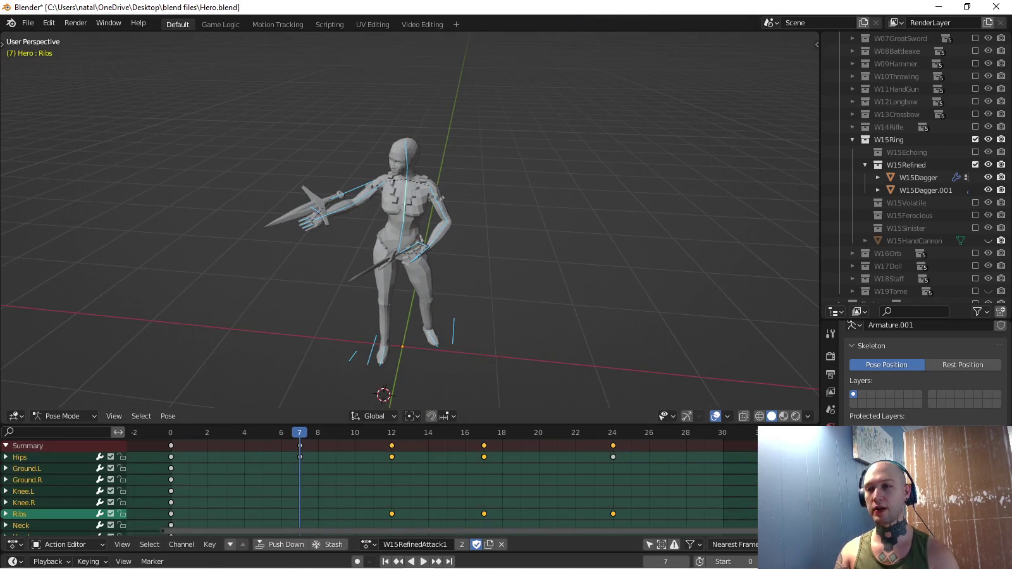
{"action": "scroll", "coordinate": [405, 253], "scroll_direction": "up", "scroll_amount": 2}
{"action": "scroll", "coordinate": [406, 253], "scroll_direction": "up", "scroll_amount": 2}
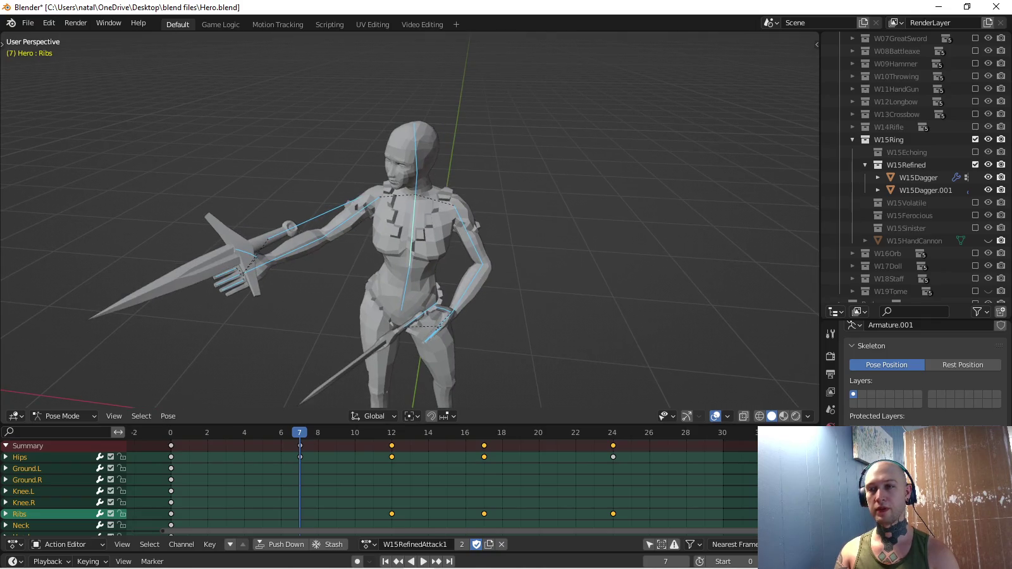
{"action": "left_click", "coordinate": [316, 218]}
{"action": "middle_click_drag", "start_coordinate": [405, 253], "coordinate": [380, 249]}
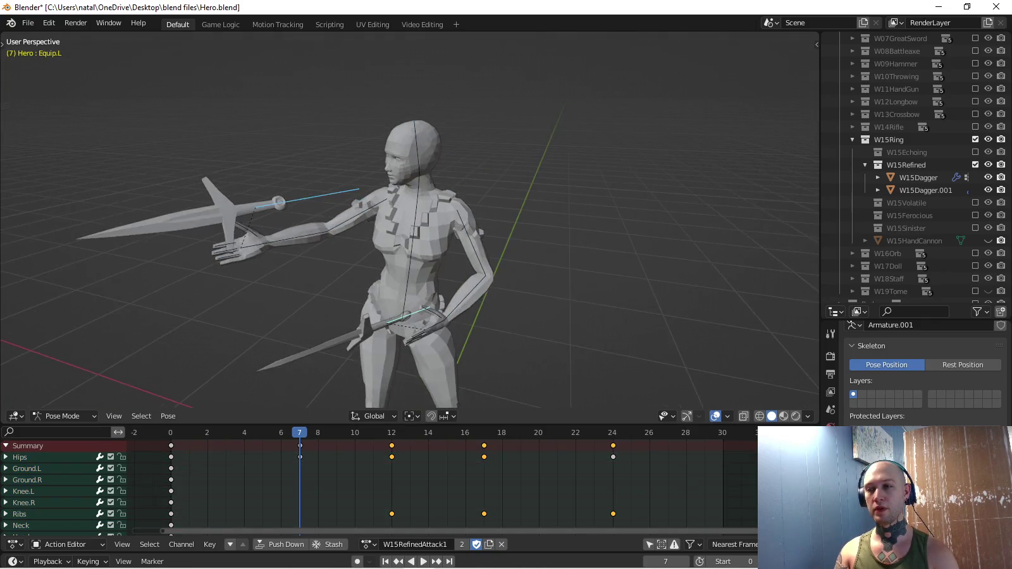
Make Scale the active keying set and insert scale keys at frame 0.
{"action": "left_click", "coordinate": [87, 562]}
{"action": "left_click", "coordinate": [61, 492]}
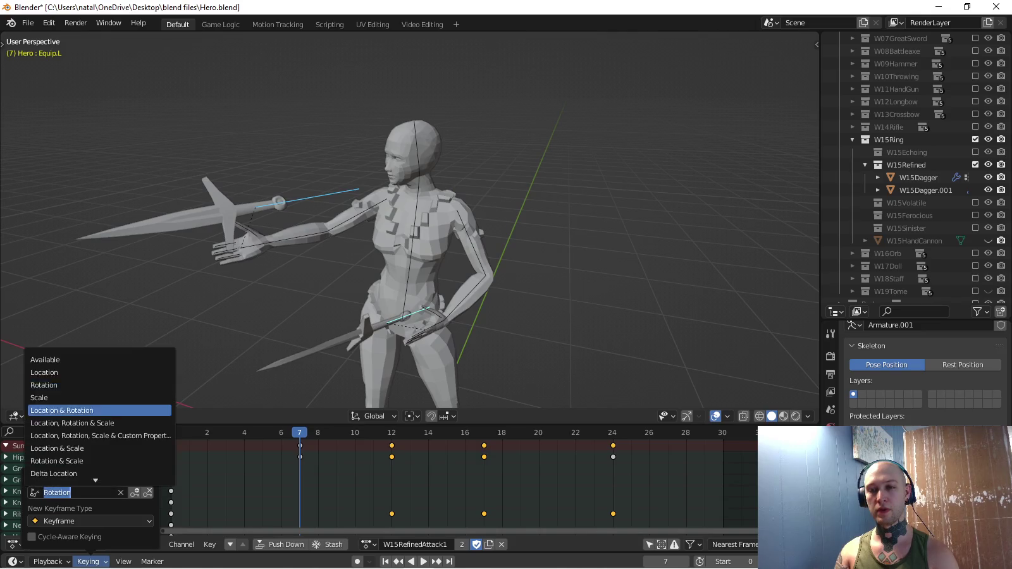
{"action": "left_click", "coordinate": [63, 397]}
{"action": "key", "text": "shift+Left"}
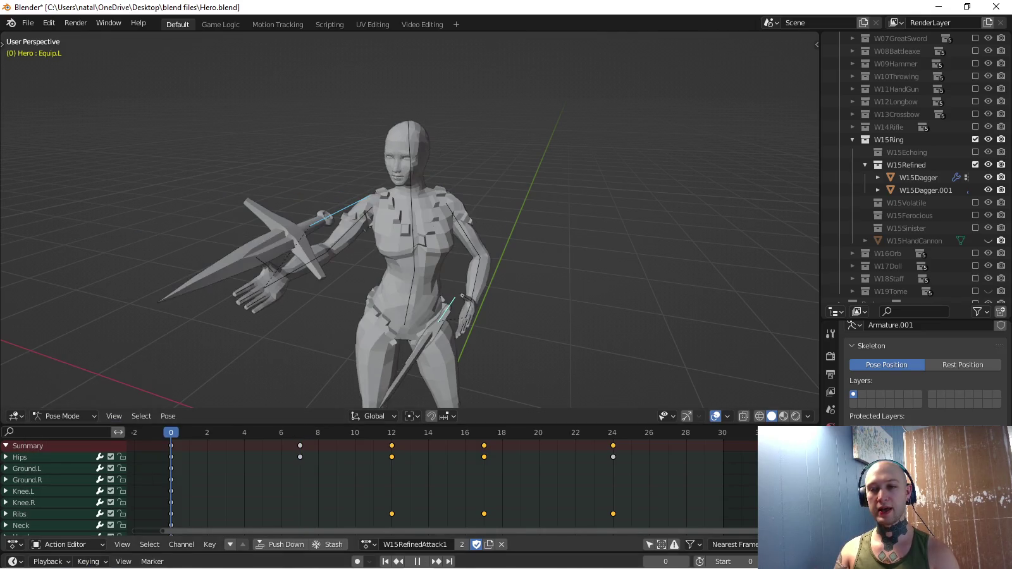
{"action": "key", "text": "i"}
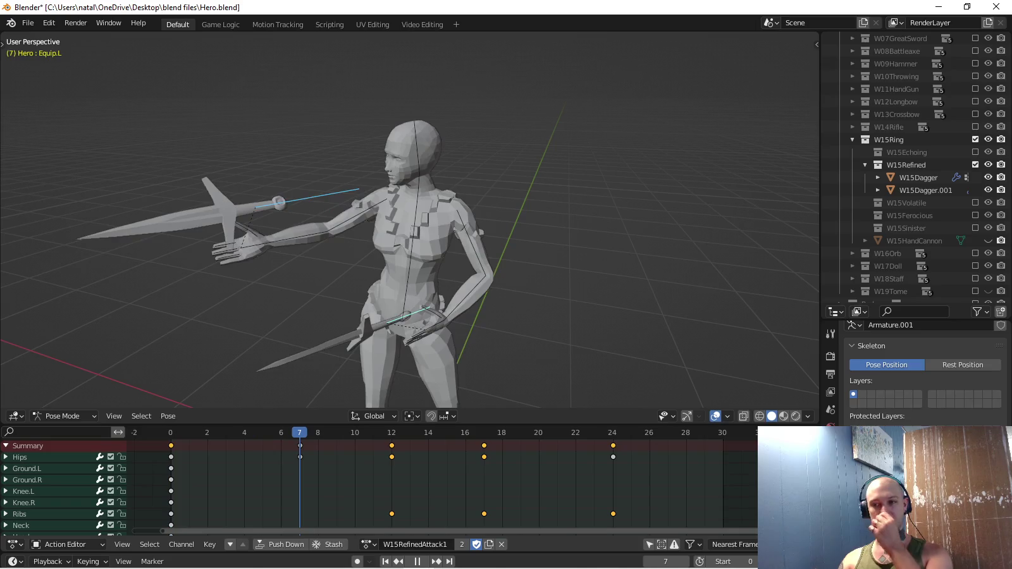
Set the keying set to Rotation and swing Bicep.R and Forearm.R outward in top view.
{"action": "left_click", "coordinate": [88, 561]}
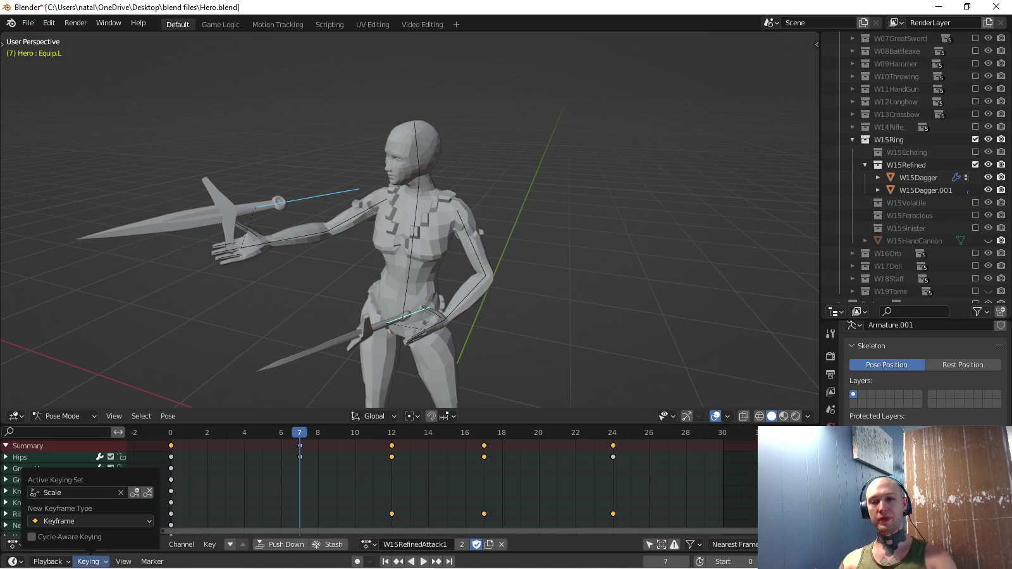
{"action": "left_click", "coordinate": [76, 492]}
{"action": "left_click", "coordinate": [76, 385]}
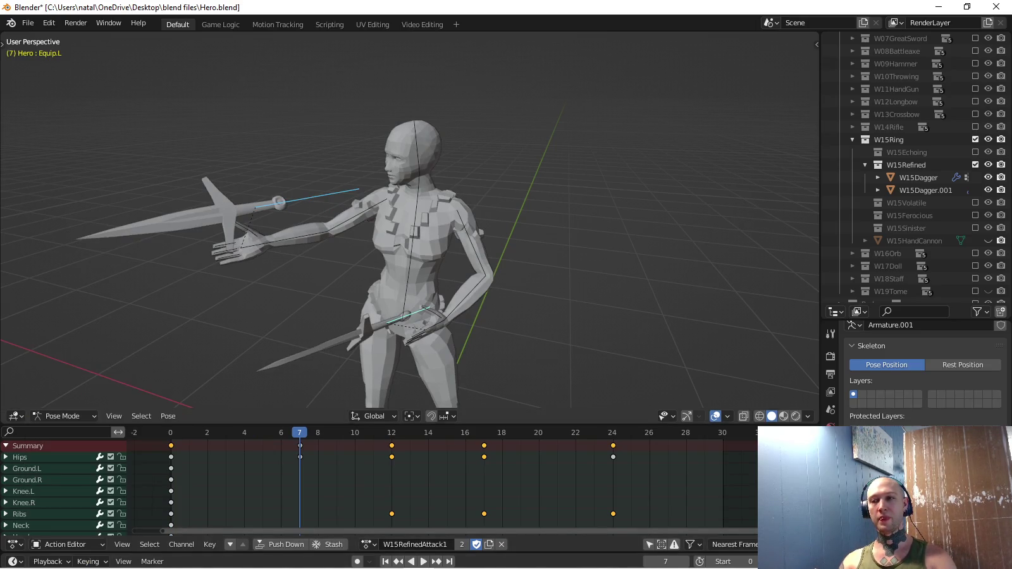
{"action": "key", "text": "KP_7"}
{"action": "key", "text": "r"}
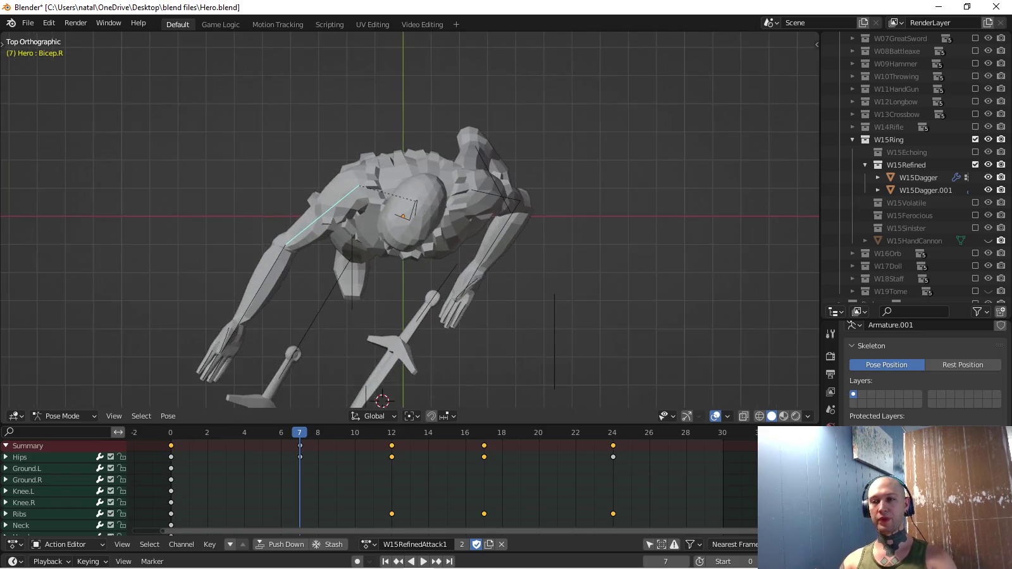
{"action": "left_click", "coordinate": [266, 209]}
{"action": "key", "text": "r"}
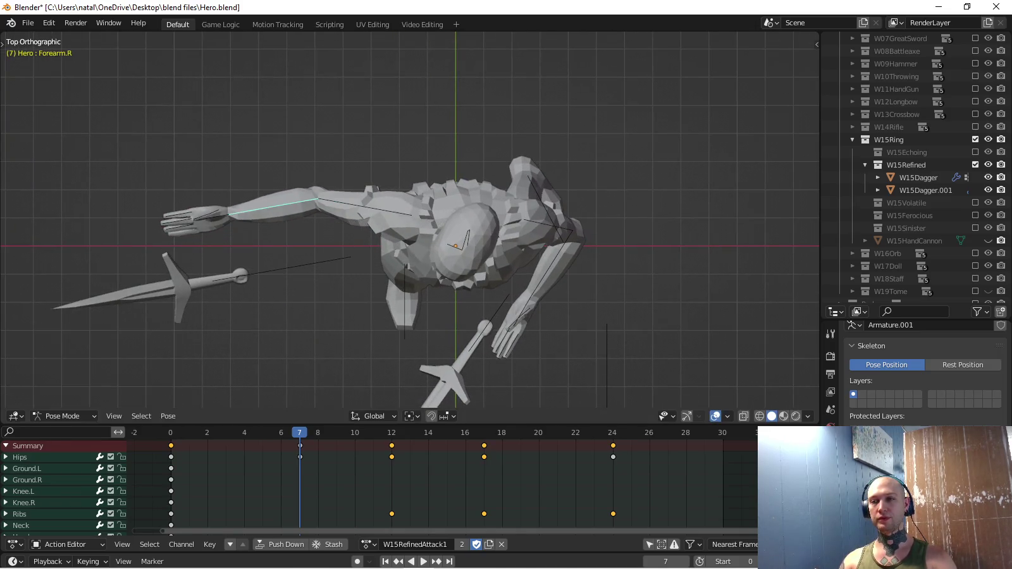
{"action": "key", "text": "Return"}
Rotate Hand.R and key the right arm's rotation at frame 7.
{"action": "left_click", "coordinate": [202, 161]}
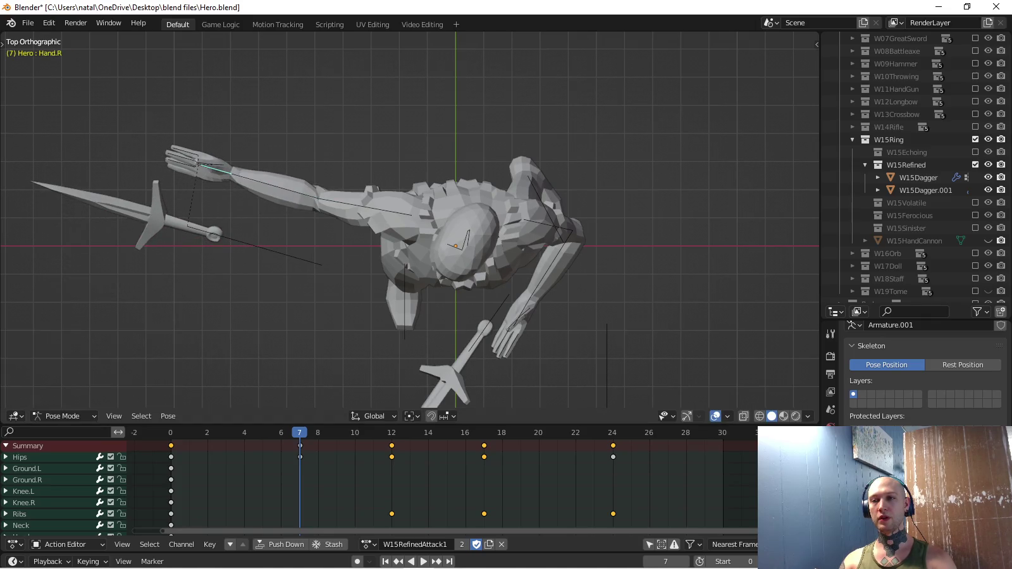
{"action": "key", "text": "r"}
{"action": "left_click", "coordinate": [232, 109]}
{"action": "mouse_move", "coordinate": [232, 109]}
{"action": "middle_mouse_down"}
{"action": "mouse_move", "coordinate": [330, 209]}
{"action": "mouse_move", "coordinate": [412, 165]}
{"action": "middle_mouse_up"}
{"action": "left_click", "coordinate": [412, 164]}
{"action": "scroll", "coordinate": [409, 222], "scroll_direction": "down", "scroll_amount": 3}
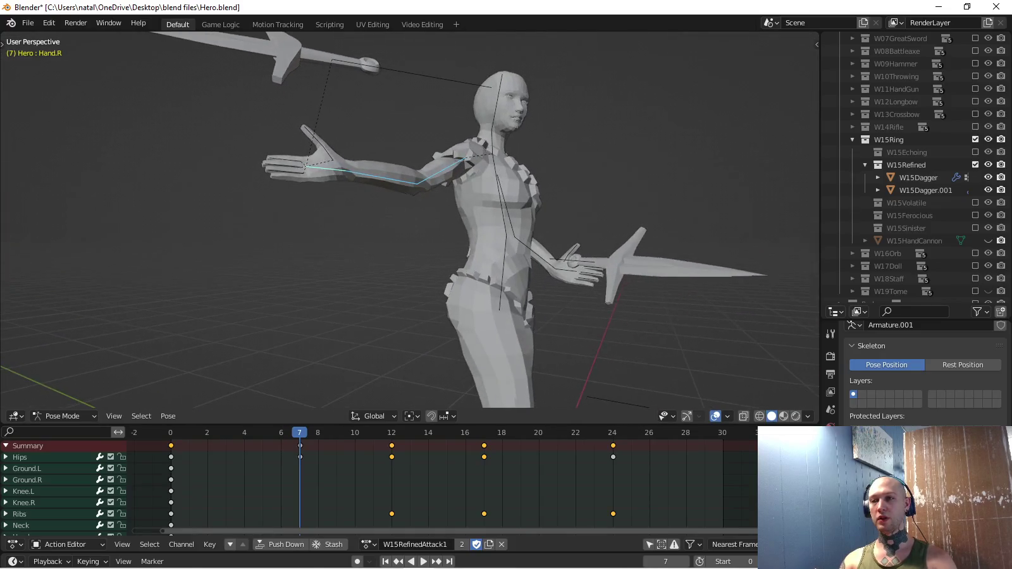
{"action": "key", "text": "KP_7"}
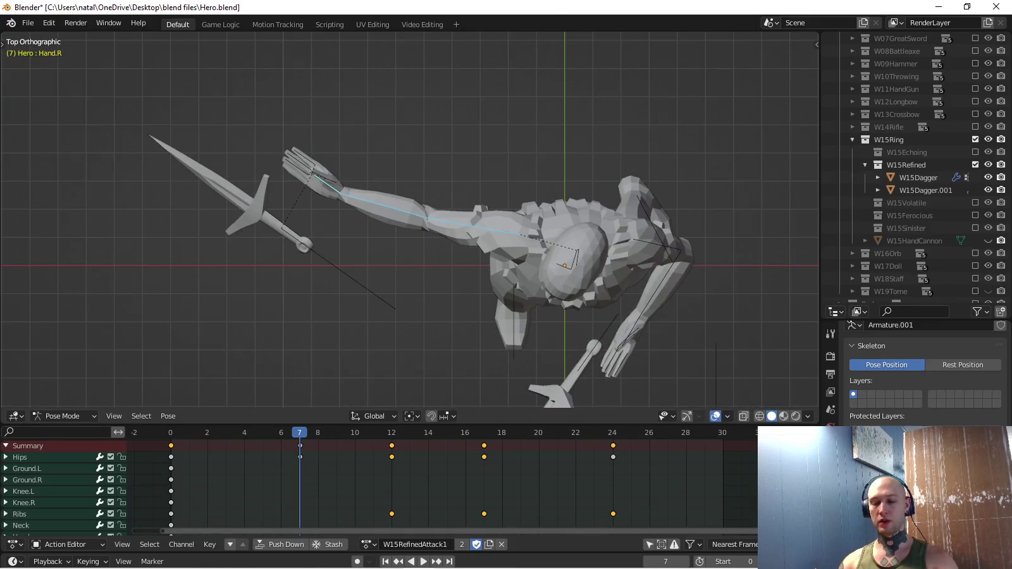
{"action": "key", "text": "i"}
At frame 12, rotate the right arm bones by -63.7°, cancelling an accidental body rotation.
{"action": "key", "text": "space"}
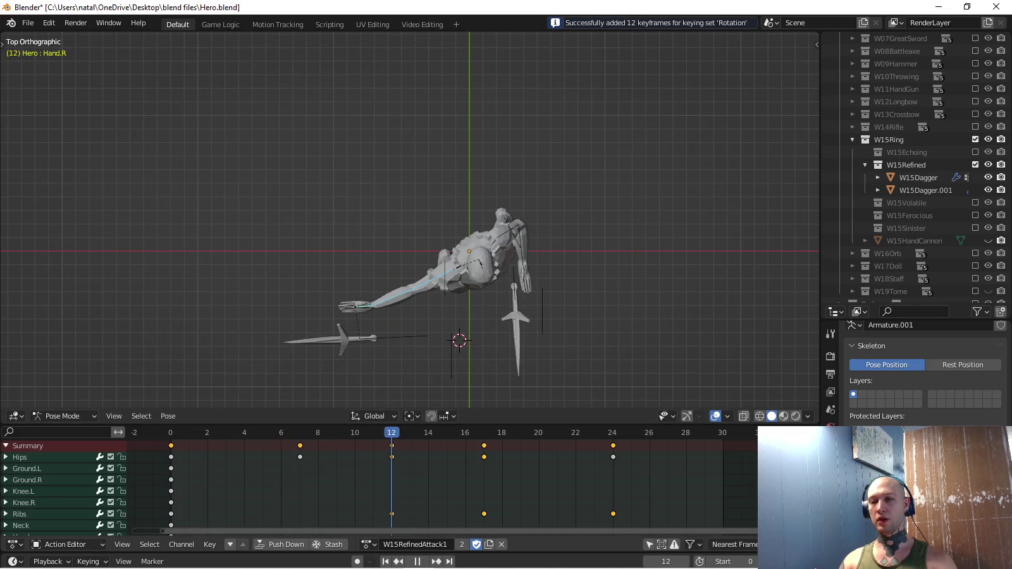
{"action": "key", "text": "space"}
{"action": "middle_click_drag", "start_coordinate": [480, 348], "coordinate": [409, 251], "text": "shift"}
{"action": "key", "text": "r"}
{"action": "key", "text": "Return"}
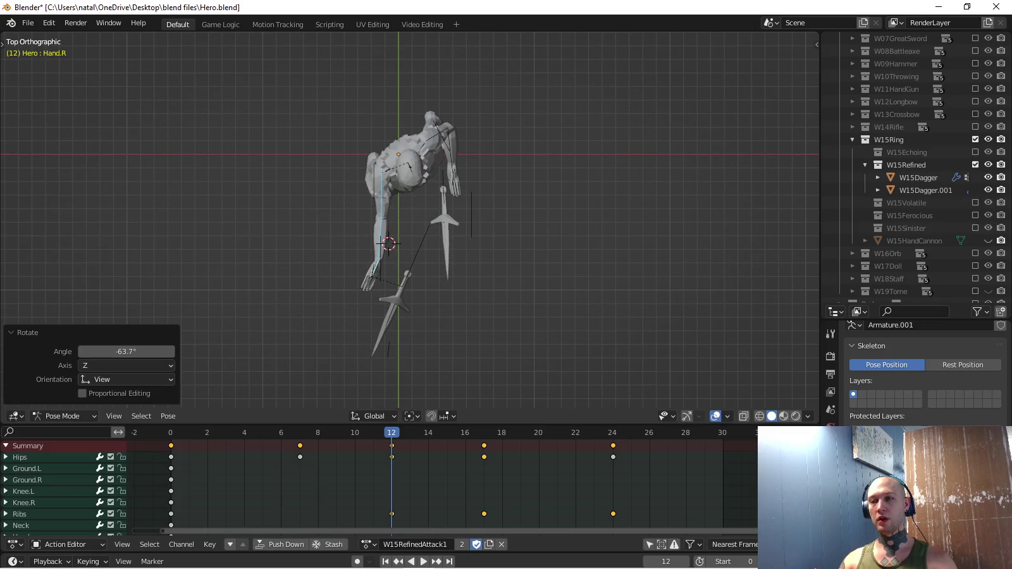
{"action": "key", "text": "ctrl+Tab"}
{"action": "left_click", "coordinate": [405, 164]}
{"action": "key", "text": "r"}
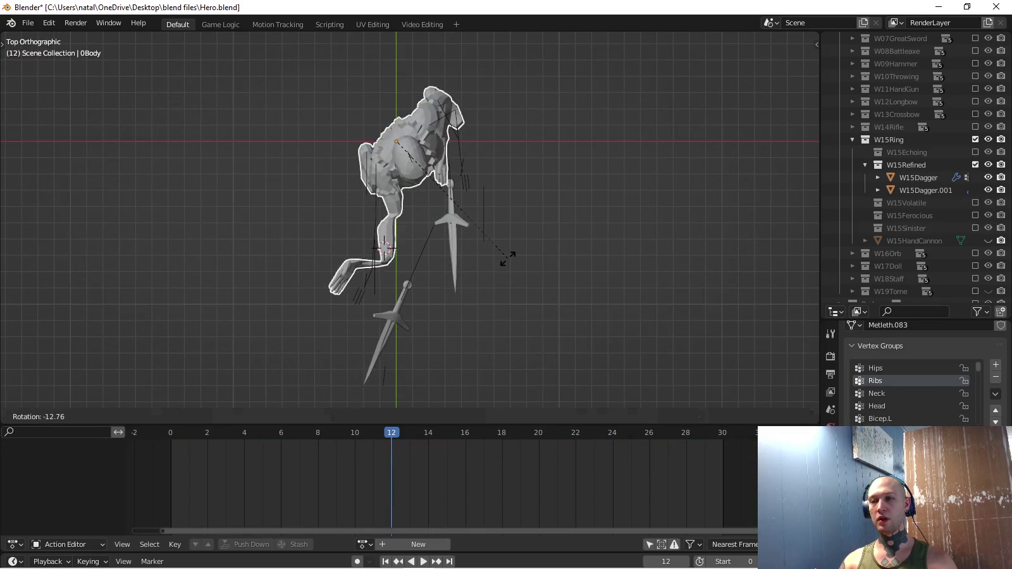
{"action": "key", "text": "Escape"}
{"action": "key", "text": "ctrl+z"}
Rotate Forearm.R by -23.5°, undoing accidental mode switches back to pose mode.
{"action": "scroll", "coordinate": [404, 221], "scroll_direction": "up", "scroll_amount": 2}
{"action": "key", "text": "r"}
{"action": "key", "text": "Return"}
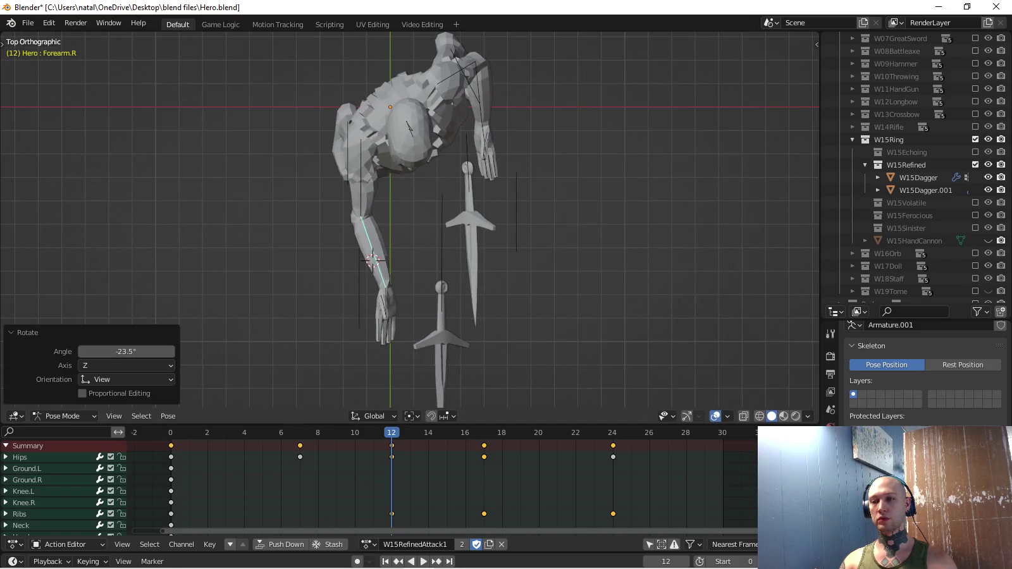
{"action": "key", "text": "ctrl+Tab"}
{"action": "left_click", "coordinate": [405, 127]}
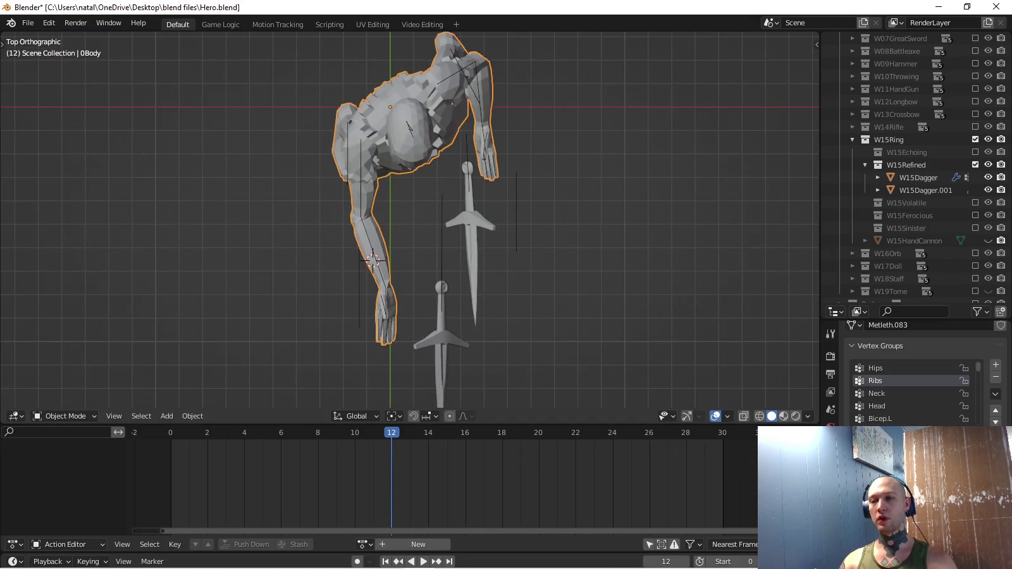
{"action": "key", "text": "ctrl+z"}
{"action": "key", "text": "ctrl+shift+z"}
{"action": "key", "text": "ctrl+z"}
{"action": "scroll", "coordinate": [409, 218], "scroll_direction": "up", "scroll_amount": 5}
{"action": "scroll", "coordinate": [410, 219], "scroll_direction": "down", "scroll_amount": 1}
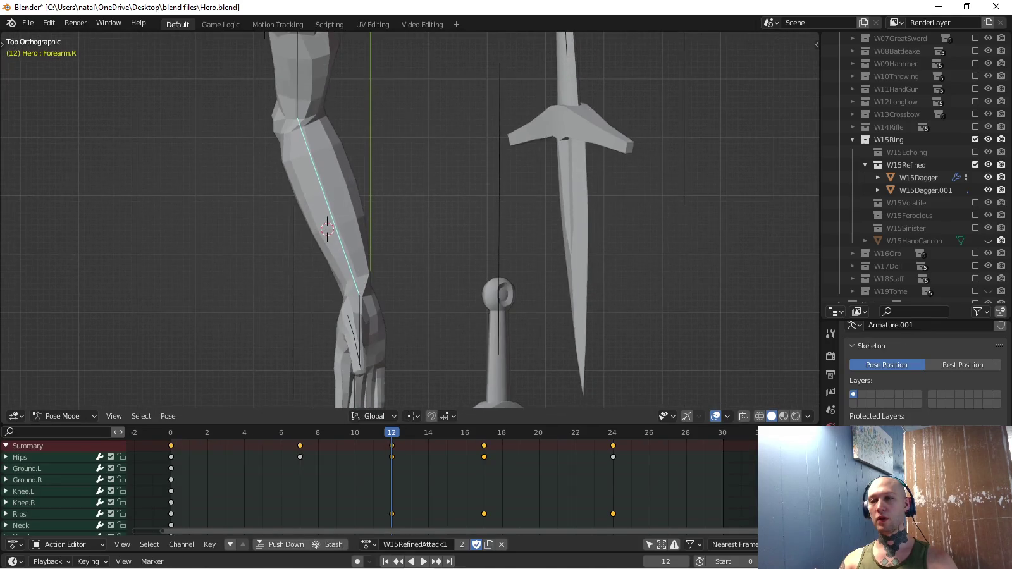
{"action": "key", "text": "ctrl+shift+z"}
{"action": "key", "text": "ctrl+z"}
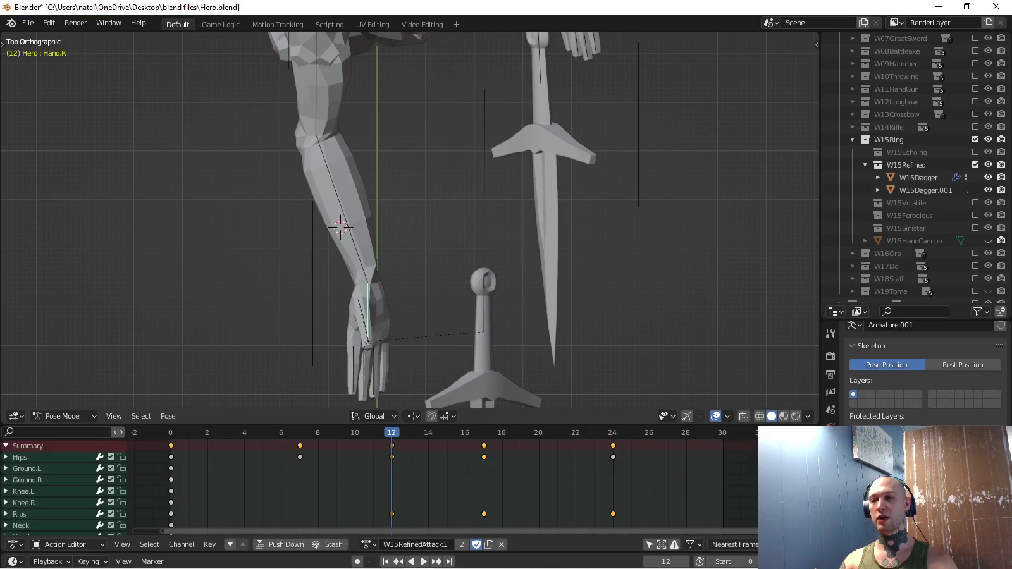
{"action": "scroll", "coordinate": [410, 218], "scroll_direction": "down", "scroll_amount": 2}
Rotate Hand.R, key the right arm at frame 12, and begin re-posing at frame 17.
{"action": "key", "text": "r"}
{"action": "left_click", "coordinate": [436, 329]}
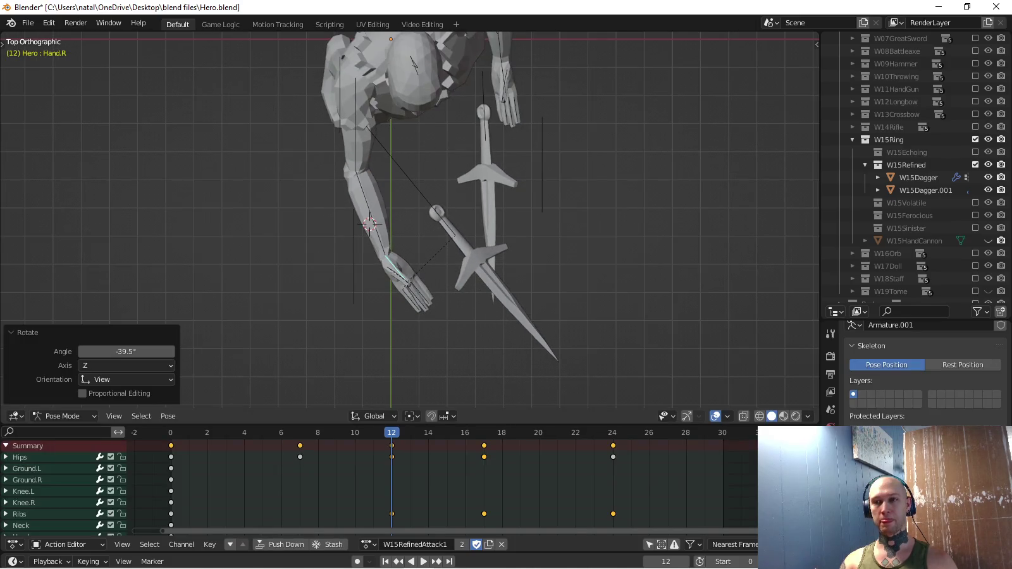
{"action": "left_click", "coordinate": [360, 192]}
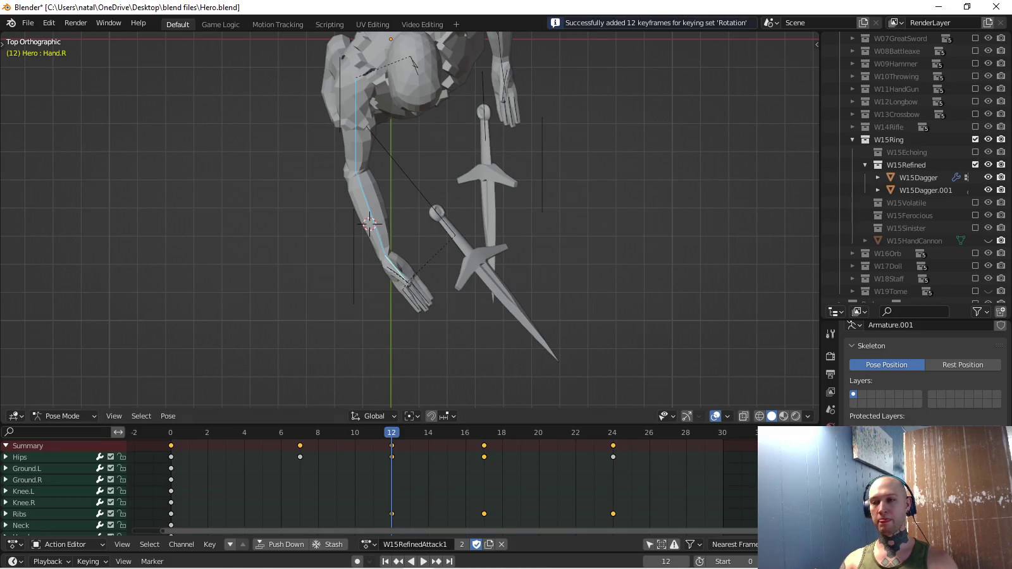
{"action": "key", "text": "Up"}
{"action": "middle_click_drag", "start_coordinate": [405, 222], "coordinate": [411, 287], "text": "shift"}
{"action": "key", "text": "r"}
{"action": "key", "text": "Return"}
At frame 17, rotate Forearm.R and the right hand upward.
{"action": "left_click", "coordinate": [471, 230]}
{"action": "key", "text": "r"}
{"action": "key", "text": "Return"}
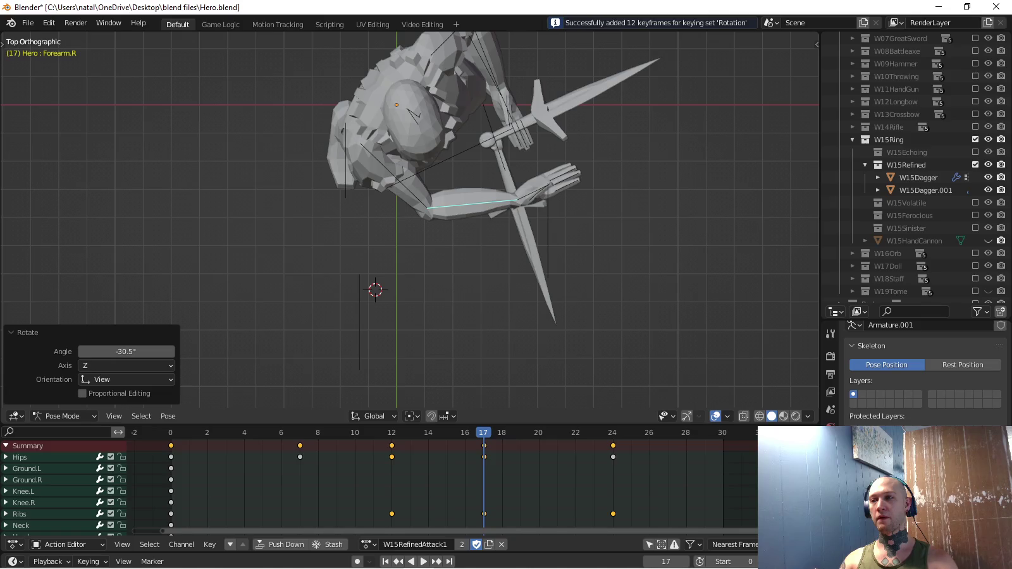
{"action": "left_click", "coordinate": [544, 185]}
{"action": "left_click", "coordinate": [544, 185]}
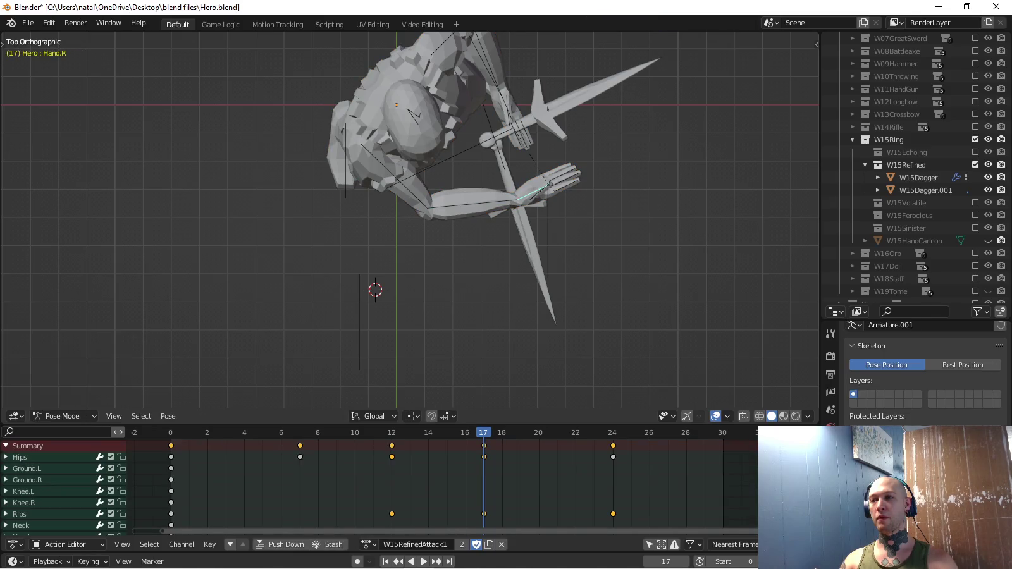
{"action": "key", "text": "Return"}
Twist the right hand around its local Y axis.
{"action": "middle_click_drag", "start_coordinate": [411, 222], "coordinate": [442, 158]}
{"action": "scroll", "coordinate": [412, 222], "scroll_direction": "up", "scroll_amount": 2}
{"action": "middle_click_drag", "start_coordinate": [411, 222], "coordinate": [430, 209]}
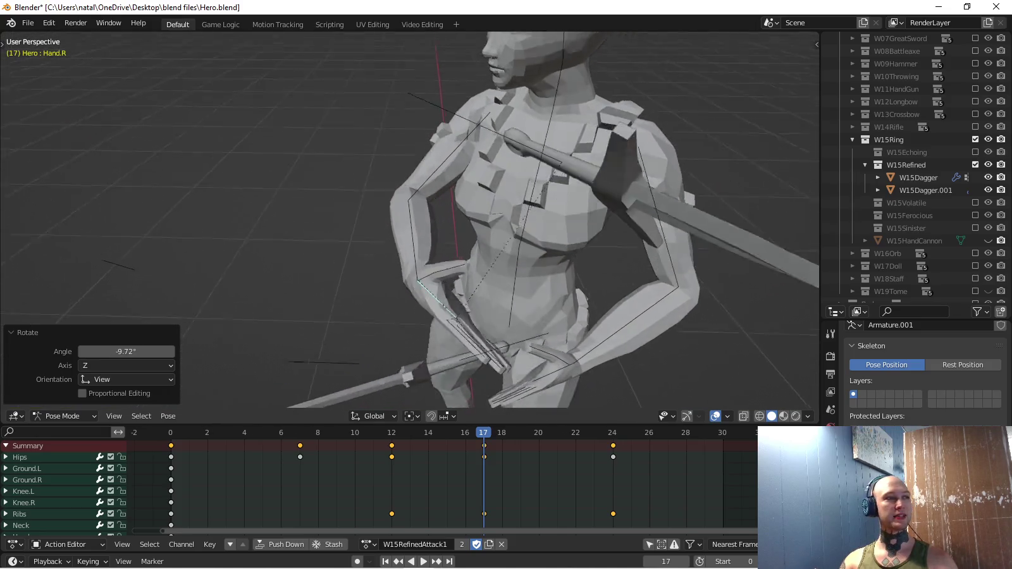
{"action": "middle_click_drag", "start_coordinate": [538, 190], "coordinate": [562, 179]}
{"action": "key", "text": "r"}
{"action": "key", "text": "y"}
{"action": "key", "text": "y"}
{"action": "key", "text": "Return"}
Twist Forearm.R around its local Y axis, then view the figure from the top.
{"action": "middle_click_drag", "start_coordinate": [563, 179], "coordinate": [557, 171]}
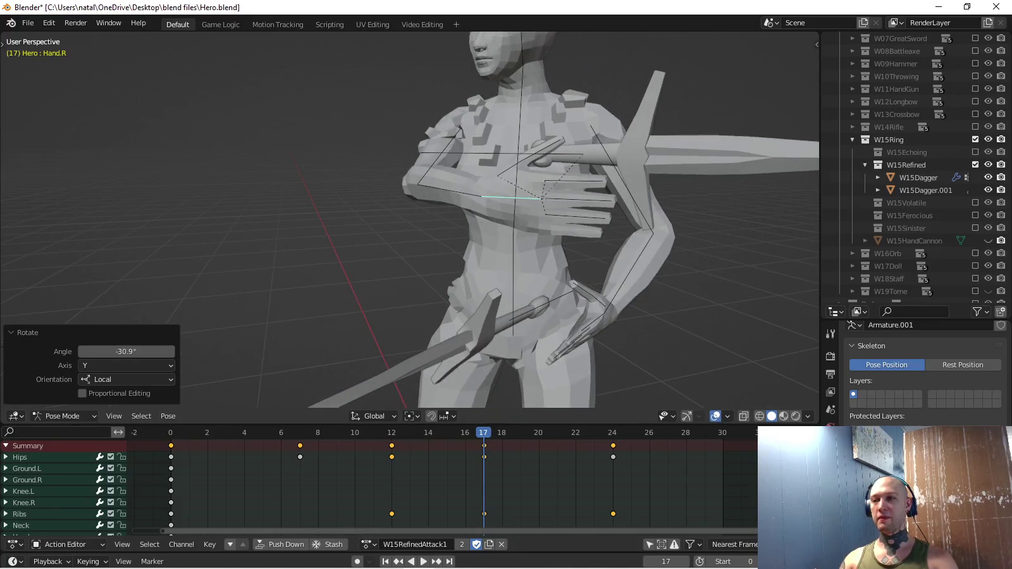
{"action": "left_click", "coordinate": [442, 190]}
{"action": "middle_click_drag", "start_coordinate": [506, 222], "coordinate": [481, 215]}
{"action": "key", "text": "r"}
{"action": "key", "text": "y"}
{"action": "key", "text": "y"}
{"action": "key", "text": "Return"}
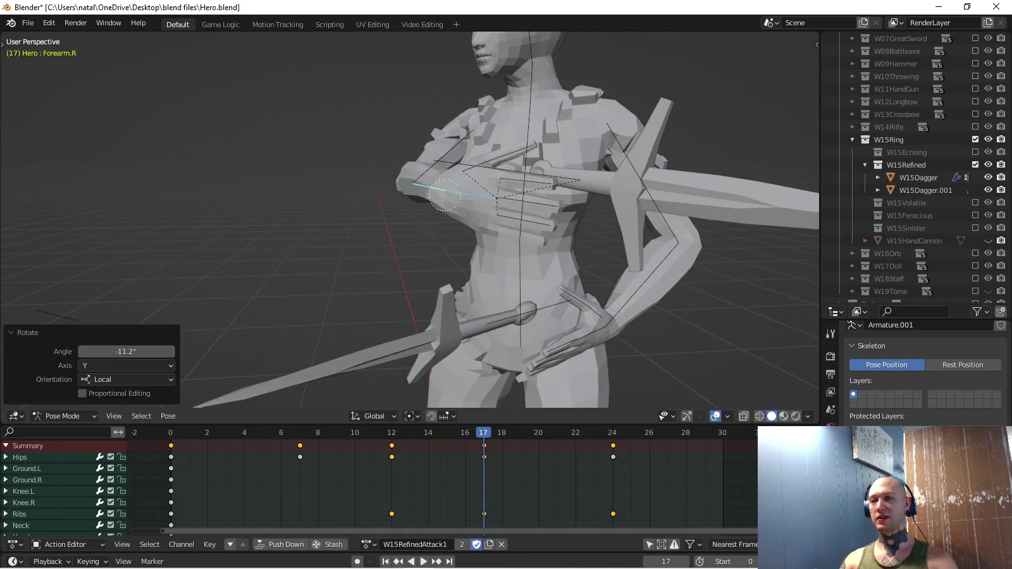
{"action": "middle_click_drag", "start_coordinate": [408, 178], "coordinate": [443, 183]}
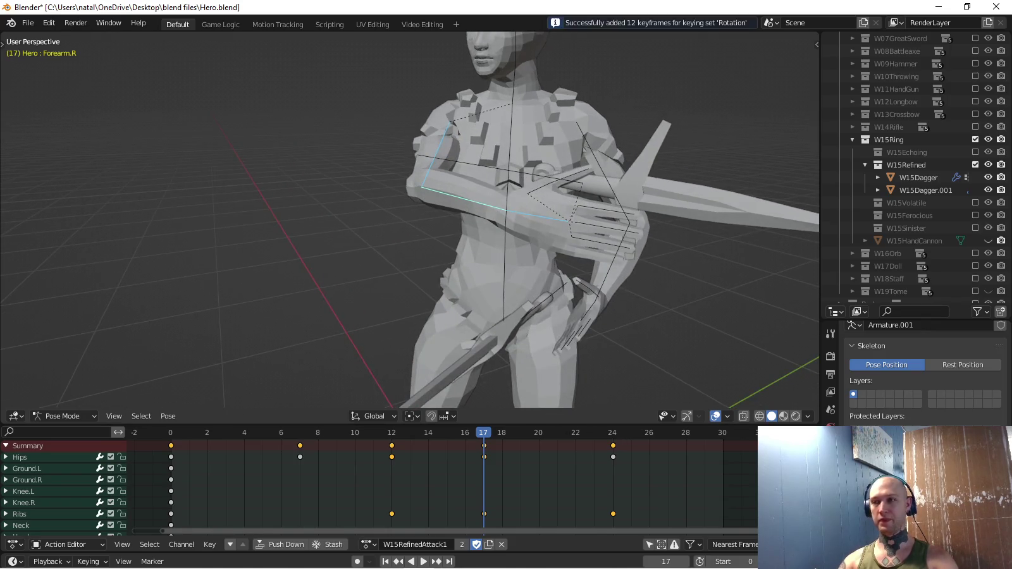
{"action": "key", "text": "KP_7"}
Paste the starting pose onto frame 24 and key its rotation.
{"action": "key", "text": "shift+Left"}
{"action": "key", "text": "shift+Right"}
{"action": "key", "text": "ctrl+v"}
{"action": "key", "text": "i"}
{"action": "scroll", "coordinate": [410, 219], "scroll_direction": "down", "scroll_amount": 3}
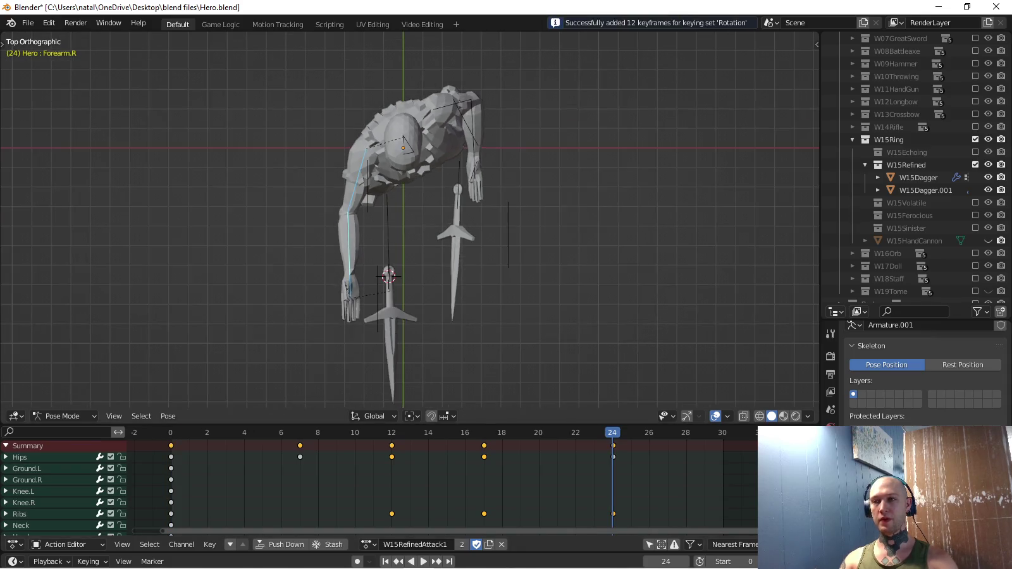
Play back the swing from the current view and the right-side view to review the arm.
{"action": "key", "text": "space"}
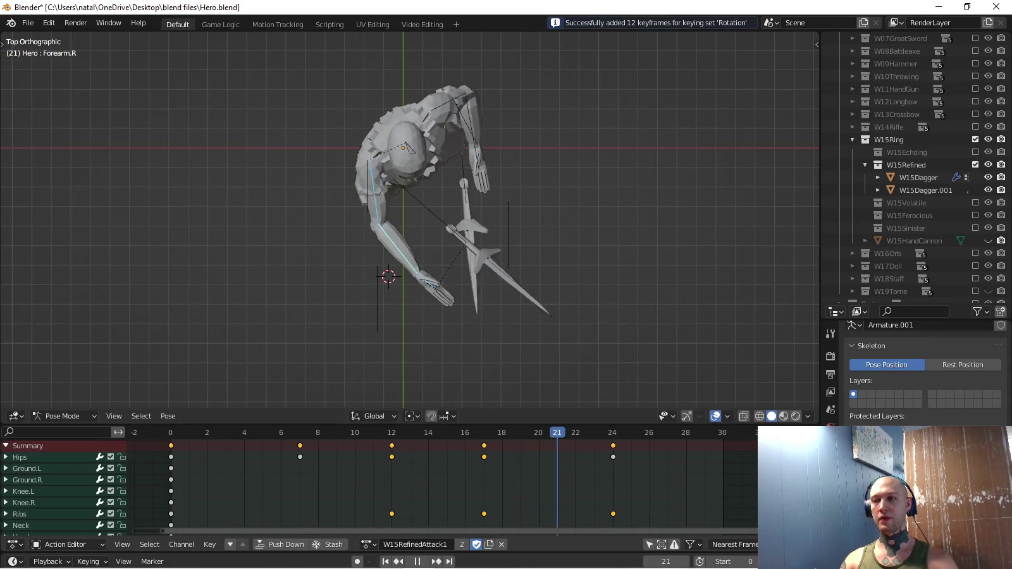
{"action": "key", "text": "space"}
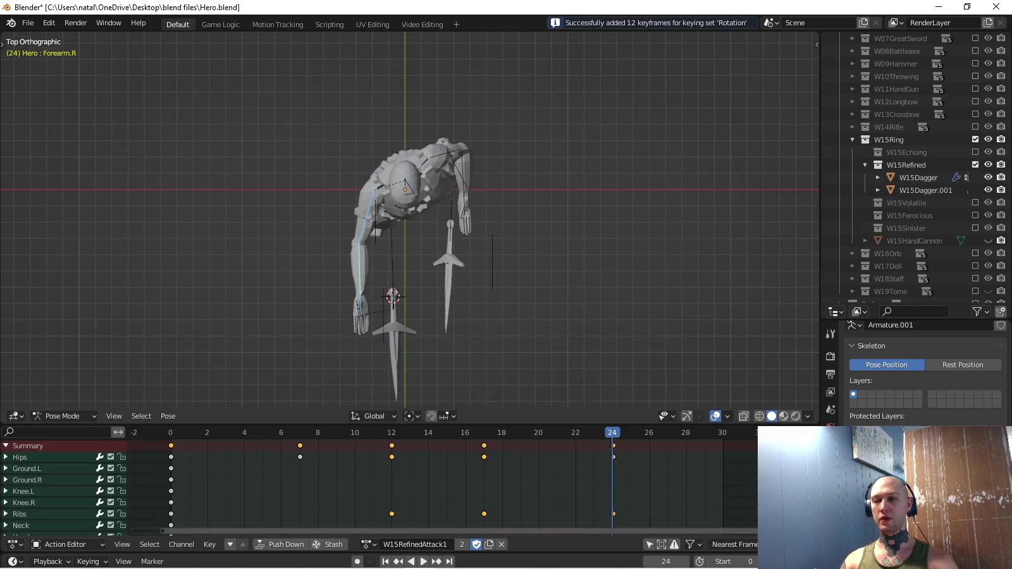
{"action": "key", "text": "space"}
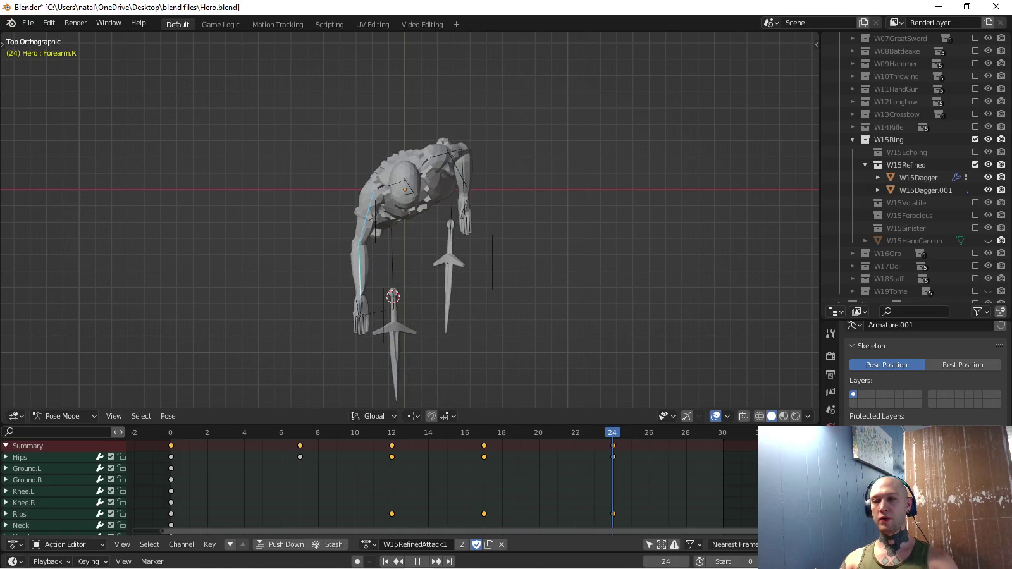
{"action": "key", "text": "space"}
{"action": "key", "text": "KP_3"}
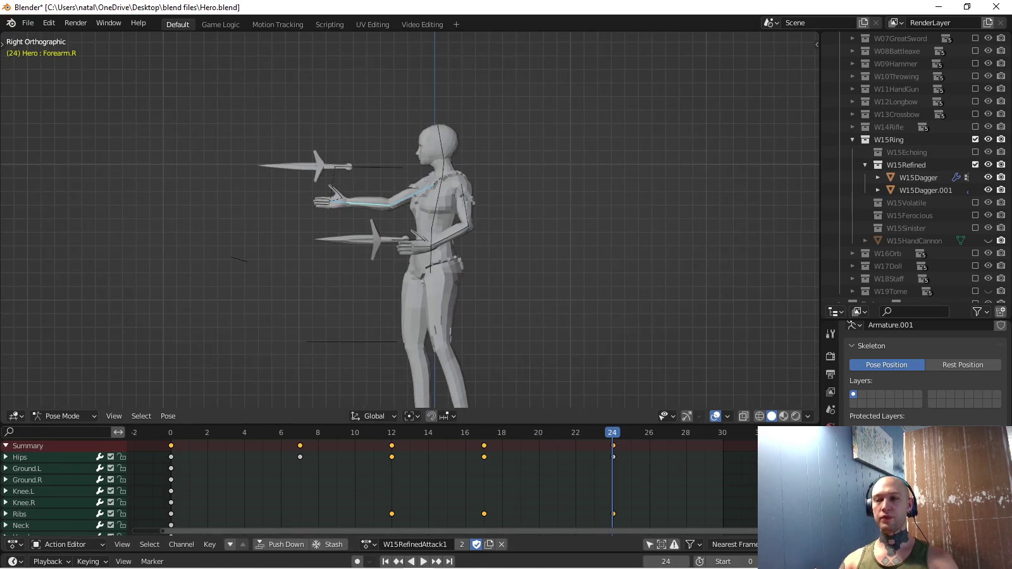
{"action": "middle_click_drag", "start_coordinate": [412, 222], "coordinate": [424, 250], "text": "shift"}
{"action": "key", "text": "space"}
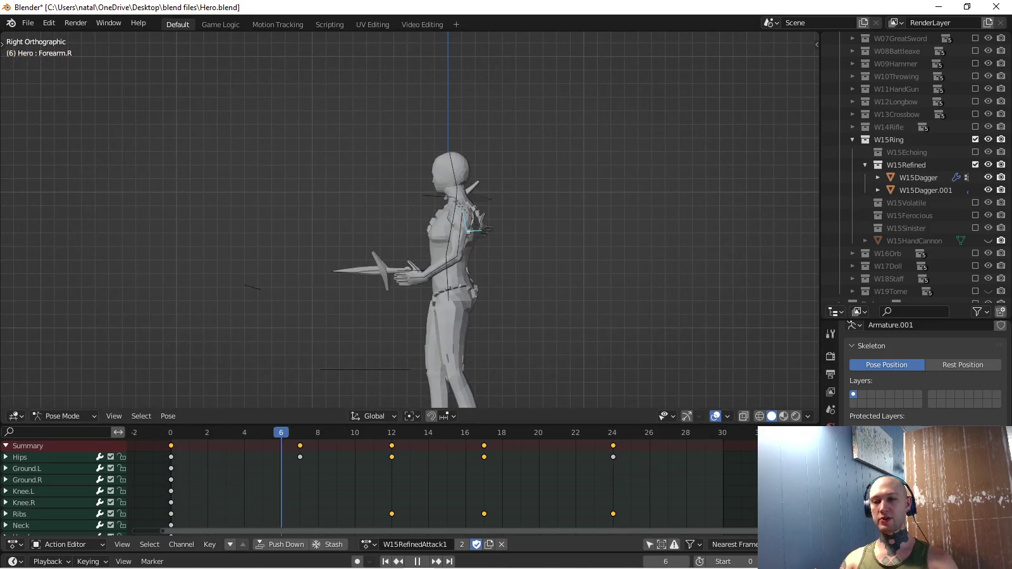
{"action": "key", "text": "space"}
Set the keying set to Location & Rotation and get the Equip.R dagger bone ready in top view.
{"action": "left_click", "coordinate": [90, 562]}
{"action": "left_click", "coordinate": [63, 494]}
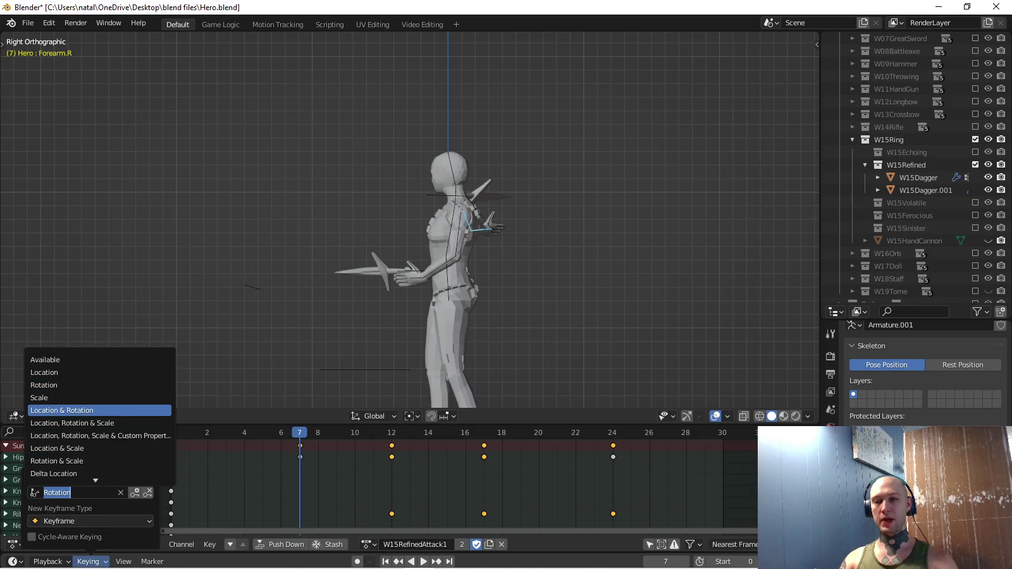
{"action": "middle_click_drag", "start_coordinate": [569, 253], "coordinate": [601, 240]}
{"action": "left_click", "coordinate": [278, 198]}
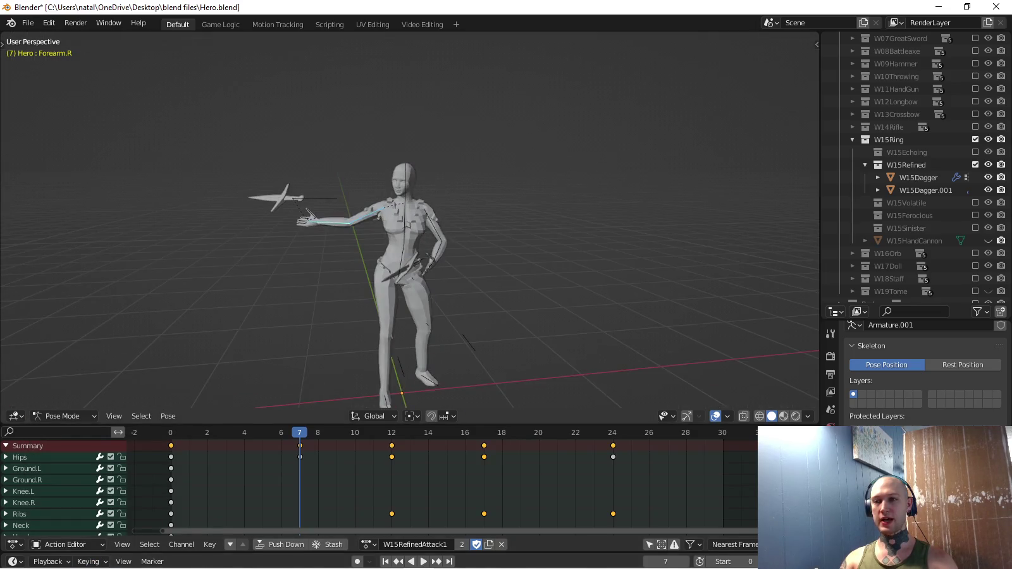
{"action": "key", "text": "ctrl+z"}
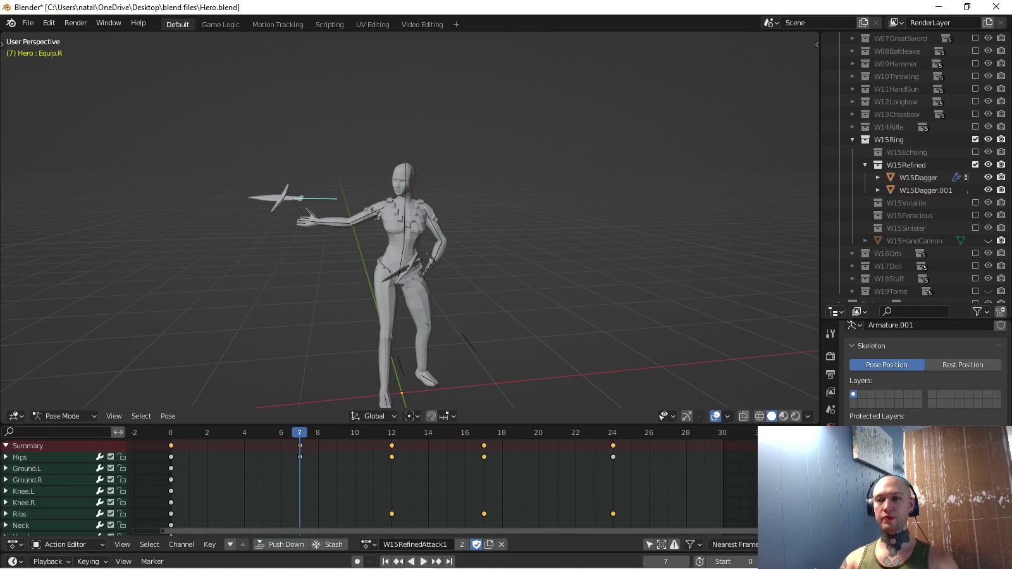
{"action": "key", "text": "KP_7"}
Rotate the Equip.R dagger, key it at frame 7, and play from the start.
{"action": "key", "text": "r"}
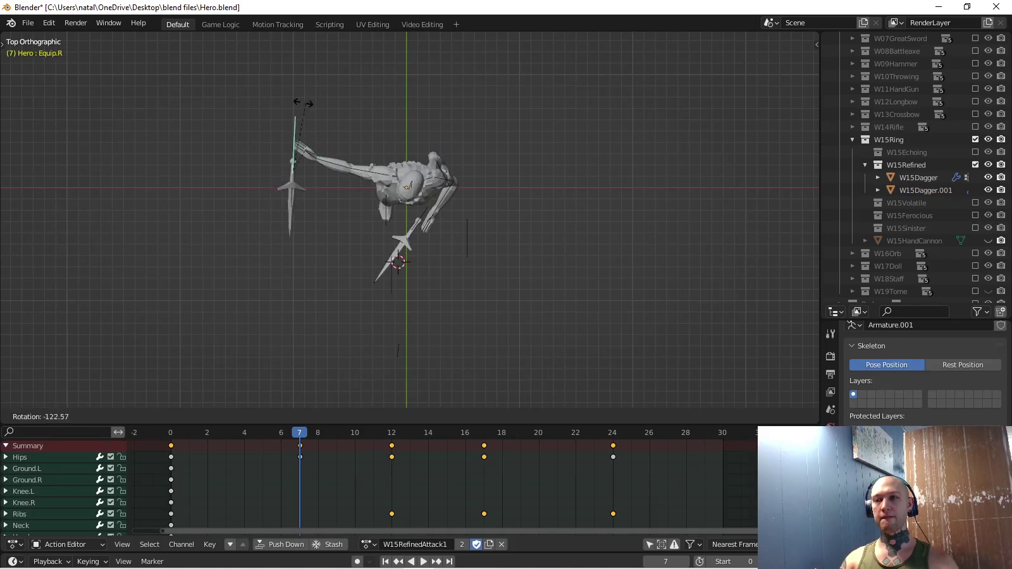
{"action": "left_click", "coordinate": [305, 103]}
{"action": "key", "text": "i"}
{"action": "key", "text": "shift+Left"}
{"action": "key", "text": "space"}
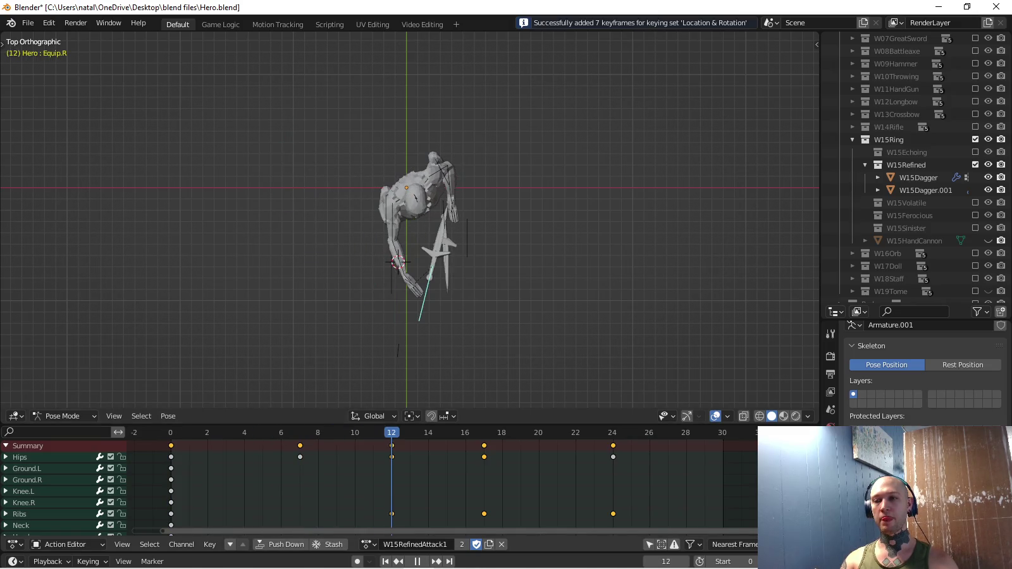
Move and rotate the dagger into a new pose and key it at frame 12.
{"action": "middle_click_drag", "start_coordinate": [417, 265], "coordinate": [381, 197], "text": "shift"}
{"action": "key", "text": "g"}
{"action": "left_click", "coordinate": [379, 253]}
{"action": "key", "text": "r"}
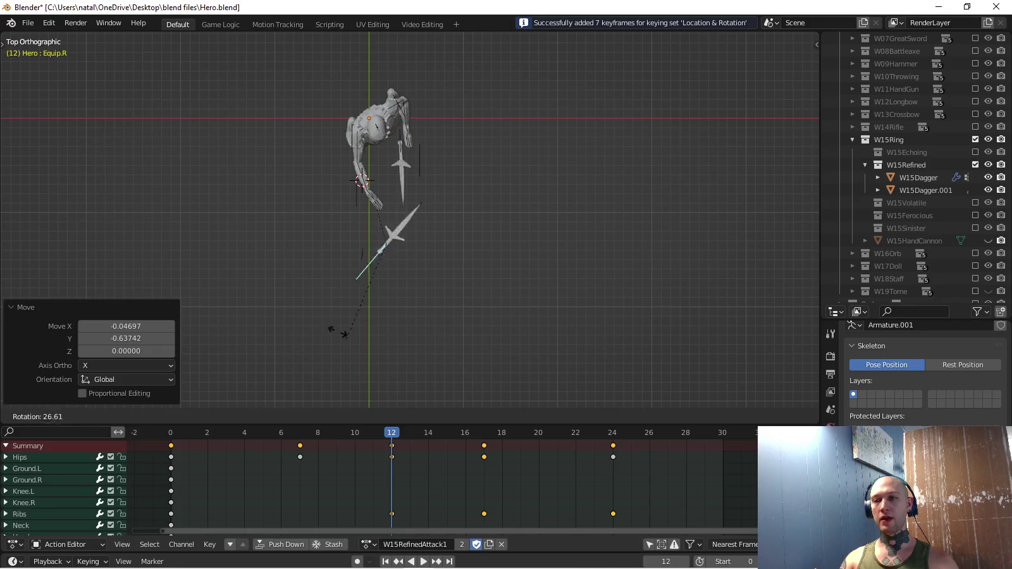
{"action": "left_click", "coordinate": [308, 205]}
{"action": "key", "text": "g"}
{"action": "left_click", "coordinate": [308, 204]}
{"action": "key", "text": "i"}
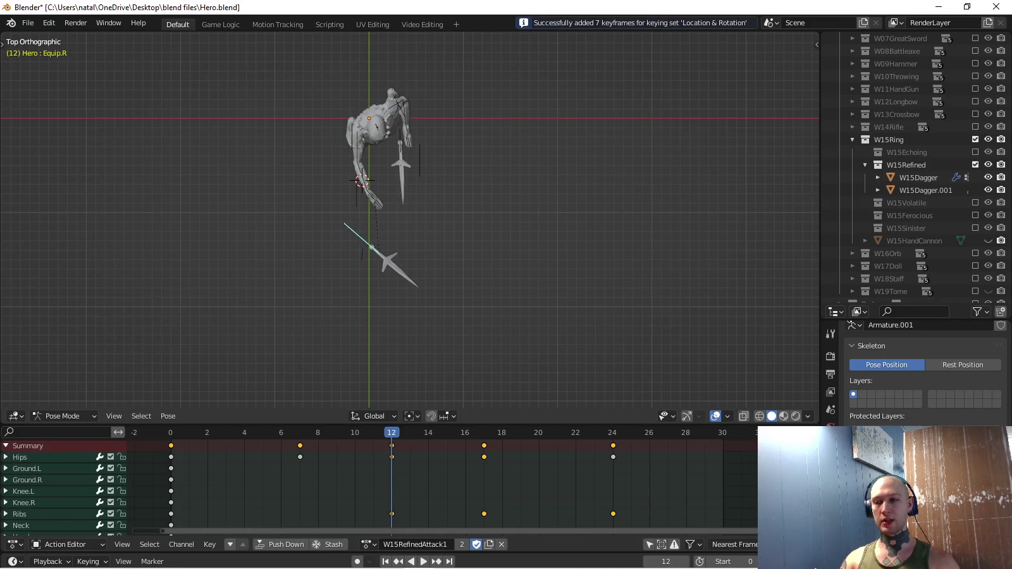
{"action": "key", "text": "space"}
{"action": "key", "text": "space"}
Raise the dagger up by the shoulder, rotate it, and key it at frame 17.
{"action": "middle_click_drag", "start_coordinate": [484, 106], "coordinate": [495, 174], "text": "shift"}
{"action": "key", "text": "g"}
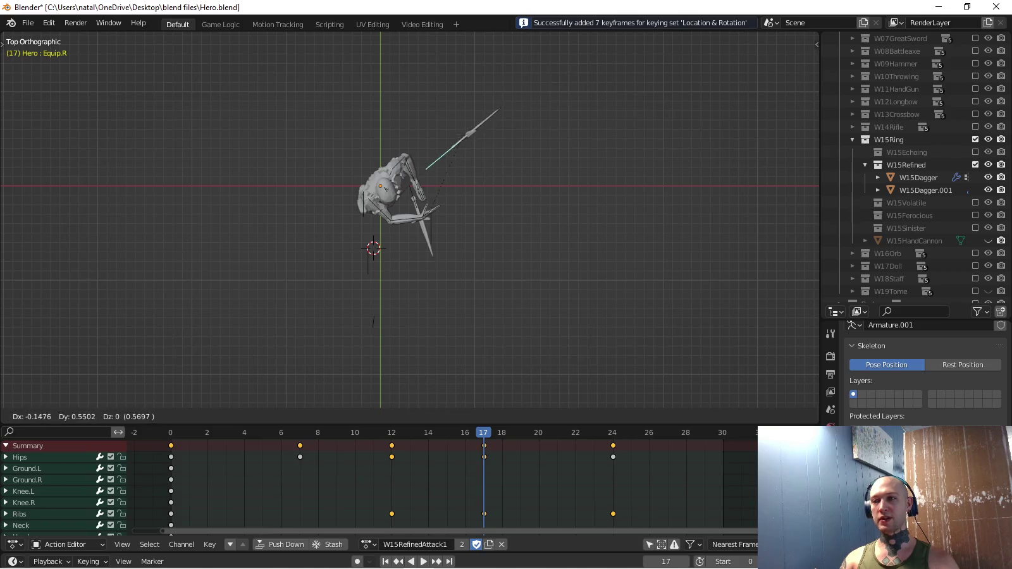
{"action": "left_click", "coordinate": [531, 120]}
{"action": "key", "text": "r"}
{"action": "left_click", "coordinate": [495, 74]}
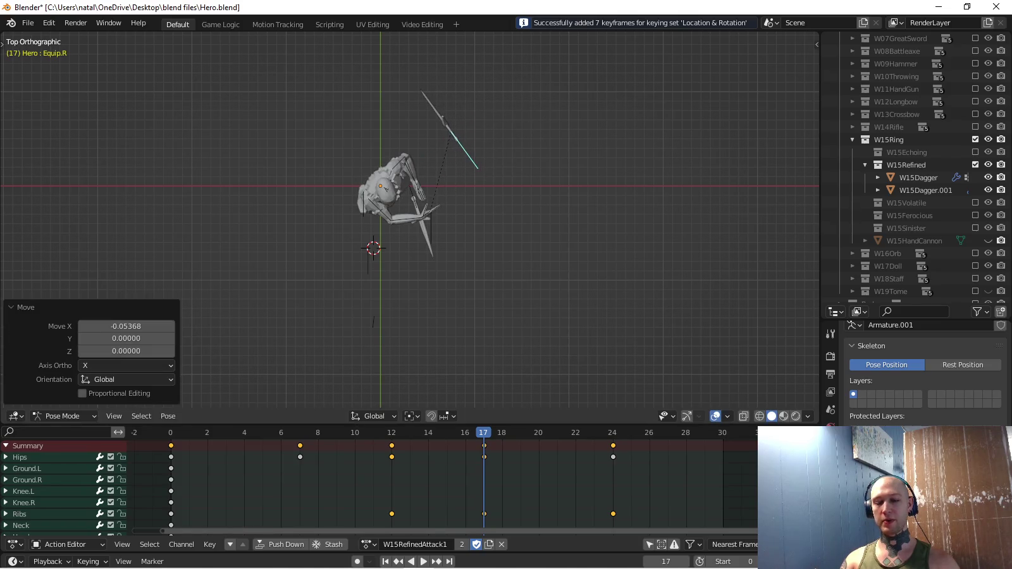
{"action": "key", "text": "i"}
{"action": "key", "text": "space"}
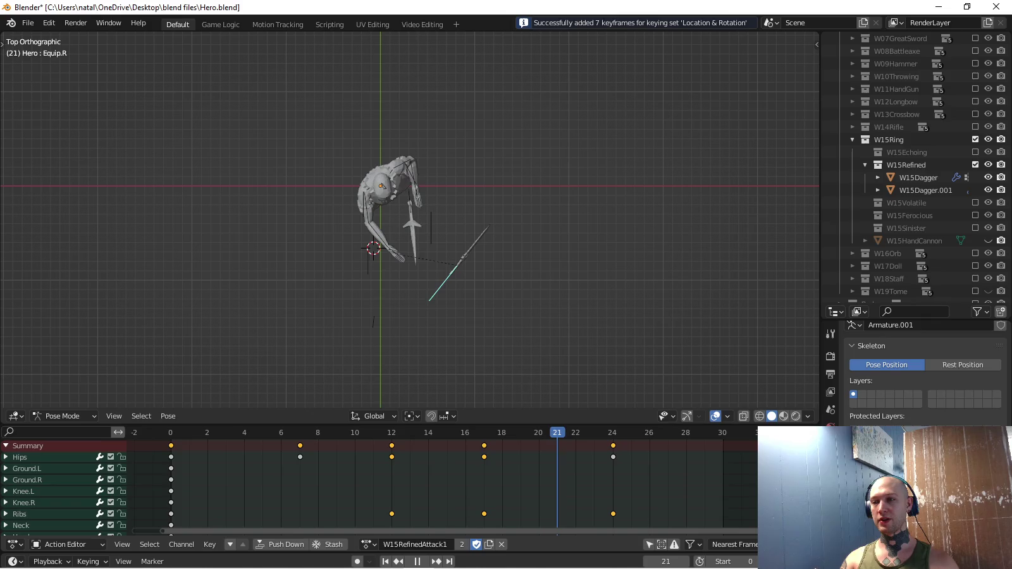
Move the dagger back beside the arm, key it at frame 21, and play back from the right side.
{"action": "key", "text": "g"}
{"action": "left_click", "coordinate": [430, 165]}
{"action": "key", "text": "r"}
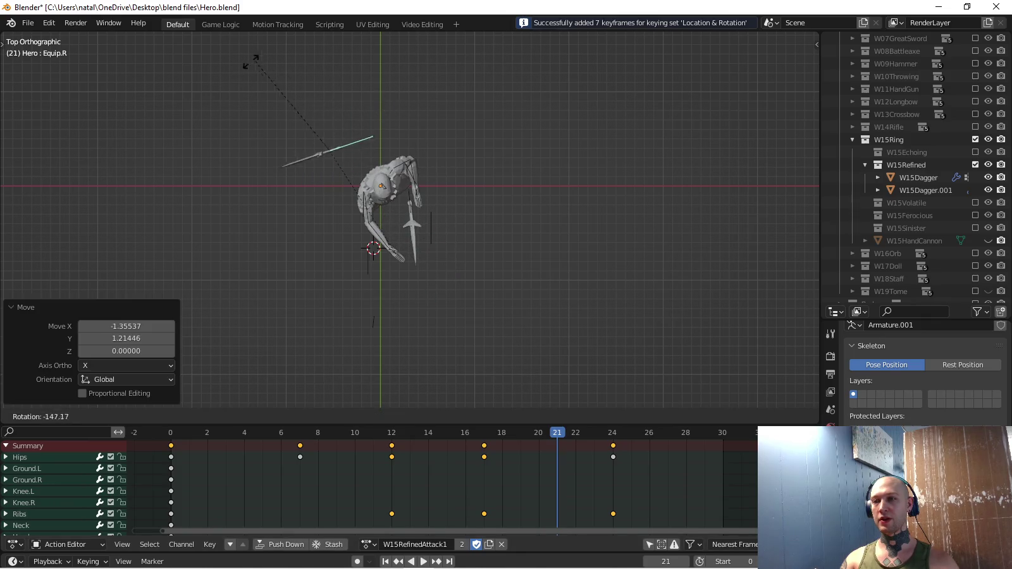
{"action": "right_click", "coordinate": [215, 164]}
{"action": "key", "text": "g"}
{"action": "key", "text": "Return"}
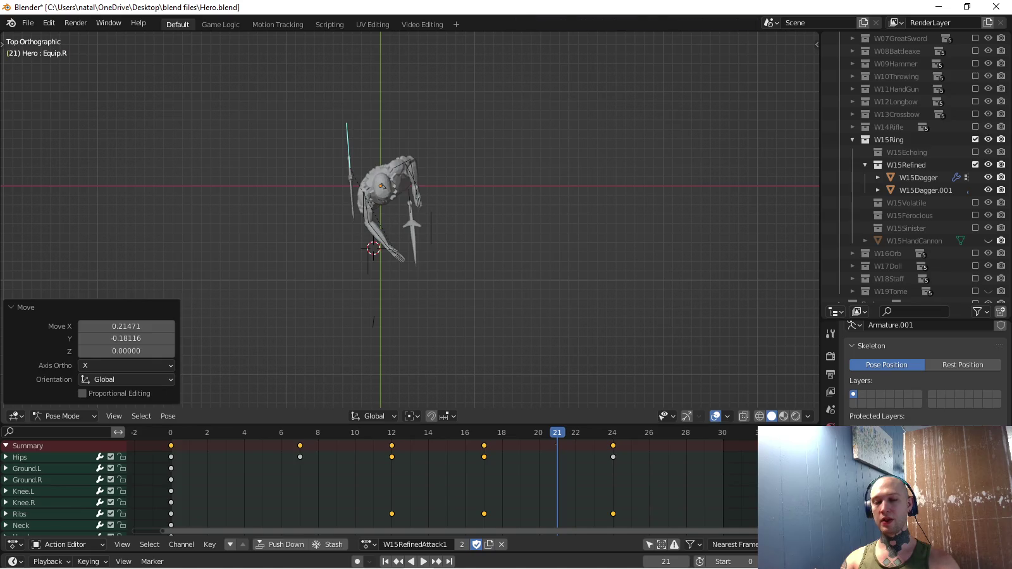
{"action": "key", "text": "i"}
{"action": "mouse_move", "coordinate": [411, 222]}
{"action": "middle_mouse_down"}
{"action": "mouse_move", "coordinate": [442, 209]}
{"action": "mouse_move", "coordinate": [396, 245]}
{"action": "middle_mouse_up"}
{"action": "key", "text": "KP_3"}
{"action": "key", "text": "KP_3"}
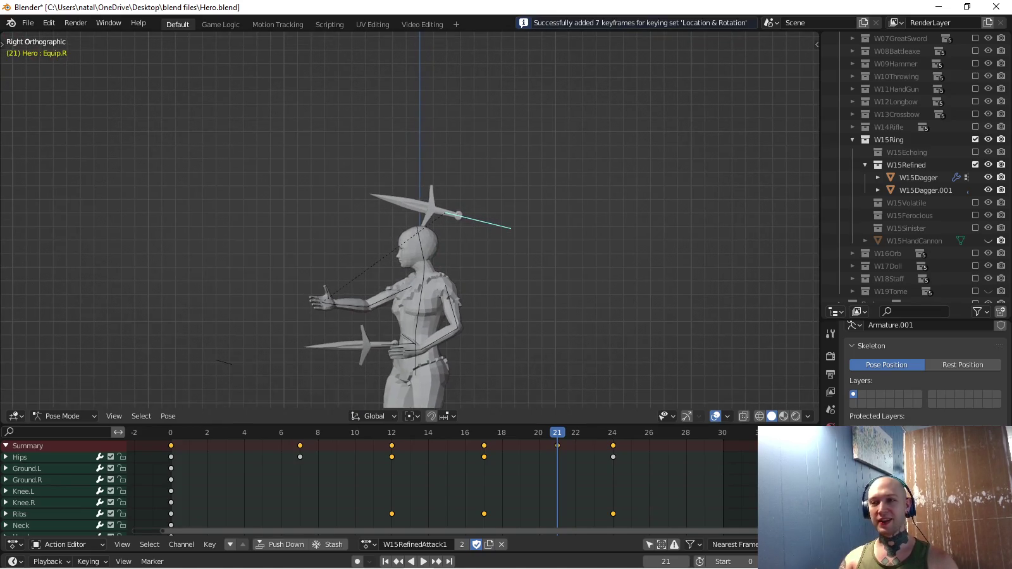
{"action": "key", "text": "space"}
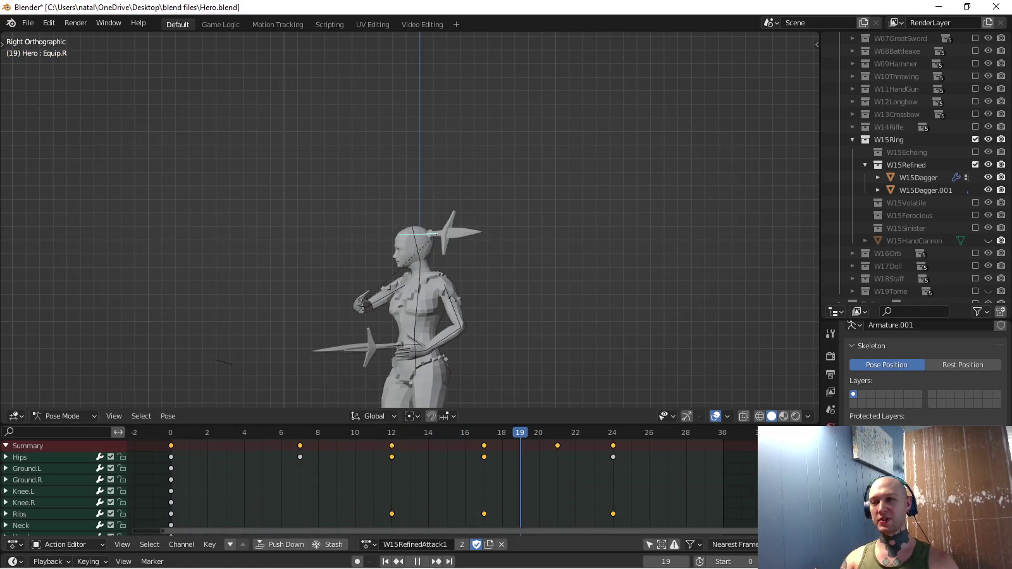
Paste the copied starting pose at frame 24, key it, and play back.
{"action": "key", "text": "space"}
{"action": "mouse_move", "coordinate": [411, 221]}
{"action": "middle_mouse_down"}
{"action": "mouse_move", "coordinate": [443, 209]}
{"action": "mouse_move", "coordinate": [423, 211]}
{"action": "middle_mouse_up"}
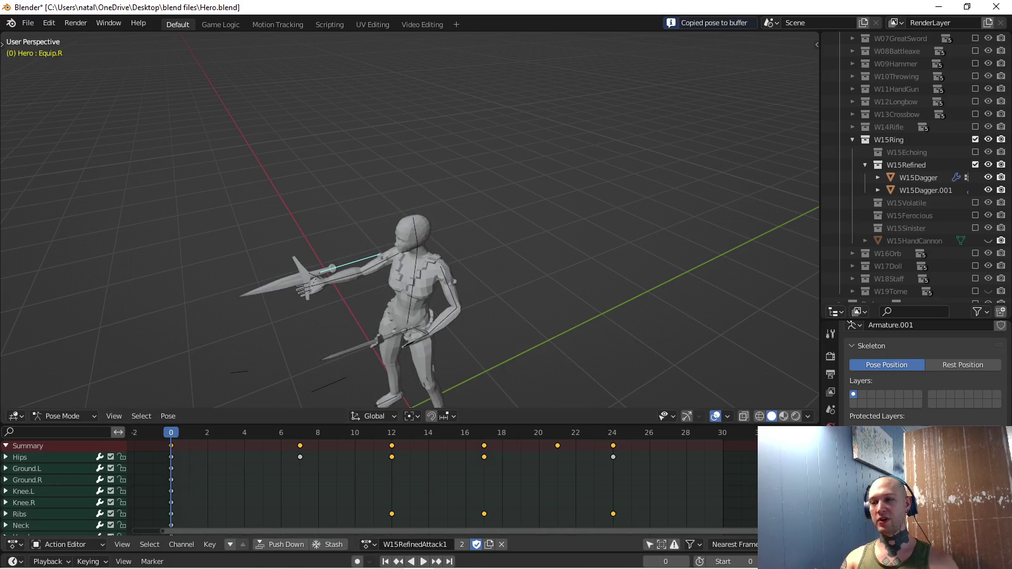
{"action": "key", "text": "shift+Right"}
{"action": "key", "text": "ctrl+v"}
{"action": "key", "text": "i"}
{"action": "key", "text": "space"}
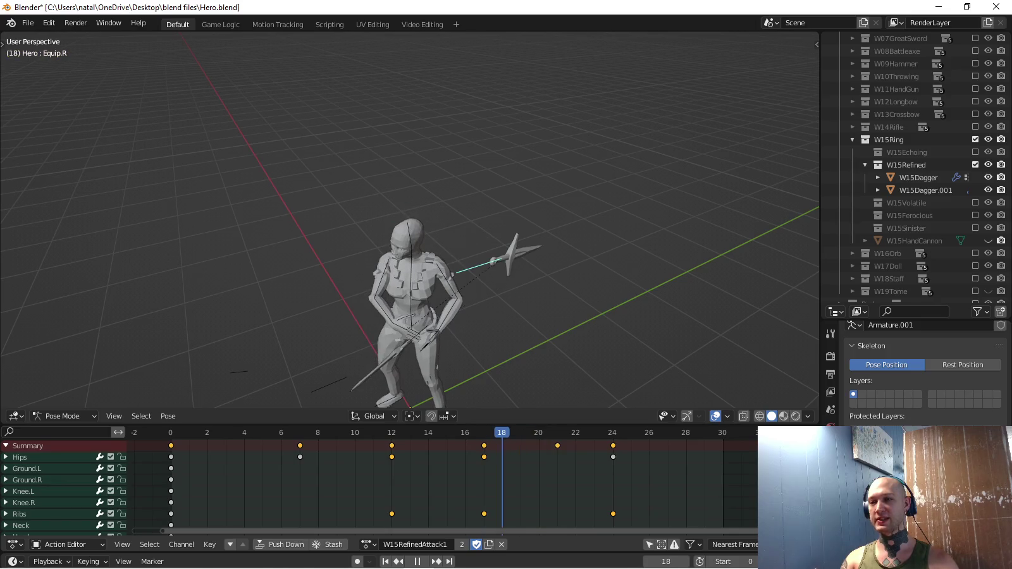
Paste the dagger pose at frame 21, then rotate and move it in top view.
{"action": "key", "text": "ctrl+v"}
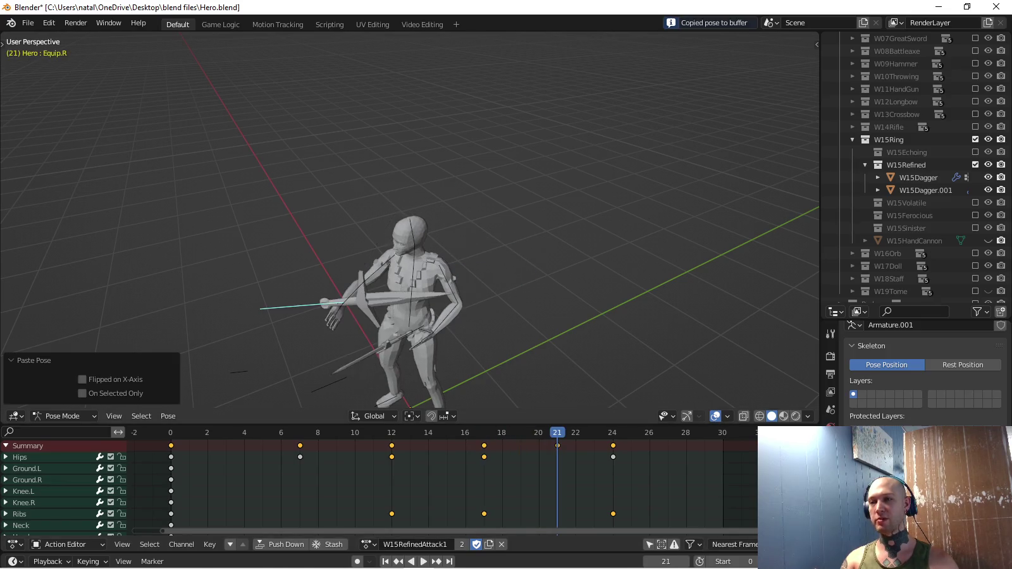
{"action": "key", "text": "KP_7"}
{"action": "key", "text": "r"}
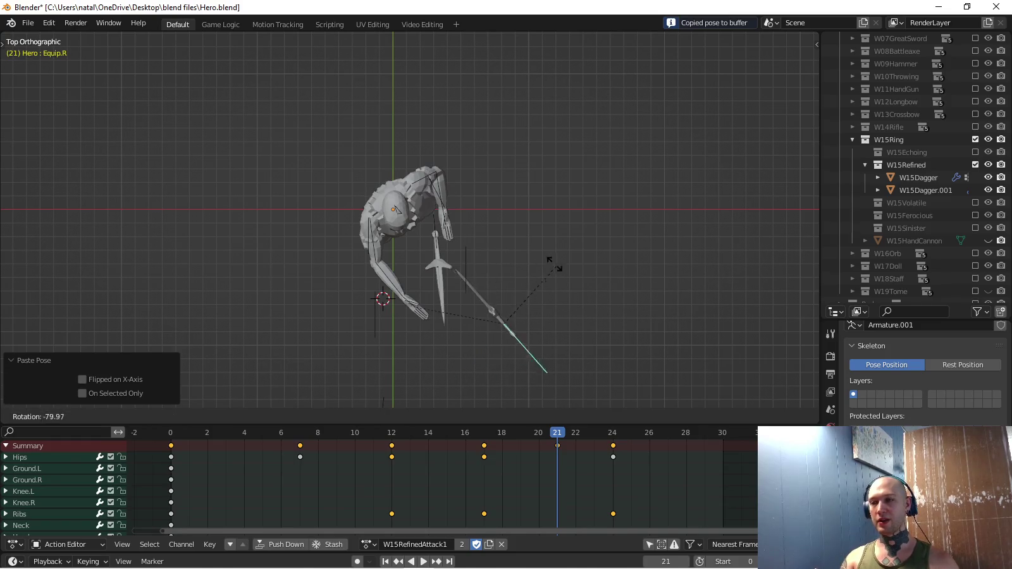
{"action": "key", "text": "Return"}
{"action": "key", "text": "g"}
{"action": "key", "text": "Return"}
{"action": "key", "text": "space"}
{"action": "key", "text": "space"}
Paste the dagger pose at frame 19, rotate and move it, and key it.
{"action": "key", "text": "ctrl+v"}
{"action": "key", "text": "r"}
{"action": "key", "text": "Return"}
{"action": "key", "text": "g"}
{"action": "key", "text": "Return"}
{"action": "key", "text": "r"}
{"action": "key", "text": "Return"}
{"action": "key", "text": "i"}
Copy the dagger pose from the previous frame and paste it onto frame 21.
{"action": "key", "text": "Right"}
{"action": "key", "text": "Right"}
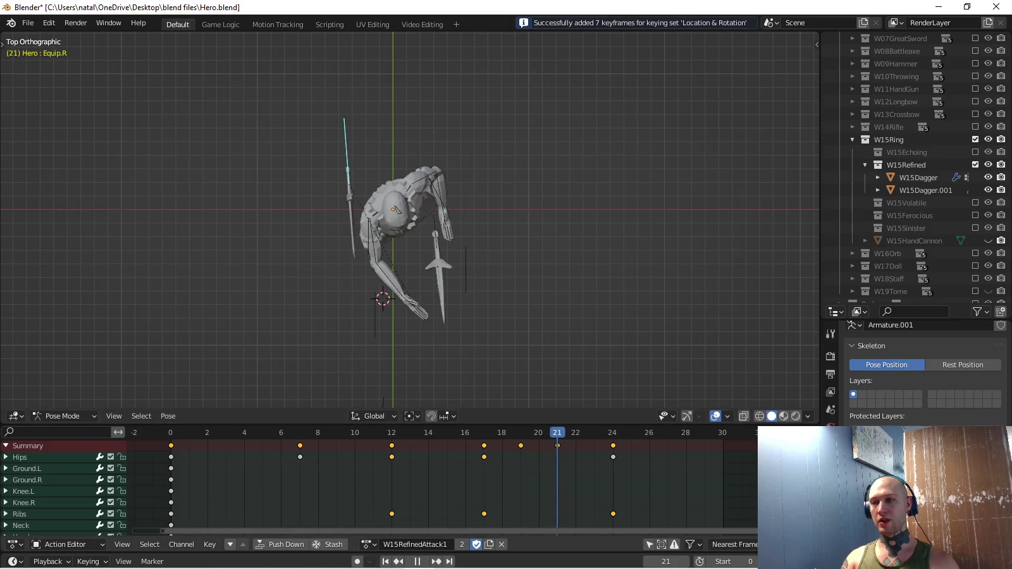
{"action": "key", "text": "ctrl+v"}
{"action": "key", "text": "Left"}
{"action": "key", "text": "Left"}
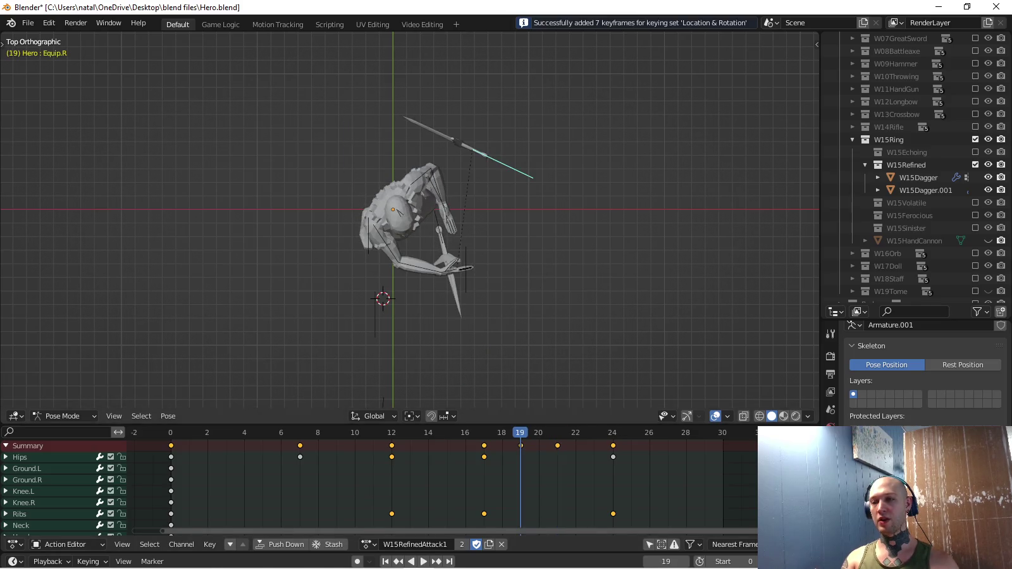
{"action": "key", "text": "ctrl+c"}
{"action": "key", "text": "Right"}
{"action": "key", "text": "Right"}
{"action": "key", "text": "ctrl+v"}
Rotate, move toward the upper left, and re-angle the dagger, then key it at frame 21.
{"action": "key", "text": "r"}
{"action": "key", "text": "Return"}
{"action": "key", "text": "g"}
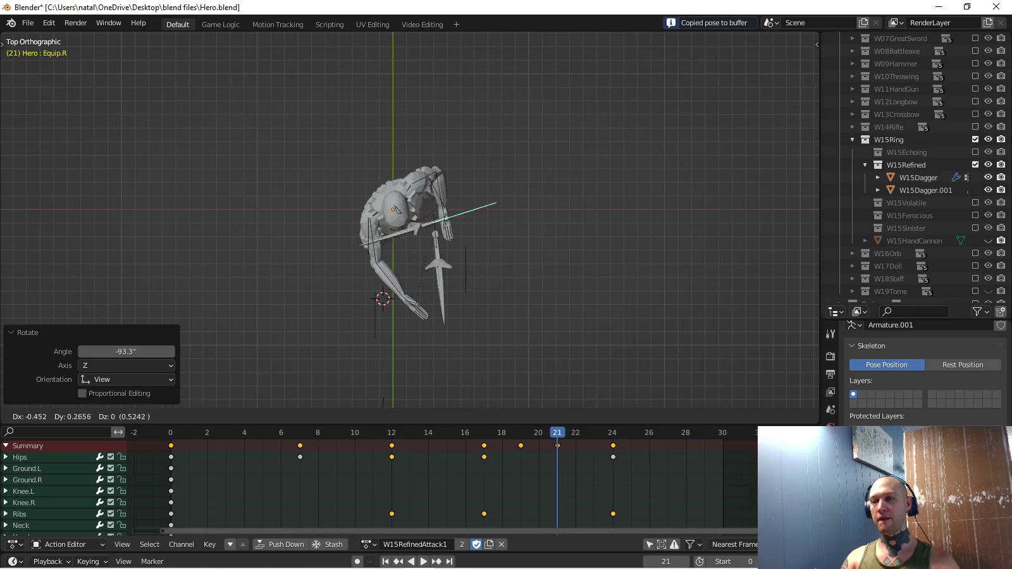
{"action": "key", "text": "Return"}
{"action": "key", "text": "r"}
{"action": "key", "text": "Return"}
{"action": "key", "text": "i"}
Check the dagger from the side, then adjust its rotation and position in top view and key it.
{"action": "middle_click_drag", "start_coordinate": [411, 221], "coordinate": [443, 189]}
{"action": "key", "text": "KP_3"}
{"action": "scroll", "coordinate": [411, 253], "scroll_direction": "up", "scroll_amount": 2}
{"action": "middle_click_drag", "start_coordinate": [411, 253], "coordinate": [352, 229], "text": "shift"}
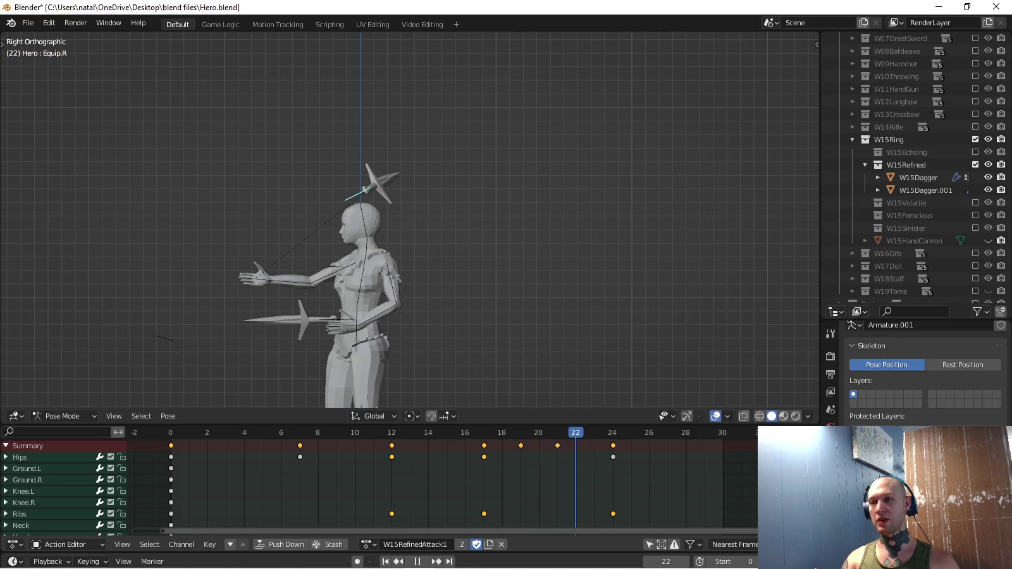
{"action": "key", "text": "KP_7"}
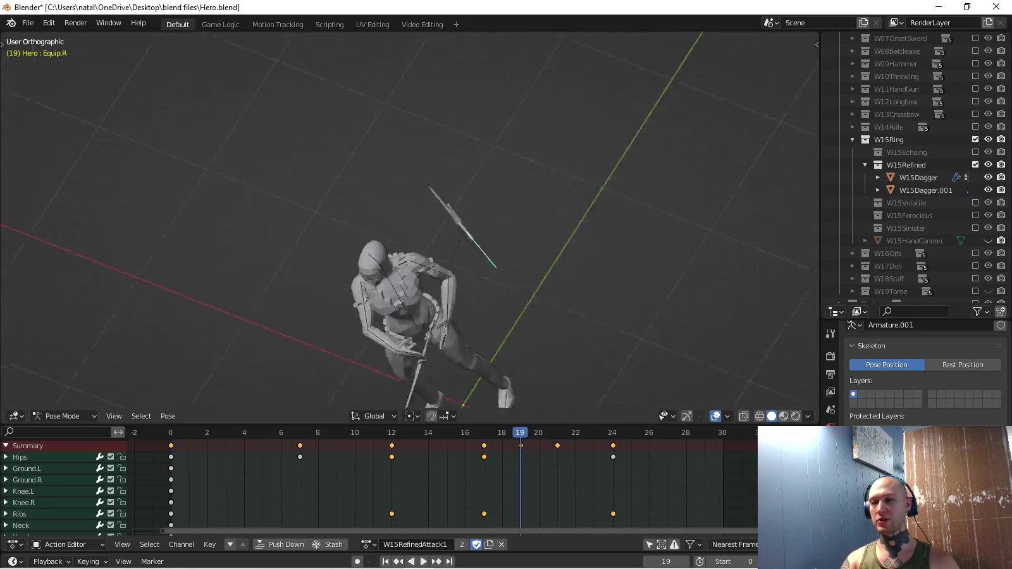
{"action": "key", "text": "r"}
{"action": "key", "text": "Return"}
{"action": "key", "text": "g"}
{"action": "key", "text": "Return"}
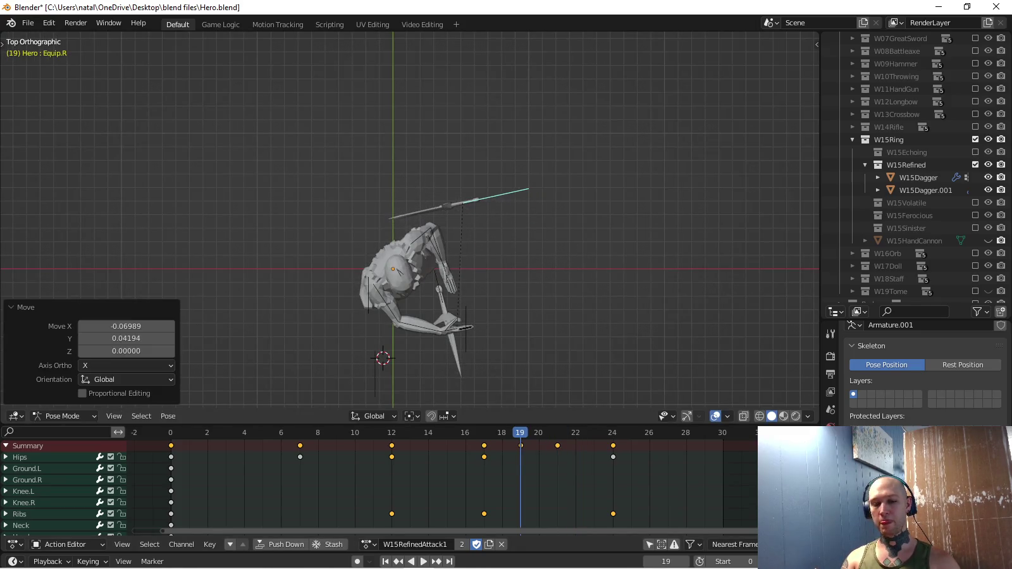
{"action": "key", "text": "i"}
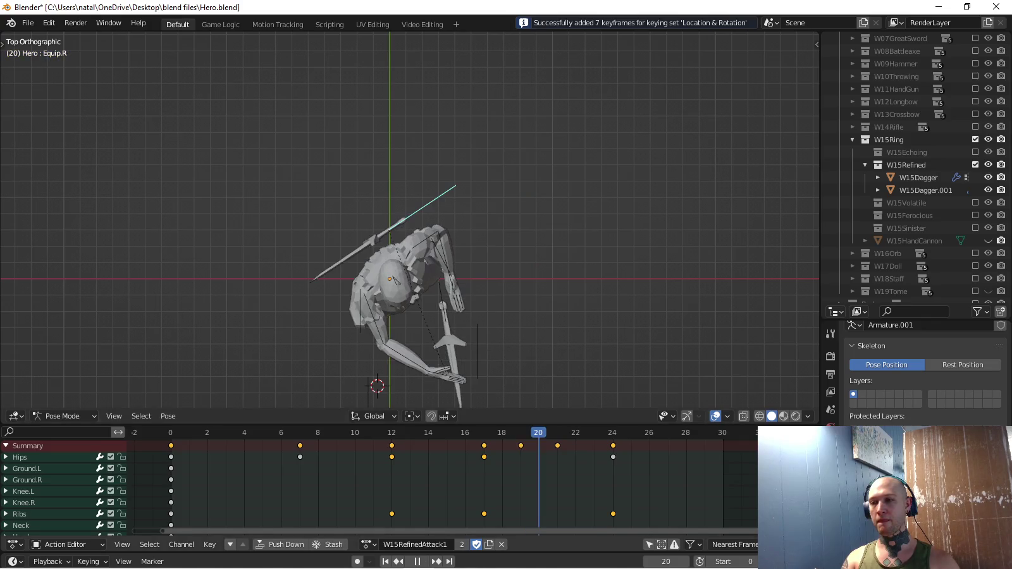
Refine the dagger's rotation and position at frame 21, key it, and replay the spin.
{"action": "key", "text": "space"}
{"action": "key", "text": "r"}
{"action": "key", "text": "Return"}
{"action": "key", "text": "g"}
{"action": "key", "text": "Return"}
{"action": "key", "text": "r"}
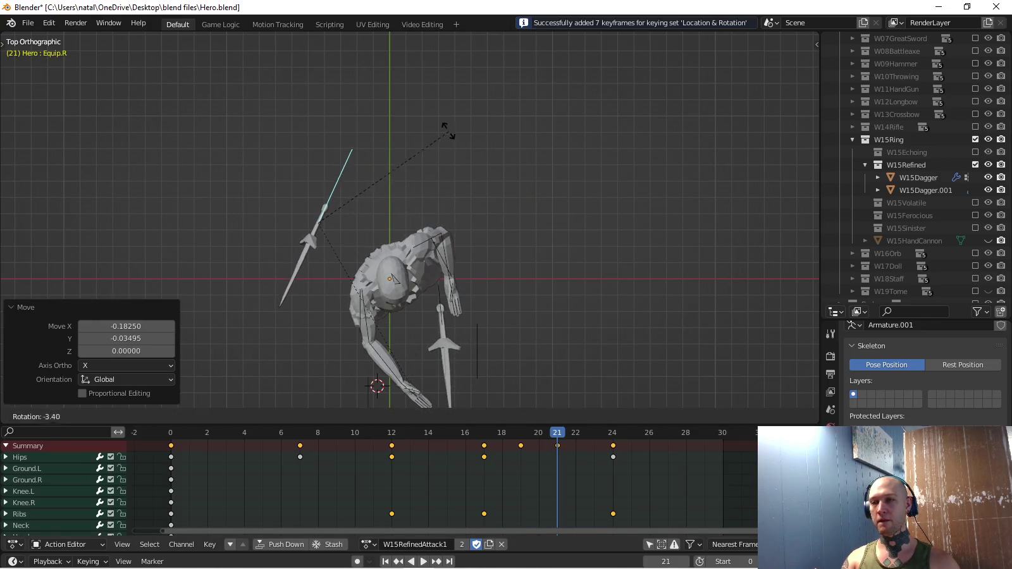
{"action": "key", "text": "Return"}
{"action": "key", "text": "i"}
{"action": "key", "text": "space"}
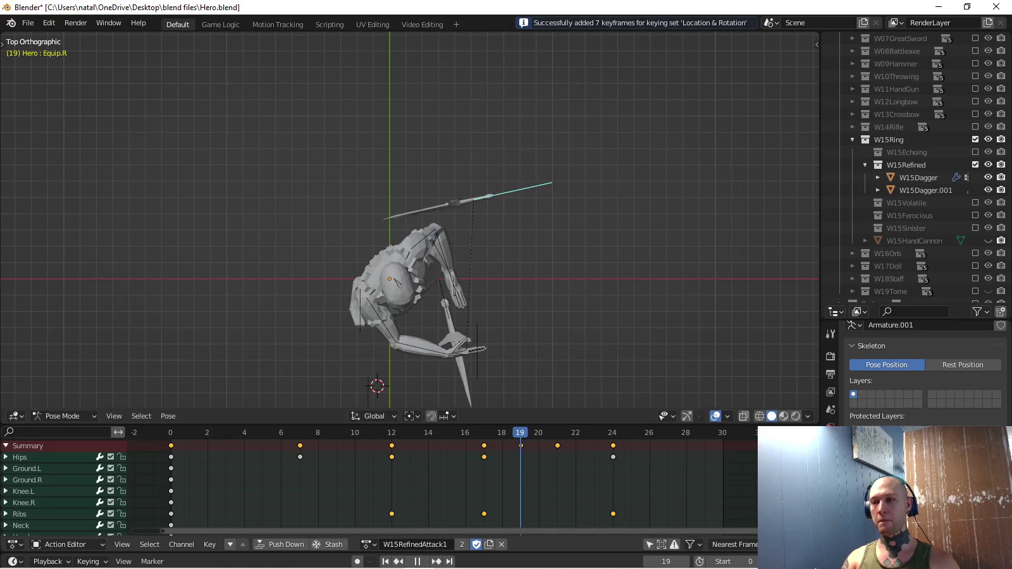
Move the dagger at frame 20 and key the new pose.
{"action": "key", "text": "space"}
{"action": "key", "text": "g"}
{"action": "key", "text": "Return"}
{"action": "key", "text": "i"}
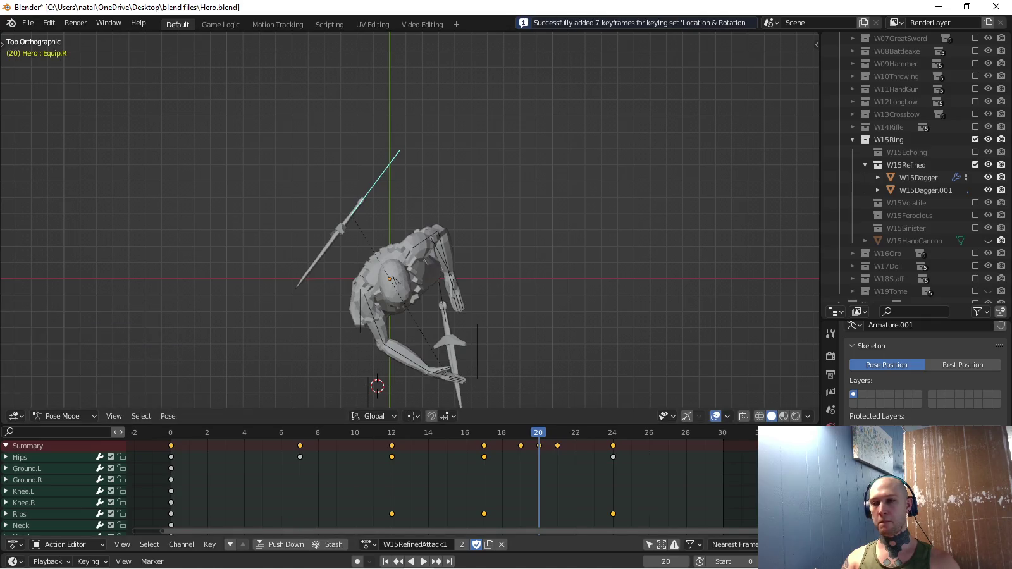
{"action": "key", "text": "space"}
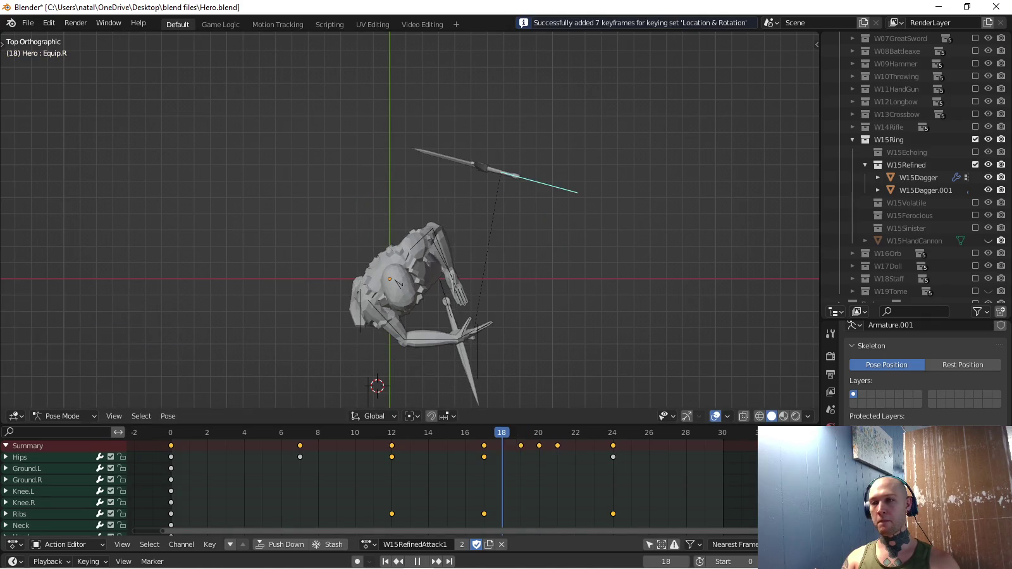
Move the dagger at frame 18 and key the new pose.
{"action": "key", "text": "space"}
{"action": "key", "text": "g"}
{"action": "key", "text": "Return"}
{"action": "key", "text": "i"}
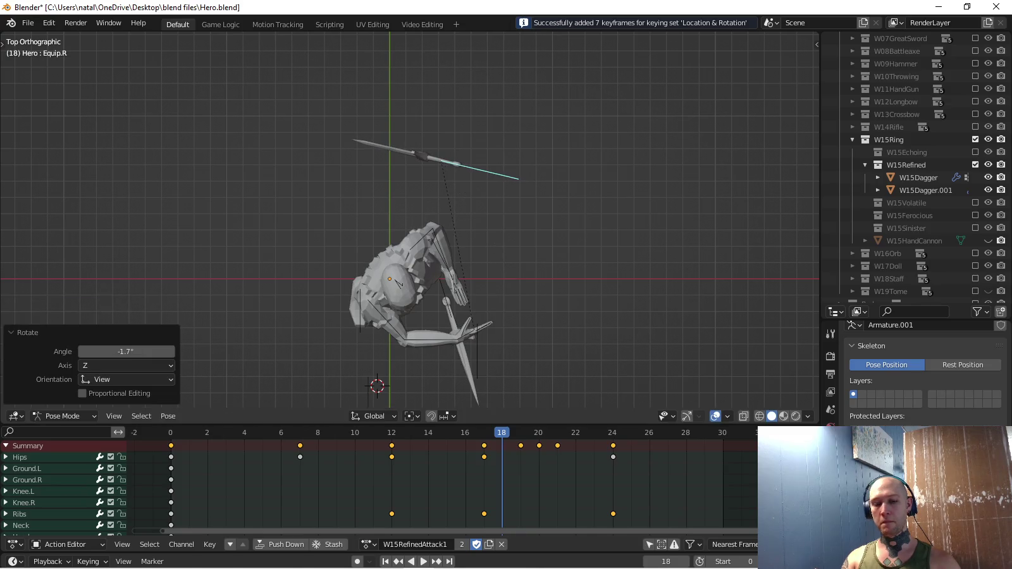
{"action": "key", "text": "space"}
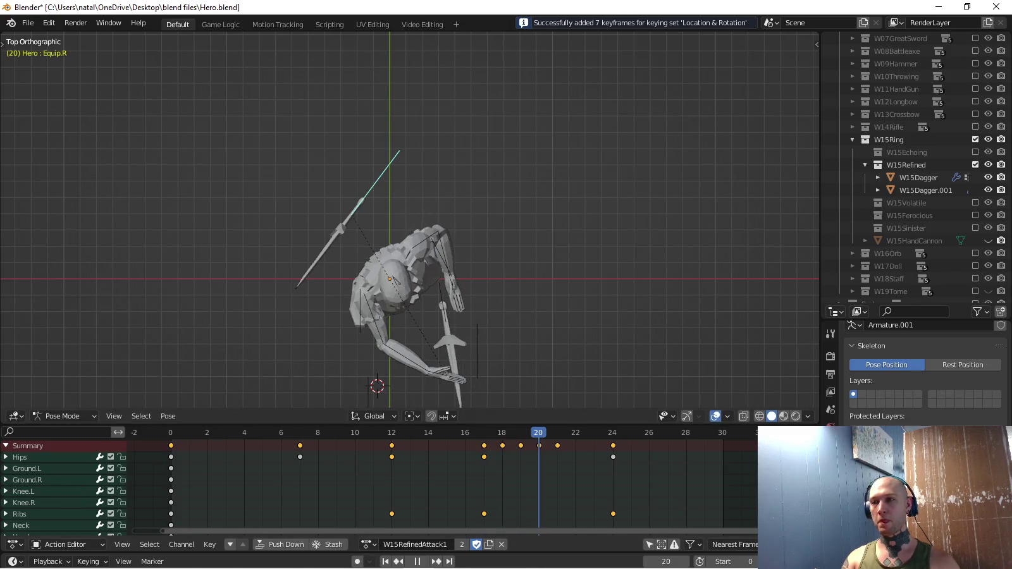
Nudge the dagger's position at frame 19 and replay the spin.
{"action": "key", "text": "space"}
{"action": "key", "text": "Left"}
{"action": "key", "text": "g"}
{"action": "key", "text": "Return"}
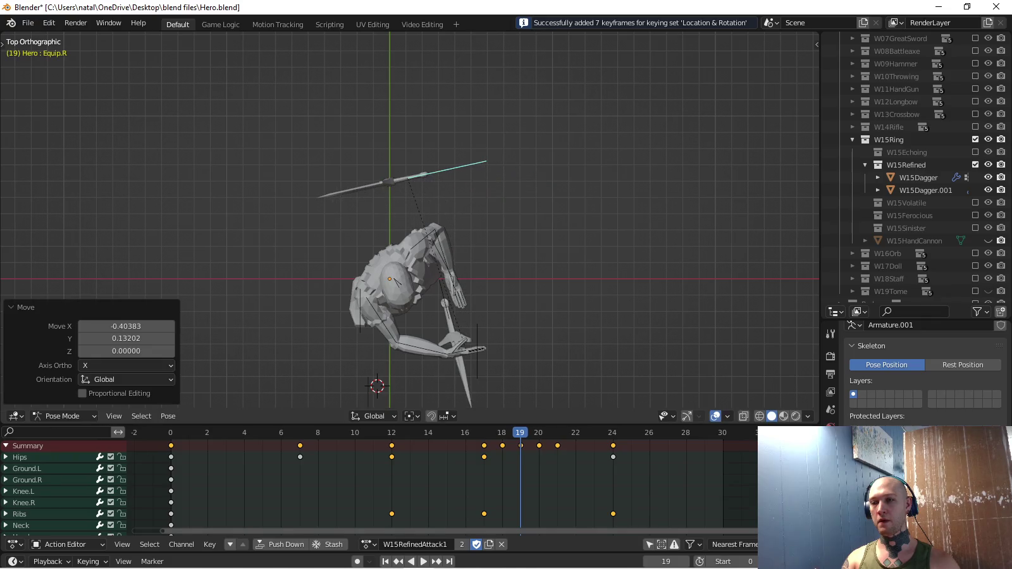
{"action": "key", "text": "space"}
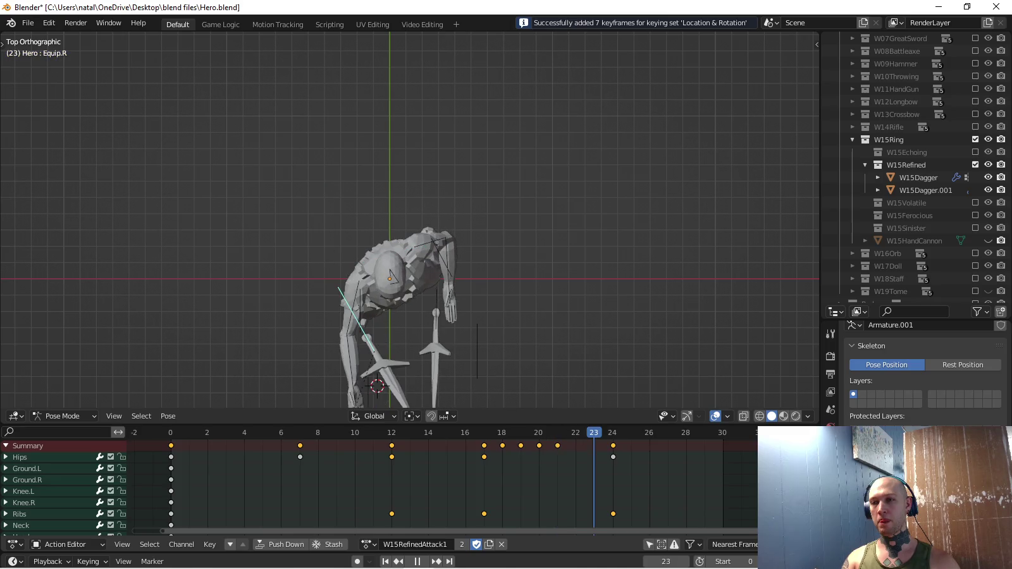
{"action": "middle_click_drag", "start_coordinate": [405, 285], "coordinate": [418, 214], "text": "shift"}
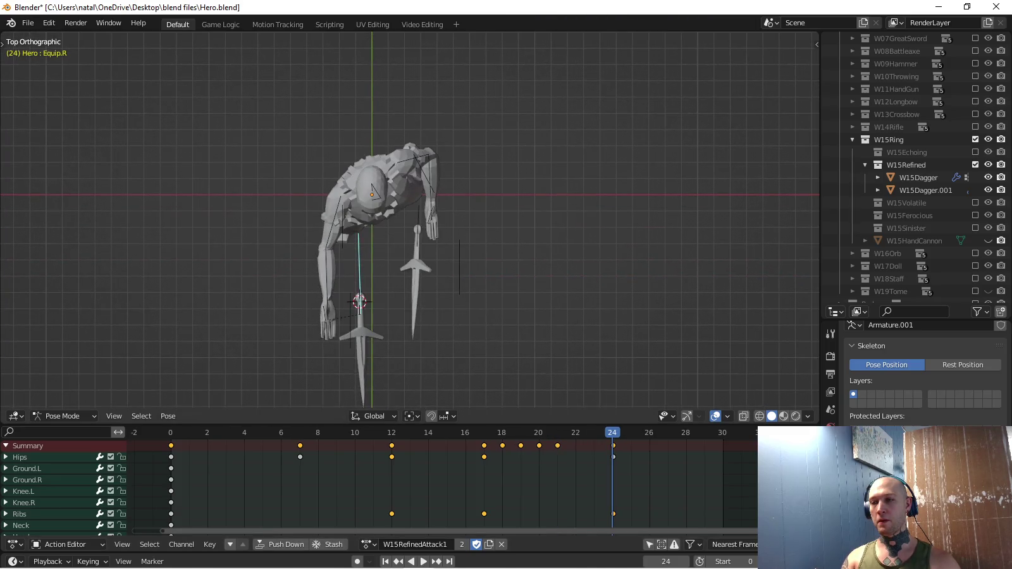
Make Rotation the active keying set.
{"action": "left_click", "coordinate": [87, 562]}
{"action": "left_click", "coordinate": [76, 493]}
{"action": "left_click", "coordinate": [76, 386]}
Frame the dagger and hand, expand Equip.R, and delete its frame-24 rotation keys.
{"action": "middle_click_drag", "start_coordinate": [405, 284], "coordinate": [411, 183], "text": "shift"}
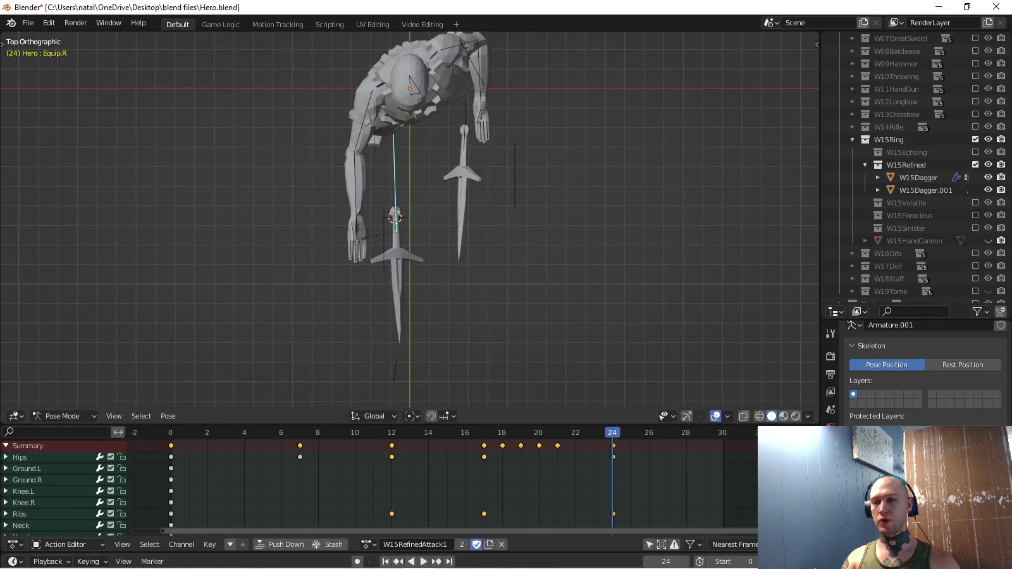
{"action": "scroll", "coordinate": [410, 219], "scroll_direction": "up", "scroll_amount": 4}
{"action": "mouse_move", "coordinate": [410, 253]}
{"action": "middle_mouse_down", "text": "shift"}
{"action": "mouse_move", "coordinate": [416, 225]}
{"action": "mouse_move", "coordinate": [413, 276]}
{"action": "middle_mouse_up", "text": "shift"}
{"action": "scroll", "coordinate": [409, 220], "scroll_direction": "down", "scroll_amount": 3}
{"action": "scroll", "coordinate": [409, 220], "scroll_direction": "up", "scroll_amount": 1}
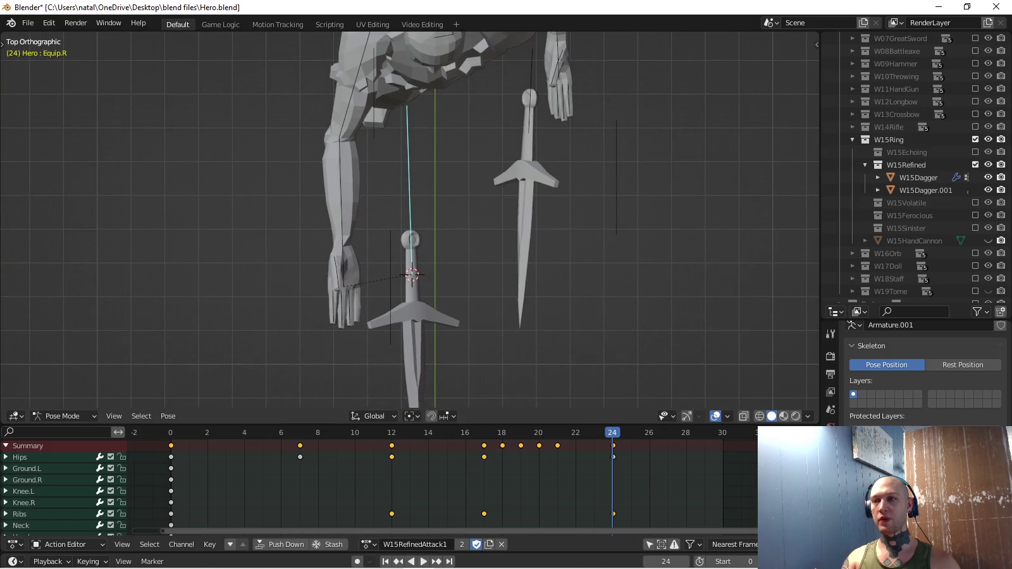
{"action": "middle_click_drag", "start_coordinate": [404, 221], "coordinate": [414, 282], "text": "shift"}
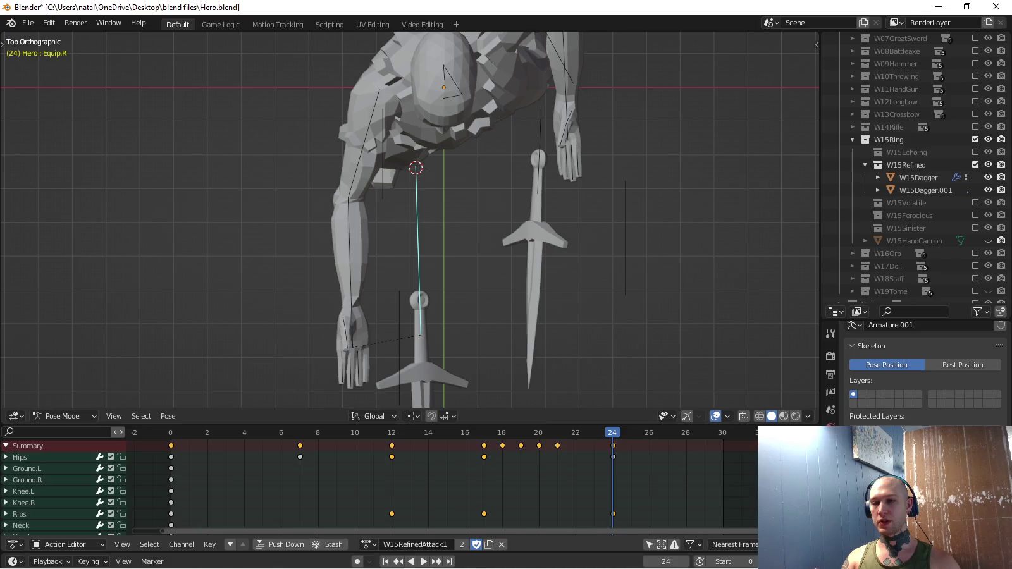
{"action": "scroll", "coordinate": [379, 484], "scroll_direction": "down", "scroll_amount": 10}
{"action": "scroll", "coordinate": [380, 483], "scroll_direction": "right", "scroll_amount": 2, "text": "ctrl"}
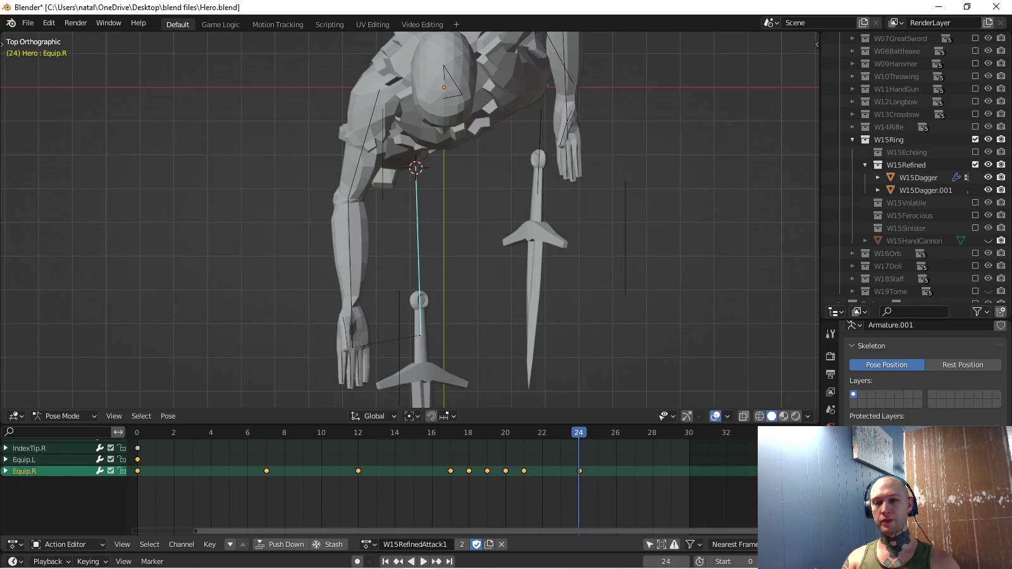
{"action": "key", "text": "ctrl+KP_Add"}
{"action": "scroll", "coordinate": [379, 484], "scroll_direction": "down", "scroll_amount": 3}
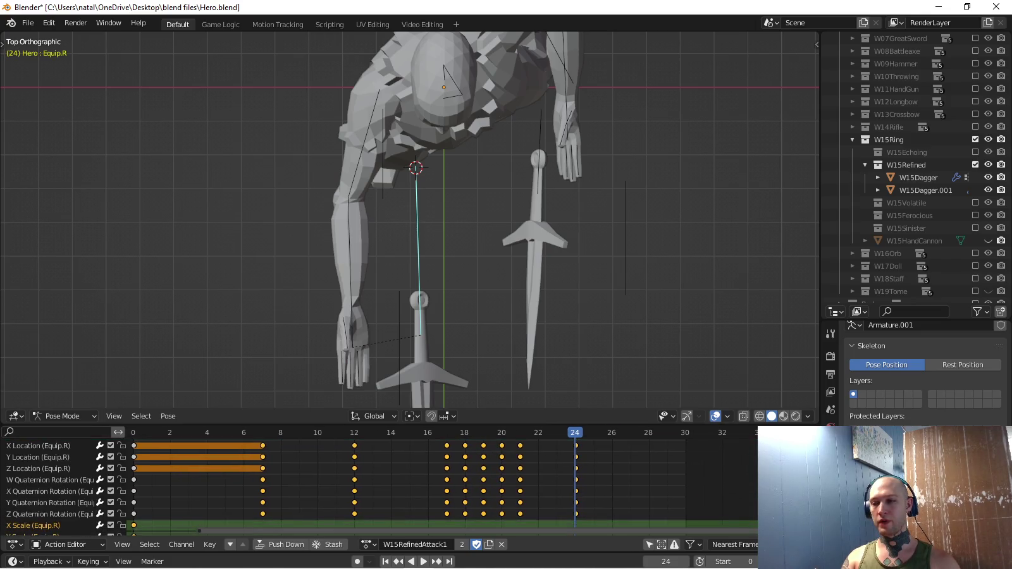
{"action": "left_click", "coordinate": [576, 479]}
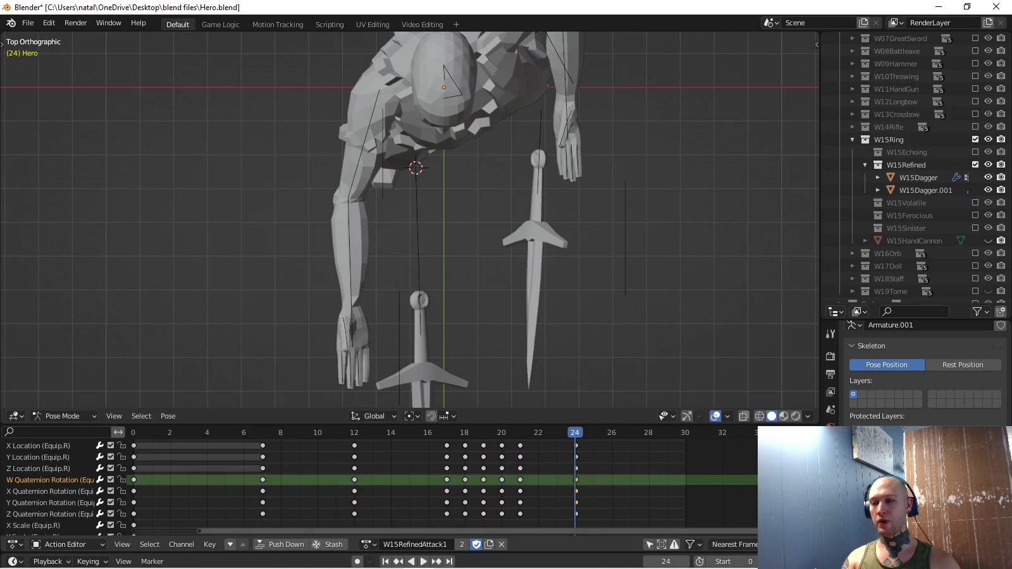
{"action": "key", "text": "x"}
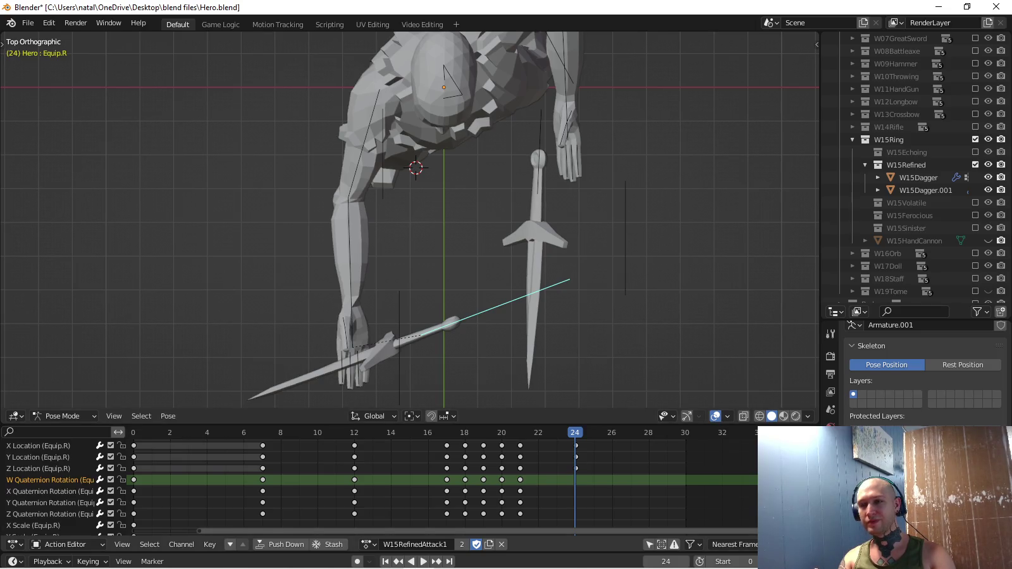
Rotate the right dagger and key its rotation at frame 24.
{"action": "middle_click_drag", "start_coordinate": [320, 154], "coordinate": [317, 134], "text": "shift"}
{"action": "key", "text": "r"}
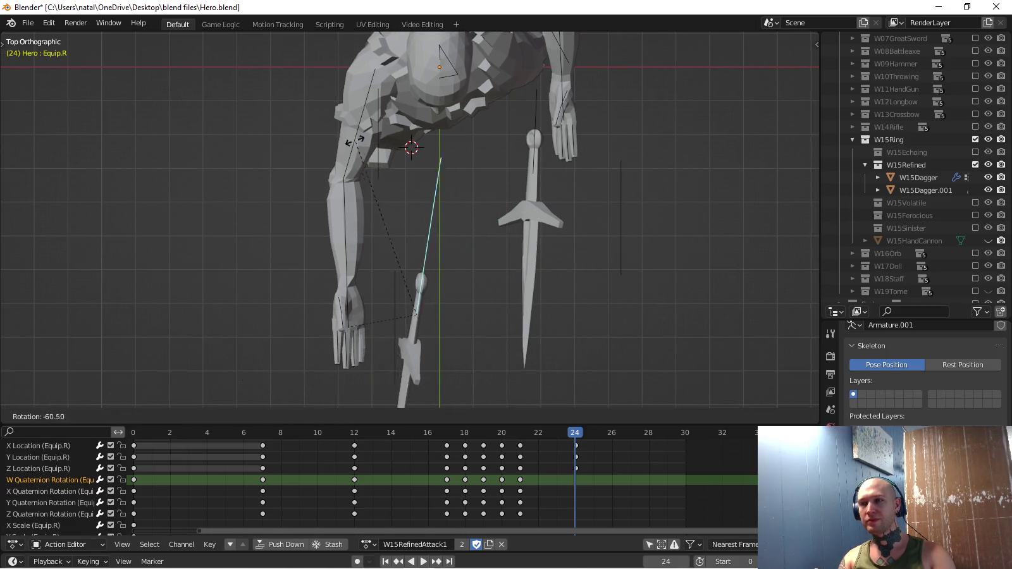
{"action": "left_click", "coordinate": [311, 133]}
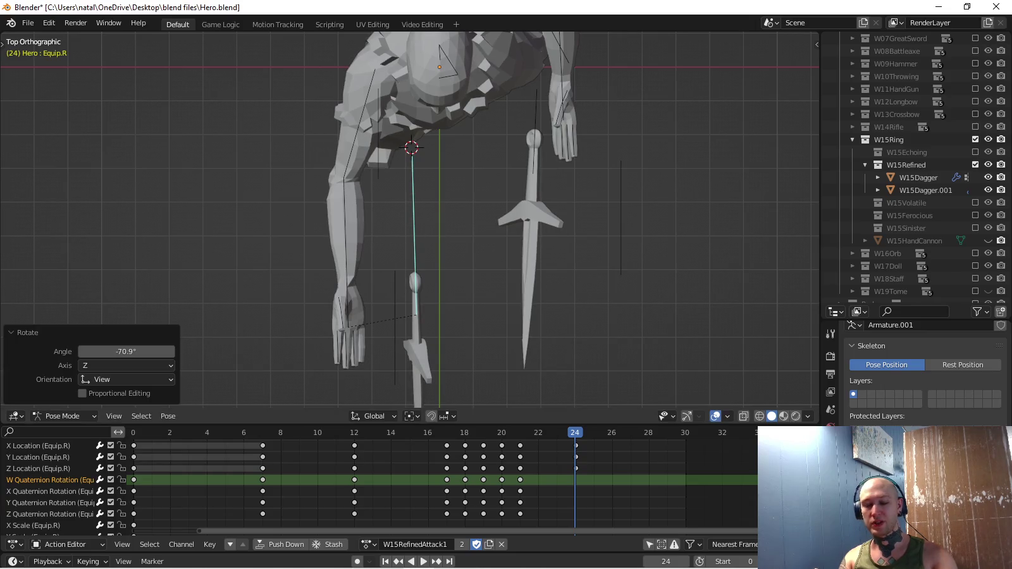
{"action": "key", "text": "i"}
In side view, lay the dagger horizontal, re-key its rotation, and play back.
{"action": "key", "text": "KP_3"}
{"action": "key", "text": "r"}
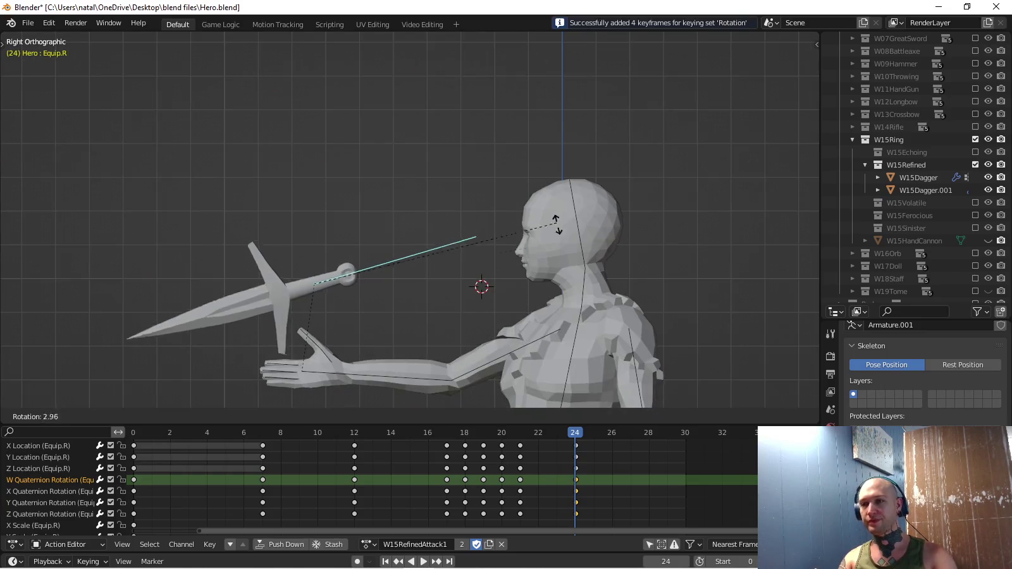
{"action": "left_click", "coordinate": [481, 284]}
{"action": "key", "text": "i"}
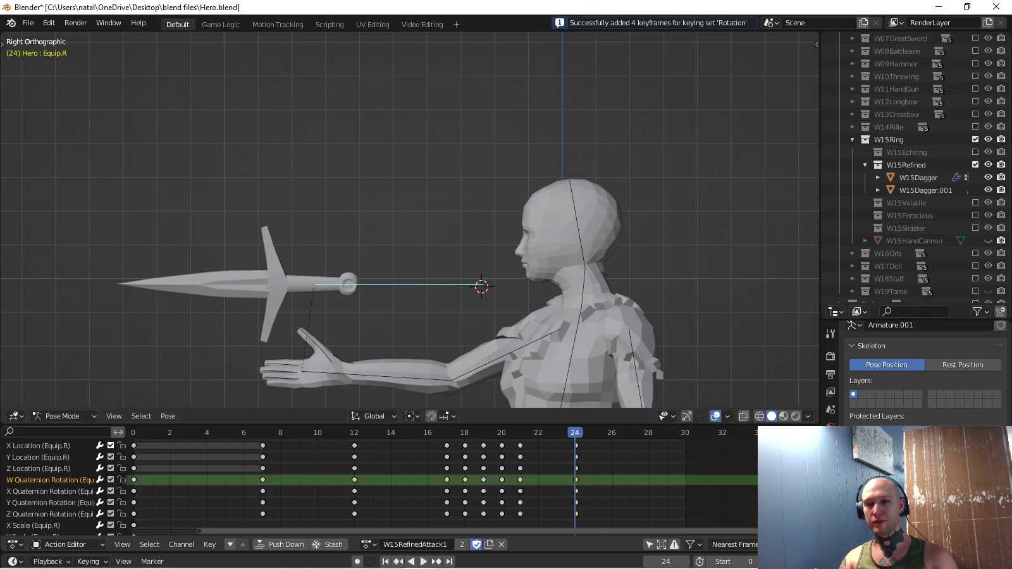
{"action": "key", "text": "space"}
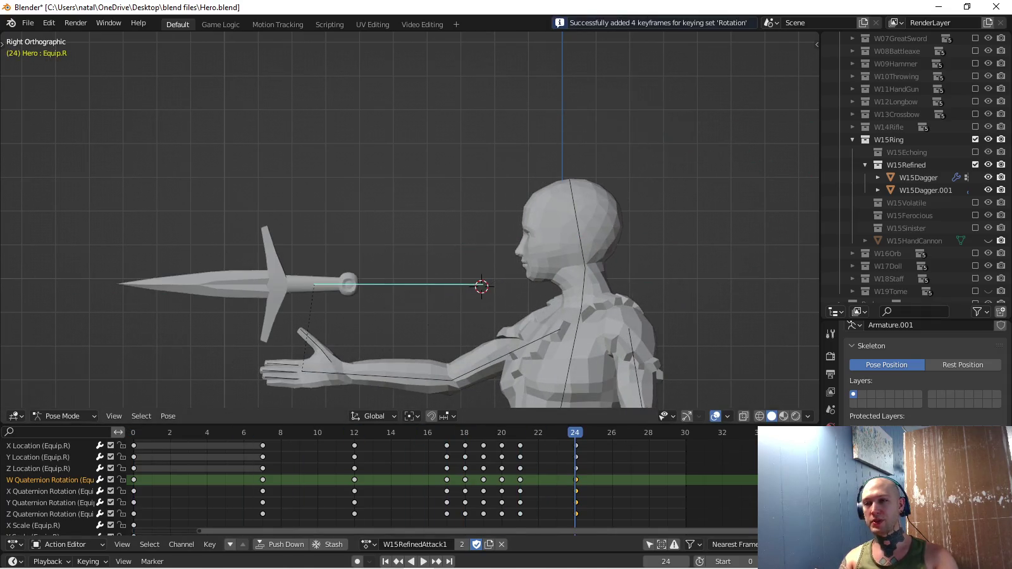
In front view, twist the dagger on its local Y axis, key it, and replay.
{"action": "key", "text": "KP_1"}
{"action": "key", "text": "r"}
{"action": "key", "text": "y"}
{"action": "key", "text": "y"}
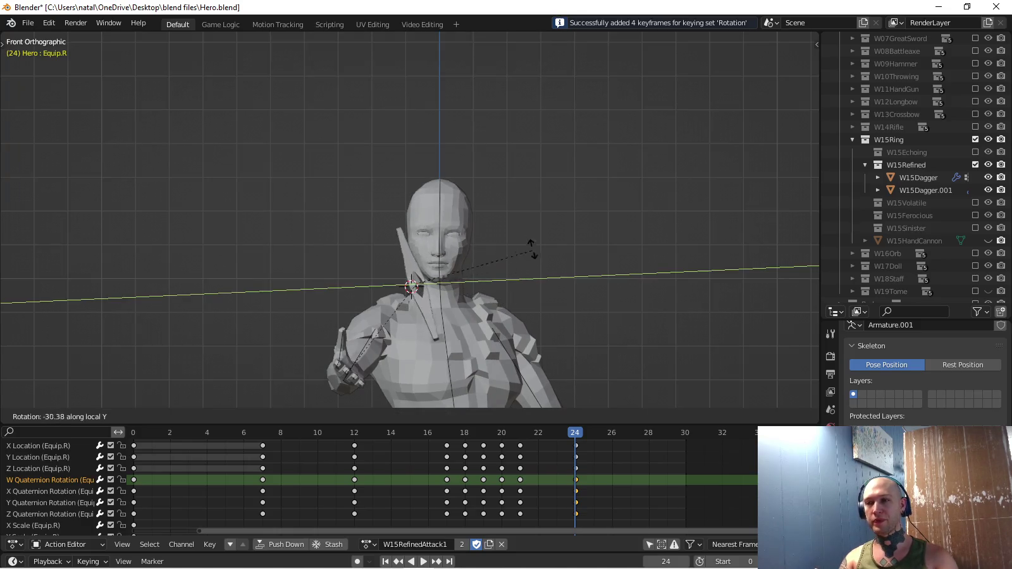
{"action": "left_click", "coordinate": [526, 200]}
{"action": "key", "text": "i"}
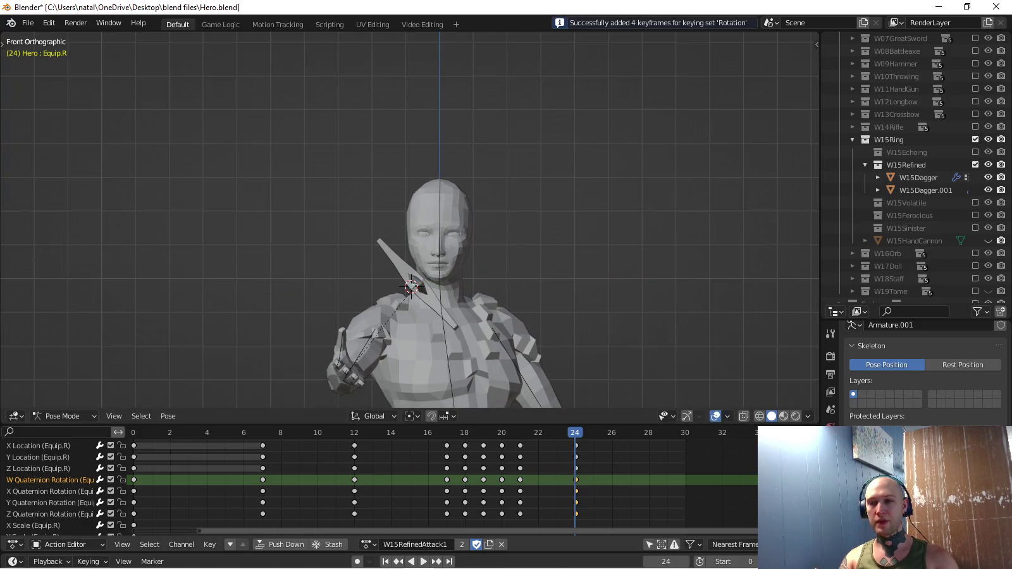
{"action": "key", "text": "space"}
Collapse the channels, stop at frame 24, and key a -9.49° local-Y dagger twist.
{"action": "key", "text": "ctrl+KP_Subtract"}
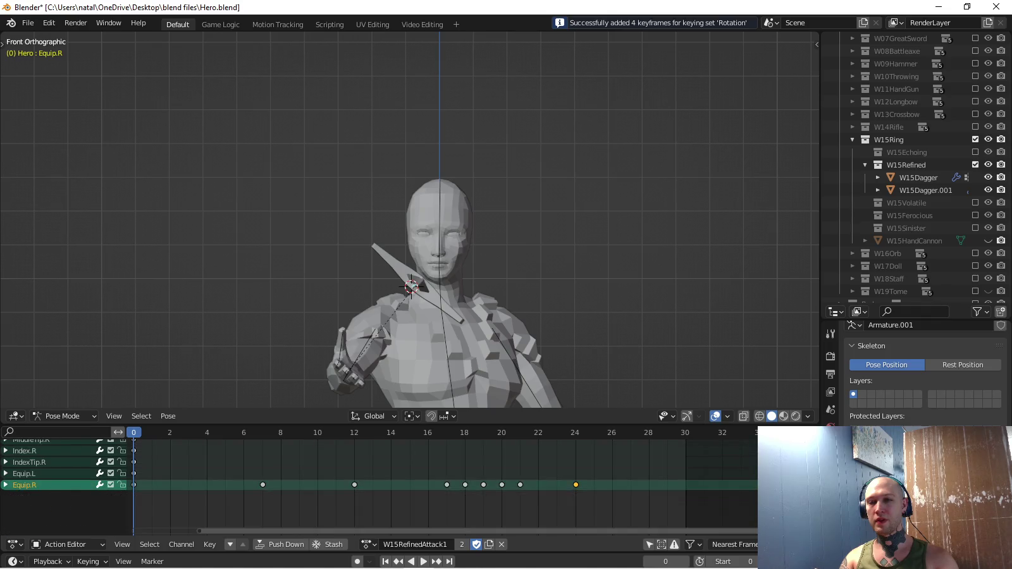
{"action": "key", "text": "Escape"}
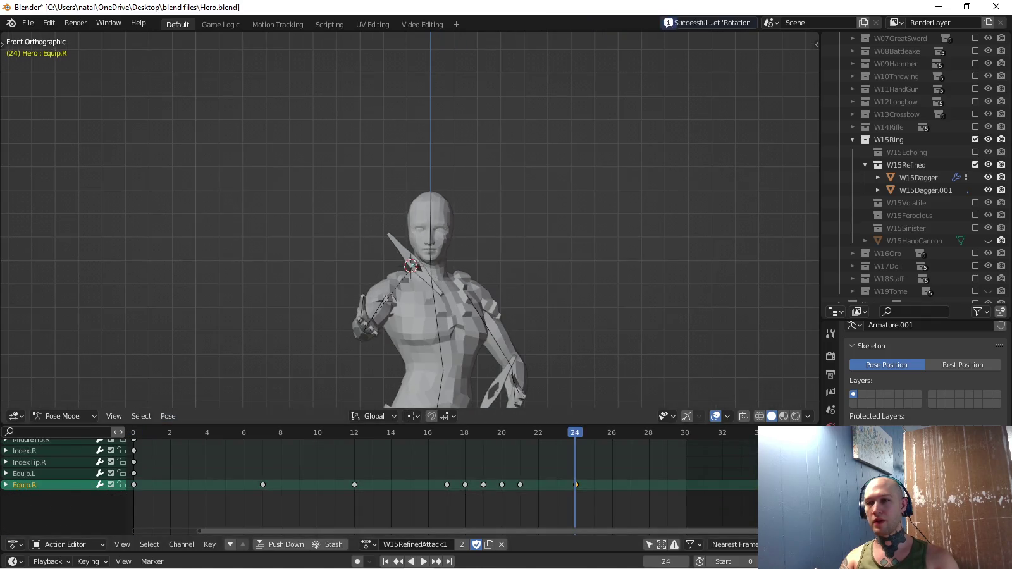
{"action": "key", "text": "r"}
{"action": "key", "text": "y"}
{"action": "key", "text": "y"}
{"action": "key", "text": "Return"}
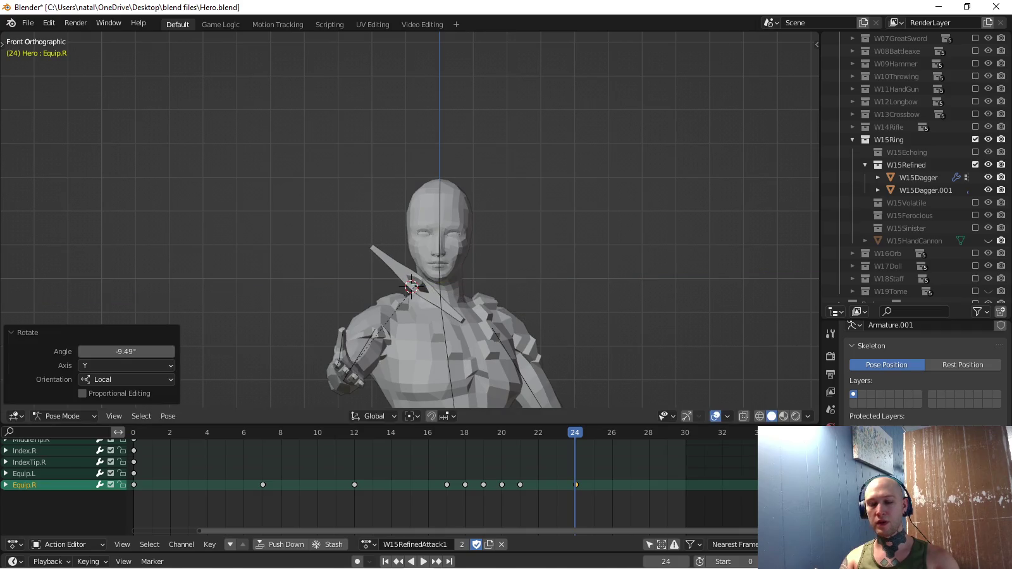
{"action": "key", "text": "i"}
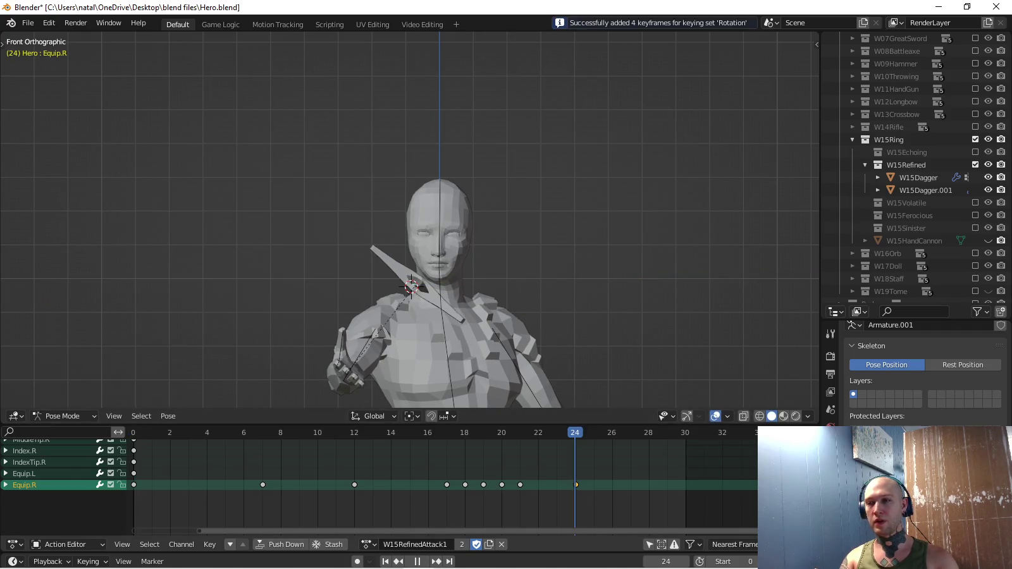
{"action": "middle_click_drag", "start_coordinate": [411, 222], "coordinate": [354, 210]}
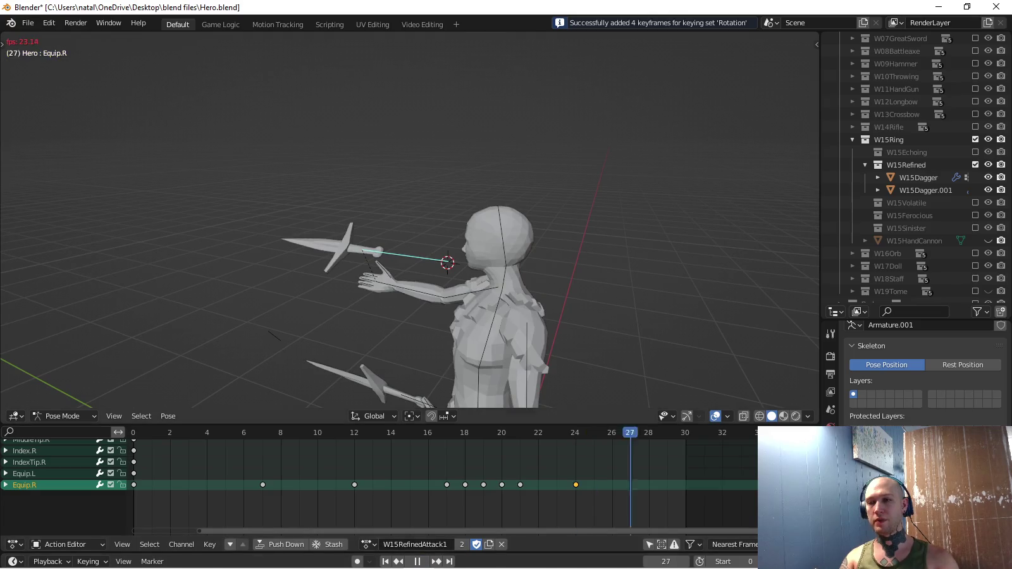
{"action": "scroll", "coordinate": [411, 222], "scroll_direction": "down", "scroll_amount": 5}
{"action": "mouse_move", "coordinate": [412, 222]}
{"action": "middle_mouse_down"}
{"action": "mouse_move", "coordinate": [379, 215]}
{"action": "mouse_move", "coordinate": [455, 228]}
{"action": "middle_mouse_up"}
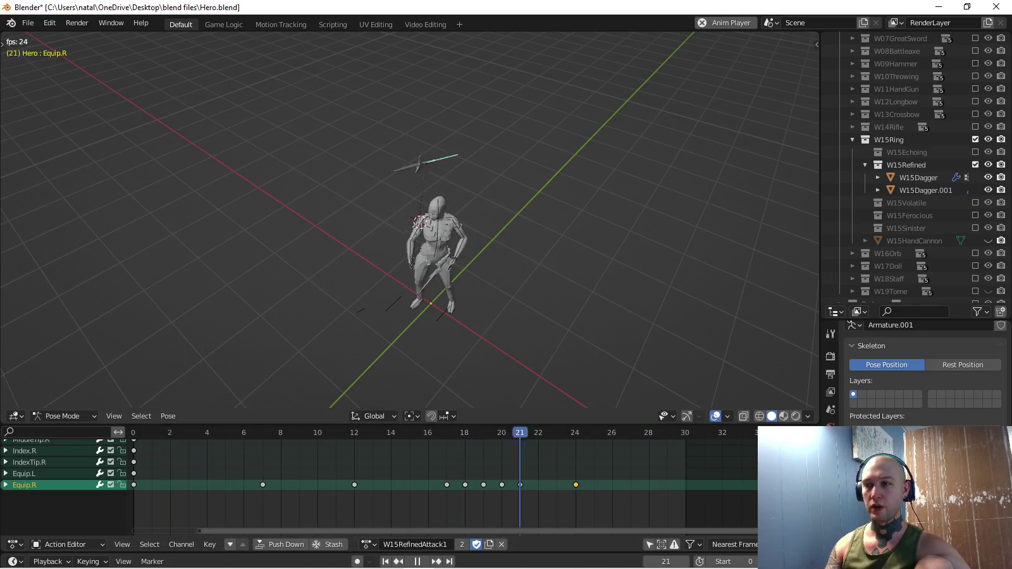
{"action": "middle_click_drag", "start_coordinate": [411, 221], "coordinate": [442, 191]}
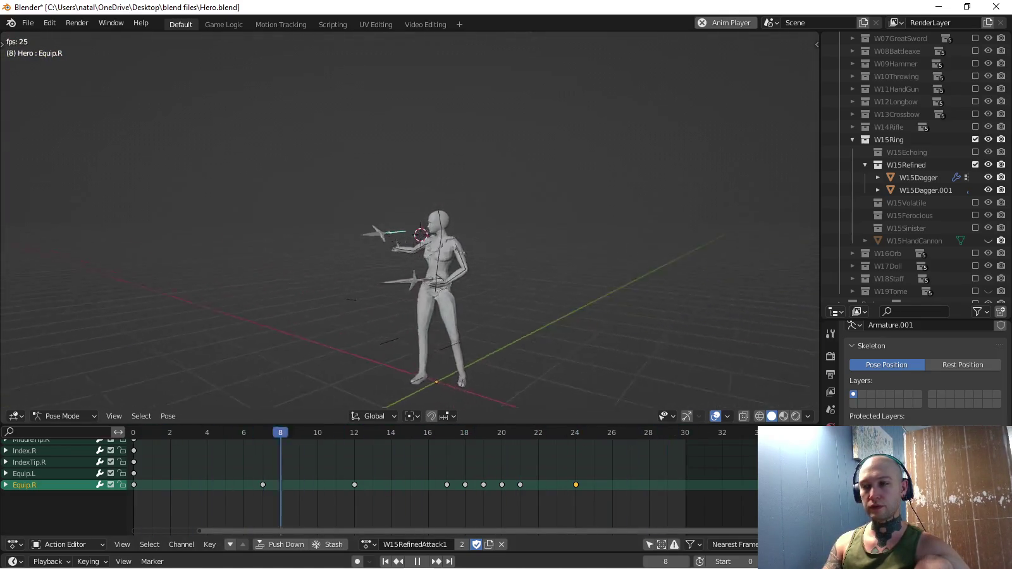
{"action": "middle_click_drag", "start_coordinate": [411, 221], "coordinate": [411, 284]}
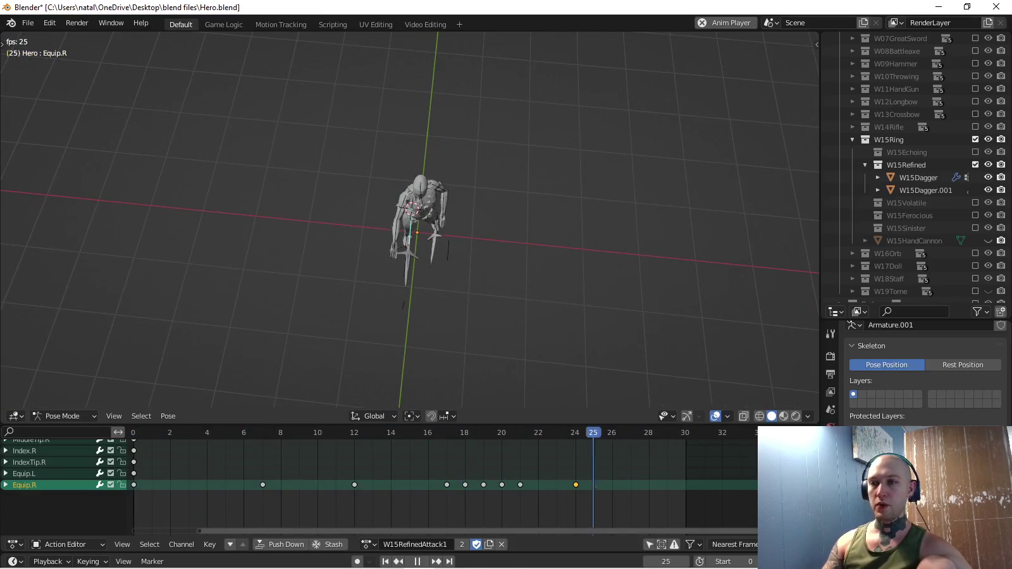
{"action": "key", "text": "KP_7"}
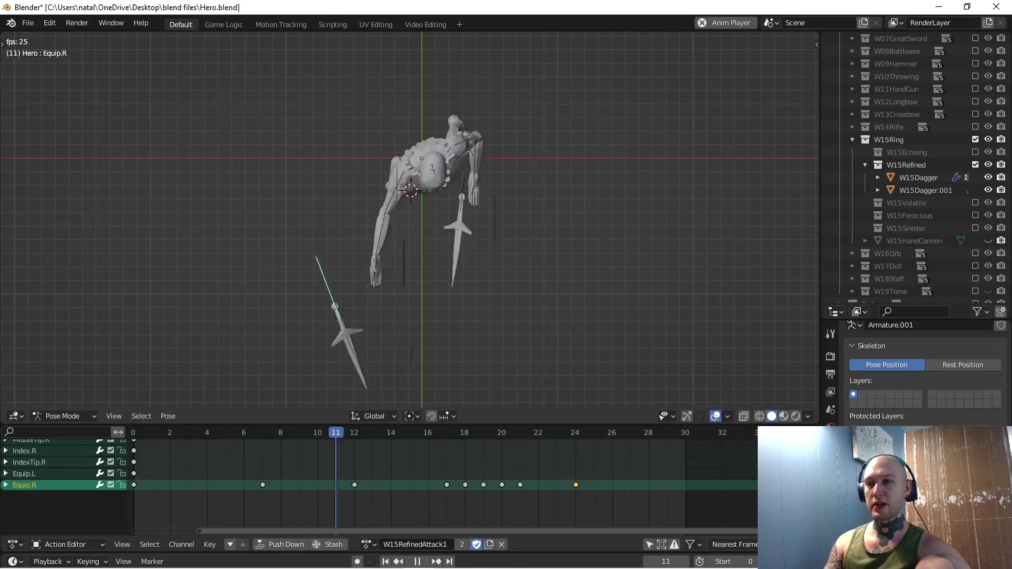
{"action": "middle_click_drag", "start_coordinate": [405, 222], "coordinate": [410, 244], "text": "shift"}
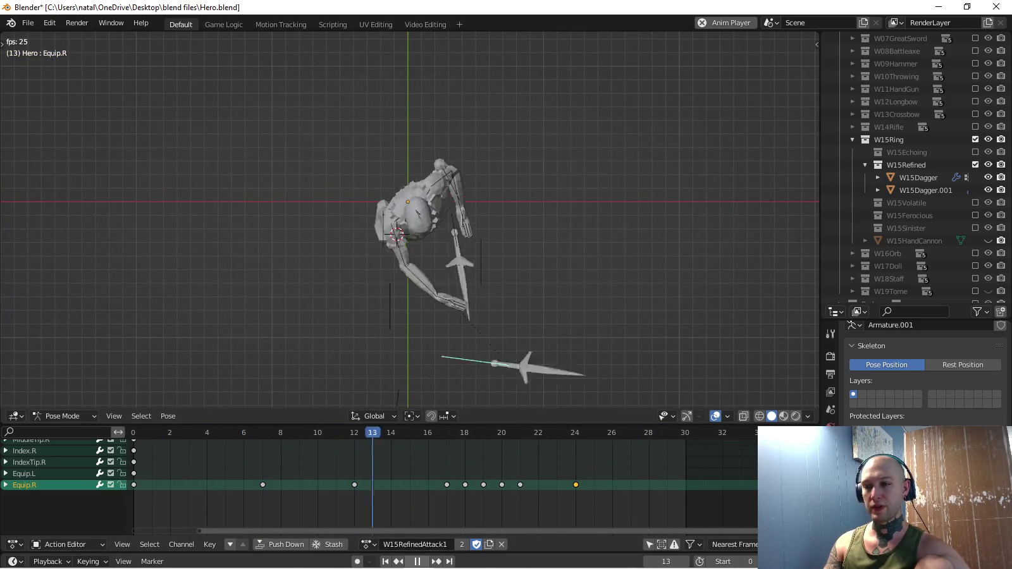
{"action": "key", "text": "space"}
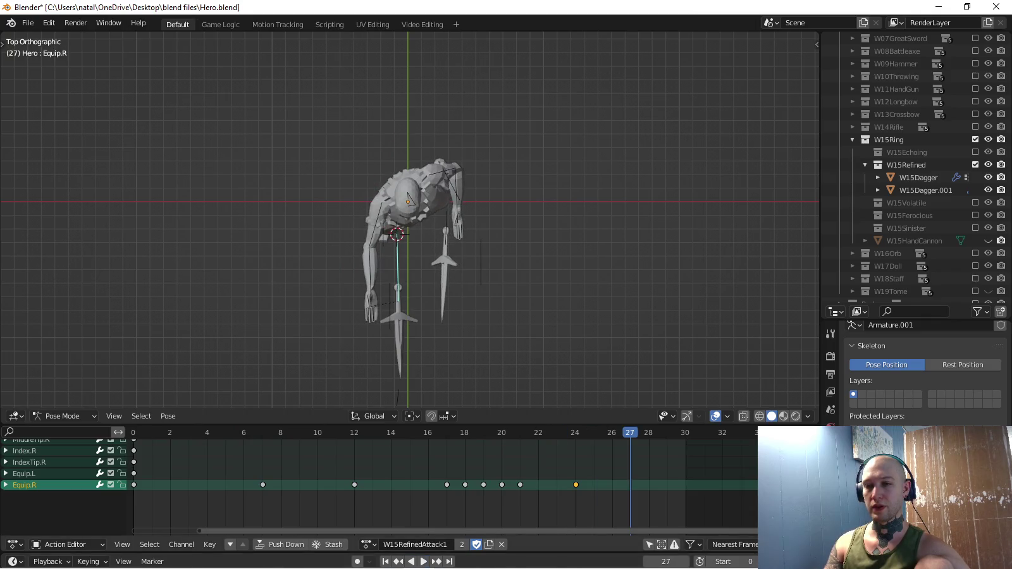
Select every keyframe in W15RefinedAttack1.
{"action": "scroll", "coordinate": [380, 480], "scroll_direction": "up", "scroll_amount": 5}
{"action": "scroll", "coordinate": [380, 481], "scroll_direction": "up", "scroll_amount": 5}
{"action": "scroll", "coordinate": [380, 480], "scroll_direction": "up", "scroll_amount": 3}
{"action": "scroll", "coordinate": [380, 480], "scroll_direction": "up", "scroll_amount": 3}
{"action": "scroll", "coordinate": [380, 482], "scroll_direction": "up", "scroll_amount": 1}
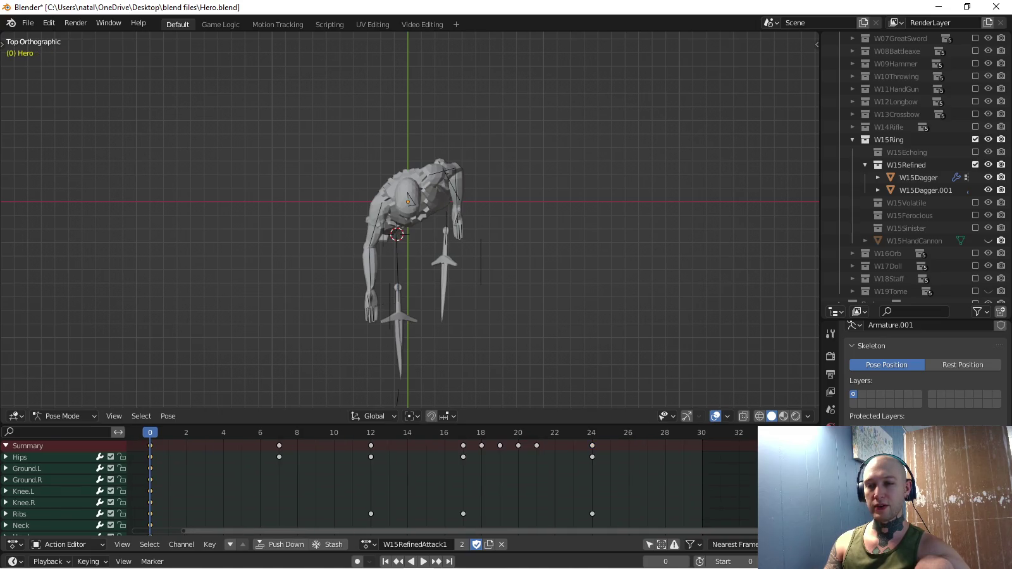
{"action": "key", "text": "a"}
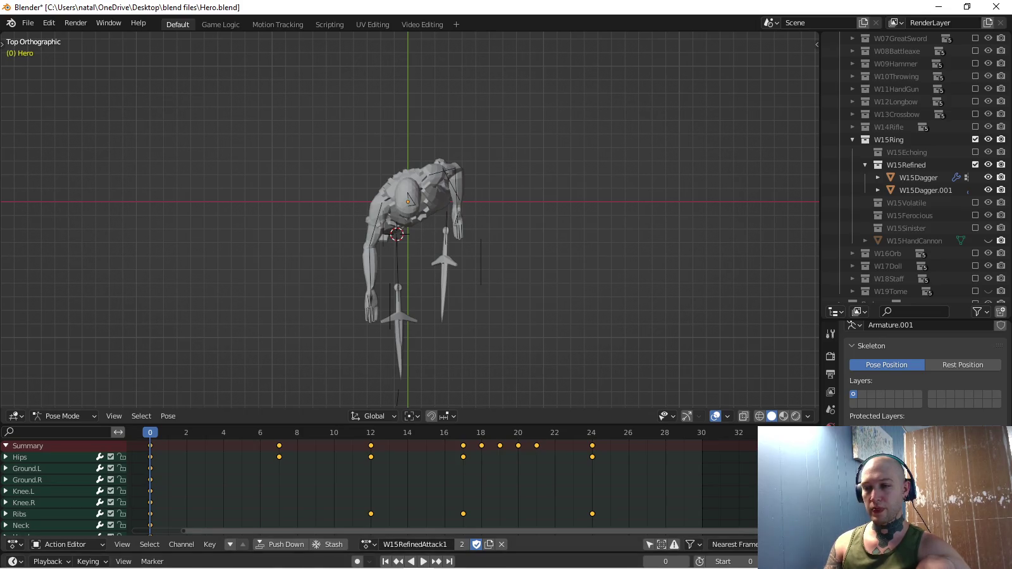
Switch to W15RefinedWS and shift its keys 28 frames later.
{"action": "left_click", "coordinate": [367, 544]}
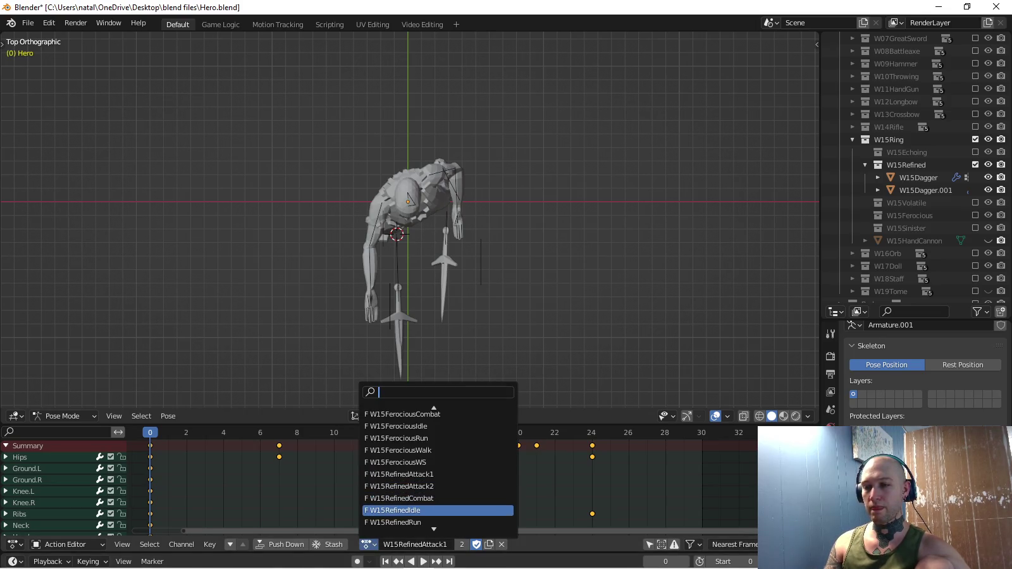
{"action": "key", "text": "Up"}
{"action": "key", "text": "Up"}
{"action": "key", "text": "Return"}
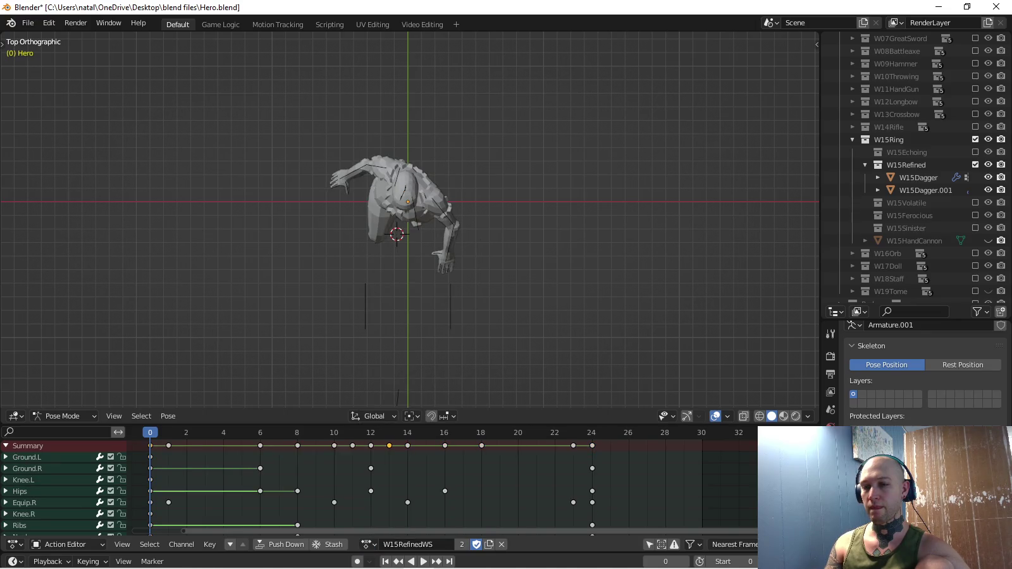
{"action": "scroll", "coordinate": [447, 486], "scroll_direction": "down", "scroll_amount": 1}
{"action": "key", "text": "g"}
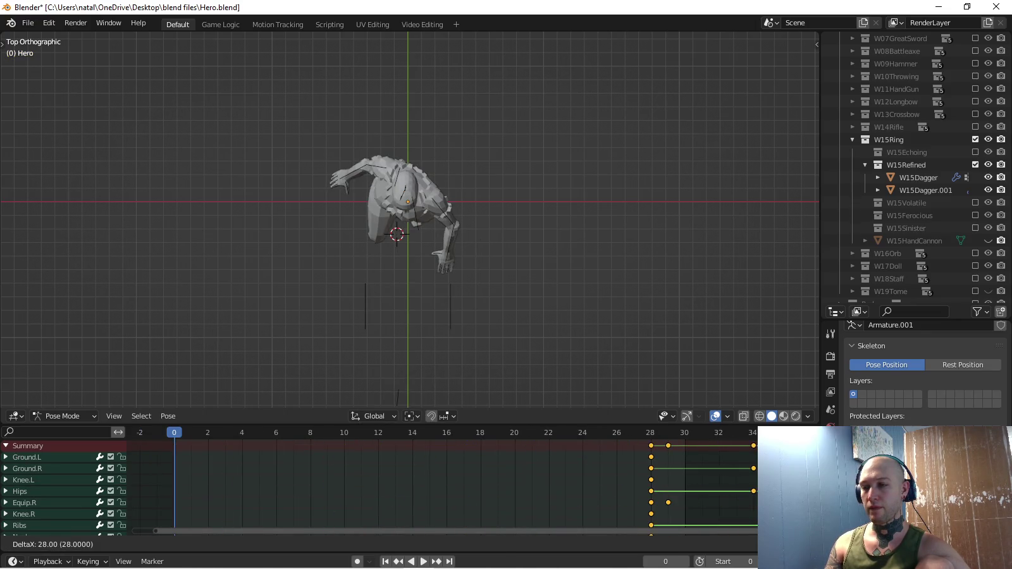
{"action": "key", "text": "Return"}
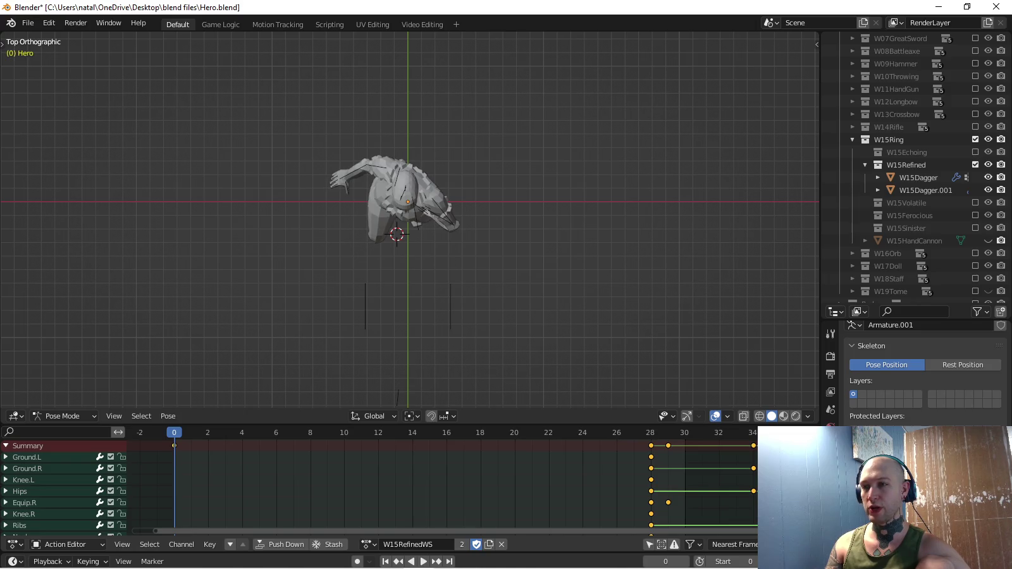
Return to W15RefinedAttack1 and clear the bone selection.
{"action": "left_click", "coordinate": [368, 545]}
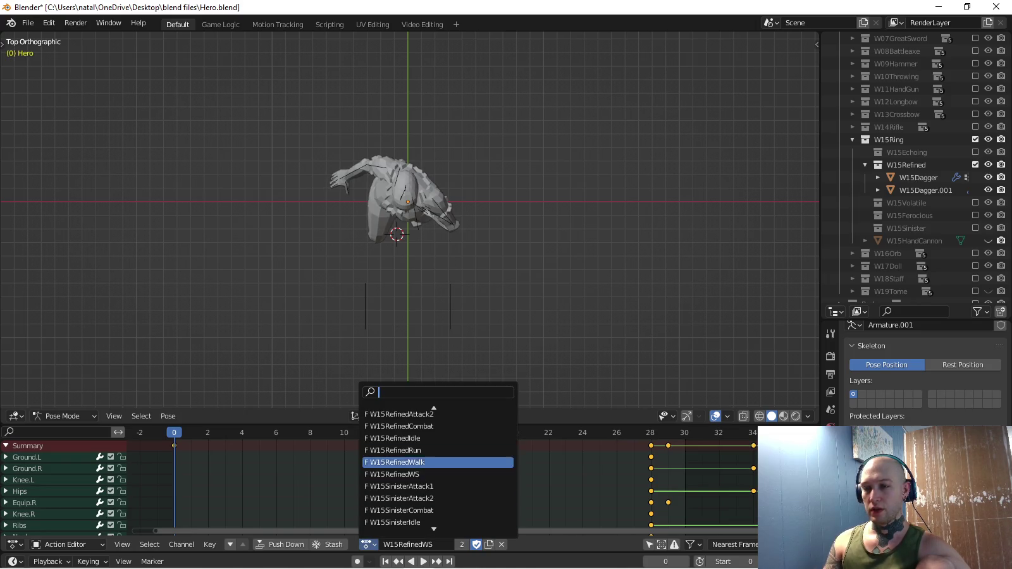
{"action": "key", "text": "Return"}
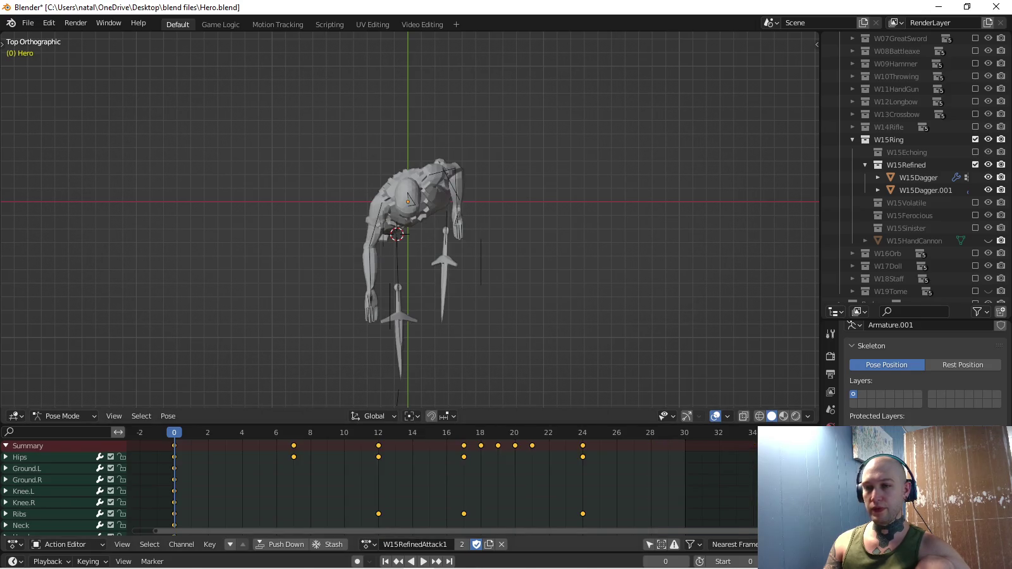
{"action": "key", "text": "a"}
{"action": "key", "text": "alt+a"}
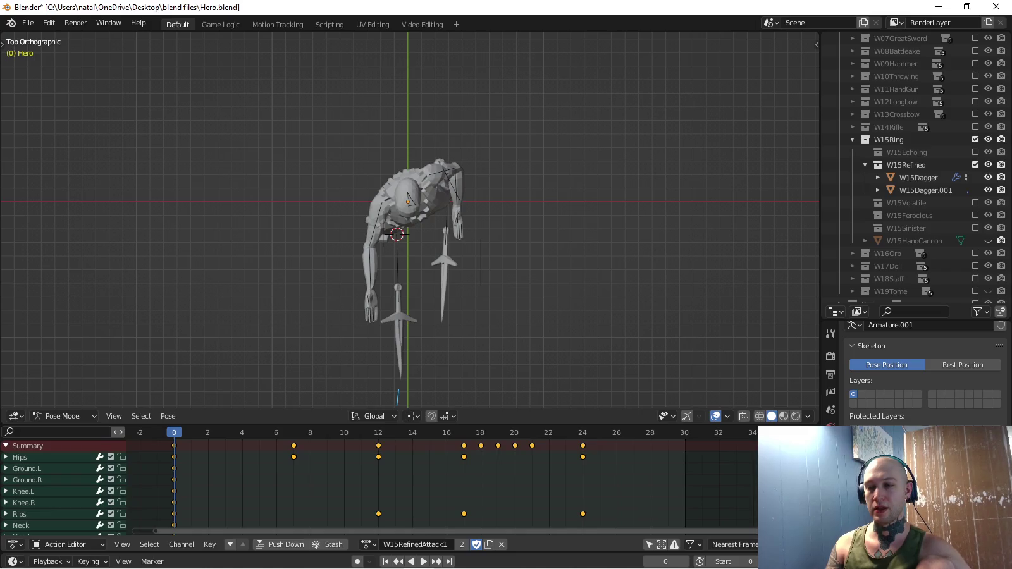
Load the W15RefinedWS action and select all bones for pasting keys.
{"action": "left_click", "coordinate": [368, 545]}
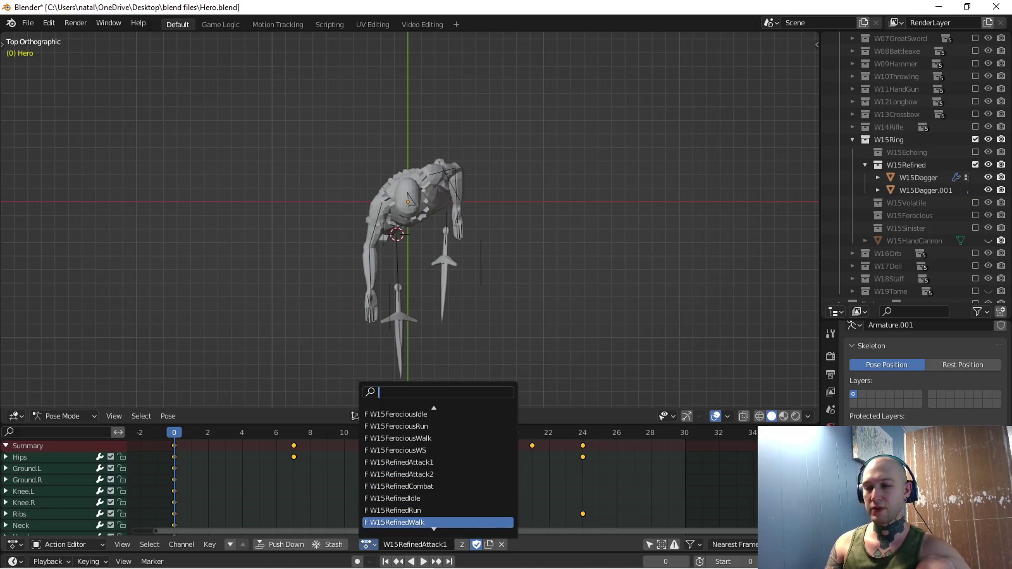
{"action": "left_click", "coordinate": [406, 522]}
{"action": "left_click", "coordinate": [368, 544]}
{"action": "left_click", "coordinate": [405, 483]}
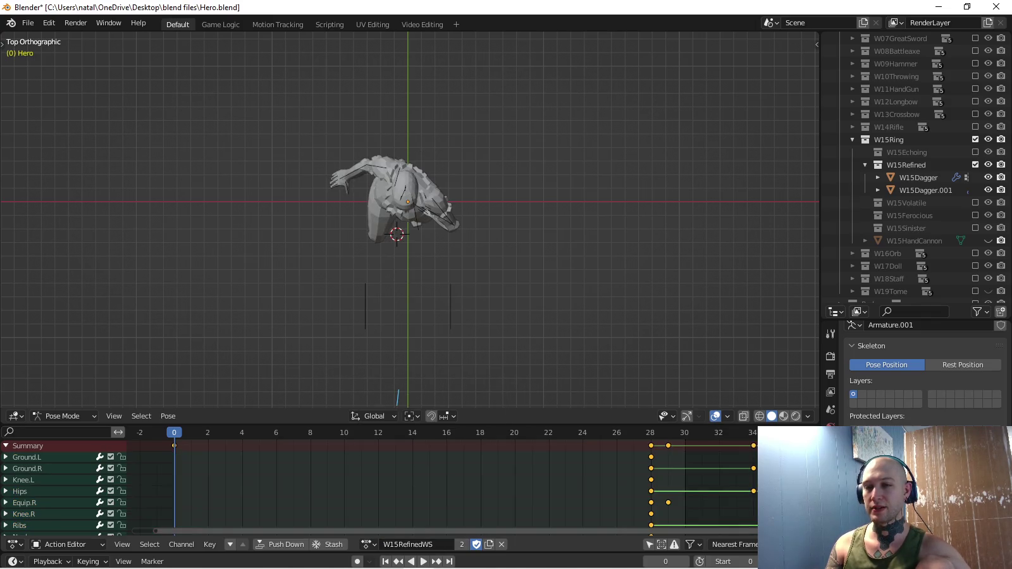
{"action": "key", "text": "a"}
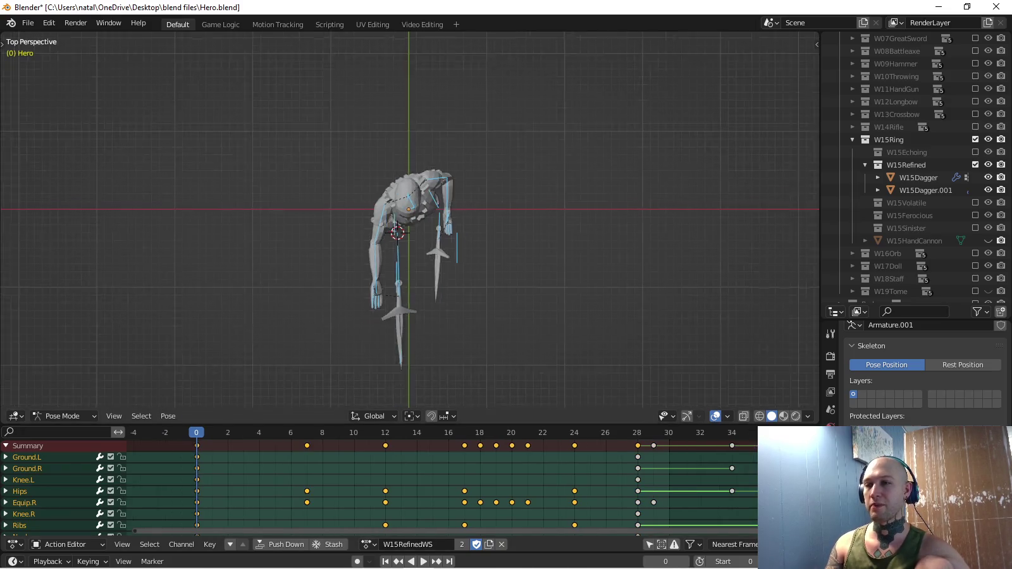
Delete the old W15RefinedWS keys from frame 28 to 52 and preview the action.
{"action": "middle_click_drag", "start_coordinate": [405, 284], "coordinate": [442, 202]}
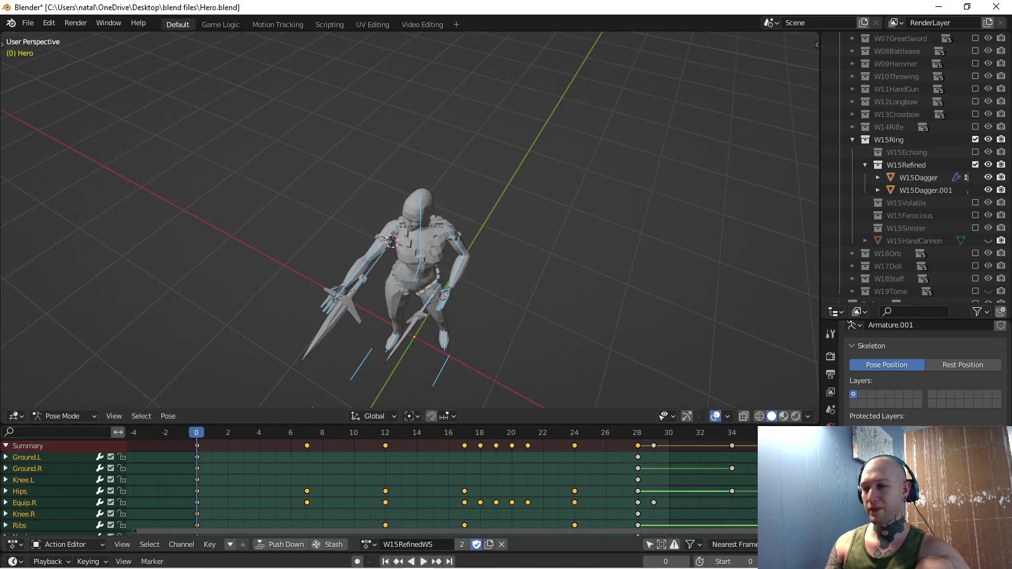
{"action": "left_click", "coordinate": [637, 457], "text": "alt"}
{"action": "scroll", "coordinate": [443, 481], "scroll_direction": "down", "scroll_amount": 3}
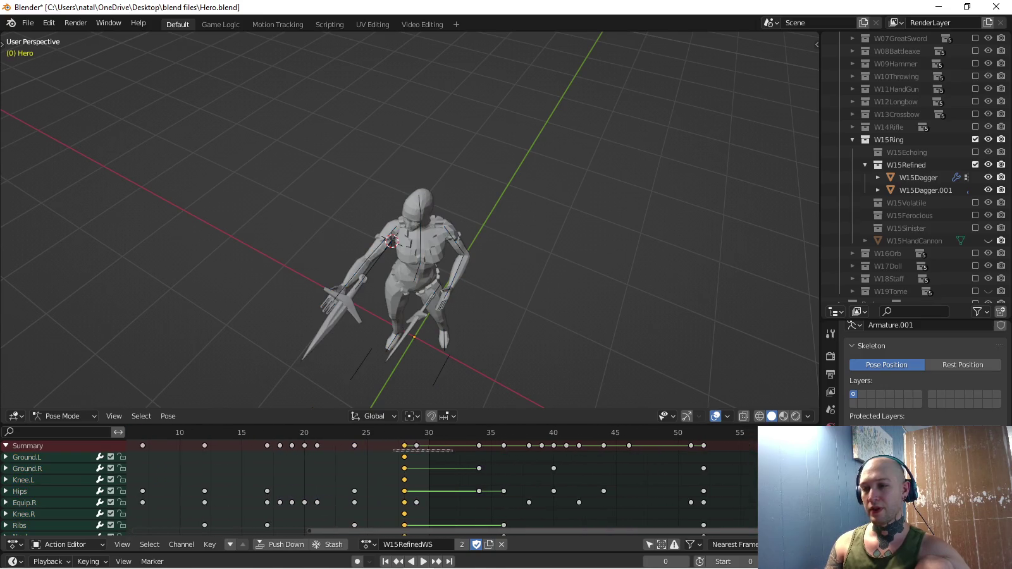
{"action": "left_click_drag", "start_coordinate": [437, 452], "coordinate": [753, 441]}
{"action": "key", "text": "Home"}
{"action": "key", "text": "space"}
{"action": "key", "text": "space"}
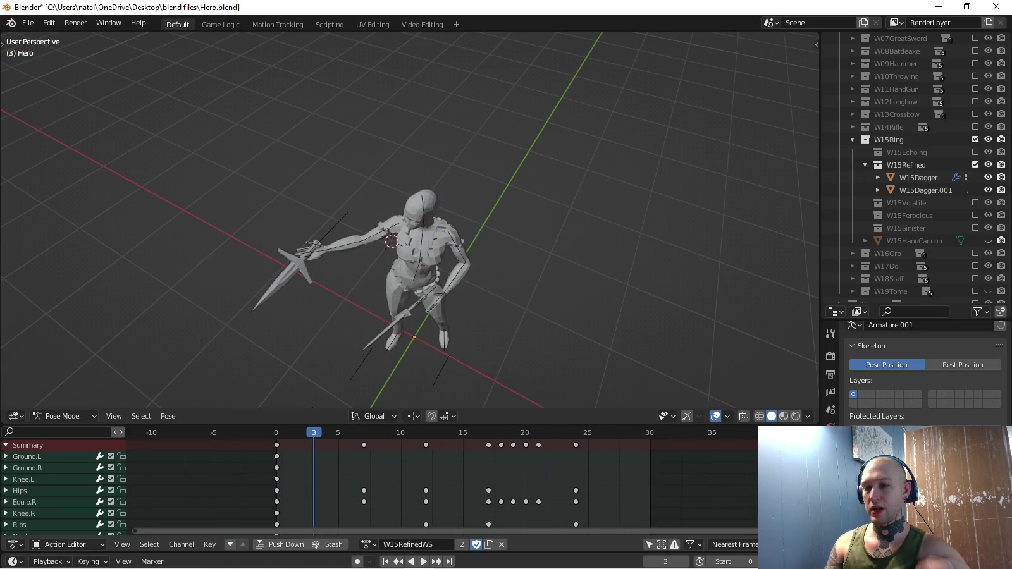
Load W15RefinedAttack1 back onto the Hero, viewed from the right side.
{"action": "left_click", "coordinate": [368, 544]}
{"action": "scroll", "coordinate": [398, 426], "scroll_direction": "up", "scroll_amount": 1}
{"action": "left_click", "coordinate": [398, 415]}
{"action": "key", "text": "KP_3"}
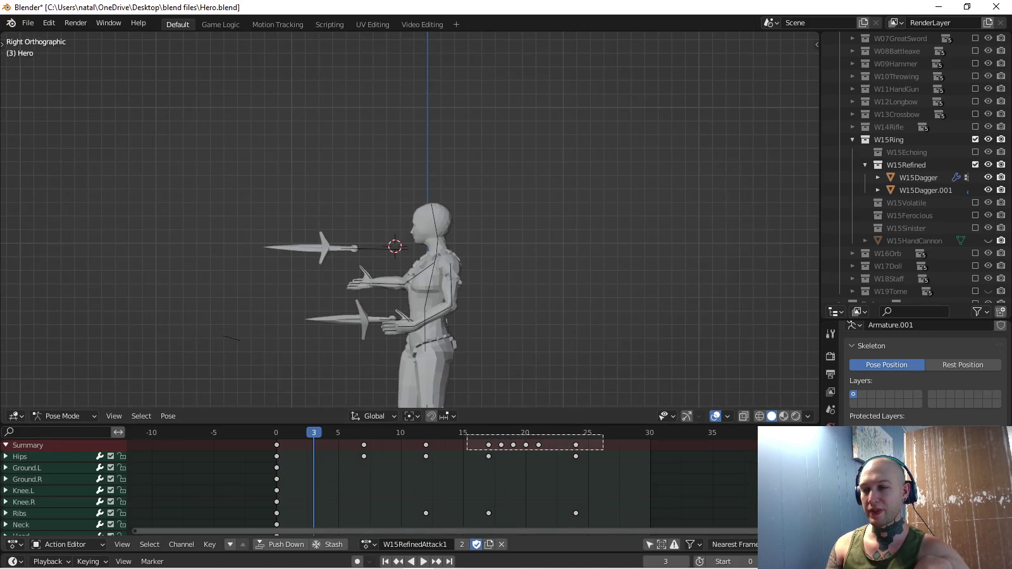
Delete the selected keys at frames 17–23 and review playback from the top view.
{"action": "key", "text": "x"}
{"action": "left_click", "coordinate": [558, 445]}
{"action": "key", "text": "space"}
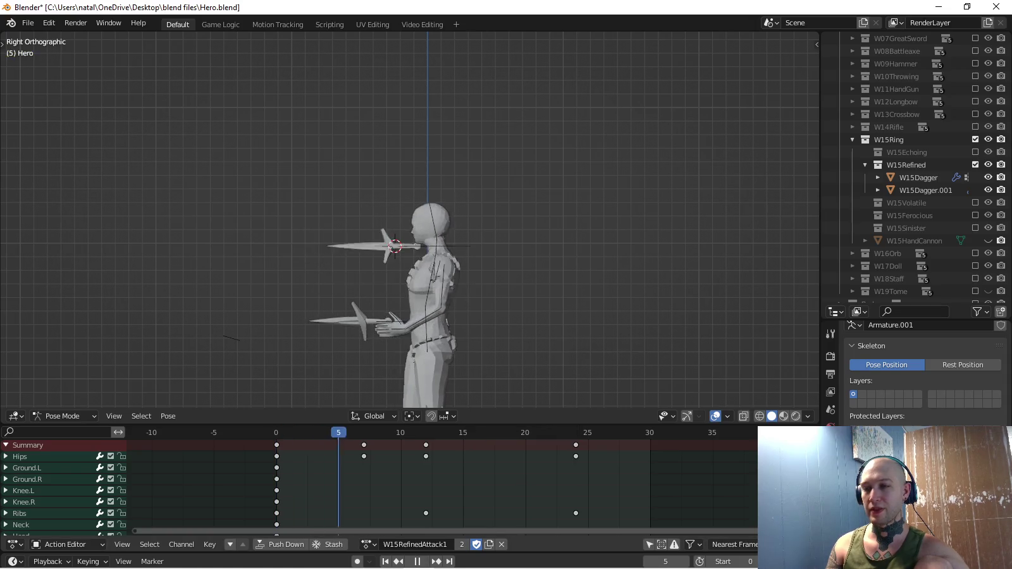
{"action": "key", "text": "Escape"}
{"action": "middle_click_drag", "start_coordinate": [412, 253], "coordinate": [455, 221]}
{"action": "key", "text": "KP_7"}
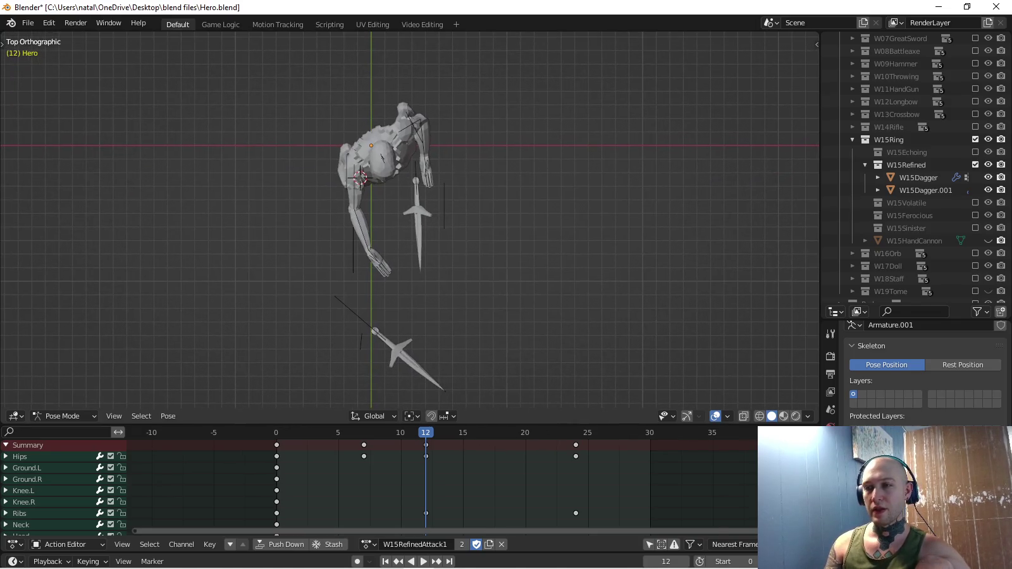
{"action": "key", "text": "space"}
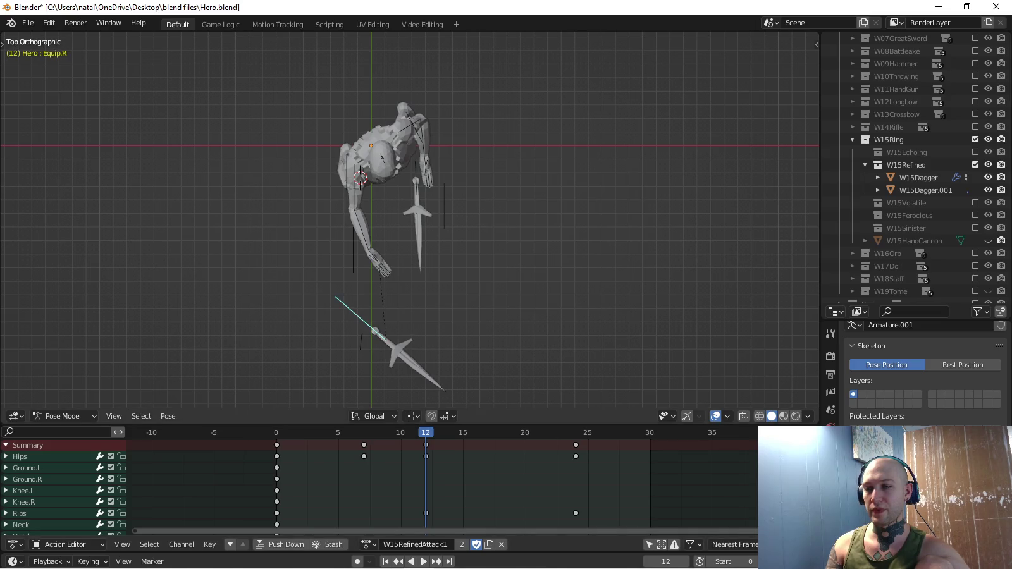
Rotate the Equip.R dagger bone, nudge it along X, and key its rotation at frame 12.
{"action": "key", "text": "r"}
{"action": "key", "text": "Return"}
{"action": "key", "text": "g"}
{"action": "key", "text": "Return"}
{"action": "key", "text": "r"}
{"action": "key", "text": "Return"}
{"action": "key", "text": "g"}
{"action": "key", "text": "x"}
{"action": "key", "text": "Return"}
{"action": "key", "text": "i"}
Watch the attack play back from the right side view.
{"action": "key", "text": "KP_3"}
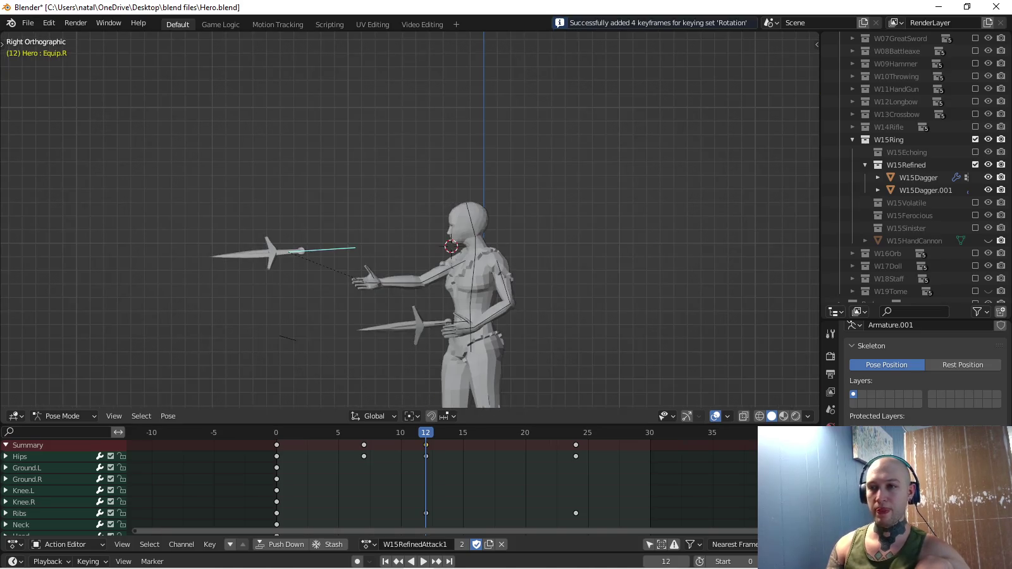
{"action": "key", "text": "space"}
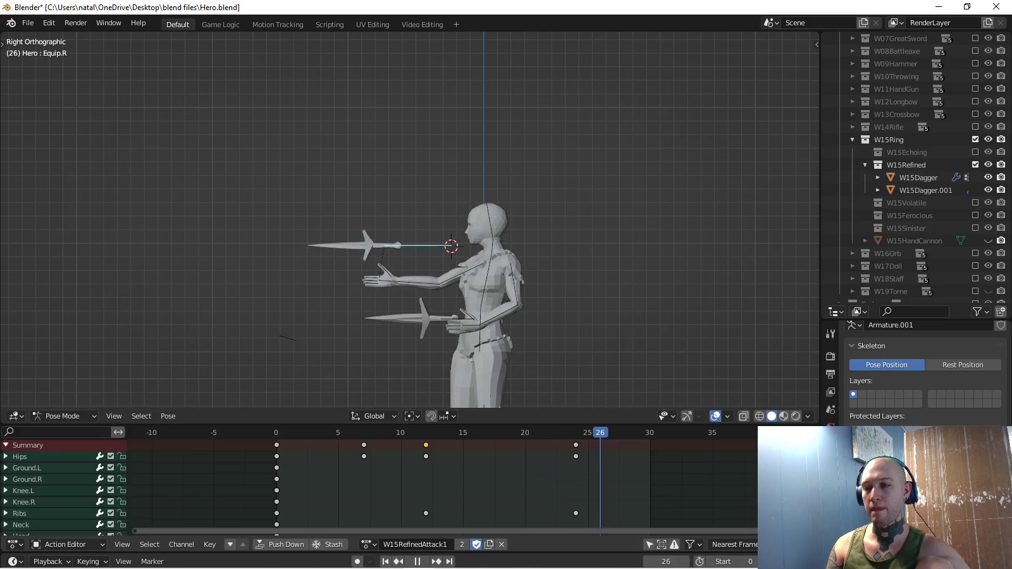
{"action": "key", "text": "space"}
{"action": "key", "text": "space"}
Spin the dagger around its local Y axis and key its rotation at frame 5.
{"action": "middle_click_drag", "start_coordinate": [443, 253], "coordinate": [329, 241]}
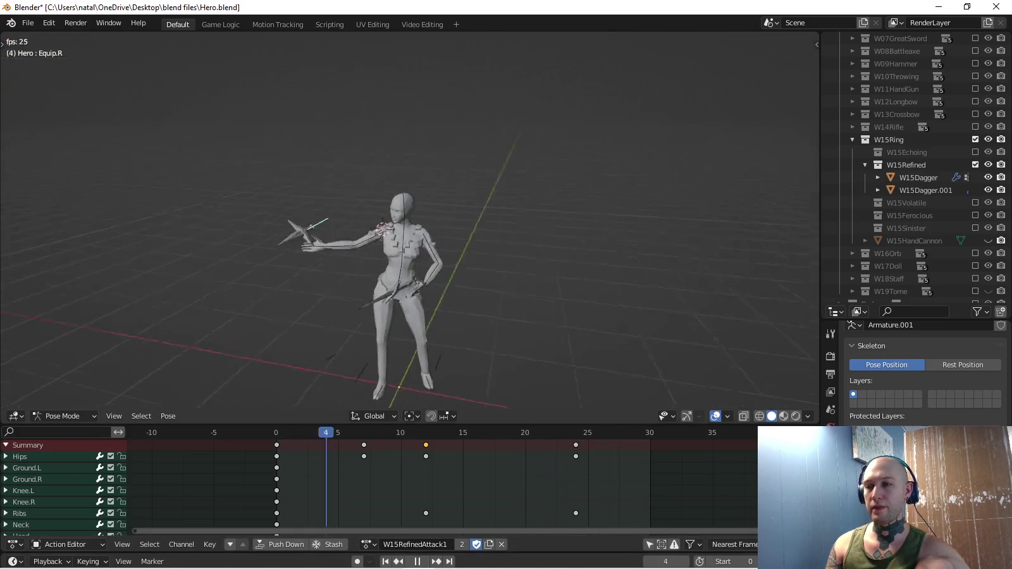
{"action": "middle_click_drag", "start_coordinate": [443, 253], "coordinate": [393, 355]}
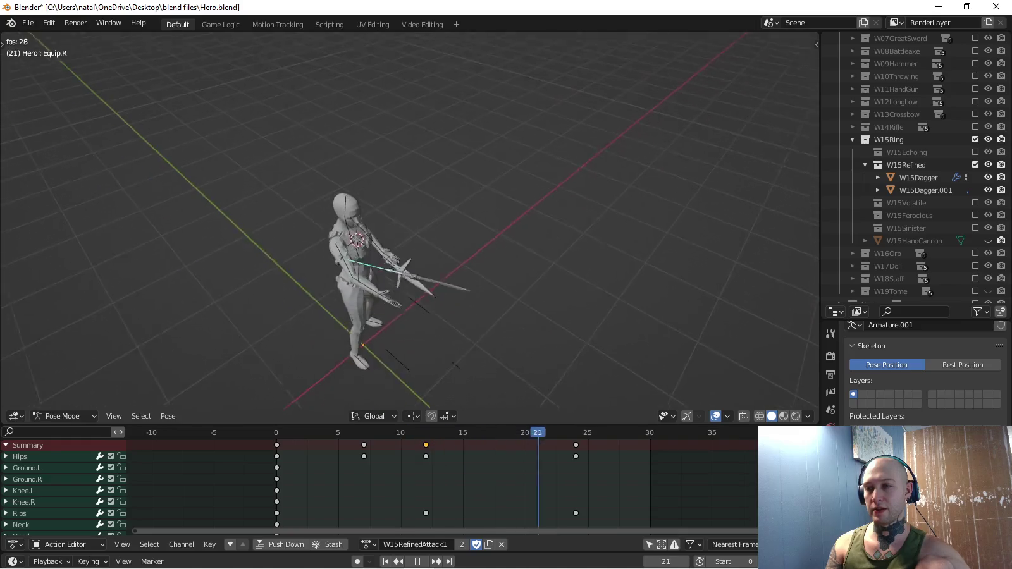
{"action": "key", "text": "KP_7"}
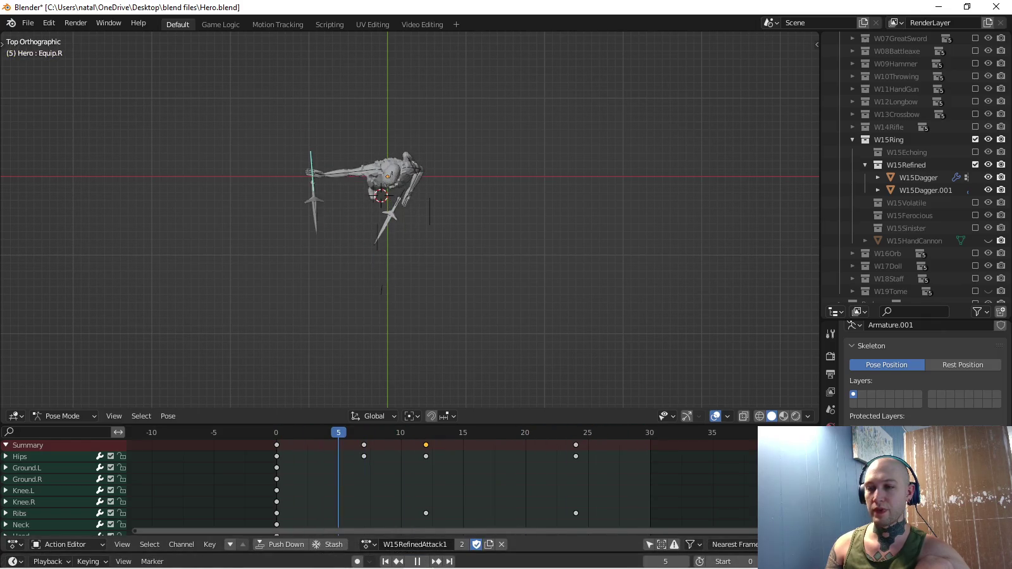
{"action": "middle_click_drag", "start_coordinate": [387, 189], "coordinate": [386, 304]}
{"action": "key", "text": "r"}
{"action": "key", "text": "y"}
{"action": "key", "text": "y"}
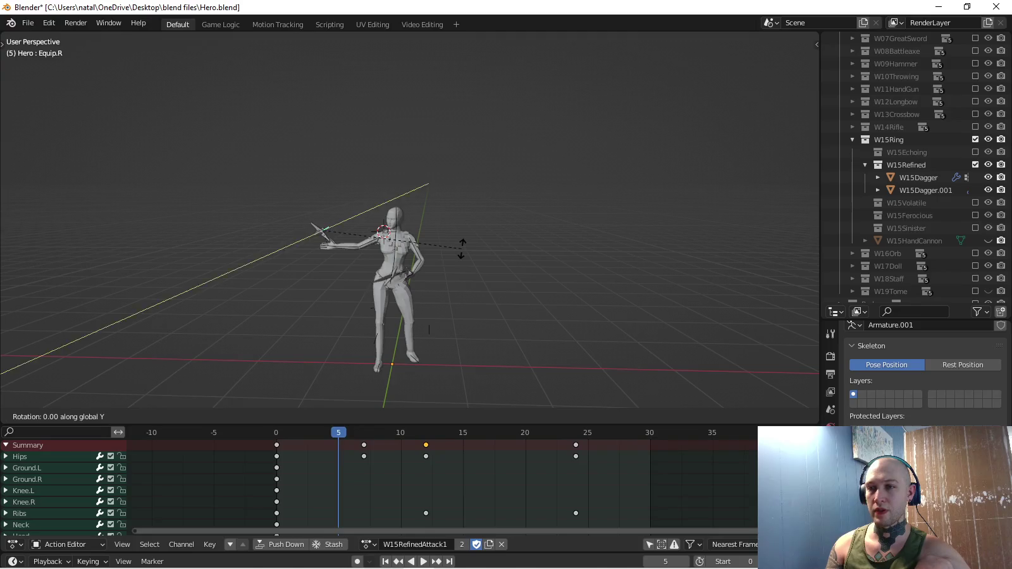
{"action": "left_click", "coordinate": [295, 325]}
{"action": "key", "text": "i"}
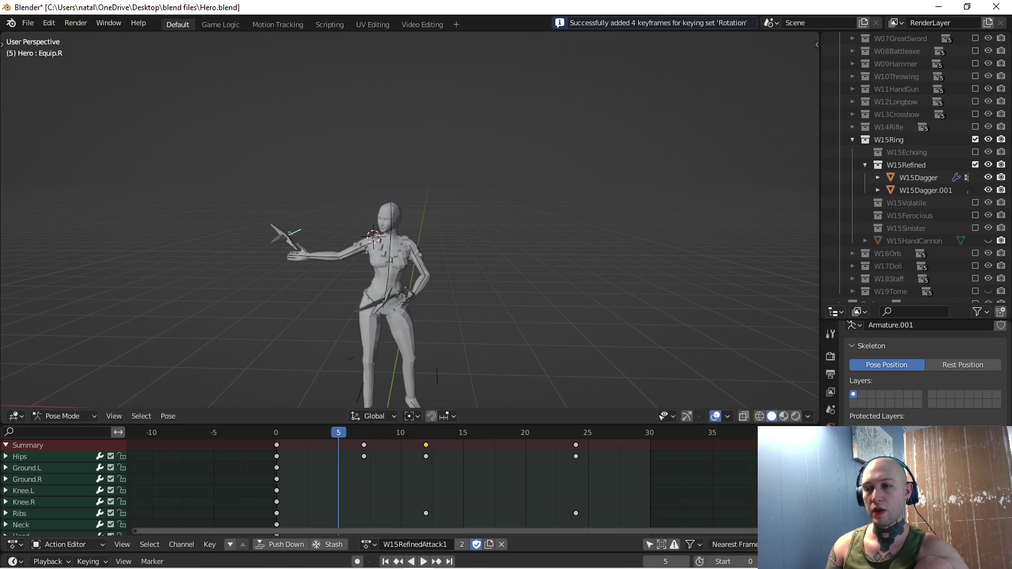
At frame 7, spin the dagger 90° on local Y and key its rotation.
{"action": "key", "text": "Up"}
{"action": "key", "text": "r"}
{"action": "key", "text": "y"}
{"action": "key", "text": "y"}
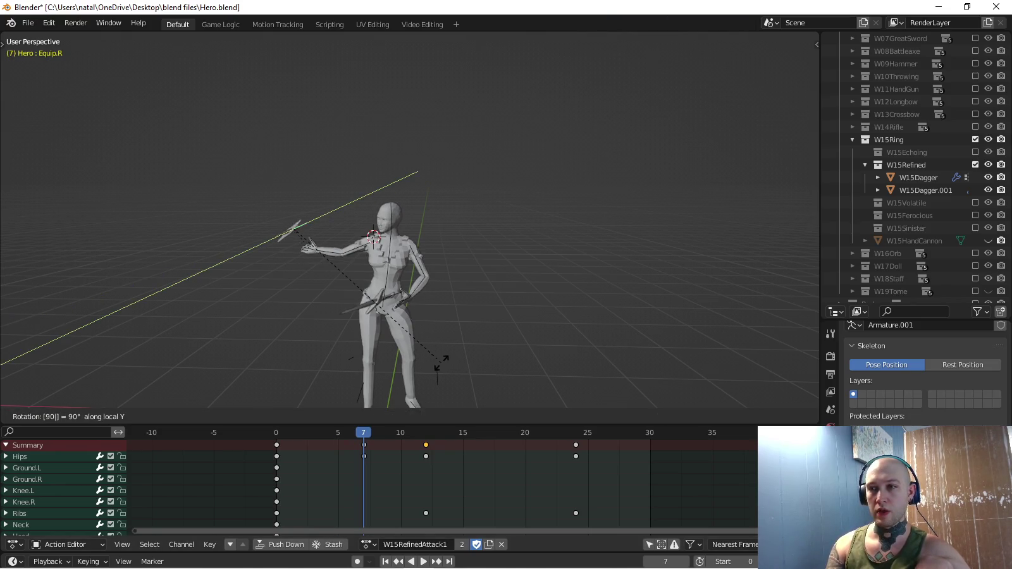
{"action": "key", "text": "Return"}
{"action": "key", "text": "i"}
At frame 12, spin the dagger a further 90° on local Y, key it, and replay.
{"action": "key", "text": "Up"}
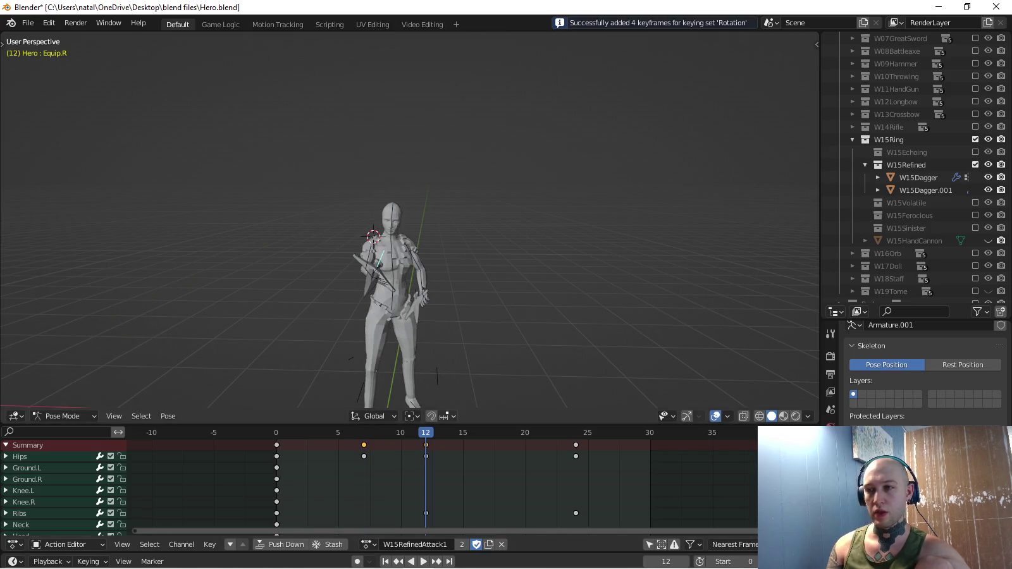
{"action": "type", "text": "ry90"}
{"action": "key", "text": "Return"}
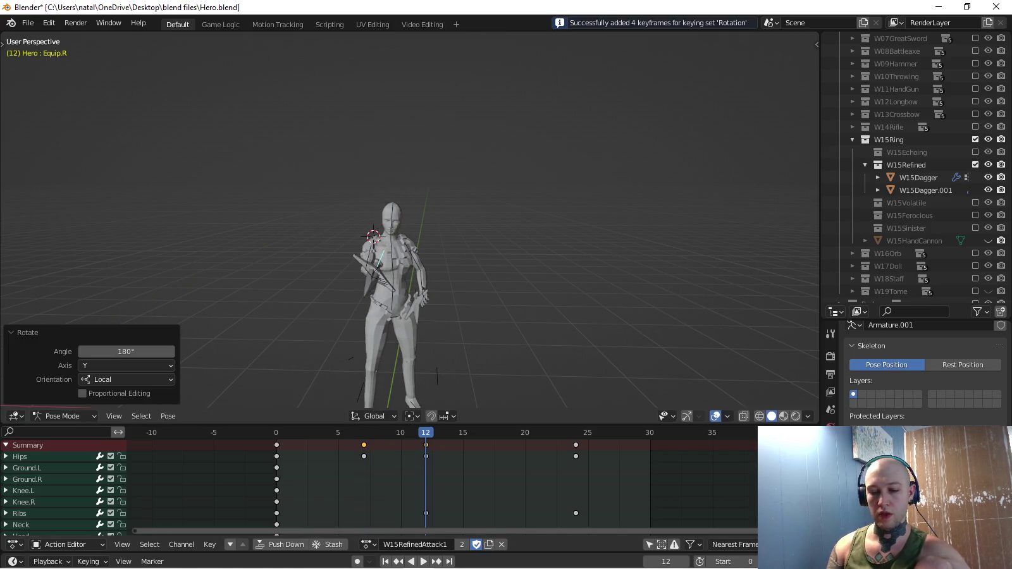
{"action": "key", "text": "i"}
{"action": "key", "text": "shift+Left"}
{"action": "key", "text": "space"}
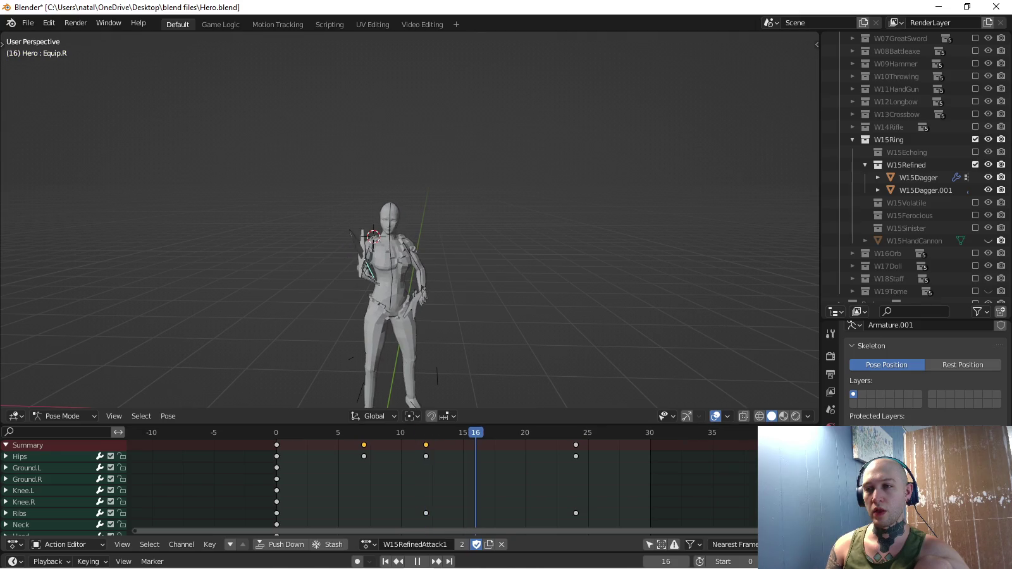
From the right side view, rotate the dagger and key it at frame 9, then replay.
{"action": "key", "text": "space"}
{"action": "middle_click_drag", "start_coordinate": [506, 253], "coordinate": [480, 240]}
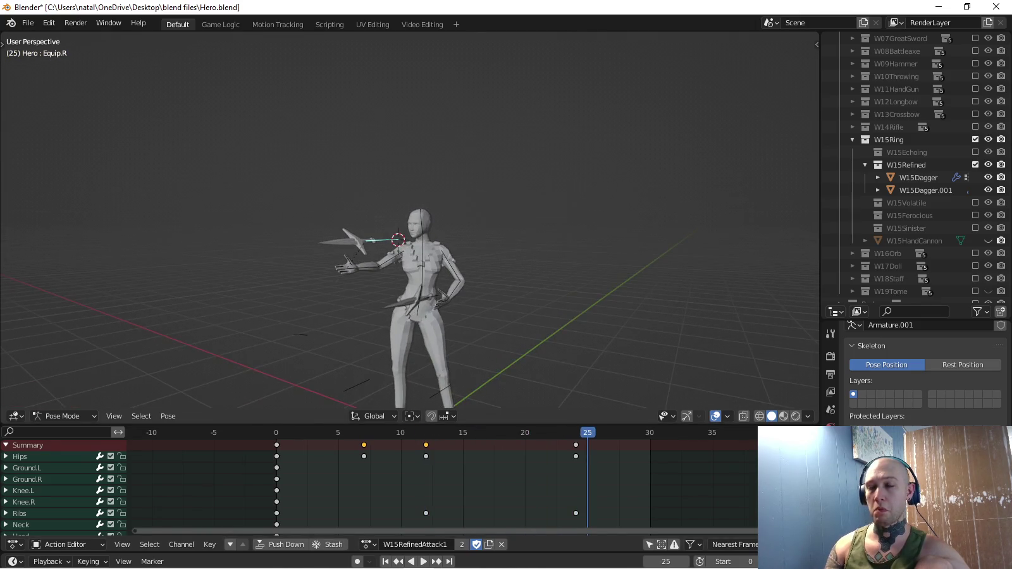
{"action": "key", "text": "KP_3"}
{"action": "key", "text": "space"}
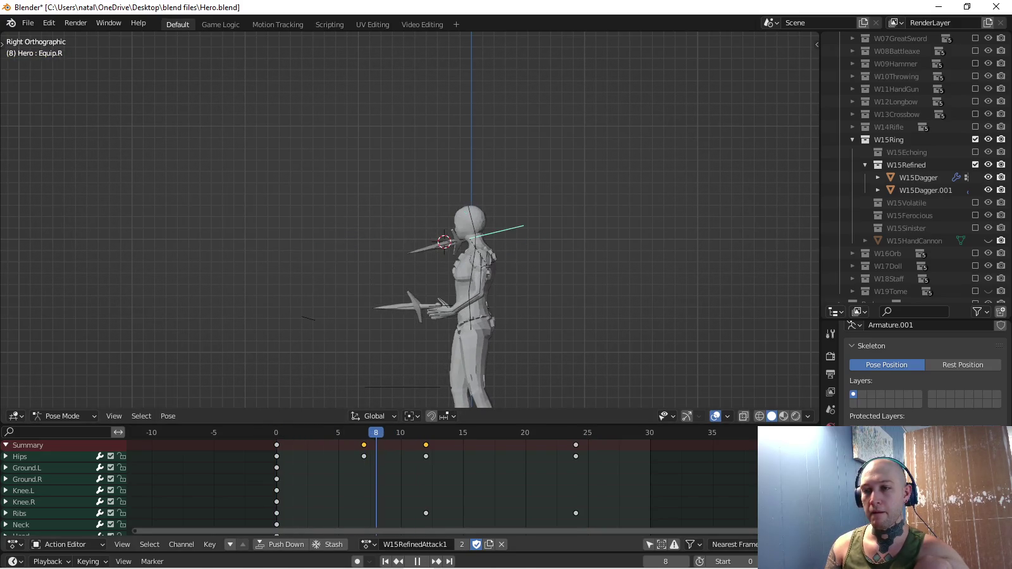
{"action": "key", "text": "r"}
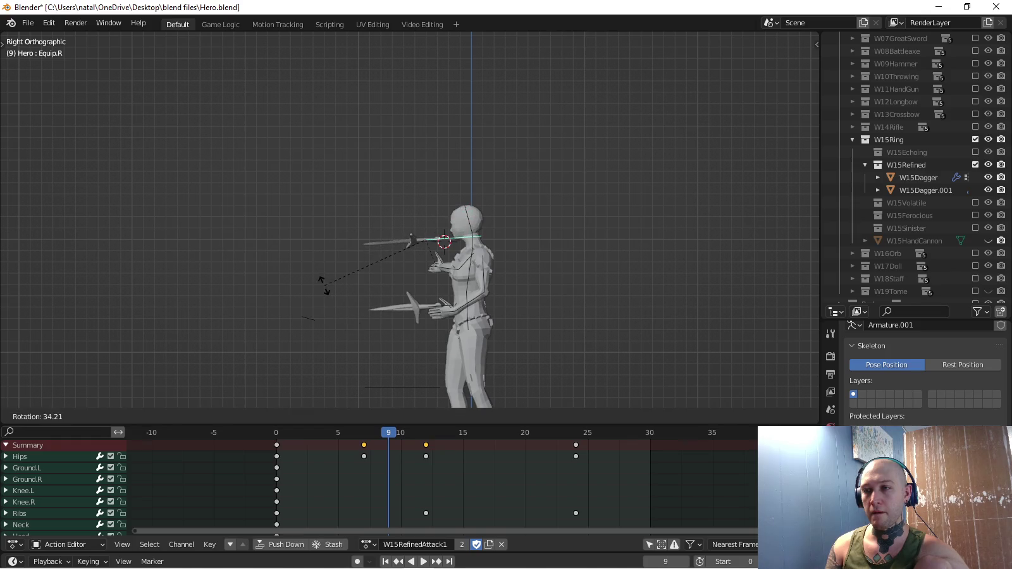
{"action": "left_click", "coordinate": [318, 280]}
{"action": "key", "text": "i"}
{"action": "key", "text": "space"}
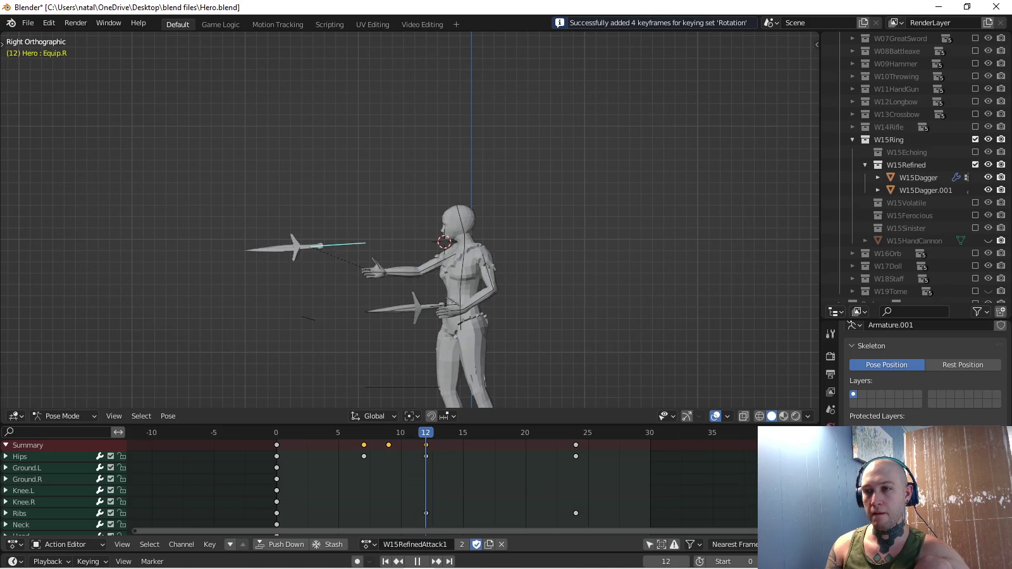
Rotate the dagger and key its rotation at frame 11.
{"action": "key", "text": "r"}
{"action": "left_click", "coordinate": [237, 332]}
{"action": "key", "text": "space"}
{"action": "key", "text": "r"}
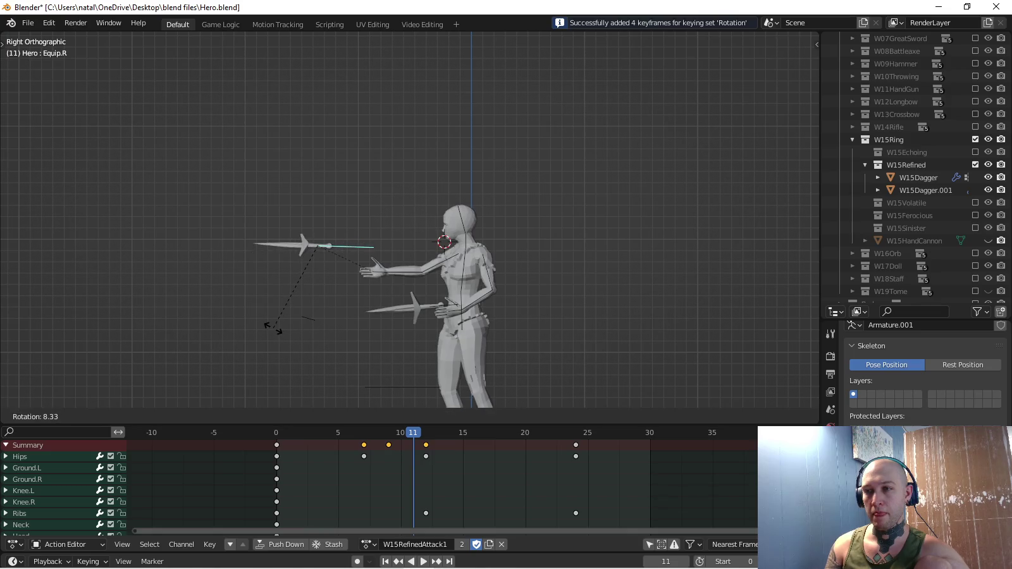
{"action": "left_click", "coordinate": [274, 330]}
{"action": "key", "text": "i"}
Rotate the dagger at frame 10, key it, and replay the spin from an elevated angle.
{"action": "key", "text": "Left"}
{"action": "key", "text": "r"}
{"action": "left_click", "coordinate": [285, 351]}
{"action": "key", "text": "i"}
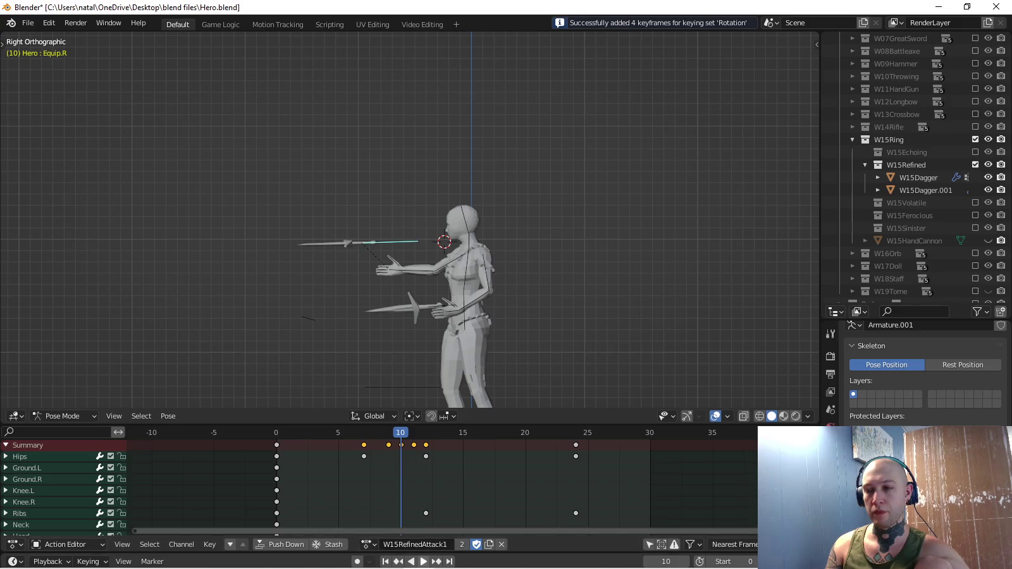
{"action": "key", "text": "space"}
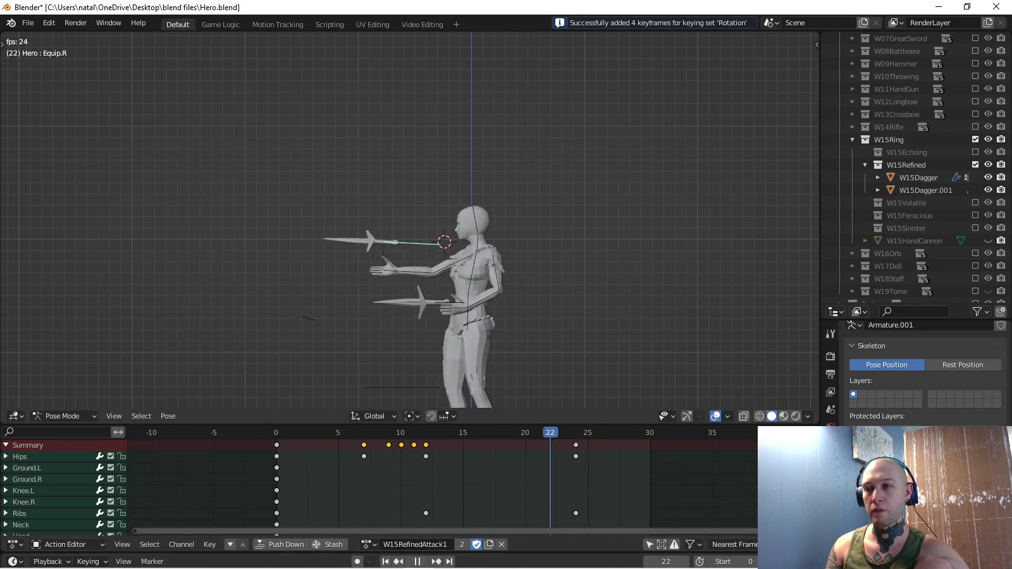
{"action": "middle_click_drag", "start_coordinate": [412, 222], "coordinate": [379, 190]}
{"action": "middle_click_drag", "start_coordinate": [411, 221], "coordinate": [379, 215]}
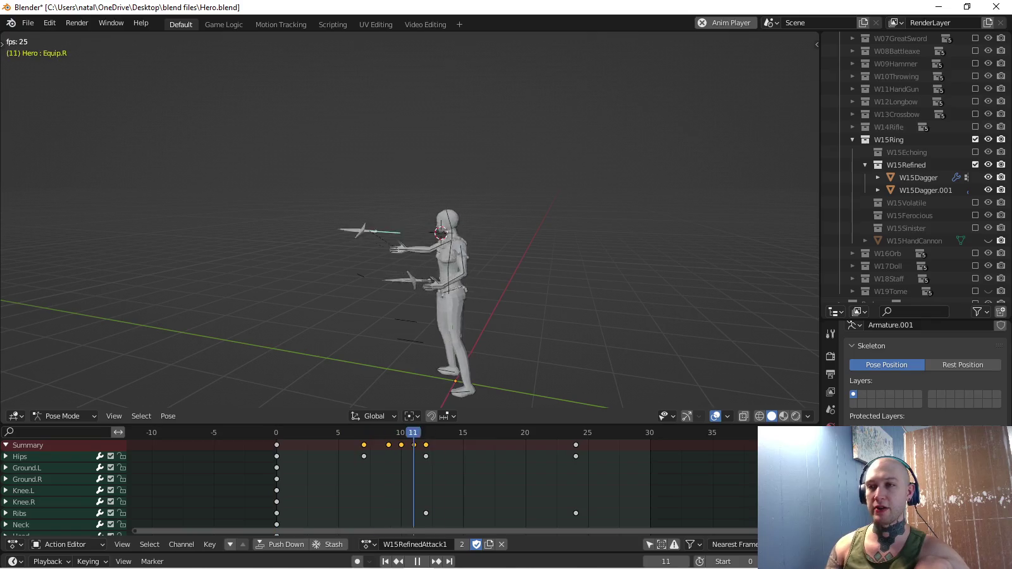
{"action": "key", "text": "KP_1"}
{"action": "middle_click_drag", "start_coordinate": [411, 221], "coordinate": [380, 190]}
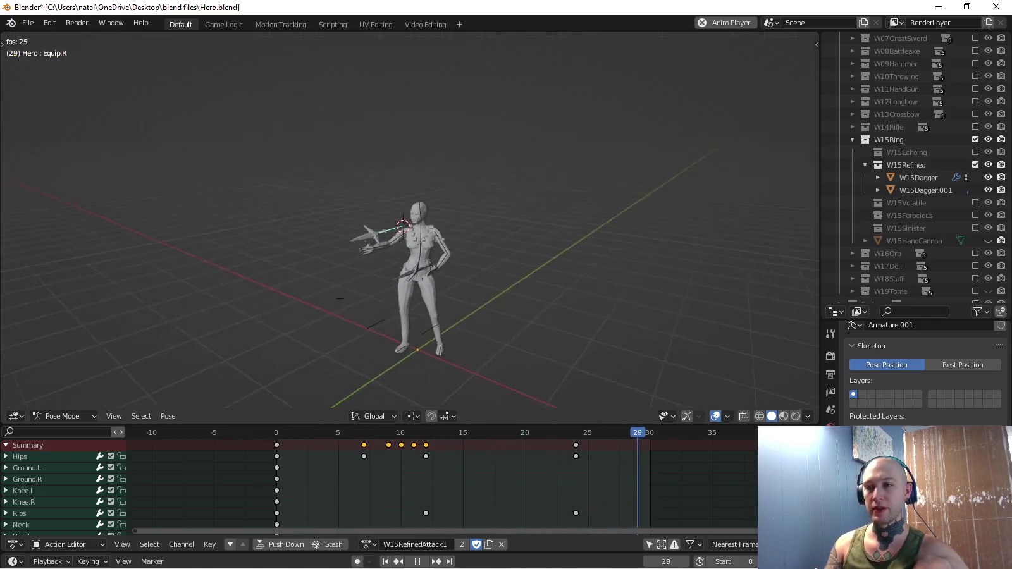
{"action": "key", "text": "KP_7"}
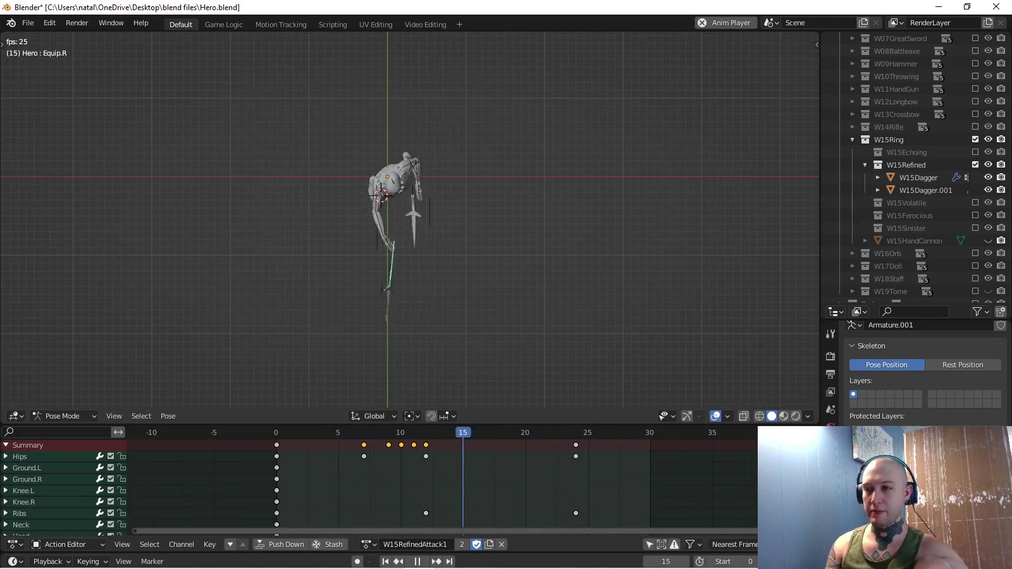
{"action": "middle_click_drag", "start_coordinate": [411, 222], "coordinate": [411, 189]}
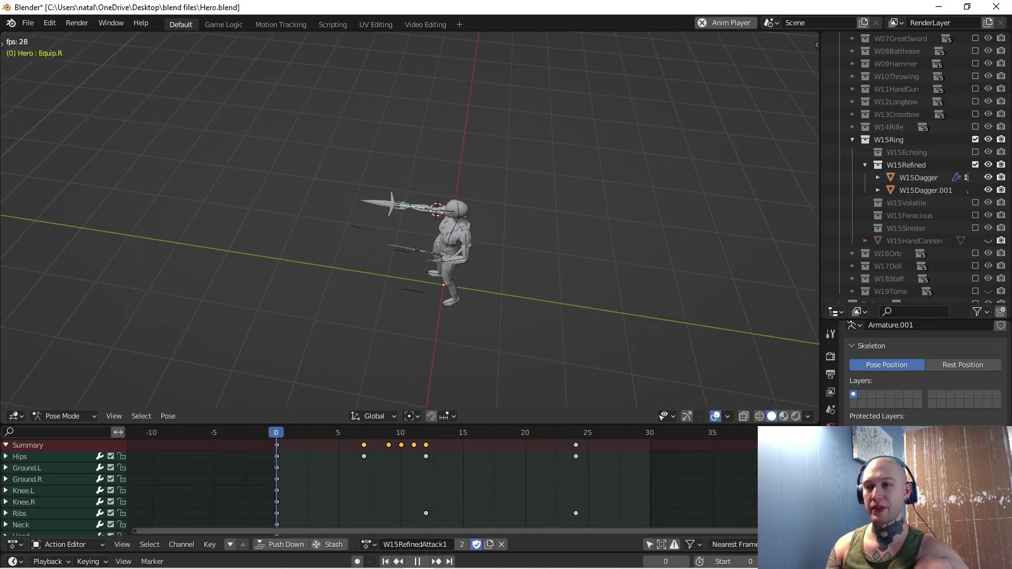
{"action": "key", "text": "KP_3"}
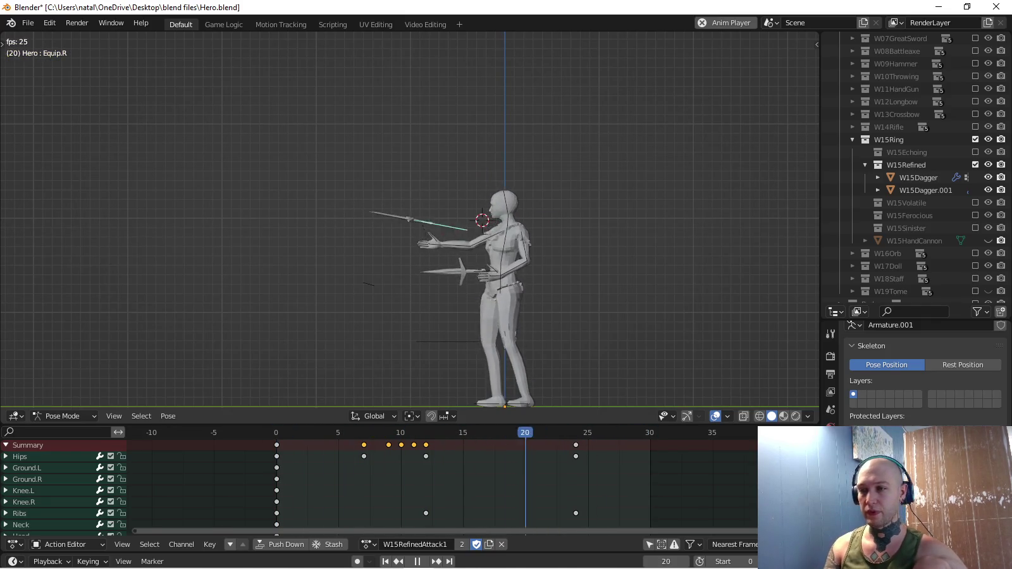
{"action": "key", "text": "space"}
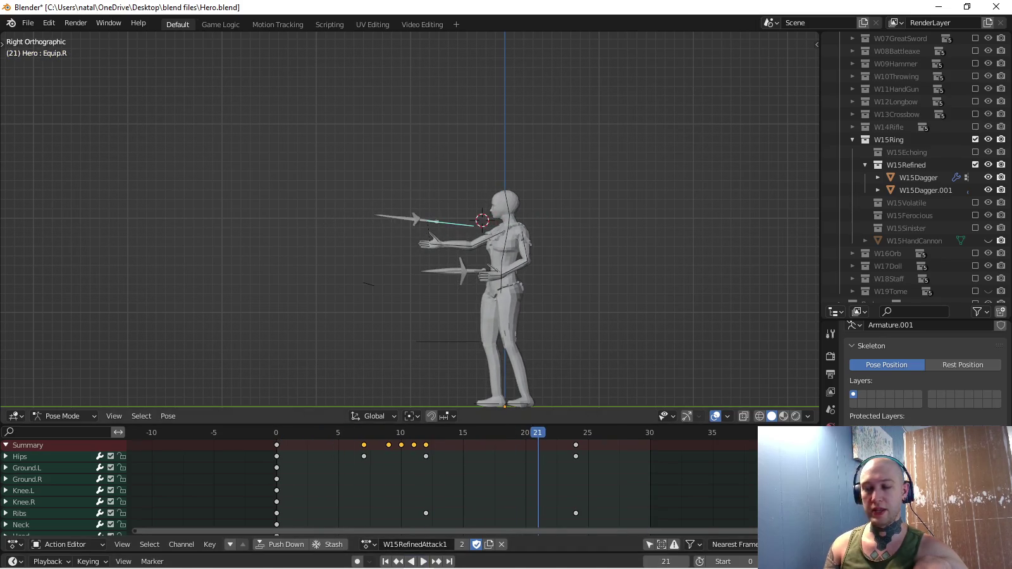
{"action": "scroll", "coordinate": [604, 301], "scroll_direction": "up", "scroll_amount": 1}
{"action": "scroll", "coordinate": [604, 300], "scroll_direction": "up", "scroll_amount": 2}
{"action": "key", "text": "space"}
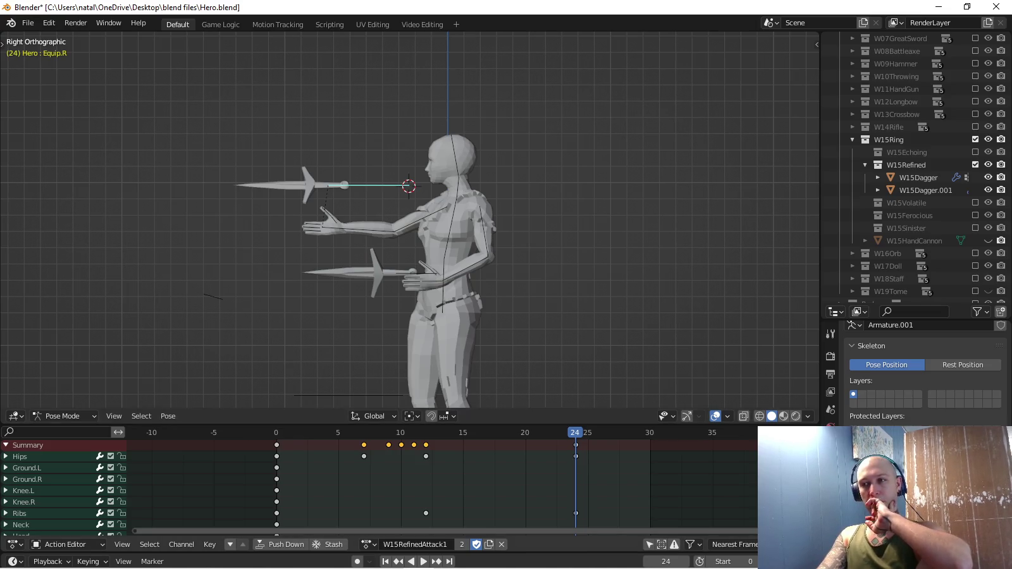
{"action": "key", "text": "space"}
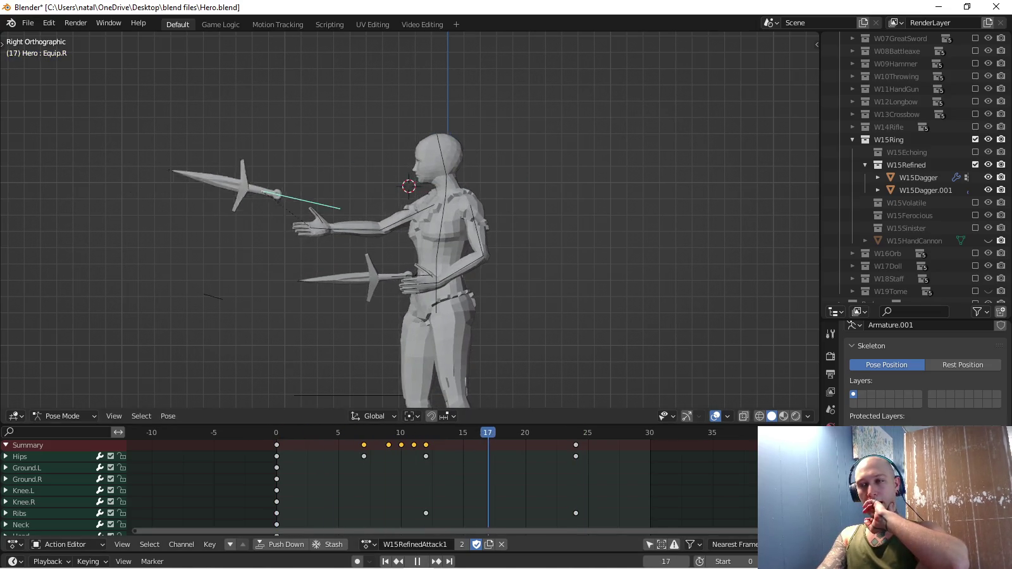
{"action": "key", "text": "shift+Left"}
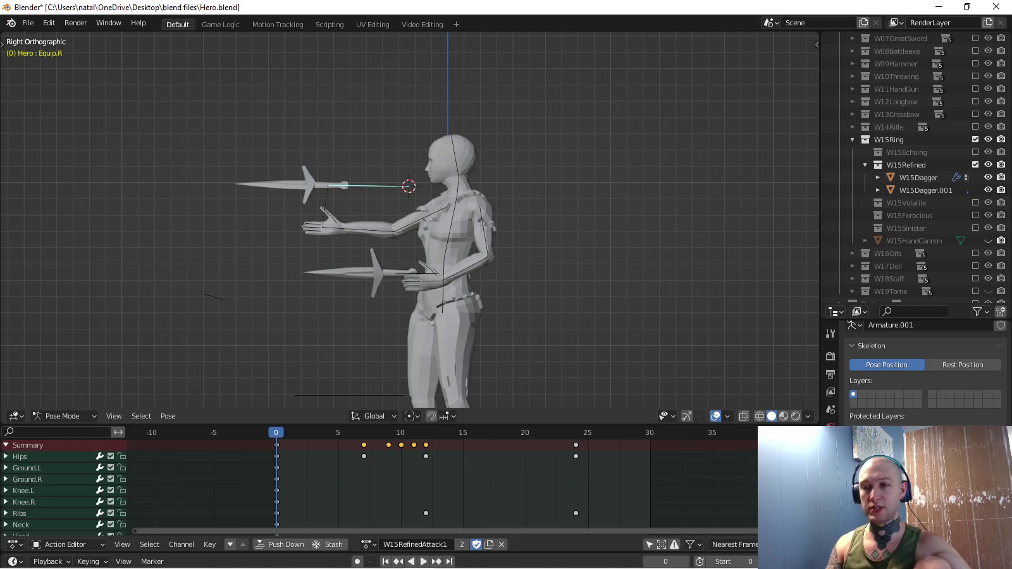
{"action": "key", "text": "space"}
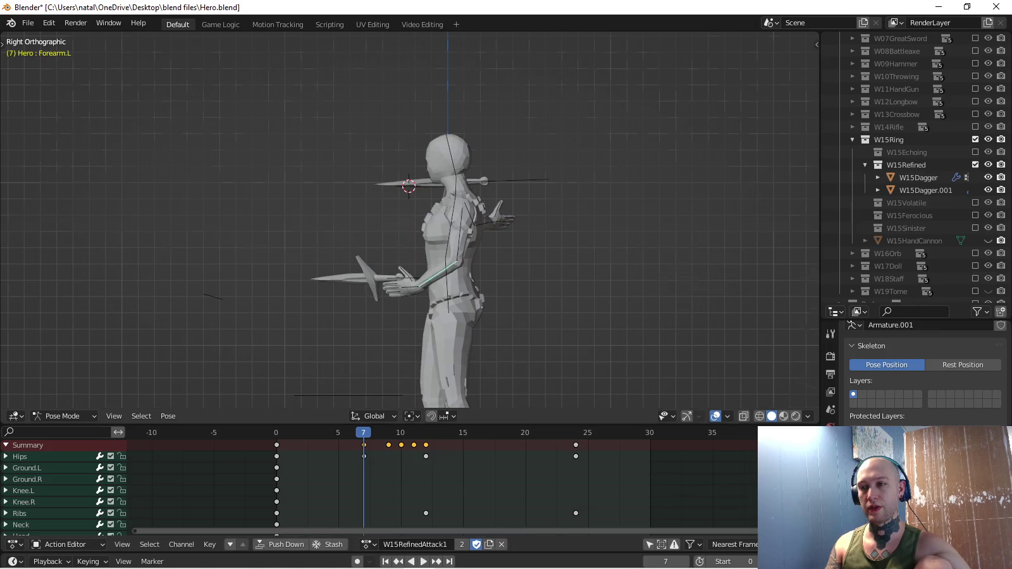
Swing the left upper arm and turn the left forearm by -25.6° into the attack pose.
{"action": "middle_click_drag", "start_coordinate": [411, 221], "coordinate": [443, 266]}
{"action": "middle_click_drag", "start_coordinate": [404, 221], "coordinate": [454, 209]}
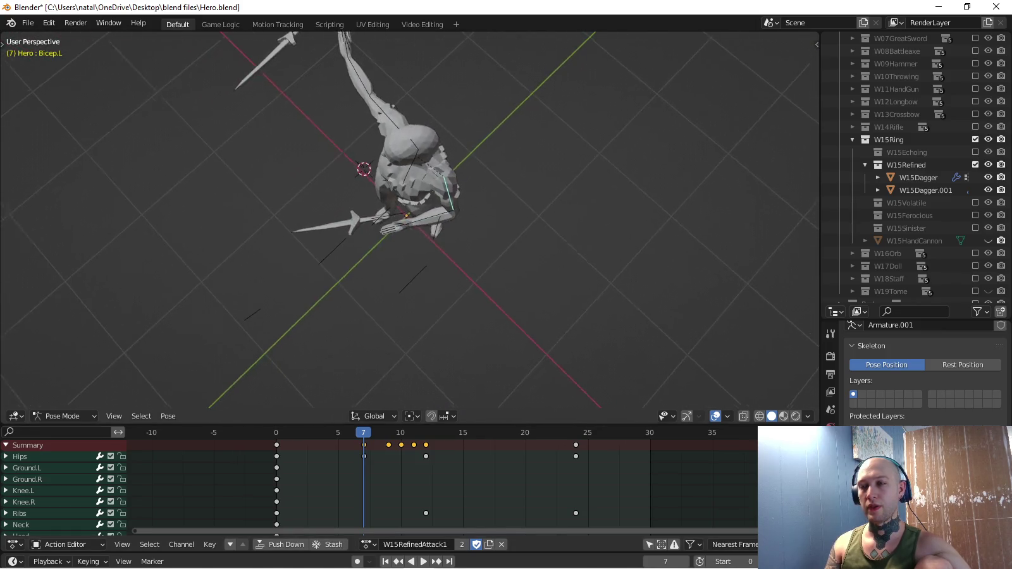
{"action": "left_click", "coordinate": [453, 209]}
{"action": "key", "text": "r"}
{"action": "left_click", "coordinate": [488, 258]}
{"action": "left_click", "coordinate": [436, 212]}
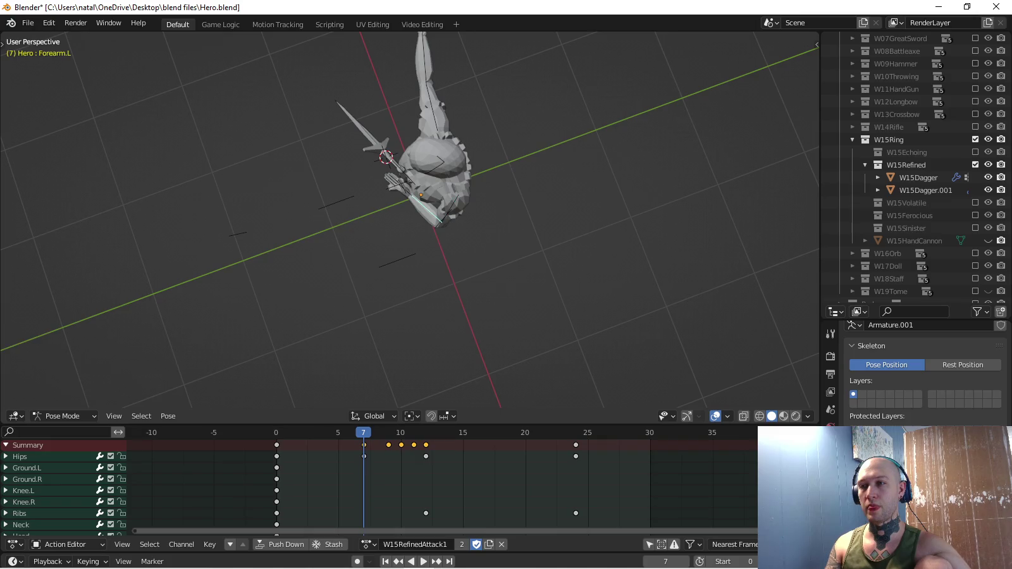
{"action": "key", "text": "r"}
{"action": "left_click", "coordinate": [380, 184]}
Key the posed left arm bones' rotation and play back the swing.
{"action": "middle_click_drag", "start_coordinate": [411, 253], "coordinate": [411, 165]}
{"action": "middle_click_drag", "start_coordinate": [411, 222], "coordinate": [443, 209]}
{"action": "key", "text": "i"}
{"action": "key", "text": "space"}
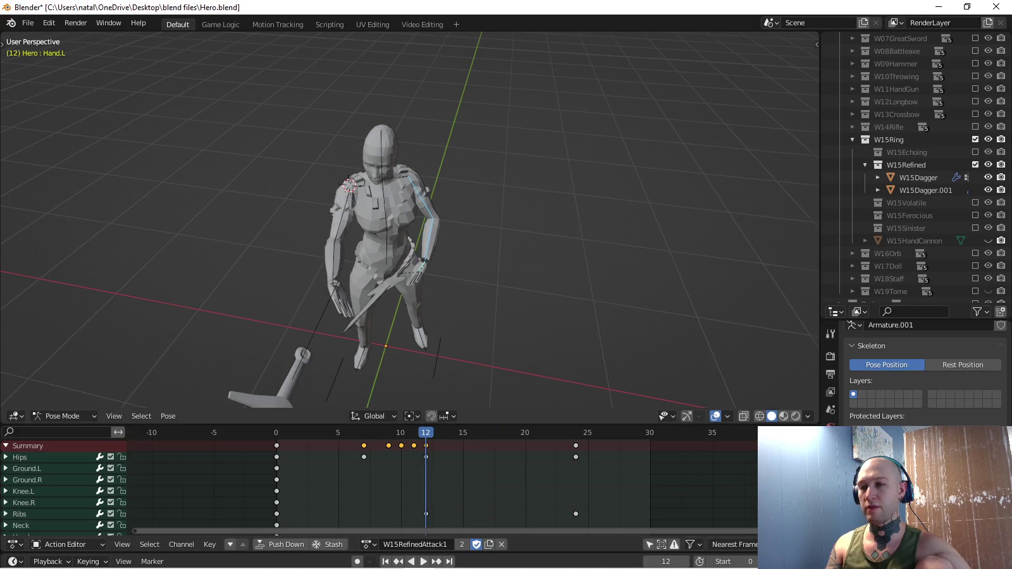
{"action": "middle_click_drag", "start_coordinate": [442, 253], "coordinate": [481, 249]}
At frame 16, key Equip.R's rotation and spin the right dagger 77° about its Y axis.
{"action": "key", "text": "KP_3"}
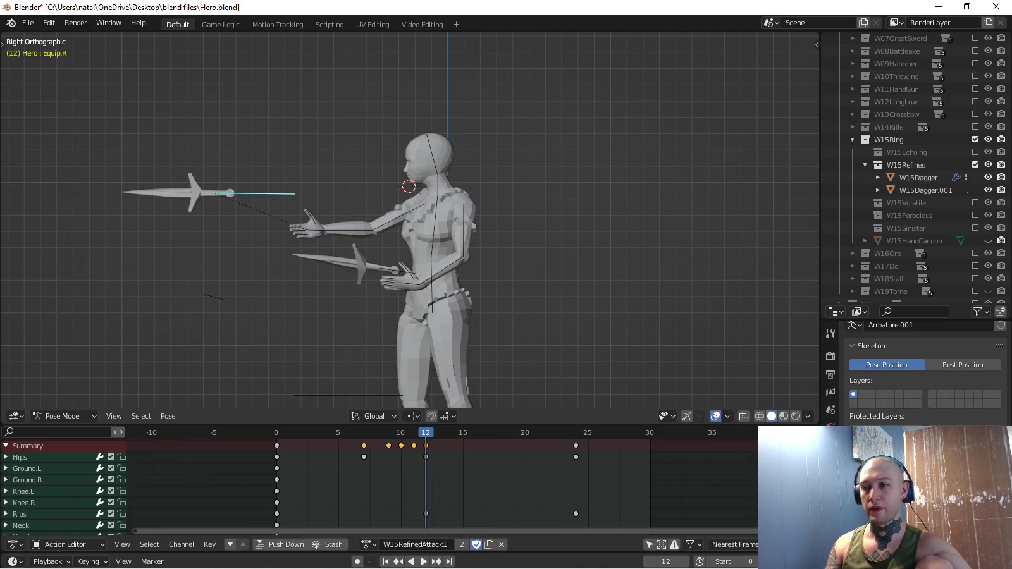
{"action": "key", "text": "space"}
{"action": "key", "text": "space"}
{"action": "key", "text": "KP_1"}
{"action": "key", "text": "i"}
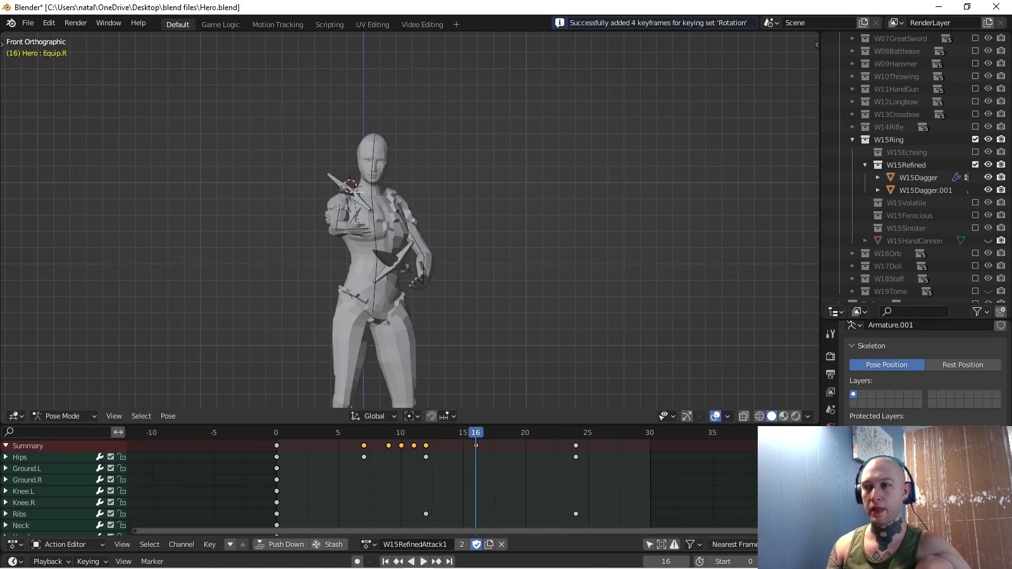
{"action": "key", "text": "r"}
{"action": "key", "text": "y"}
{"action": "key", "text": "y"}
{"action": "type", "text": "77"}
{"action": "key", "text": "Return"}
Tilt the right dagger upward in side view and re-key its rotation at frame 16.
{"action": "key", "text": "space"}
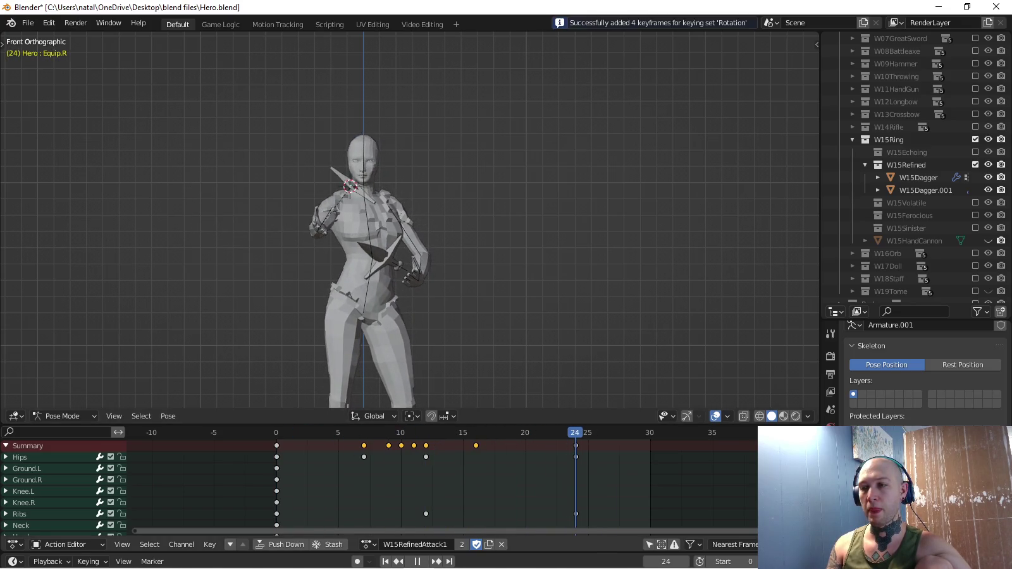
{"action": "key", "text": "space"}
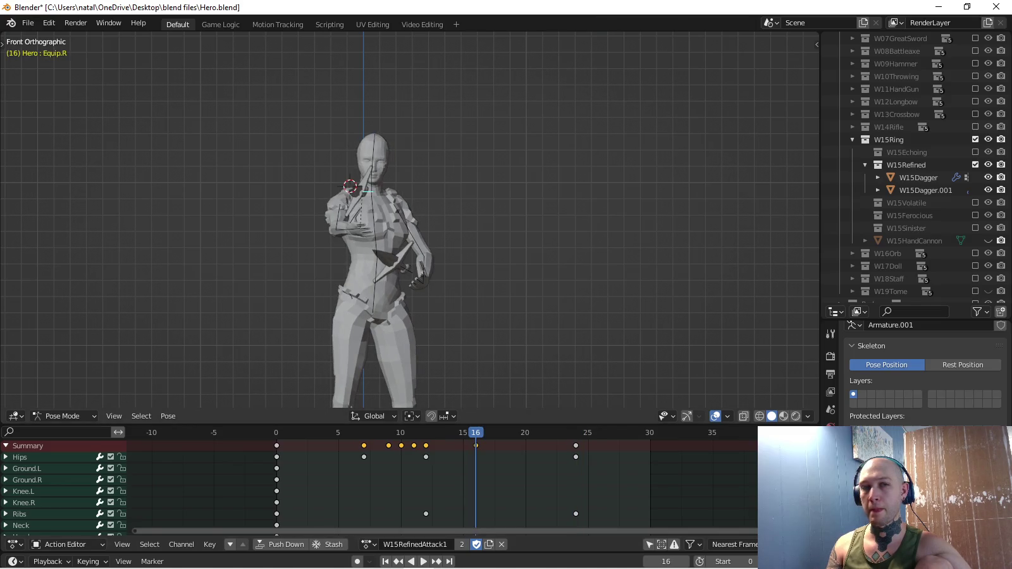
{"action": "key", "text": "KP_3"}
{"action": "key", "text": "r"}
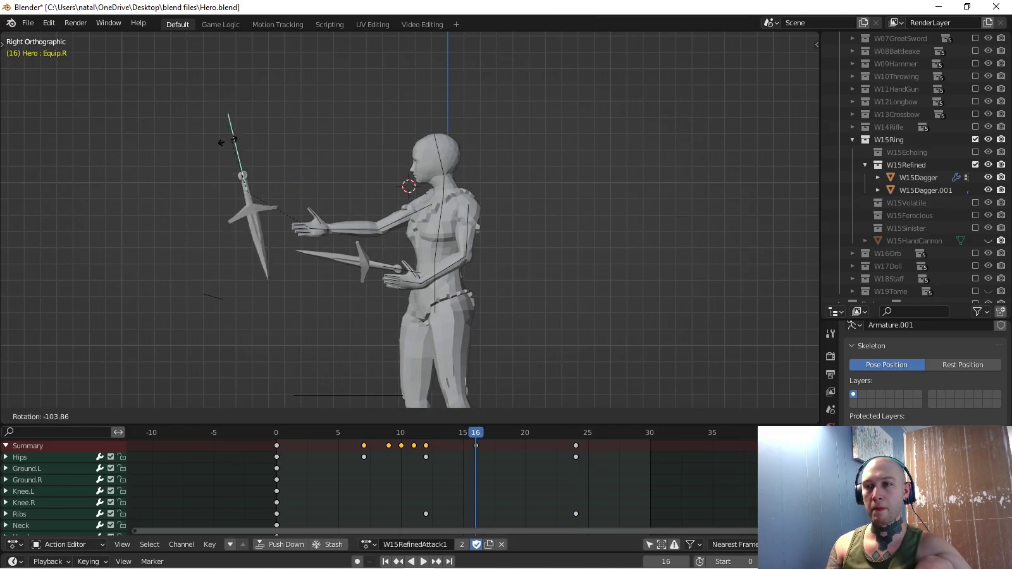
{"action": "key", "text": "Return"}
{"action": "key", "text": "i"}
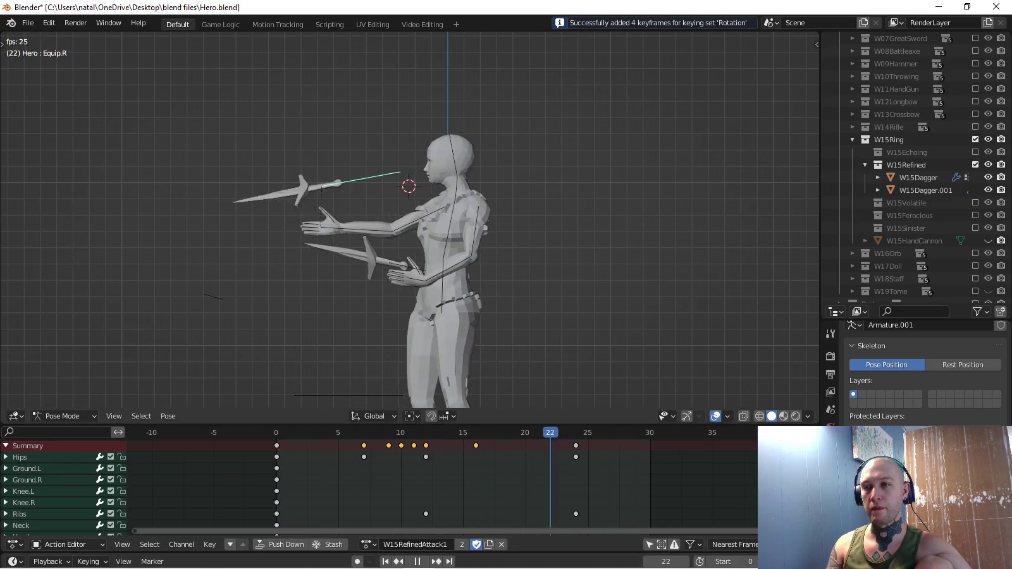
Shift the right dagger left at frame 16 and key its rotation again.
{"action": "mouse_move", "coordinate": [411, 222]}
{"action": "middle_mouse_down"}
{"action": "mouse_move", "coordinate": [443, 208]}
{"action": "mouse_move", "coordinate": [430, 266]}
{"action": "middle_mouse_up"}
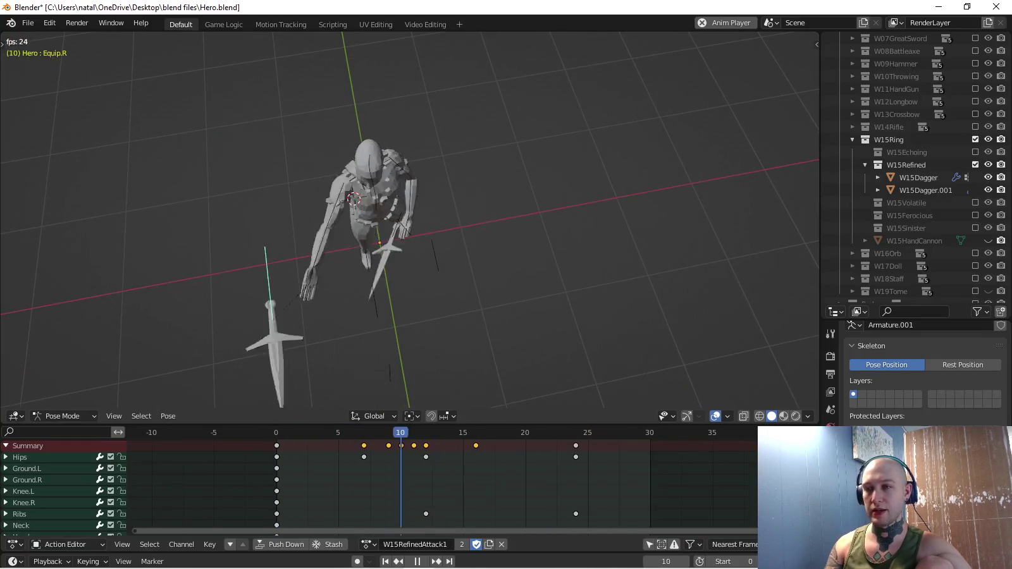
{"action": "key", "text": "KP_3"}
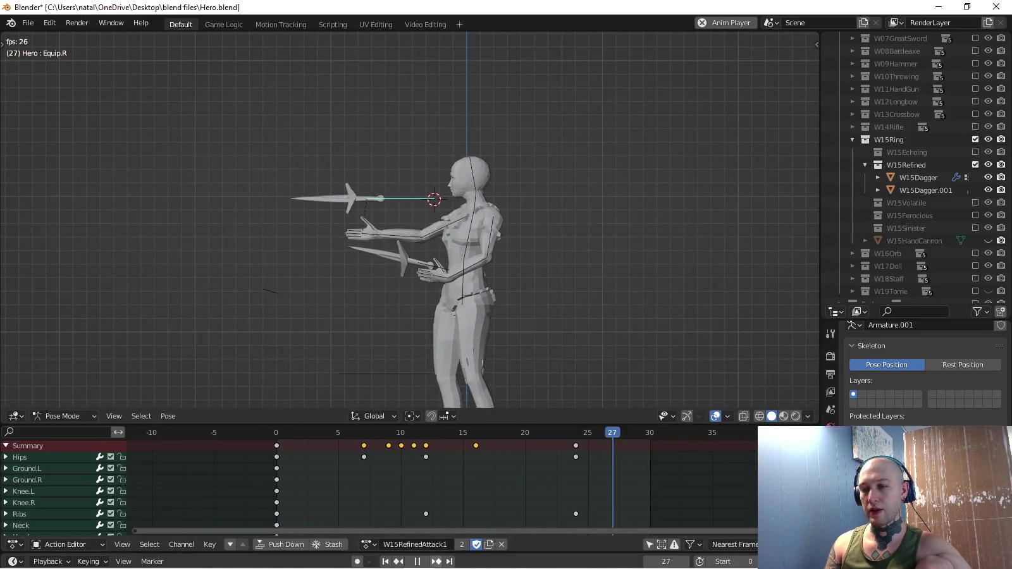
{"action": "key", "text": "space"}
{"action": "left_click_drag", "start_coordinate": [351, 432], "coordinate": [476, 433]}
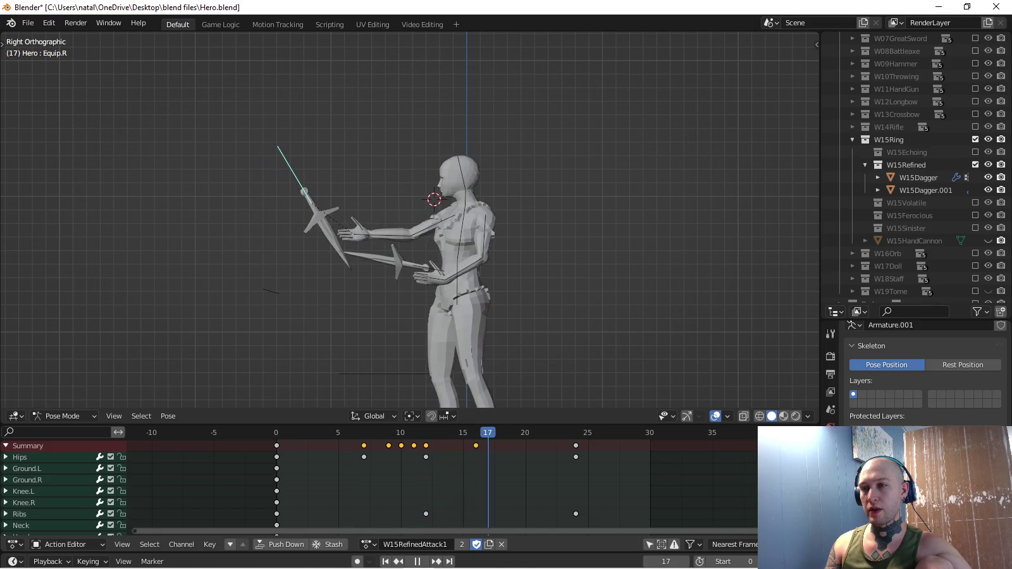
{"action": "key", "text": "g"}
{"action": "key", "text": "Return"}
{"action": "key", "text": "i"}
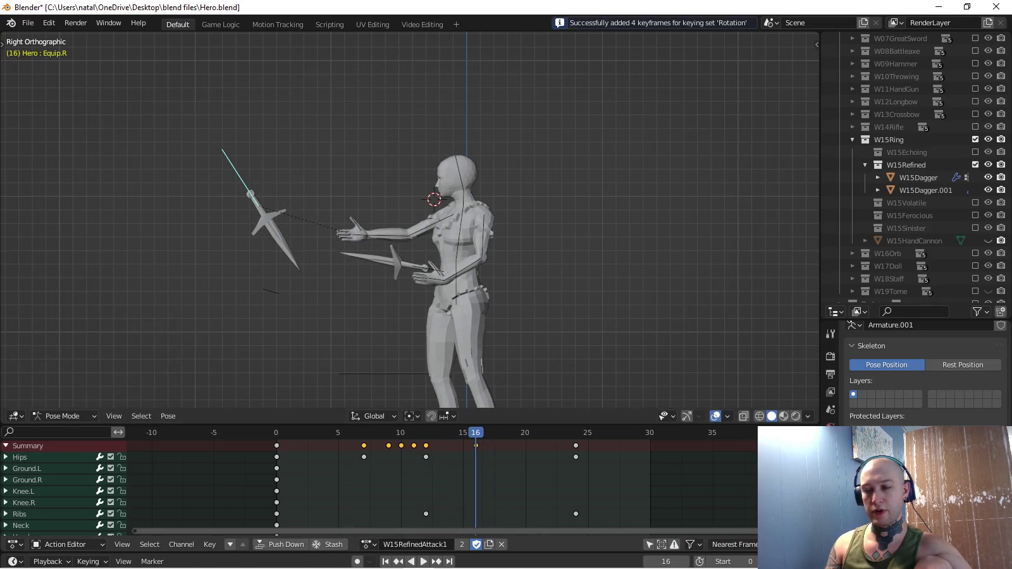
Play back the animation to check the right dagger spin.
{"action": "key", "text": "space"}
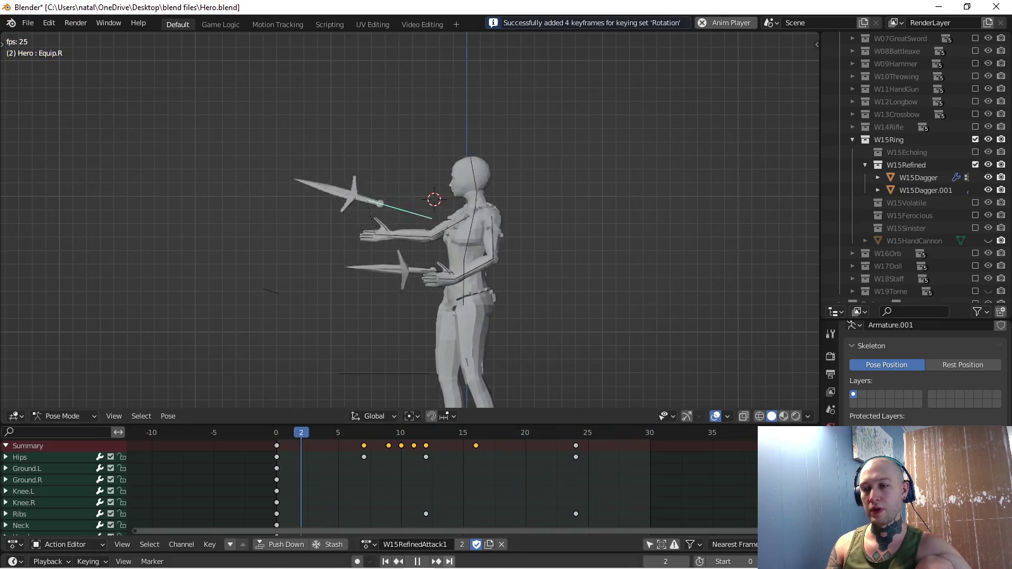
{"action": "key", "text": "Escape"}
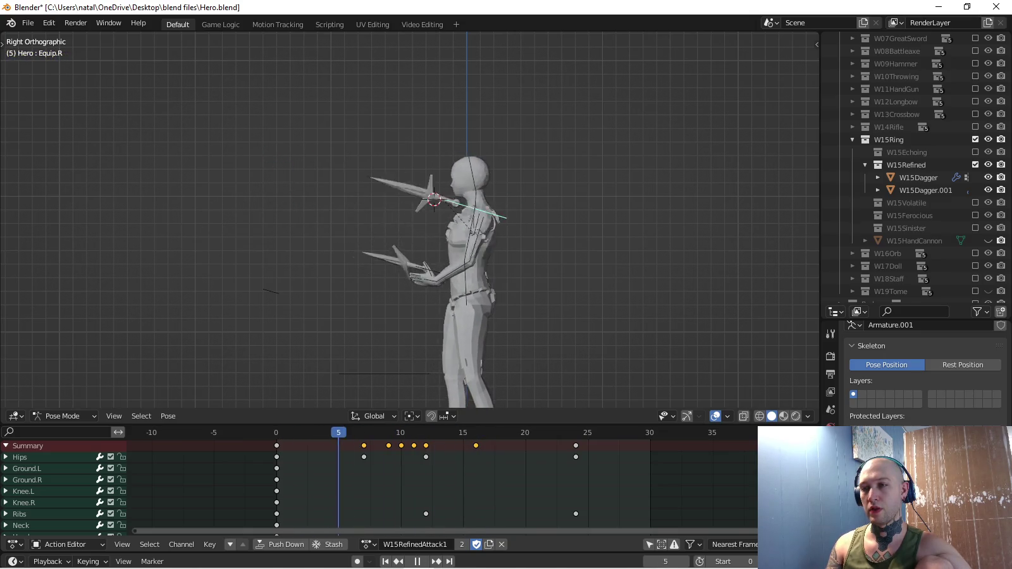
{"action": "key", "text": "space"}
{"action": "middle_click_drag", "start_coordinate": [411, 253], "coordinate": [421, 253]}
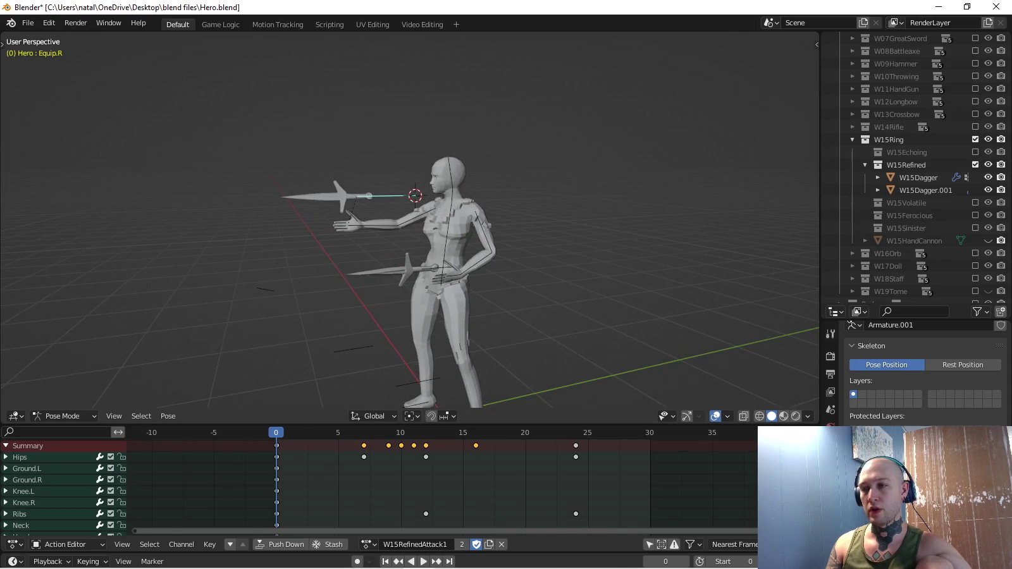
Paste the left arm's starting pose at frame 24 and key it.
{"action": "key", "text": "shift+Right"}
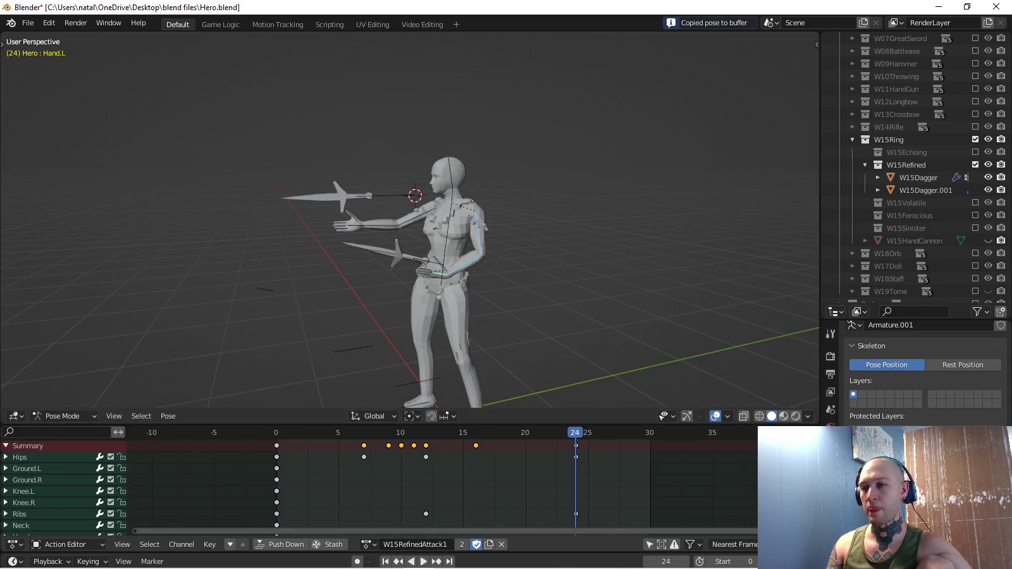
{"action": "key", "text": "ctrl+v"}
{"action": "key", "text": "i"}
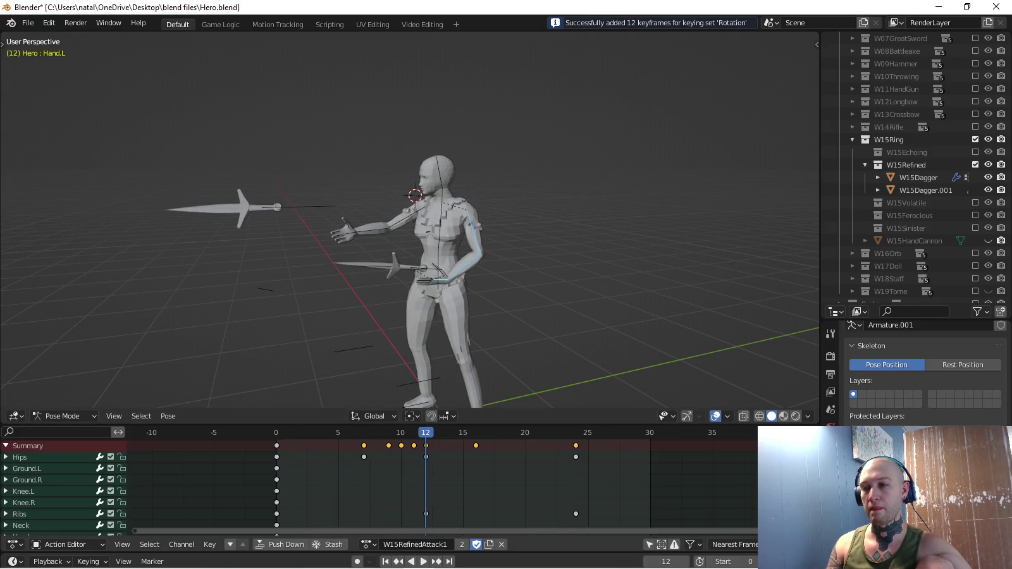
At frame 16, rotate the left upper arm and turn the forearm by -45.1°.
{"action": "key", "text": "Up"}
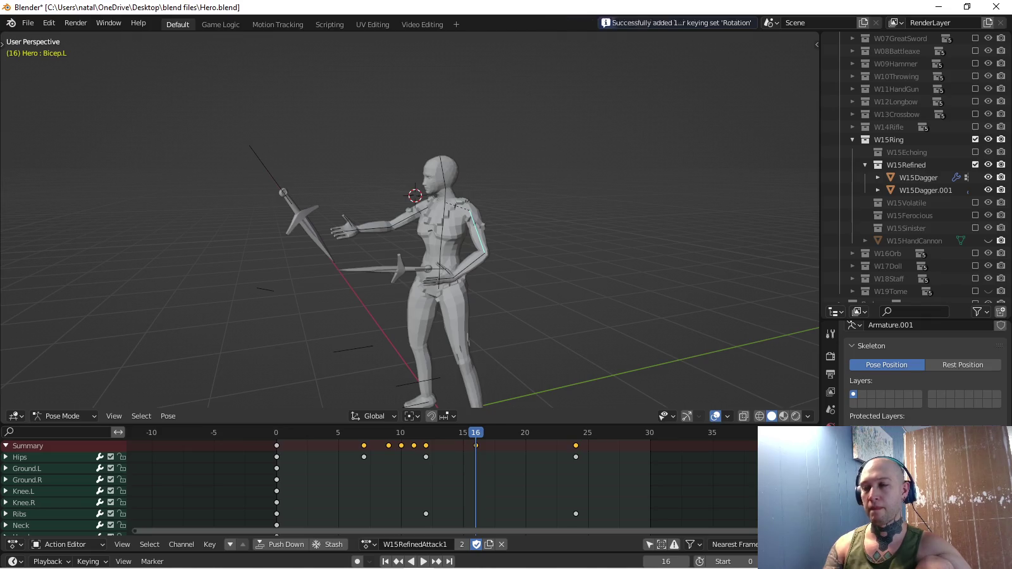
{"action": "key", "text": "KP_7"}
{"action": "scroll", "coordinate": [409, 222], "scroll_direction": "up", "scroll_amount": 2}
{"action": "key", "text": "r"}
{"action": "key", "text": "Return"}
{"action": "left_click", "coordinate": [442, 244]}
{"action": "key", "text": "r"}
{"action": "key", "text": "Return"}
Rotate the left hand by -17.1° and key the arm's rotations at frame 16.
{"action": "left_click", "coordinate": [506, 228]}
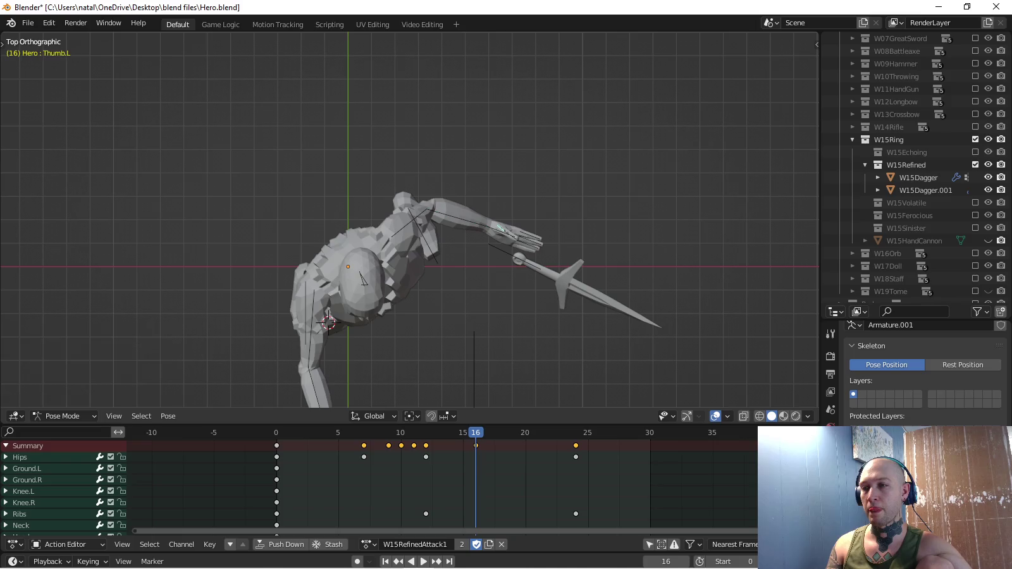
{"action": "left_click", "coordinate": [506, 234]}
{"action": "middle_click_drag", "start_coordinate": [506, 234], "coordinate": [285, 355]}
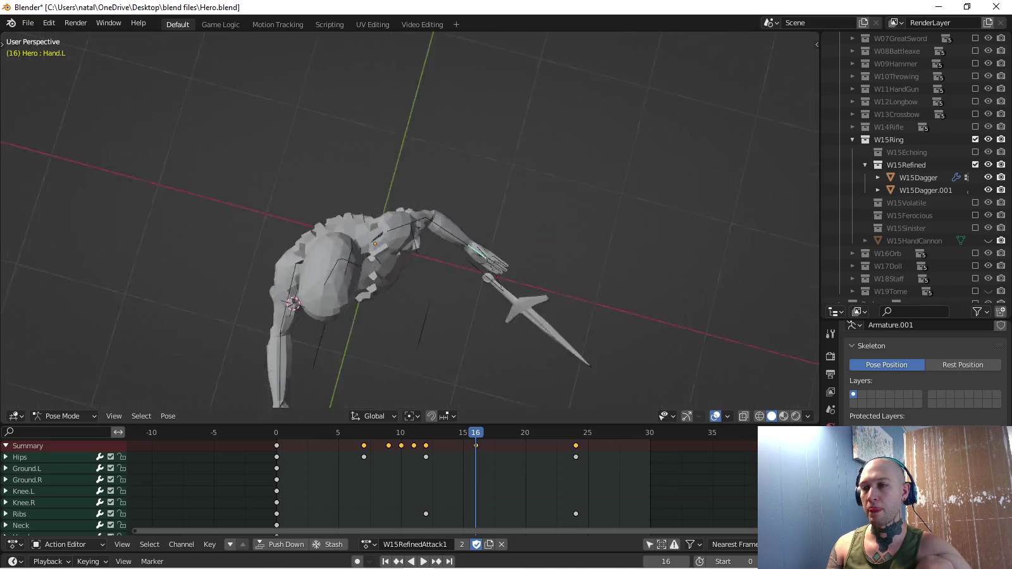
{"action": "key", "text": "r"}
{"action": "key", "text": "Return"}
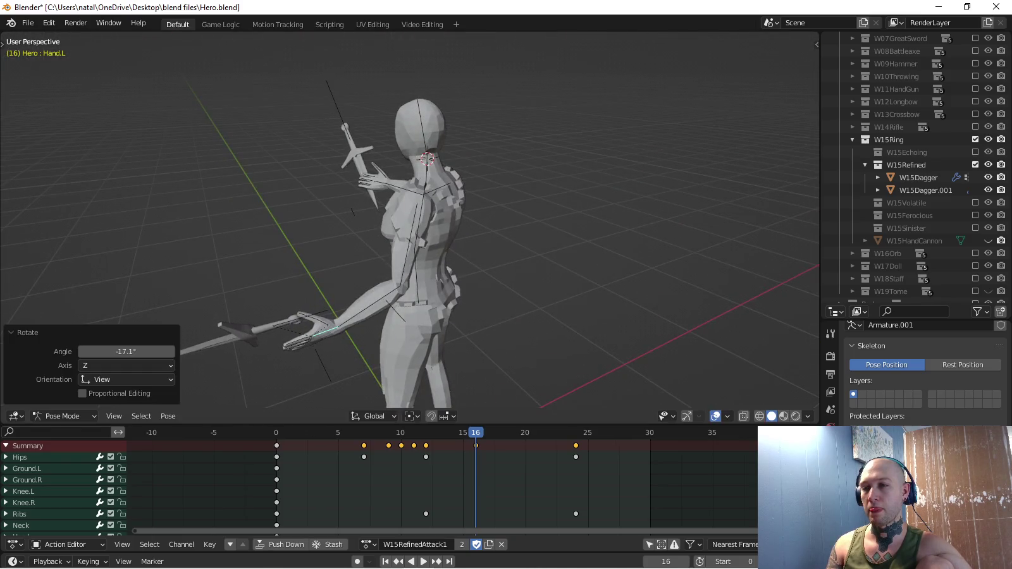
{"action": "key", "text": "i"}
Play the animation from the front view to check the left arm swing.
{"action": "key", "text": "KP_1"}
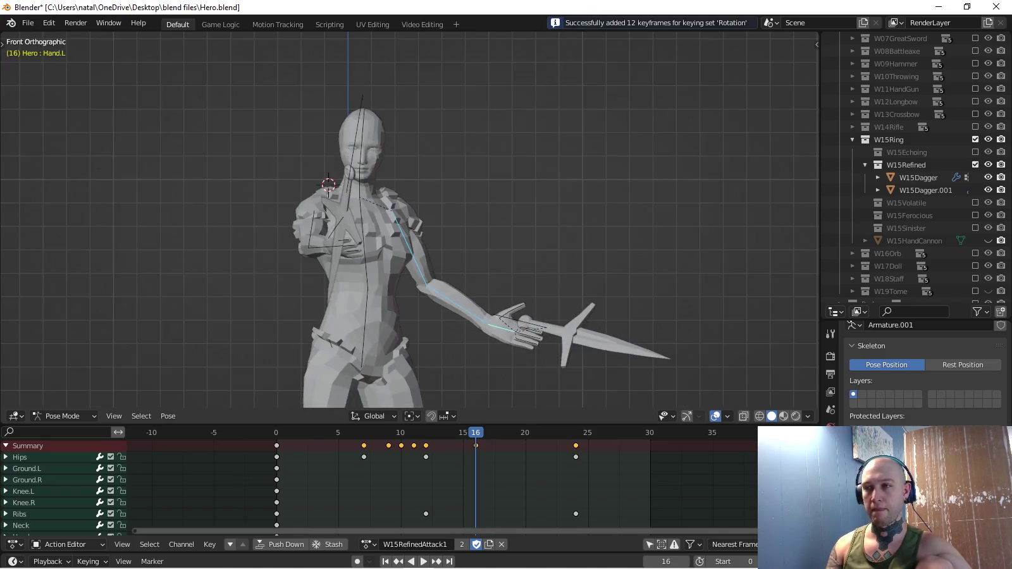
{"action": "key", "text": "space"}
{"action": "middle_click_drag", "start_coordinate": [411, 253], "coordinate": [329, 267]}
{"action": "middle_click_drag", "start_coordinate": [412, 252], "coordinate": [354, 253]}
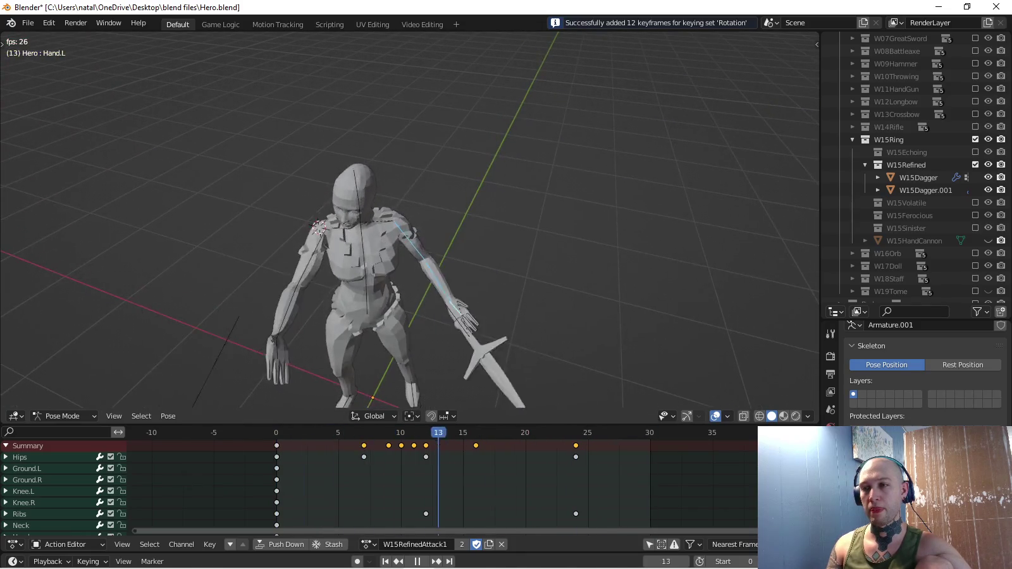
{"action": "key", "text": "space"}
{"action": "key", "text": "space"}
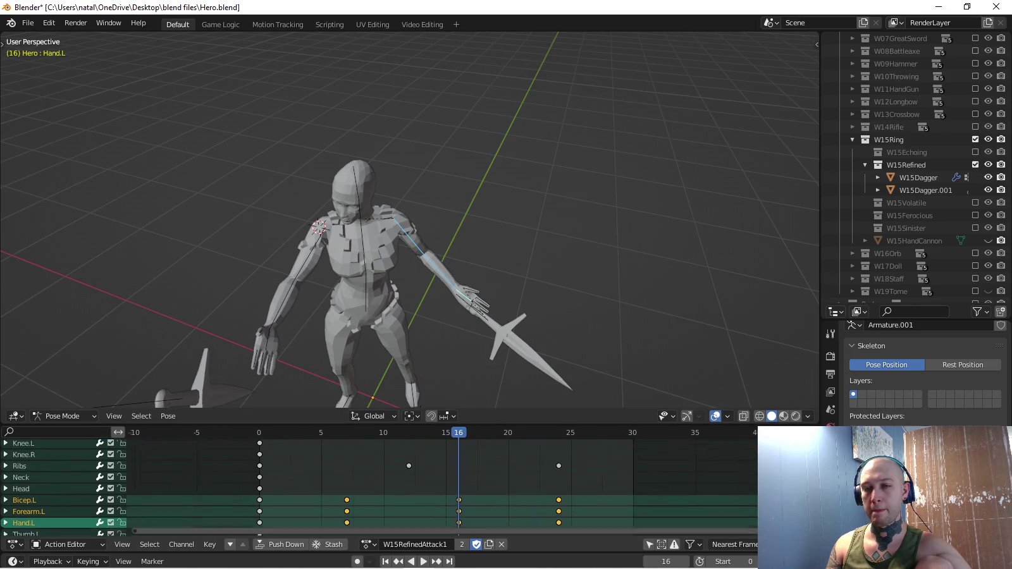
Move the frame-16 left arm keys two frames earlier to frame 14 and replay.
{"action": "scroll", "coordinate": [443, 481], "scroll_direction": "down", "scroll_amount": 5}
{"action": "left_click_drag", "start_coordinate": [440, 441], "coordinate": [469, 511]}
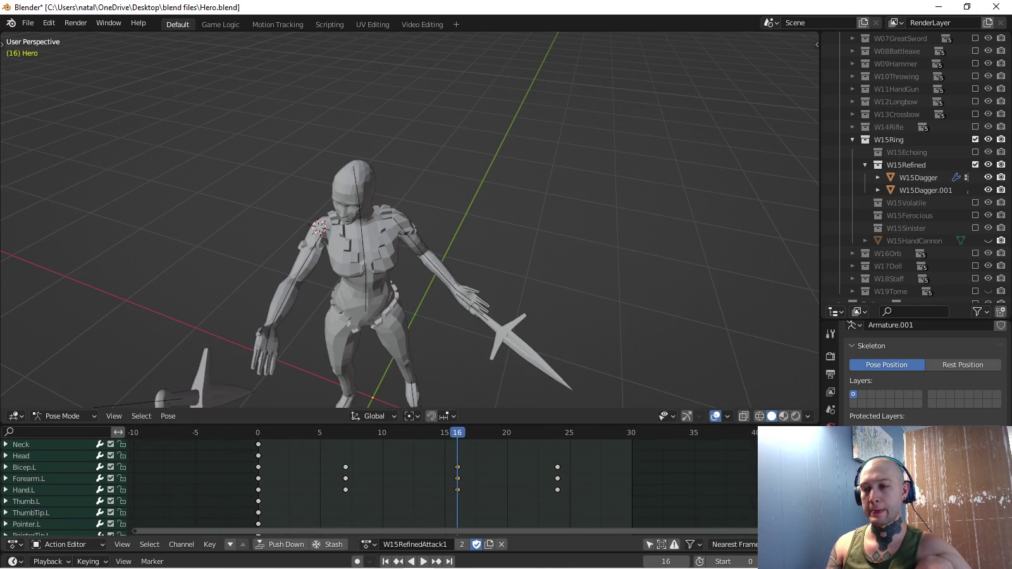
{"action": "key", "text": "g"}
{"action": "key", "text": "Return"}
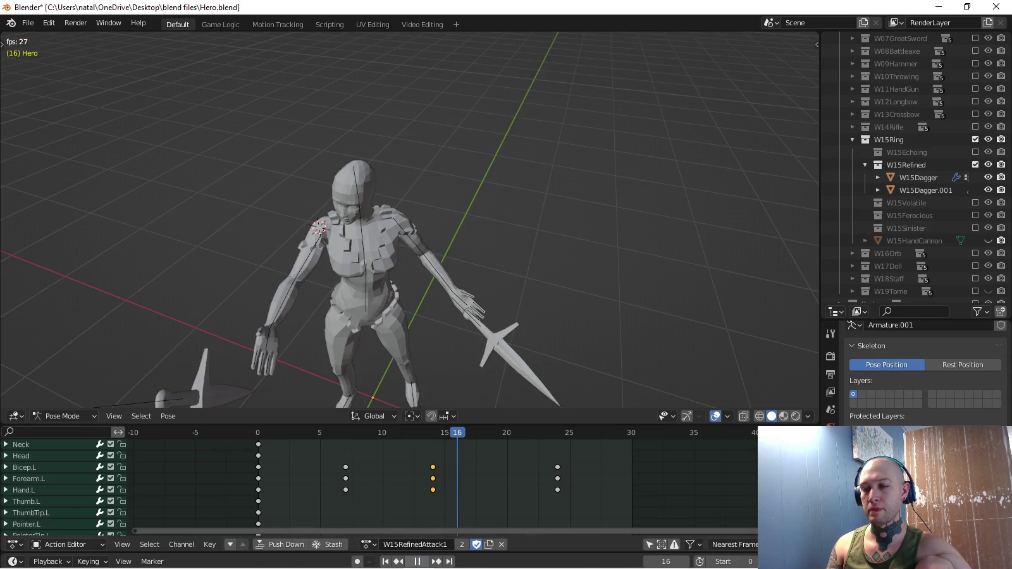
{"action": "key", "text": "space"}
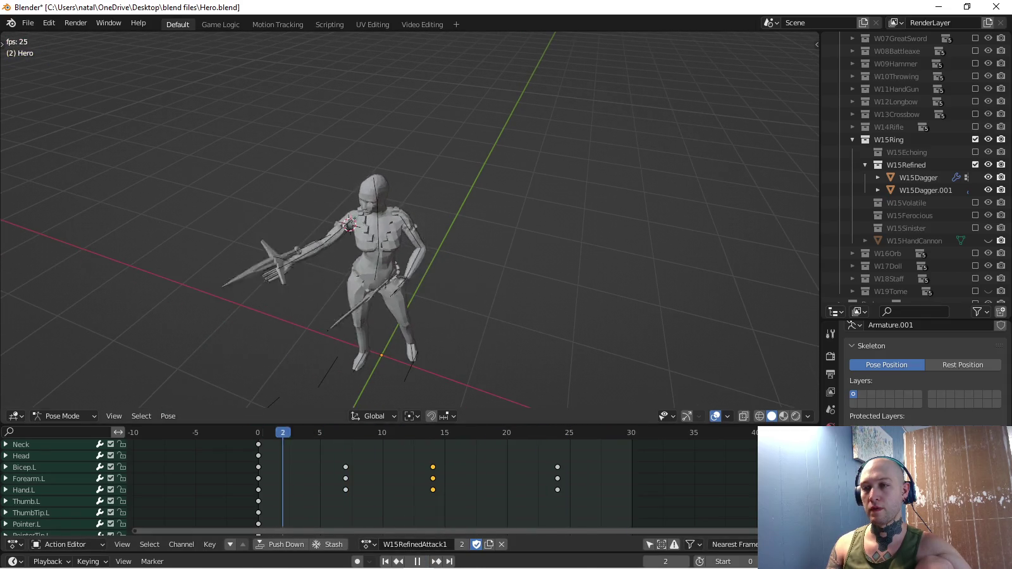
{"action": "key", "text": "space"}
{"action": "key", "text": "space"}
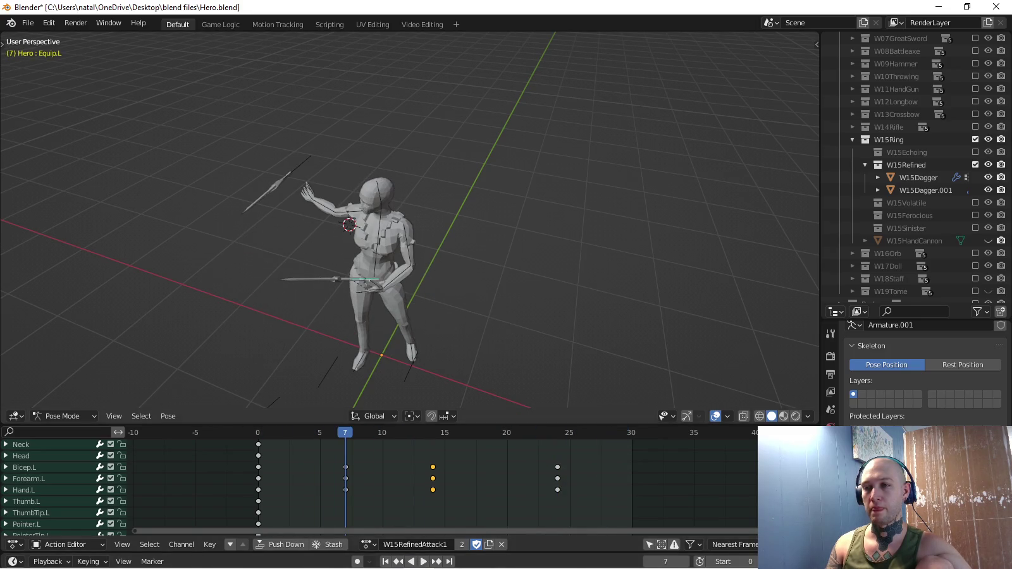
Spin the Equip.L dagger about 68°, shift it left and stand its blade upright.
{"action": "key", "text": "KP_7"}
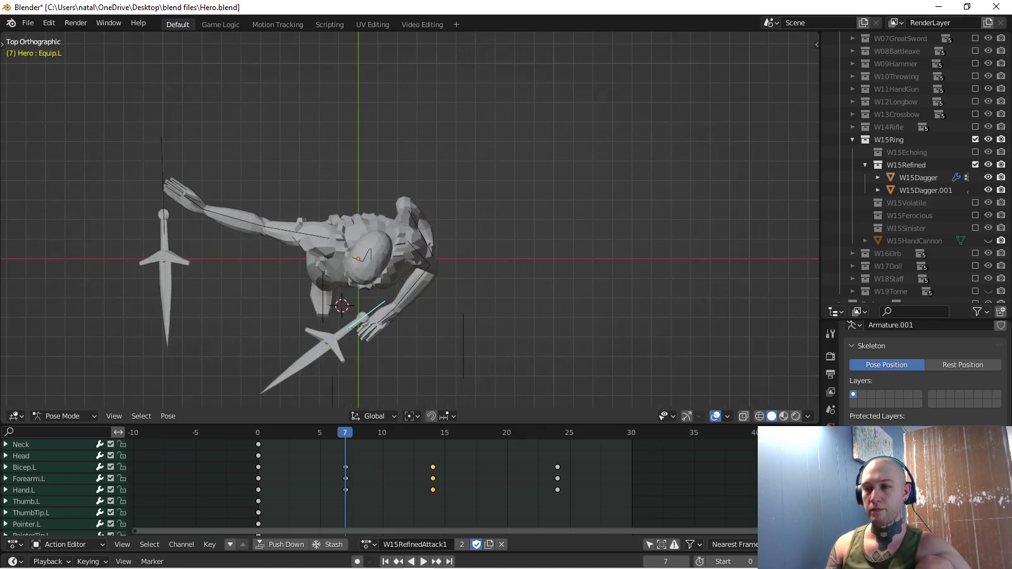
{"action": "key", "text": "r"}
{"action": "key", "text": "Return"}
{"action": "key", "text": "g"}
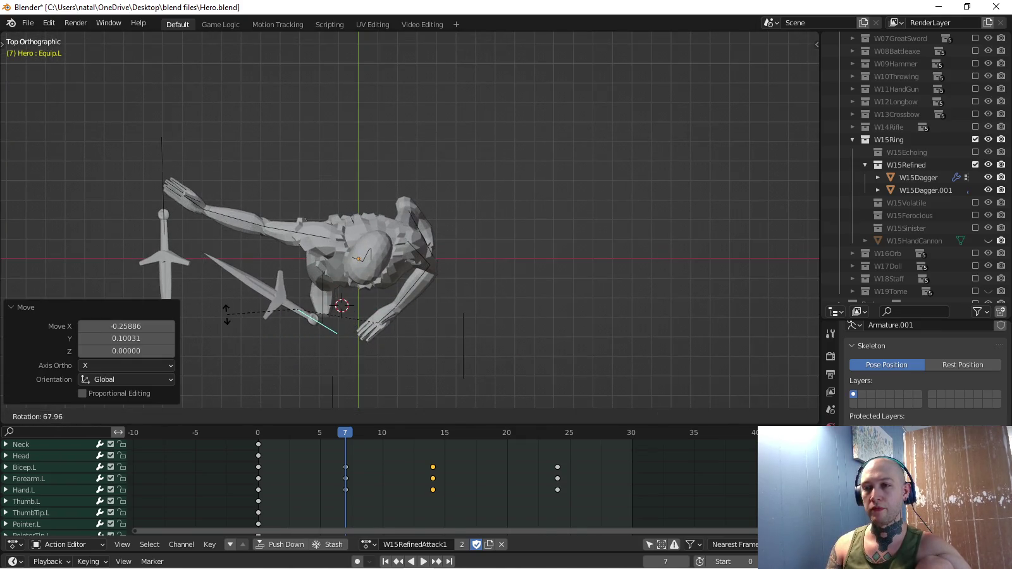
{"action": "key", "text": "Return"}
{"action": "key", "text": "r"}
{"action": "key", "text": "Return"}
{"action": "key", "text": "g"}
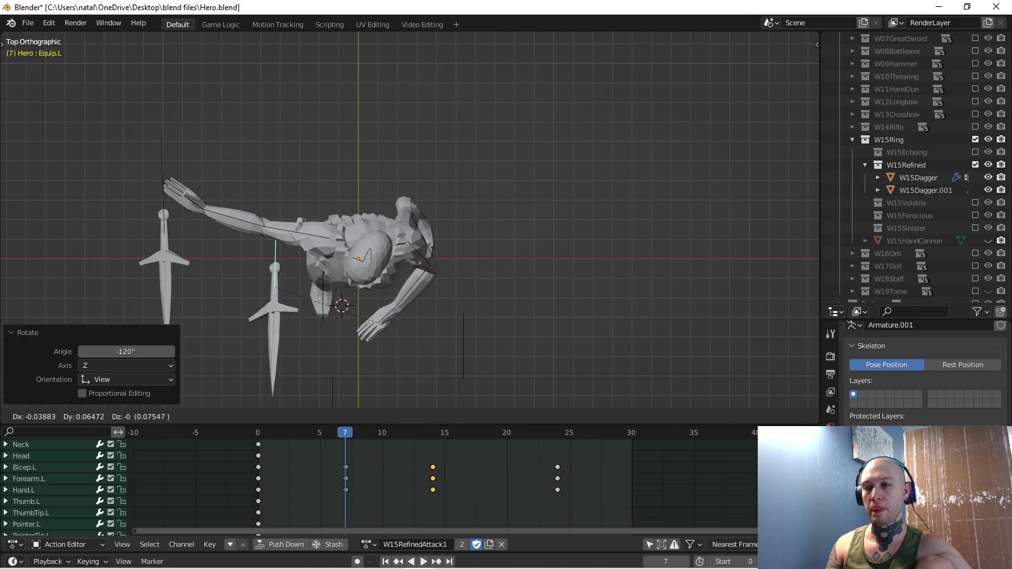
{"action": "key", "text": "Return"}
Tilt the dagger about -16° in side view and key its rotation at frame 7.
{"action": "middle_click_drag", "start_coordinate": [443, 190], "coordinate": [481, 158]}
{"action": "key", "text": "KP_3"}
{"action": "key", "text": "r"}
{"action": "key", "text": "Return"}
{"action": "key", "text": "i"}
Preview the dagger swing from above, stopping at frame 14.
{"action": "middle_click_drag", "start_coordinate": [443, 221], "coordinate": [392, 208]}
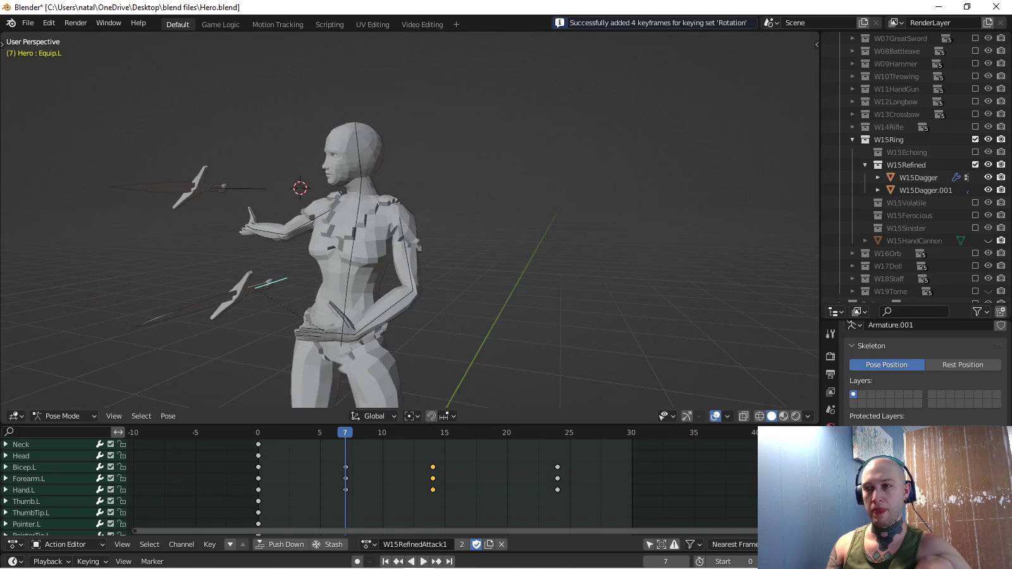
{"action": "key", "text": "KP_7"}
{"action": "key", "text": "space"}
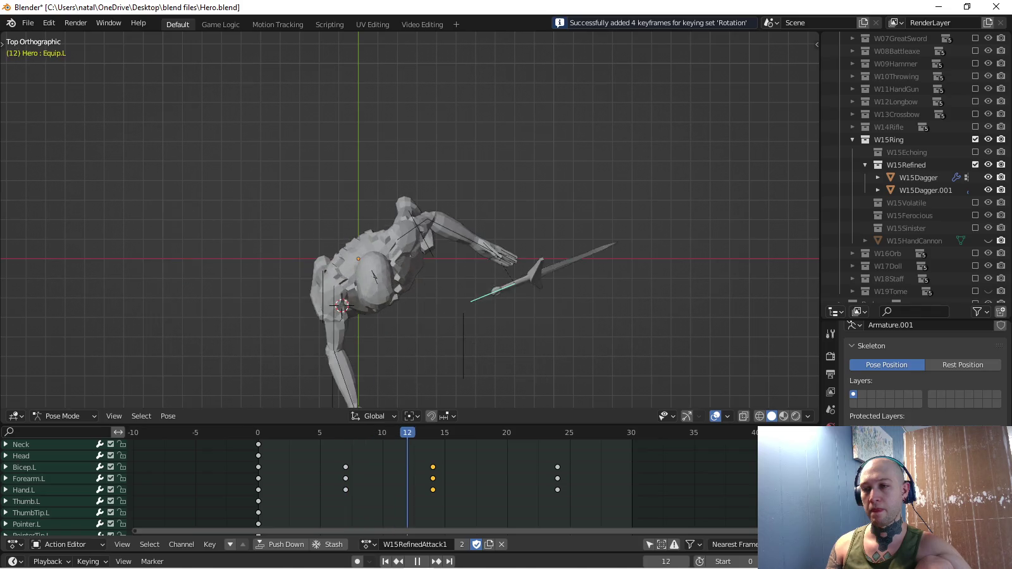
{"action": "key", "text": "space"}
At frame 14, level the Equip.L dagger horizontally beside the hip and key its rotation.
{"action": "middle_click_drag", "start_coordinate": [375, 273], "coordinate": [373, 215], "text": "shift"}
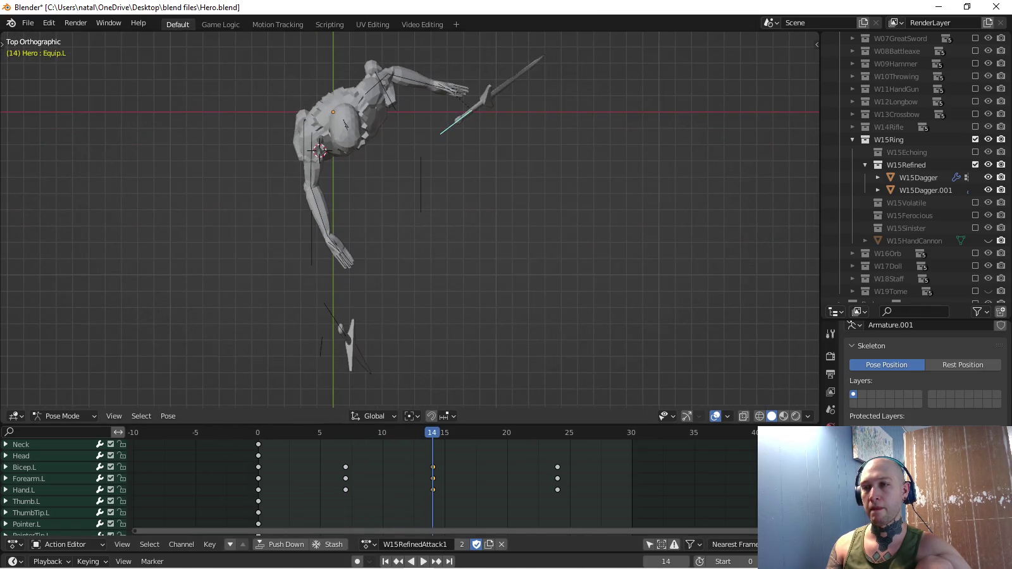
{"action": "key", "text": "r"}
{"action": "left_click", "coordinate": [424, 70]}
{"action": "key", "text": "g"}
{"action": "left_click", "coordinate": [350, 203]}
{"action": "key", "text": "KP_3"}
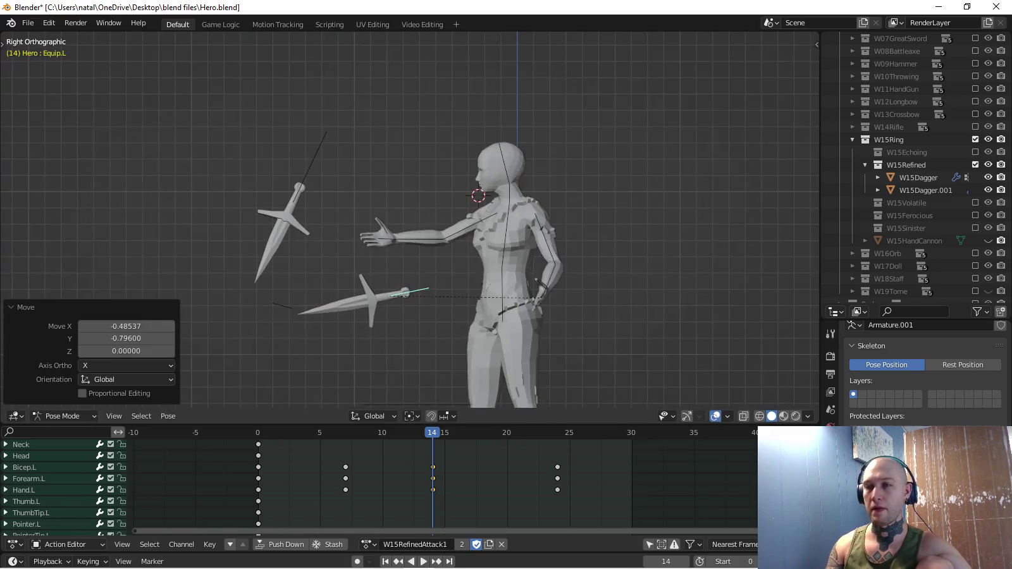
{"action": "key", "text": "r"}
{"action": "key", "text": "Return"}
{"action": "key", "text": "g"}
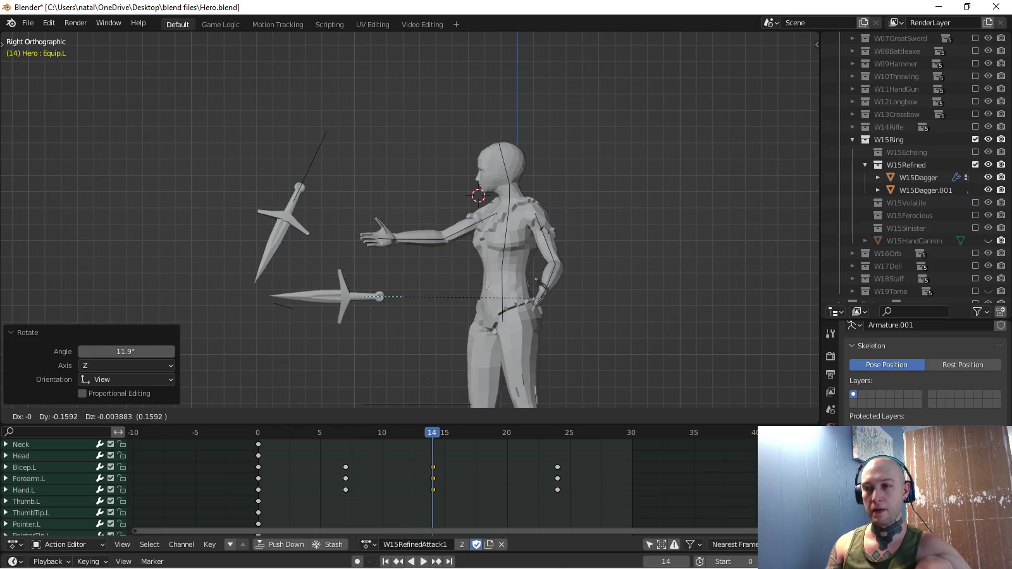
{"action": "key", "text": "Return"}
{"action": "key", "text": "i"}
Preview the animation and inspect the keying set options without changes.
{"action": "key", "text": "space"}
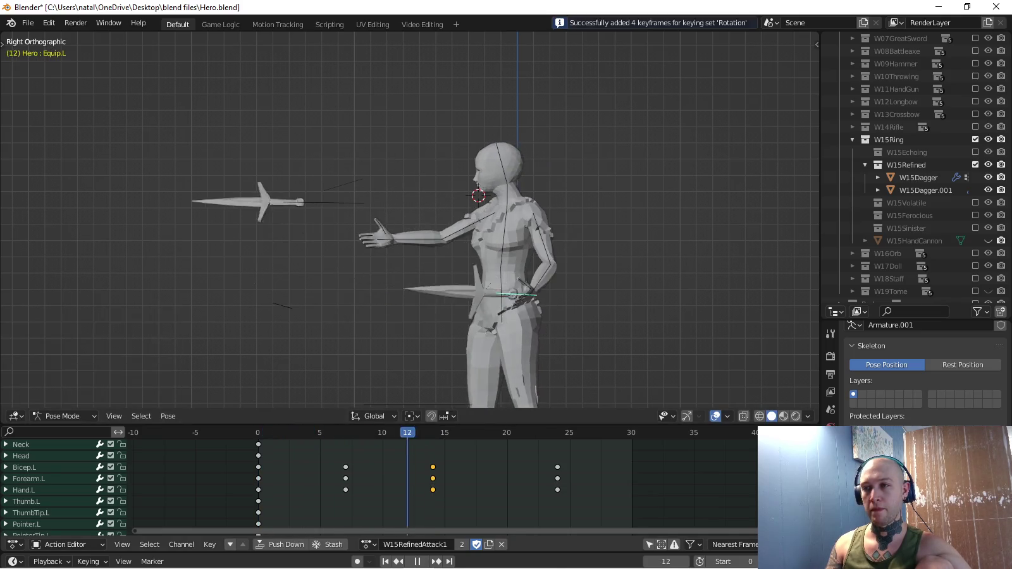
{"action": "key", "text": "space"}
{"action": "middle_click_drag", "start_coordinate": [443, 253], "coordinate": [506, 241]}
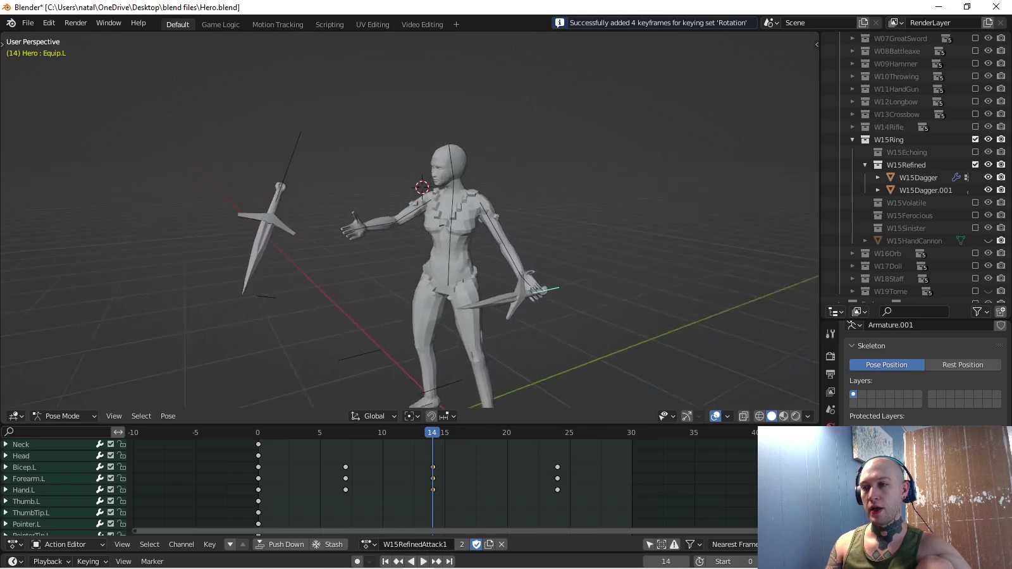
{"action": "left_click", "coordinate": [88, 561]}
{"action": "left_click", "coordinate": [76, 493]}
{"action": "left_click", "coordinate": [57, 411]}
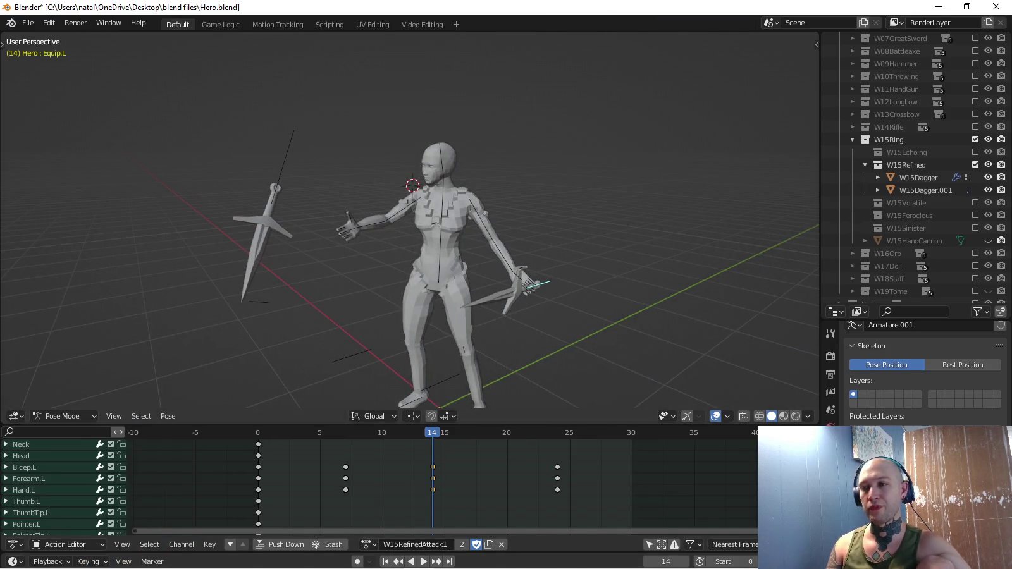
Move the right-hand dagger beside the legs and key its rotation at frame 14.
{"action": "key", "text": "alt+g"}
{"action": "key", "text": "i"}
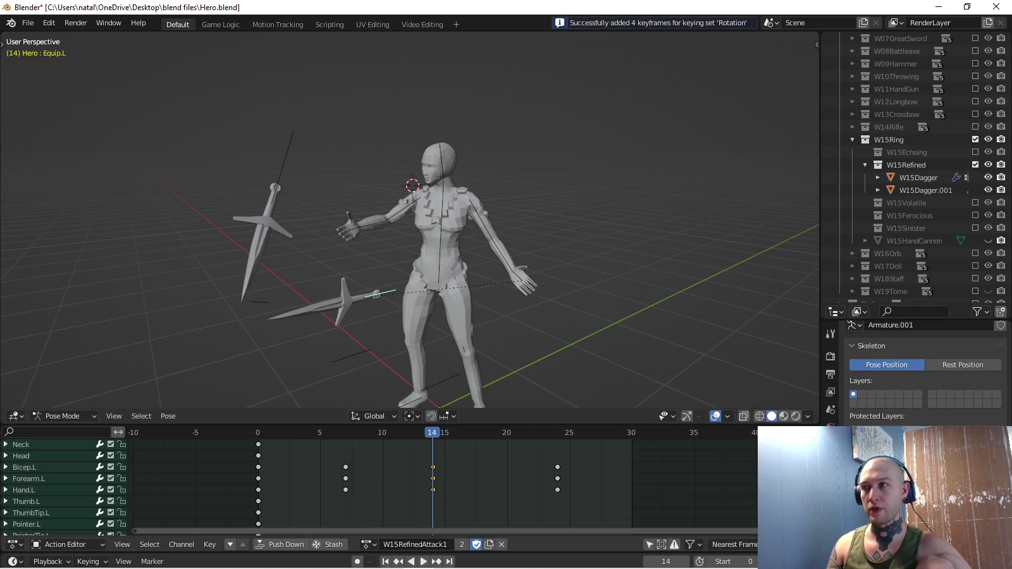
{"action": "left_click", "coordinate": [88, 561]}
{"action": "left_click", "coordinate": [64, 493]}
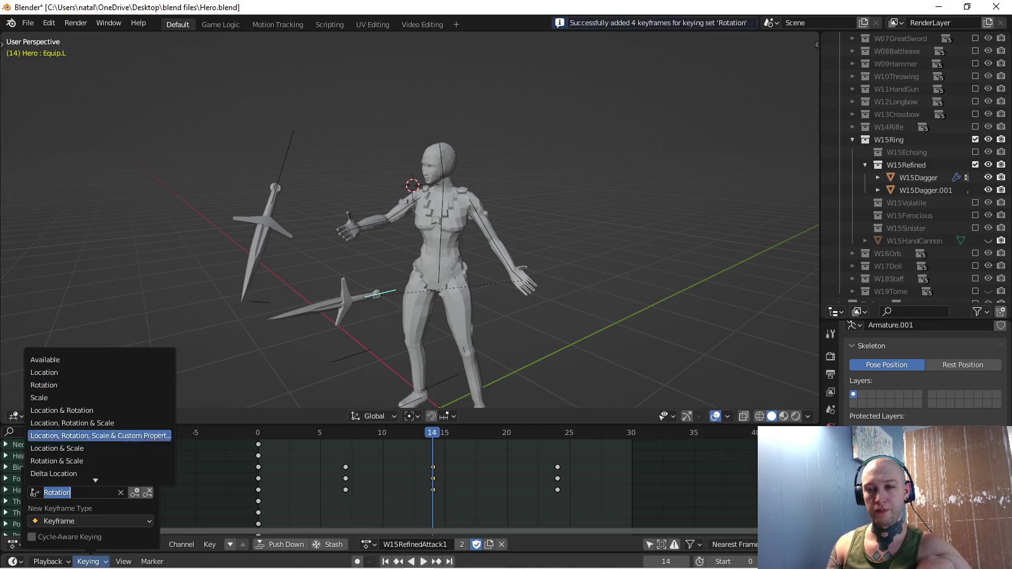
Choose the Location & Rotation keying set and move the Equip.L dagger left and down.
{"action": "key", "text": "Escape"}
{"action": "key", "text": "Escape"}
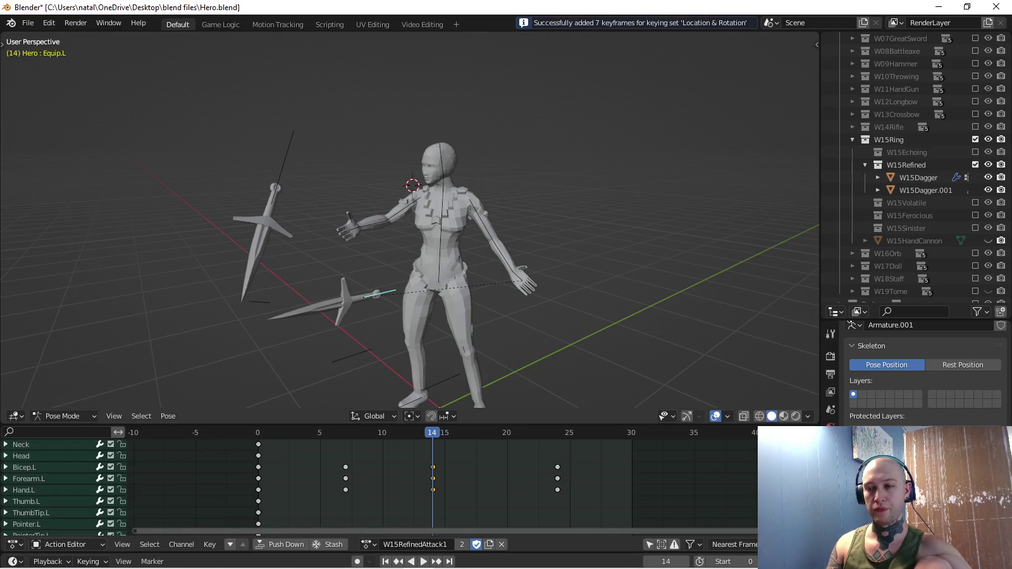
{"action": "key", "text": "space"}
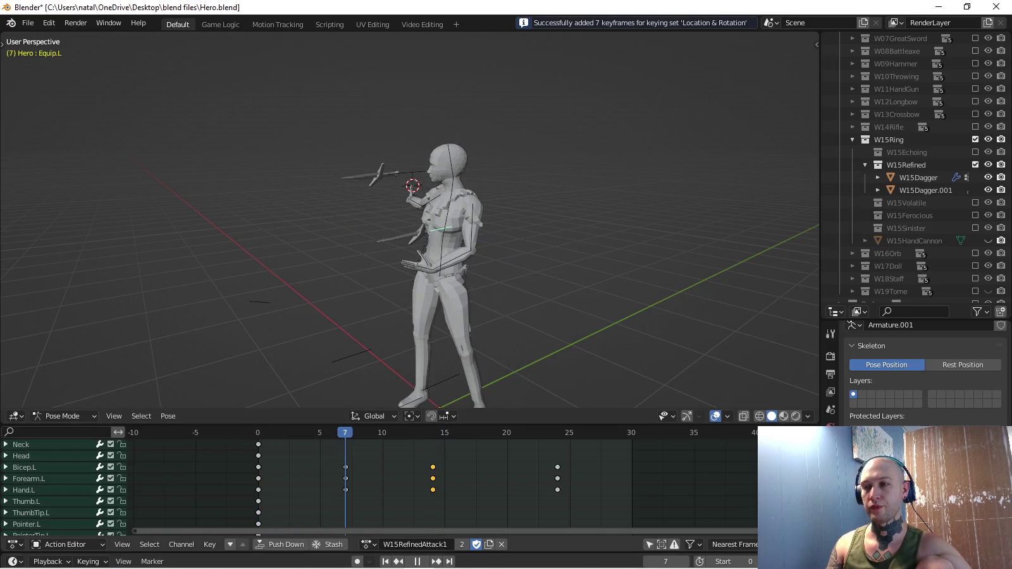
{"action": "key", "text": "KP_7"}
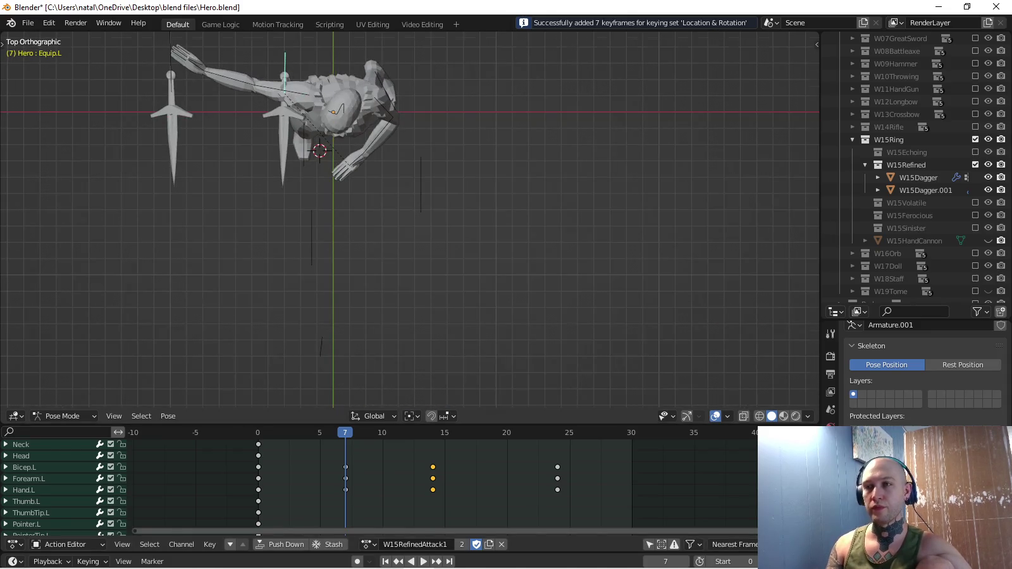
{"action": "middle_click_drag", "start_coordinate": [355, 190], "coordinate": [382, 270], "text": "shift"}
{"action": "key", "text": "g"}
{"action": "key", "text": "Return"}
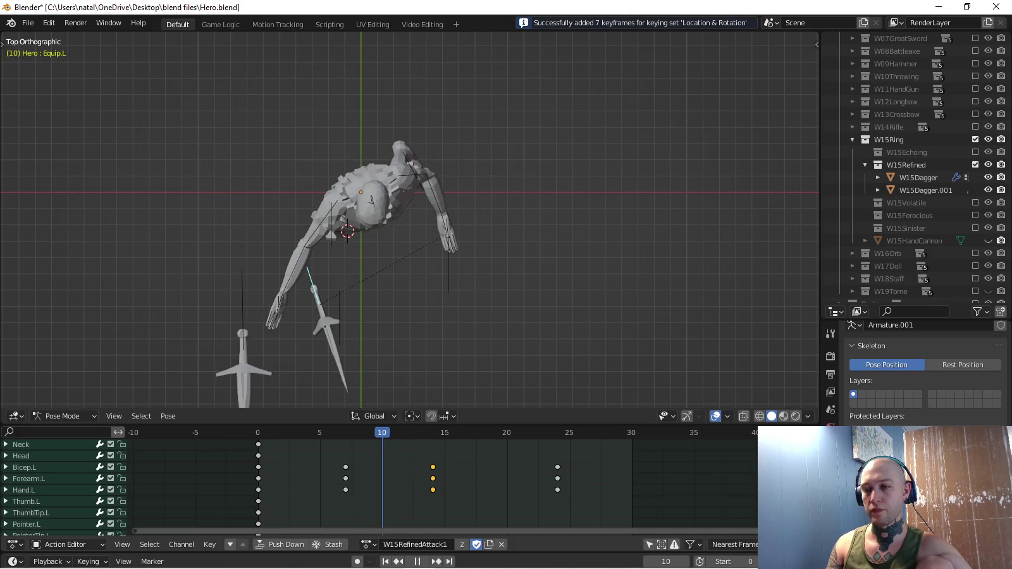
At frame 12, rotate Equip.L about 12°, slide it left, and key location and rotation.
{"action": "key", "text": "space"}
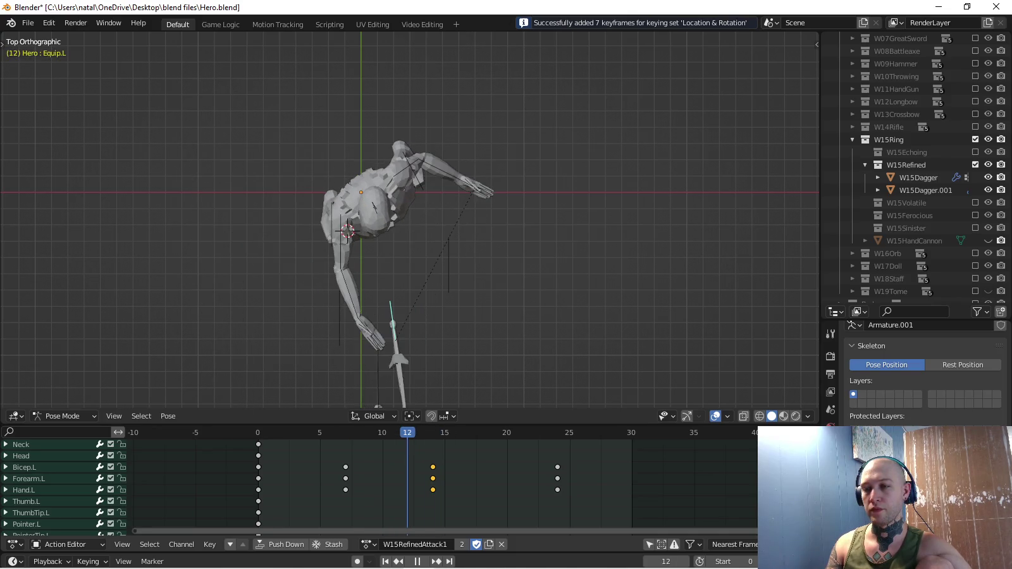
{"action": "middle_click_drag", "start_coordinate": [405, 253], "coordinate": [406, 193], "text": "shift"}
{"action": "key", "text": "r"}
{"action": "key", "text": "Return"}
{"action": "key", "text": "g"}
{"action": "key", "text": "Return"}
{"action": "key", "text": "r"}
{"action": "key", "text": "Return"}
{"action": "key", "text": "g"}
{"action": "key", "text": "Return"}
{"action": "middle_click_drag", "start_coordinate": [411, 222], "coordinate": [411, 285]}
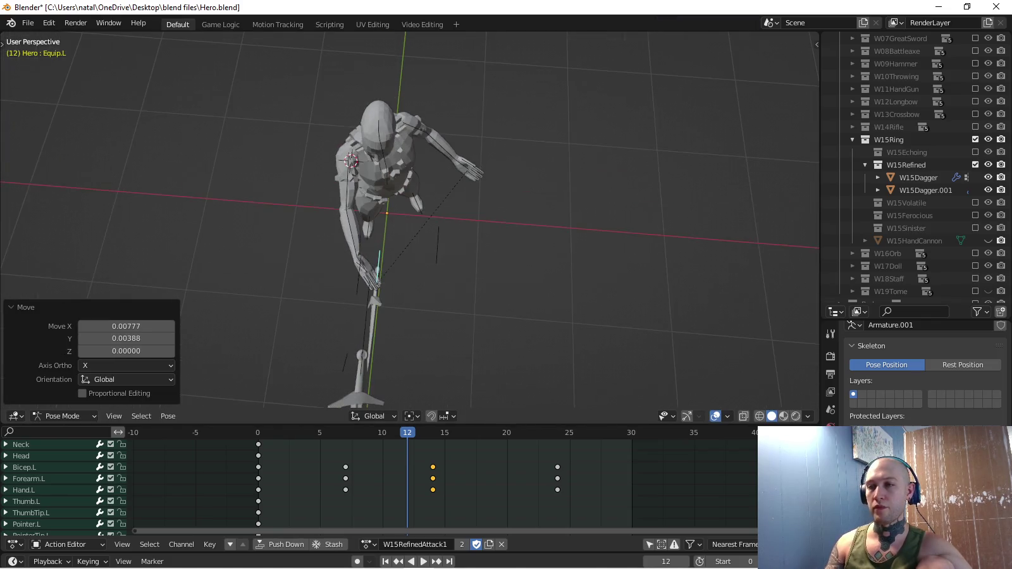
{"action": "key", "text": "KP_3"}
{"action": "key", "text": "i"}
Copy the frame 0 pose, paste and key it at frame 24, then check the loop.
{"action": "key", "text": "space"}
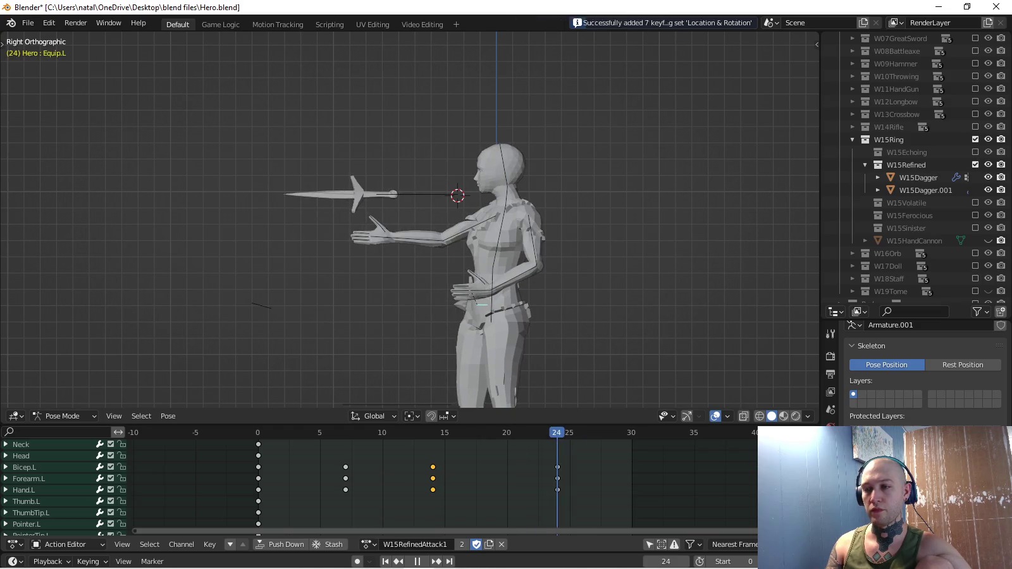
{"action": "key", "text": "Escape"}
{"action": "key", "text": "shift+Right"}
{"action": "key", "text": "ctrl+v"}
{"action": "key", "text": "i"}
{"action": "key", "text": "space"}
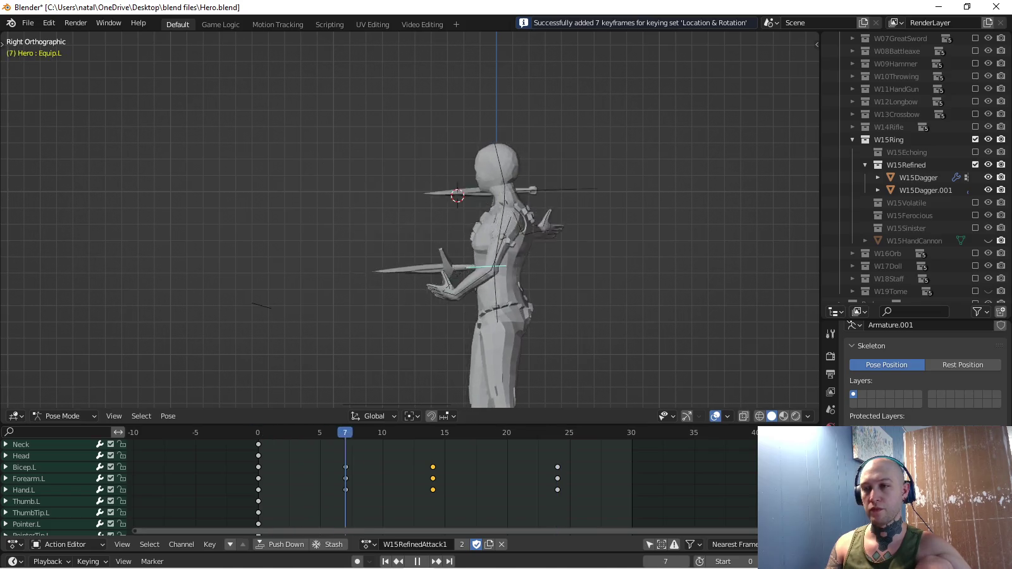
{"action": "key", "text": "space"}
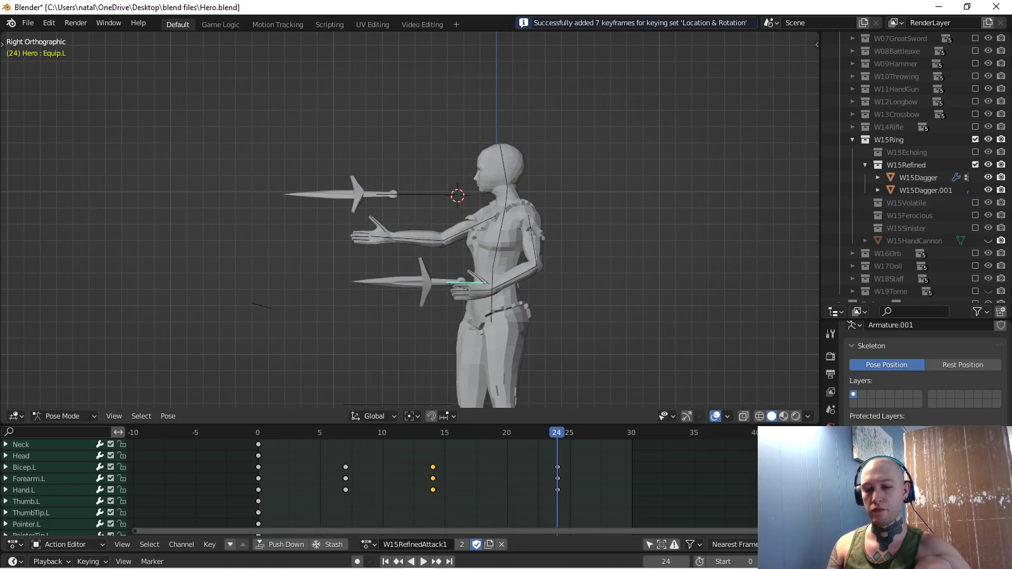
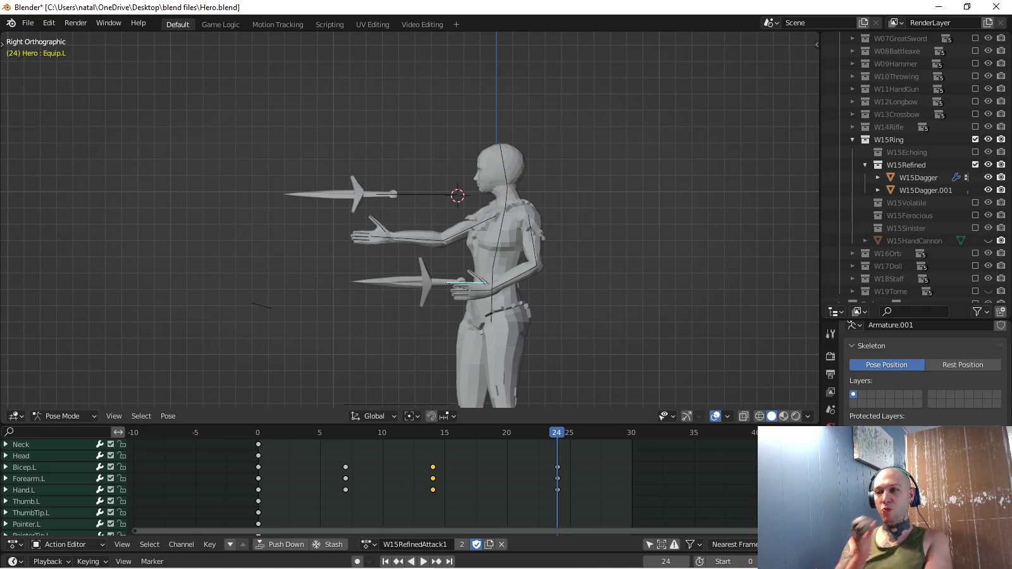
Play back and stop the W15RefinedAttack1 dagger throw, adjusting the view.
{"action": "key", "text": "space"}
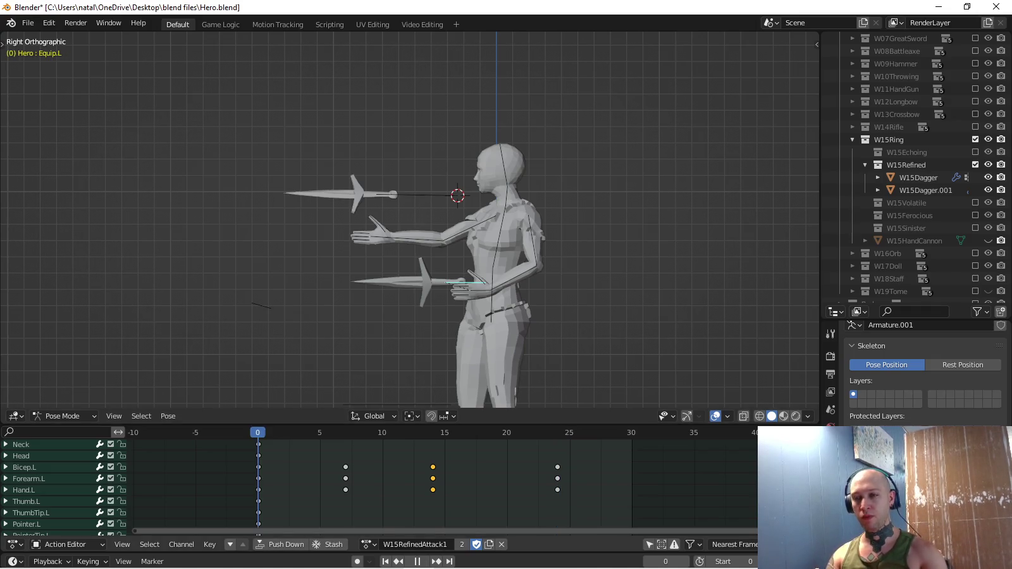
{"action": "key", "text": "space"}
{"action": "middle_click_drag", "start_coordinate": [443, 190], "coordinate": [448, 217], "text": "shift"}
{"action": "scroll", "coordinate": [379, 481], "scroll_direction": "up", "scroll_amount": 4}
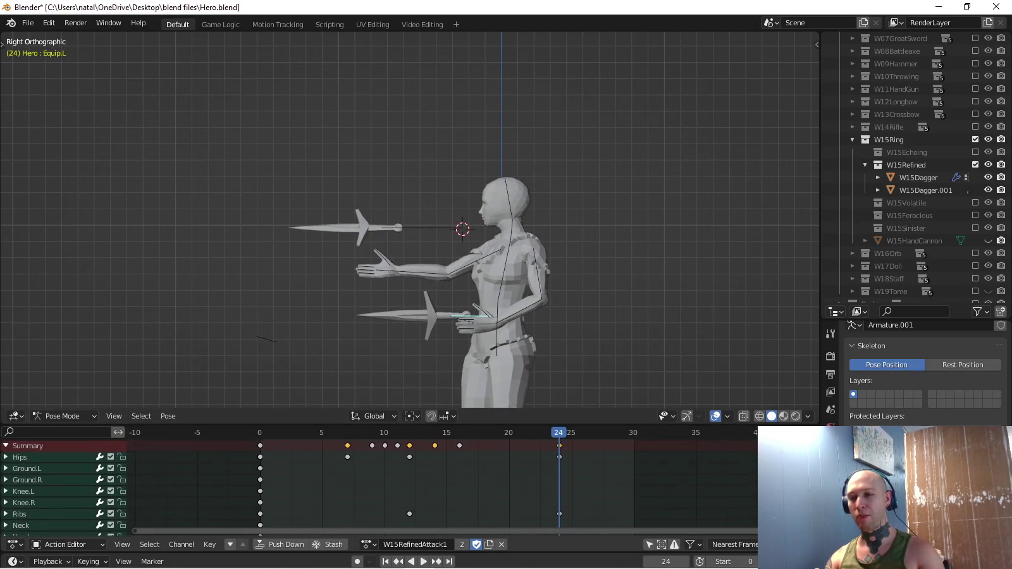
Select all the armature's bones and bring up the list of its actions.
{"action": "key", "text": "a"}
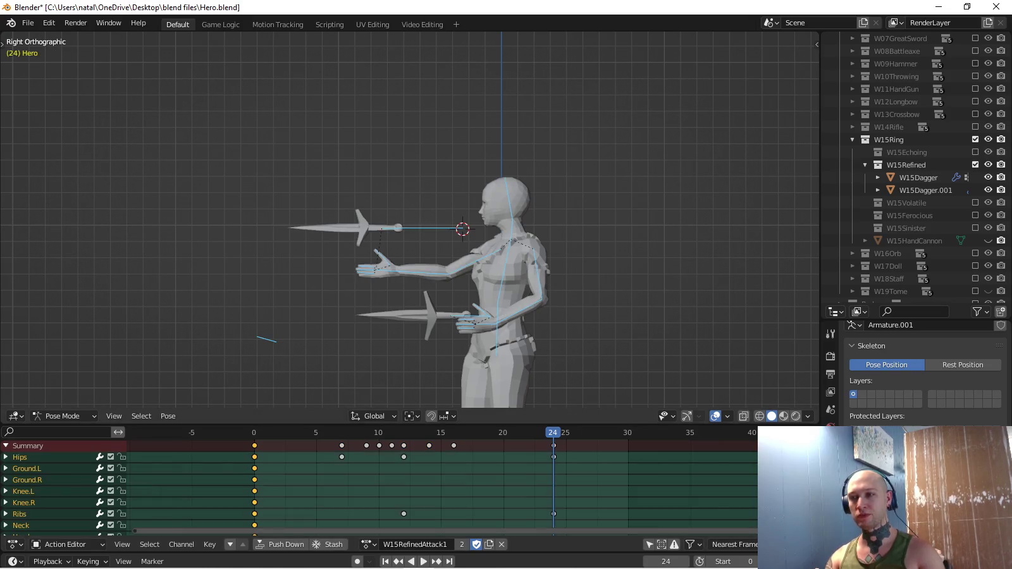
{"action": "middle_click_drag", "start_coordinate": [448, 217], "coordinate": [435, 200], "text": "shift"}
{"action": "key", "text": "alt+a"}
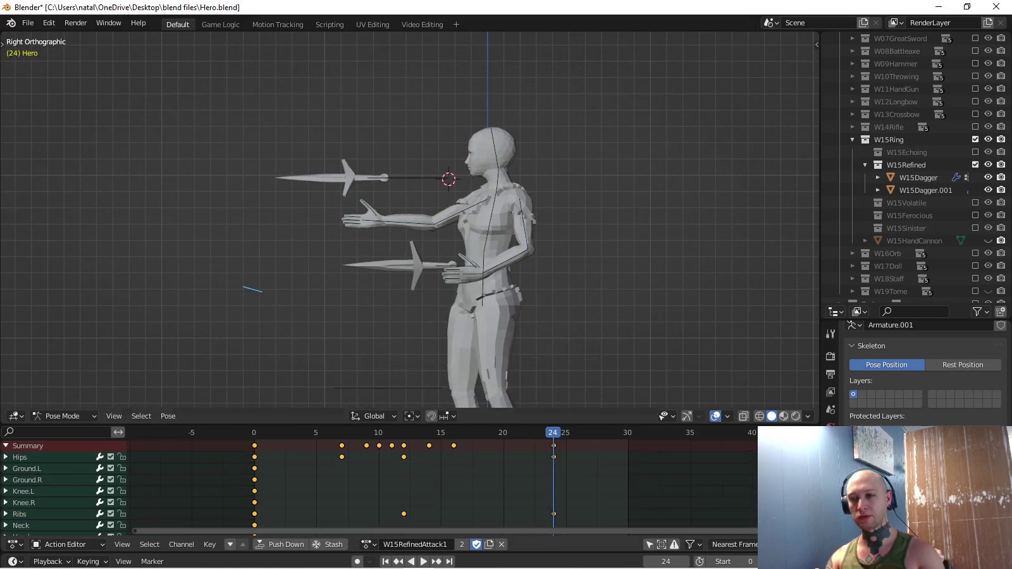
{"action": "key", "text": "a"}
{"action": "left_click", "coordinate": [369, 543]}
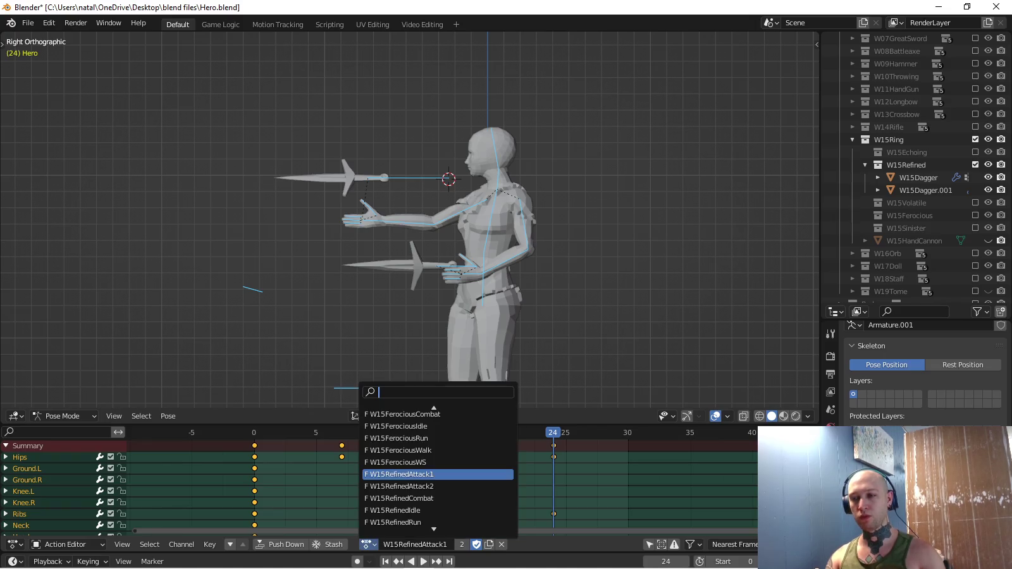
Switch to W15RefinedAttack2 and shift its existing keys about 27 frames later.
{"action": "left_click", "coordinate": [430, 484]}
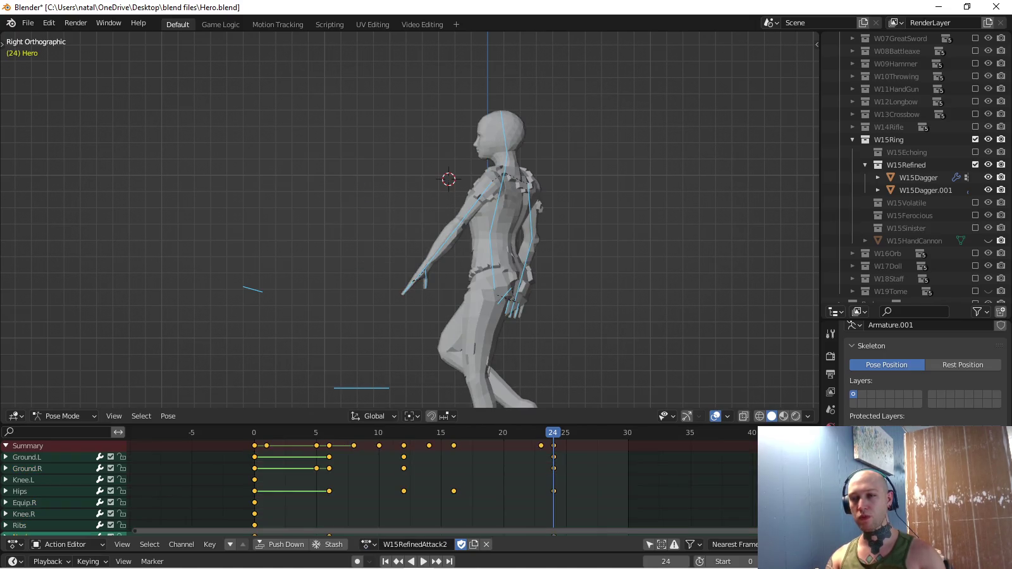
{"action": "key", "text": "g"}
{"action": "key", "text": "Return"}
Key frame 0, paste the dagger-throw keys at 0–24, and select the keys from frame 27.
{"action": "key", "text": "shift+Left"}
{"action": "key", "text": "i"}
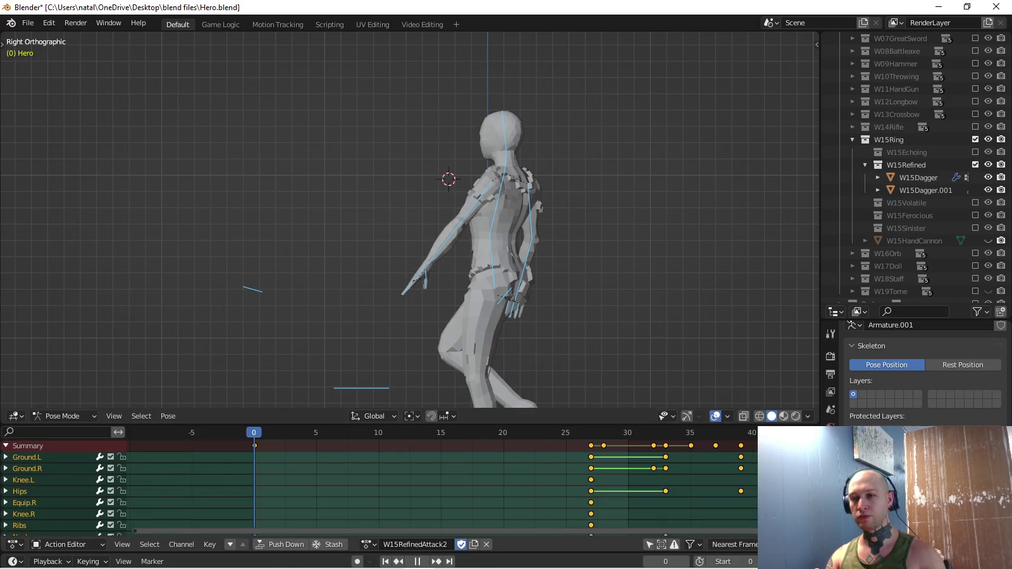
{"action": "key", "text": "space"}
{"action": "key", "text": "ctrl+v"}
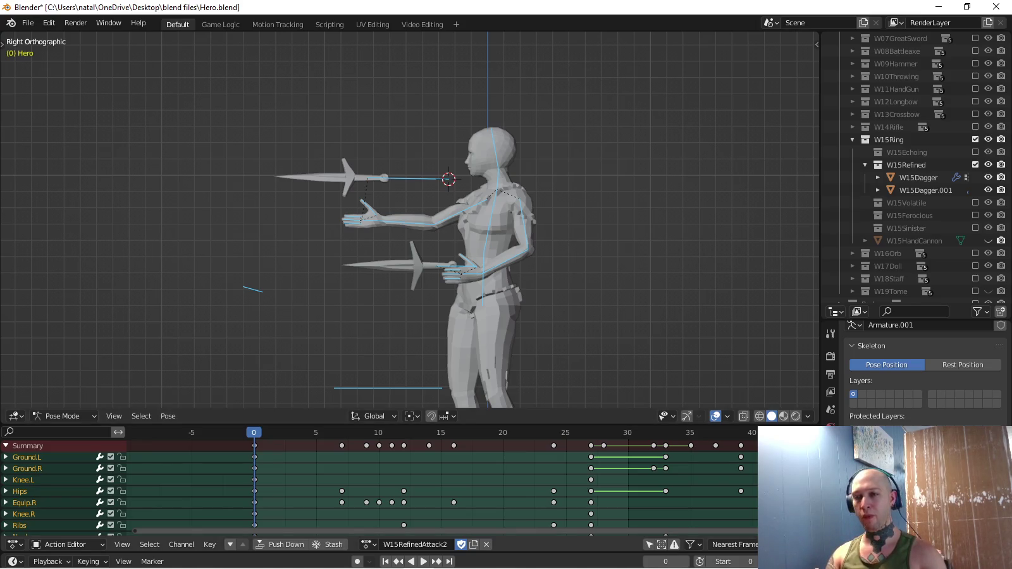
{"action": "middle_click_drag", "start_coordinate": [569, 480], "coordinate": [390, 481]}
Delete the W15RefinedAttack2 keys from frame 27 onward.
{"action": "mouse_move", "coordinate": [403, 434]}
{"action": "left_mouse_down"}
{"action": "mouse_move", "coordinate": [539, 454]}
{"action": "mouse_move", "coordinate": [714, 452]}
{"action": "left_mouse_up"}
{"action": "key", "text": "x"}
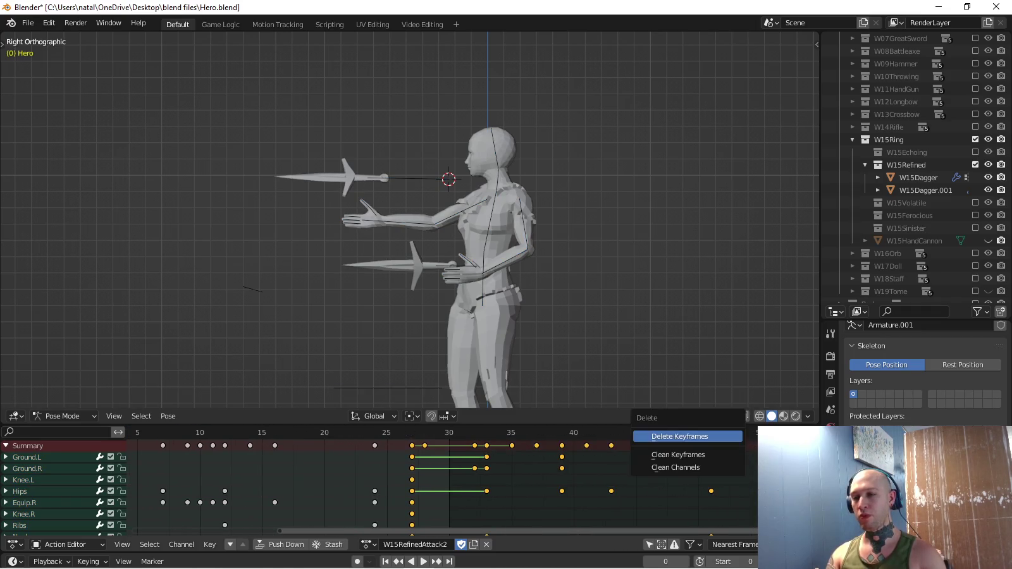
{"action": "key", "text": "Return"}
{"action": "middle_click_drag", "start_coordinate": [443, 481], "coordinate": [678, 480]}
{"action": "key", "text": "space"}
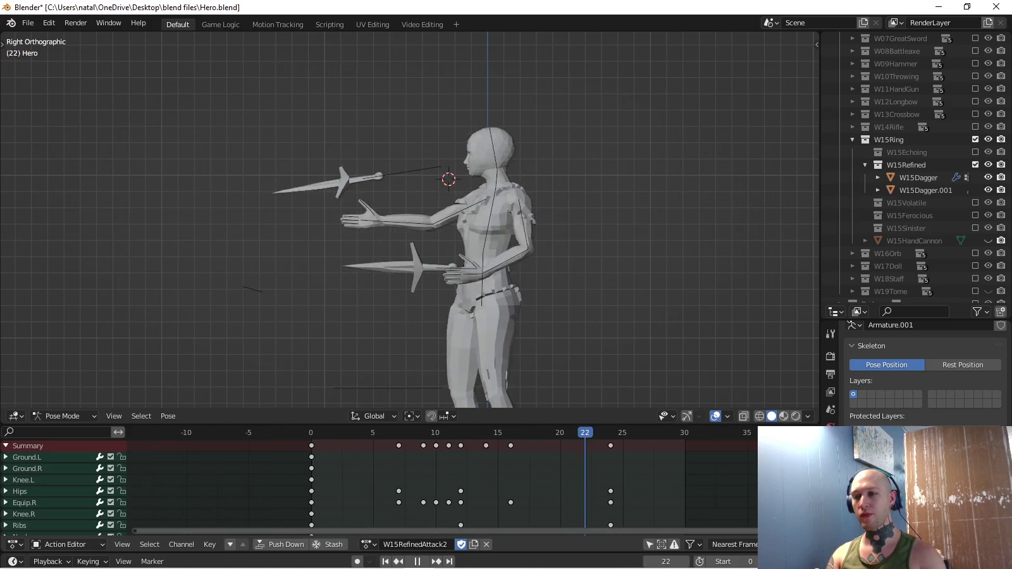
Delete the remaining keys after frame 0 and play back, stopping at frame 7 for posing.
{"action": "left_click_drag", "start_coordinate": [382, 443], "coordinate": [619, 452]}
{"action": "key", "text": "x"}
{"action": "key", "text": "Return"}
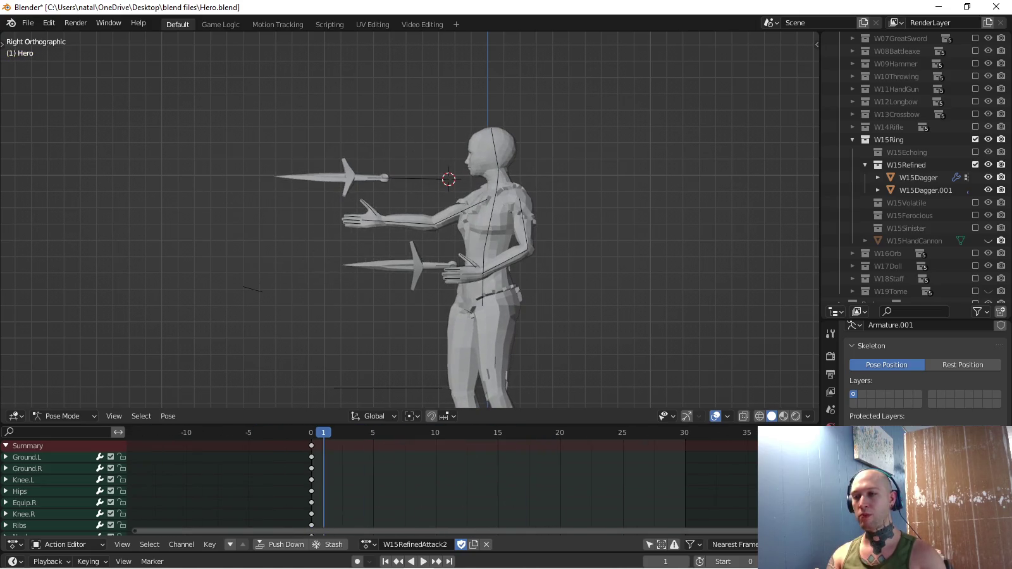
{"action": "key", "text": "space"}
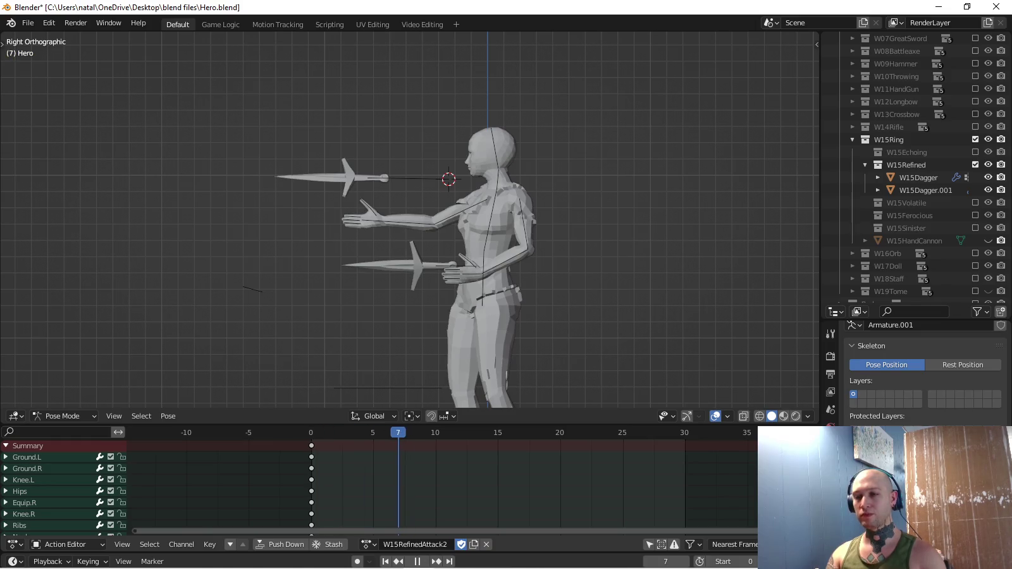
{"action": "key", "text": "space"}
{"action": "key", "text": "ctrl+Tab"}
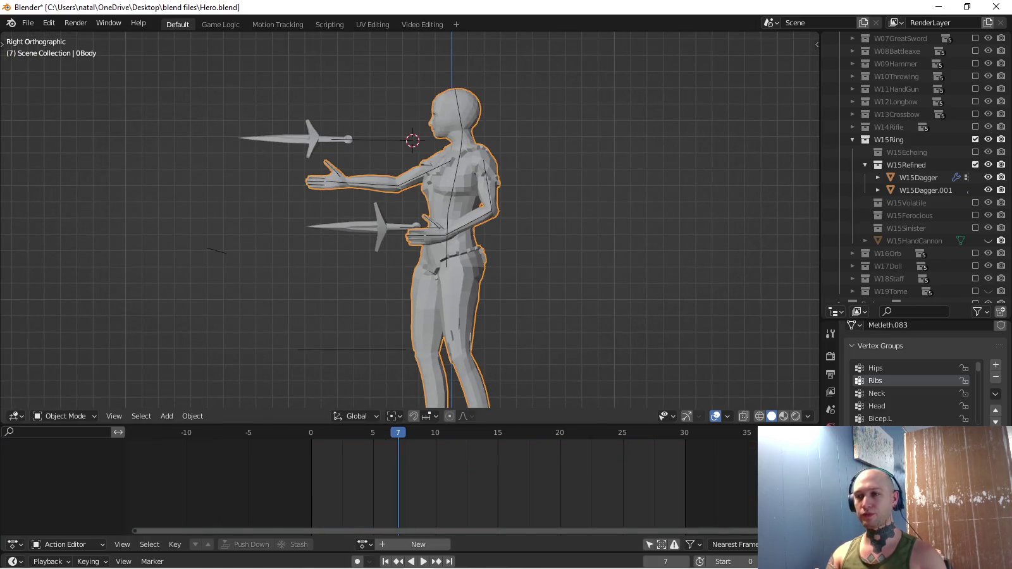
{"action": "key", "text": "ctrl+z"}
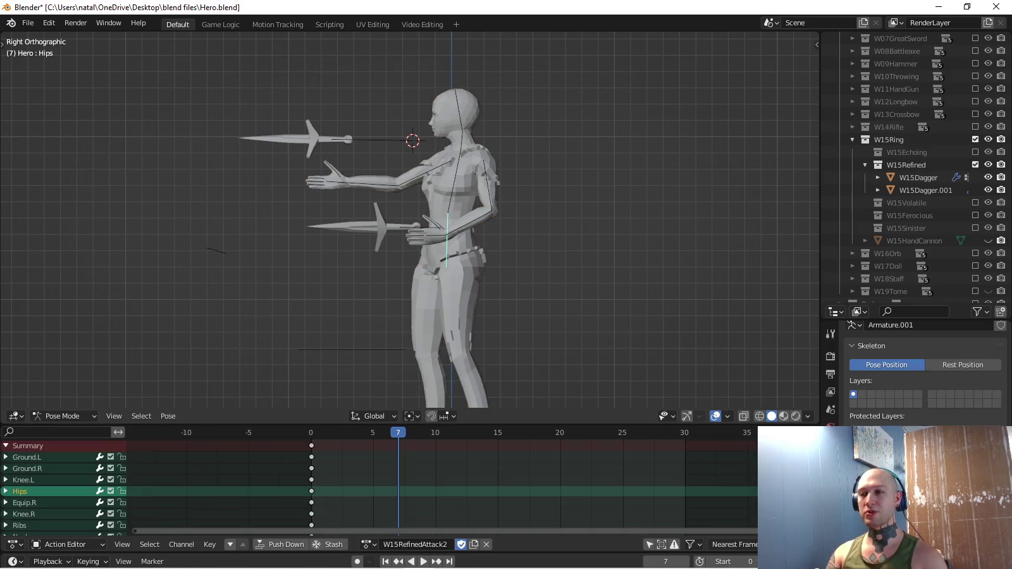
Shift the Hips slightly in top view and key them at frame 7.
{"action": "key", "text": "KP_7"}
{"action": "key", "text": "g"}
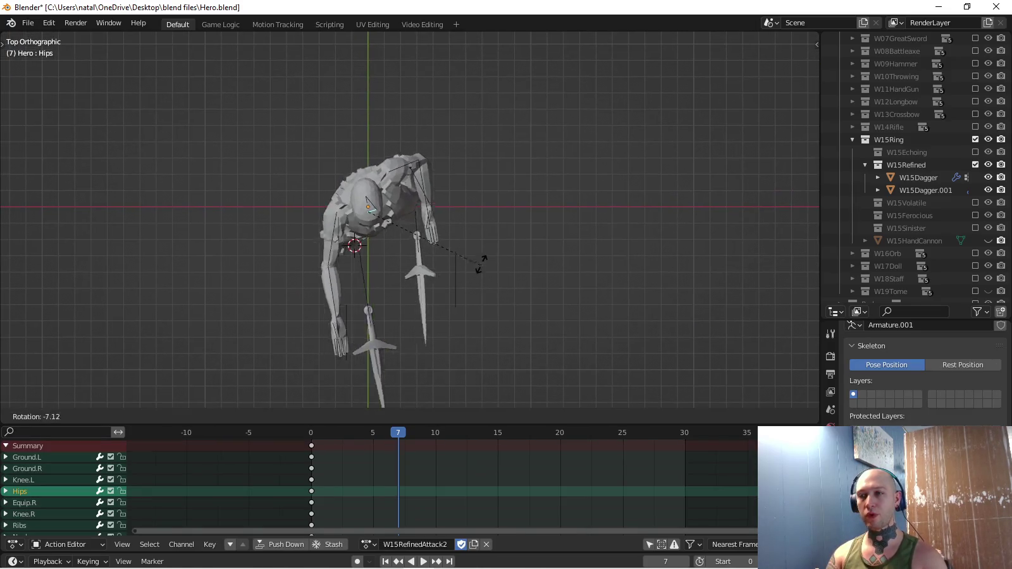
{"action": "key", "text": "Return"}
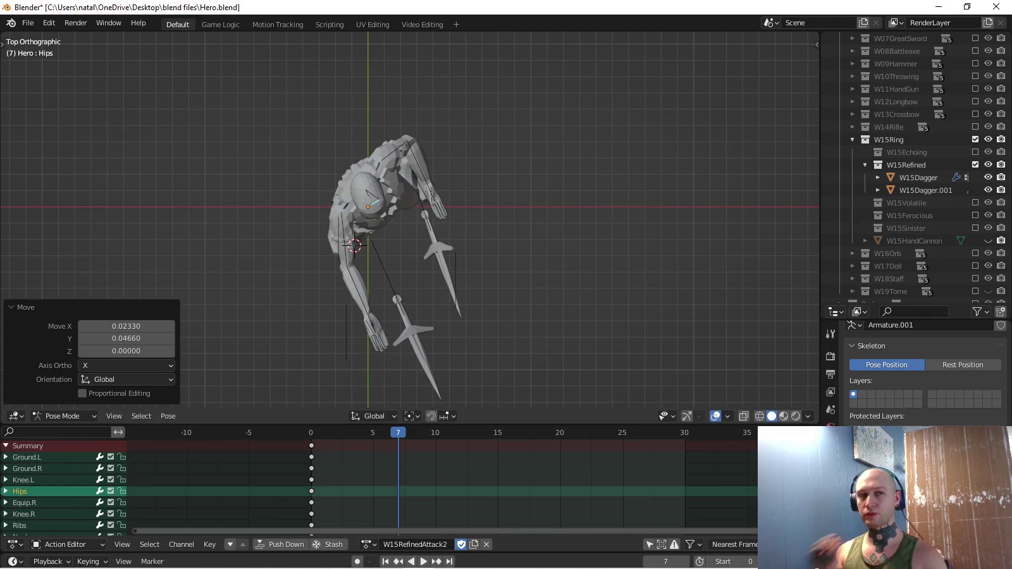
{"action": "middle_click_drag", "start_coordinate": [380, 253], "coordinate": [419, 307], "text": "shift"}
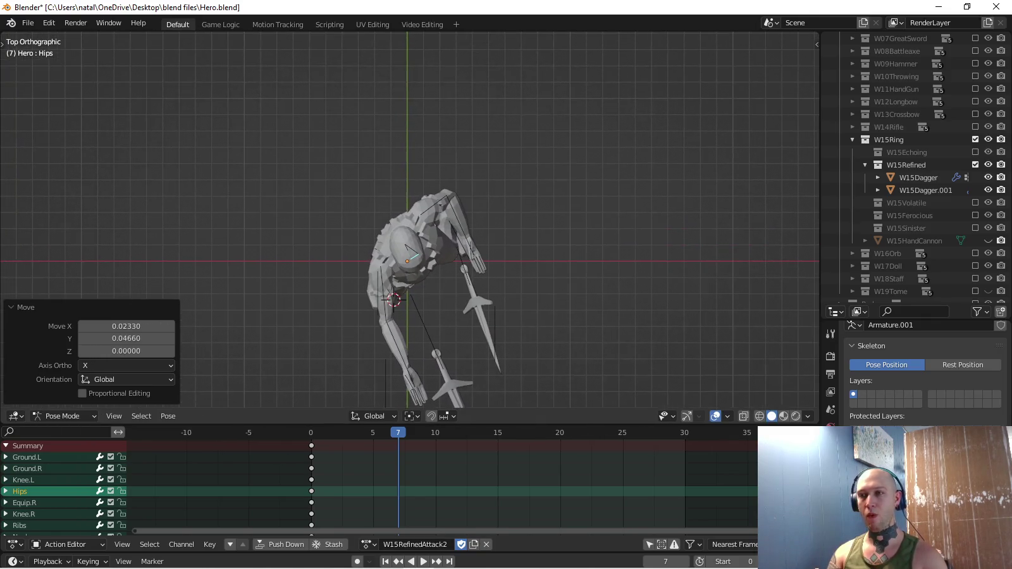
{"action": "key", "text": "i"}
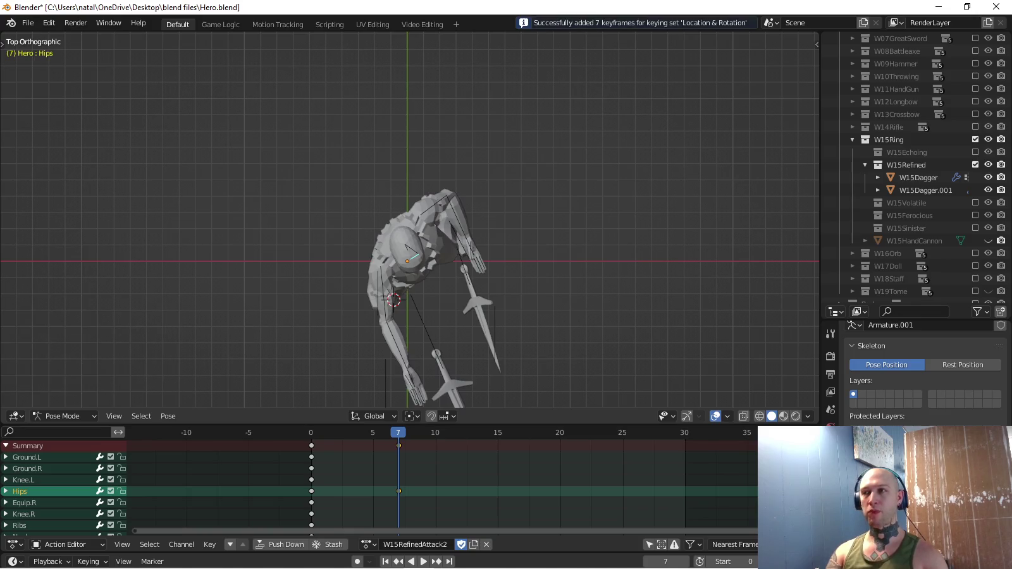
Lower the left arm by rotating Bicep.L and Forearm.L so the dagger sits by the hip.
{"action": "key", "text": "KP_3"}
{"action": "middle_click_drag", "start_coordinate": [379, 253], "coordinate": [406, 269], "text": "shift"}
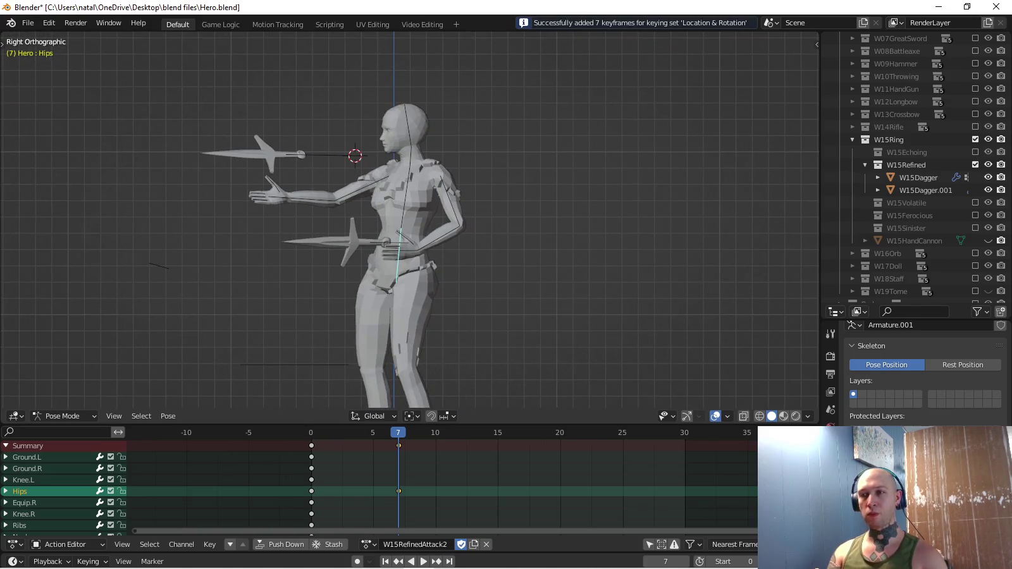
{"action": "left_click", "coordinate": [451, 200]}
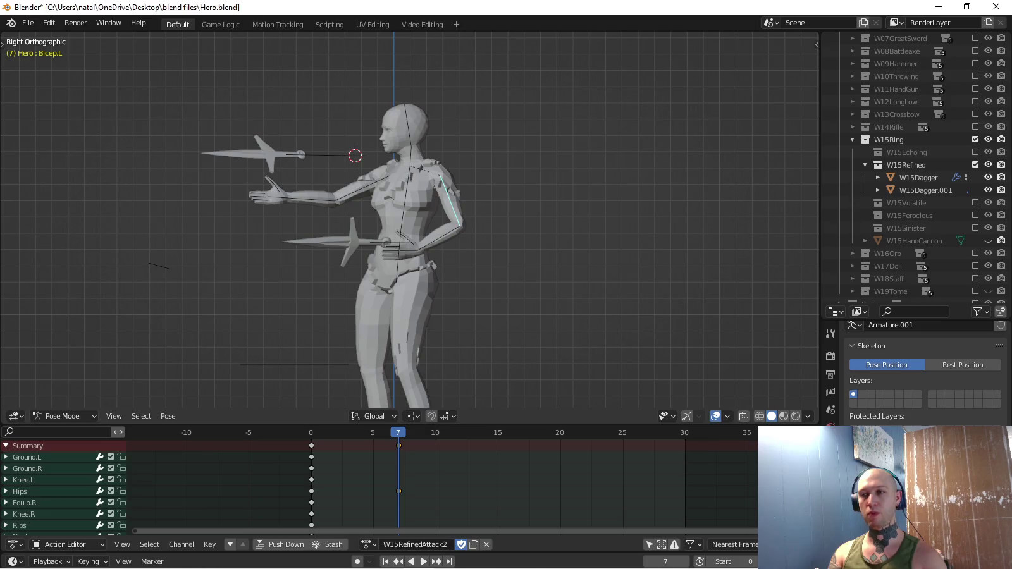
{"action": "key", "text": "r"}
{"action": "key", "text": "Return"}
{"action": "left_click", "coordinate": [465, 231]}
{"action": "key", "text": "r"}
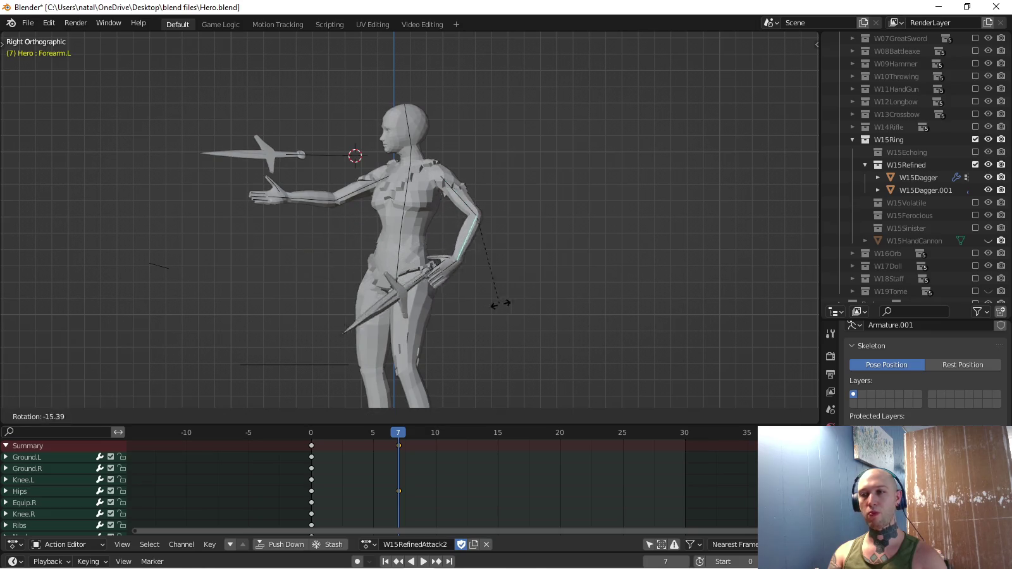
{"action": "key", "text": "Return"}
Rotate Bicep.L further and turn Hand.L to angle the dagger outward.
{"action": "left_click", "coordinate": [459, 208]}
{"action": "key", "text": "KP_7"}
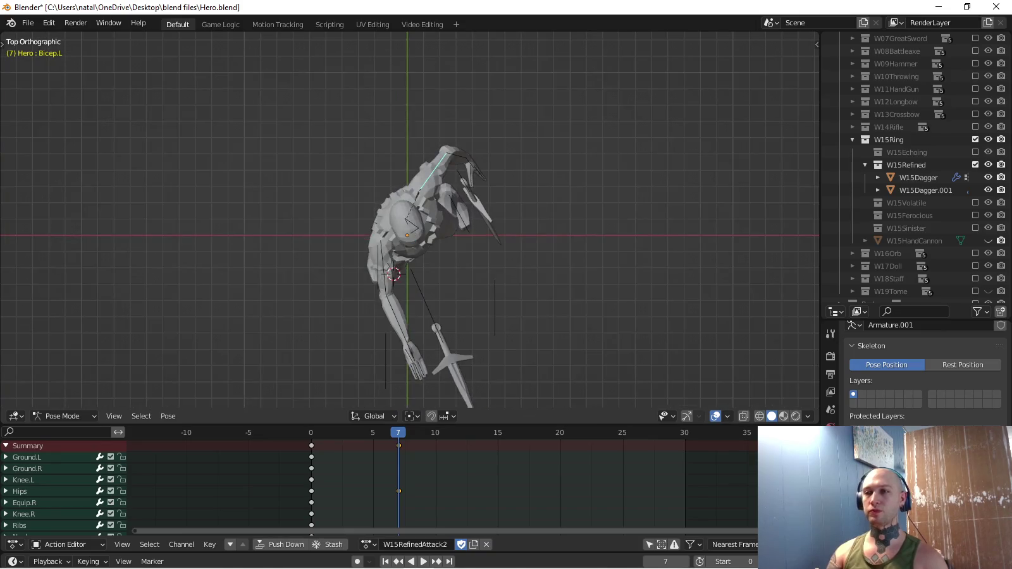
{"action": "key", "text": "r"}
{"action": "key", "text": "Return"}
{"action": "left_click", "coordinate": [461, 245]}
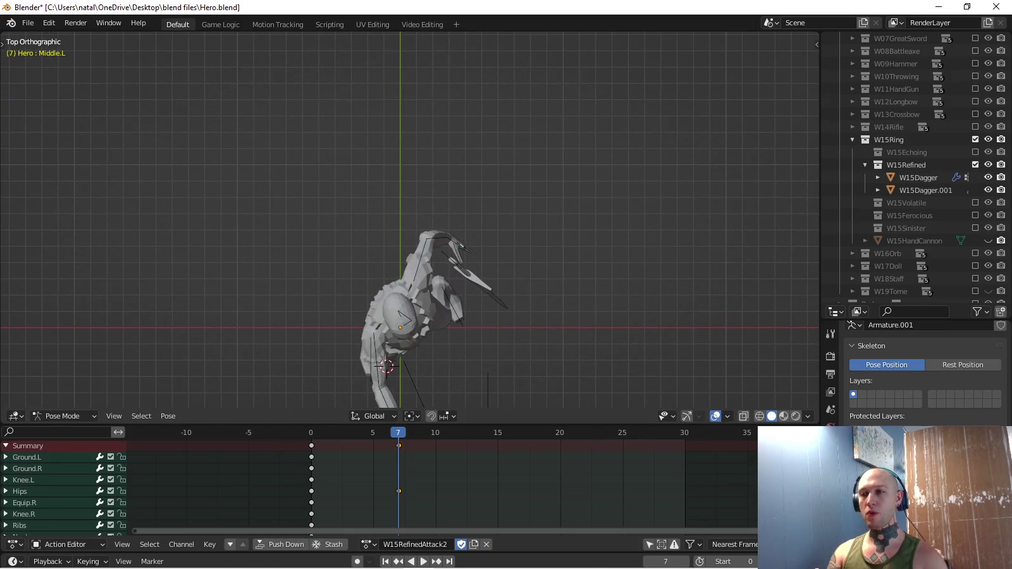
{"action": "scroll", "coordinate": [514, 267], "scroll_direction": "up", "scroll_amount": 4}
{"action": "key", "text": "r"}
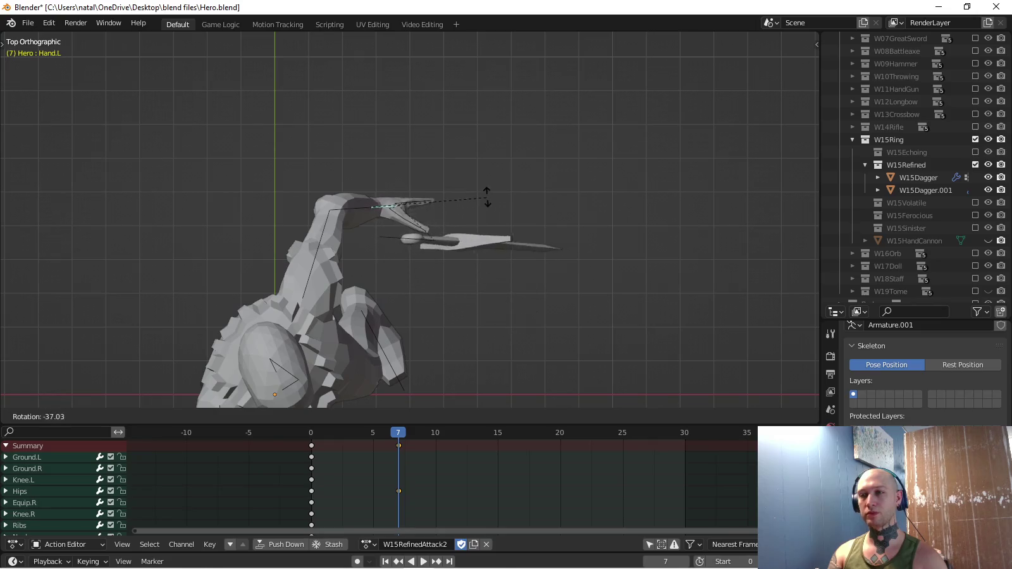
{"action": "key", "text": "Return"}
{"action": "middle_click_drag", "start_coordinate": [405, 221], "coordinate": [120, 79]}
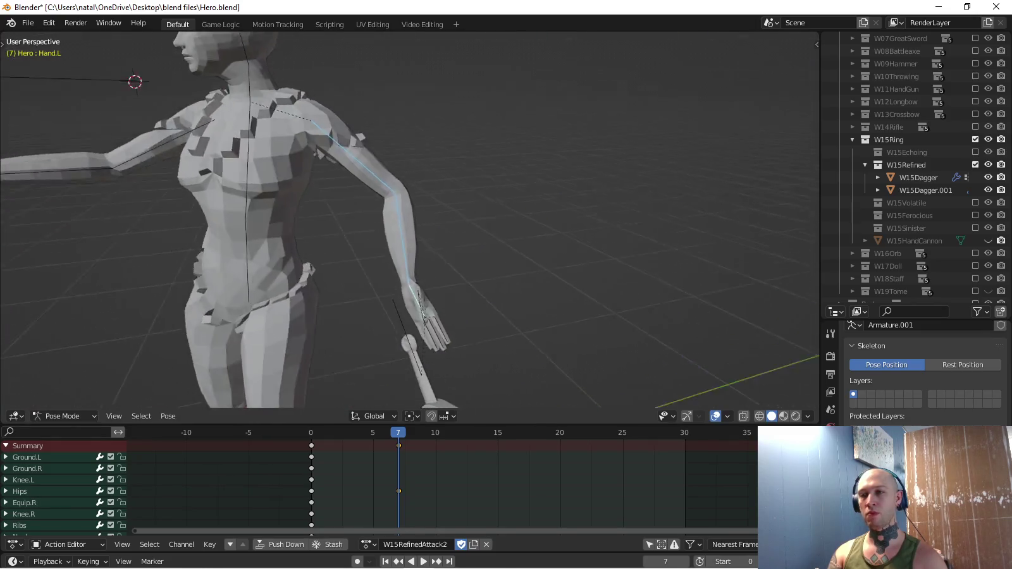
{"action": "key", "text": "KP_7"}
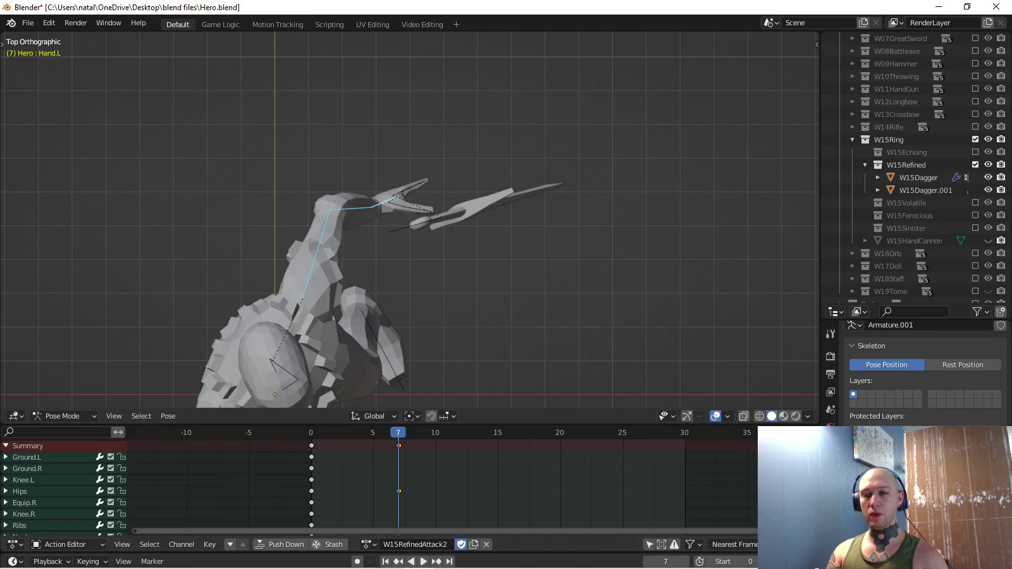
Set the keying set to Rotation and key the left arm rotations at frame 7.
{"action": "left_click", "coordinate": [89, 561]}
{"action": "left_click", "coordinate": [76, 491]}
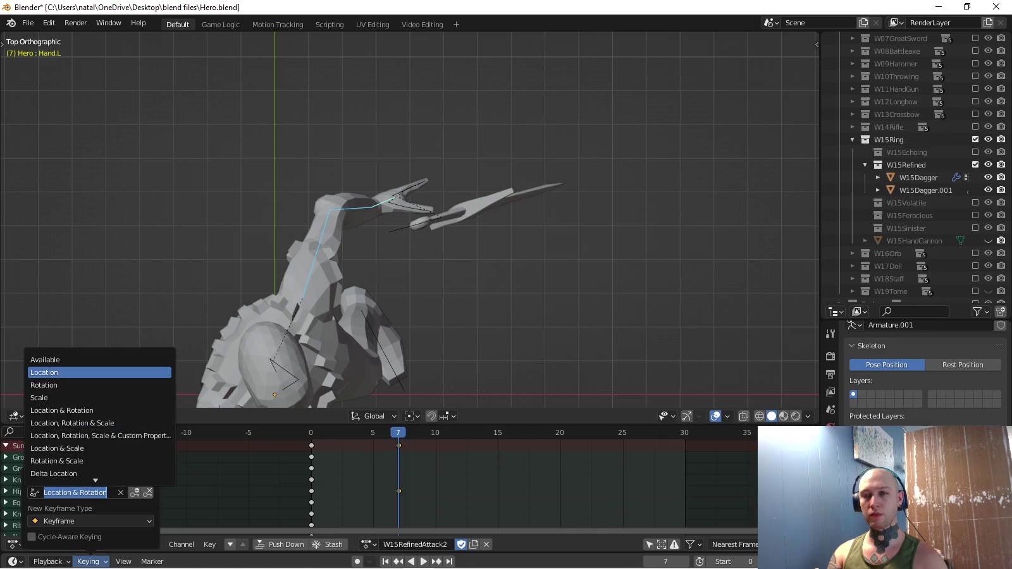
{"action": "left_click", "coordinate": [100, 385]}
{"action": "key", "text": "i"}
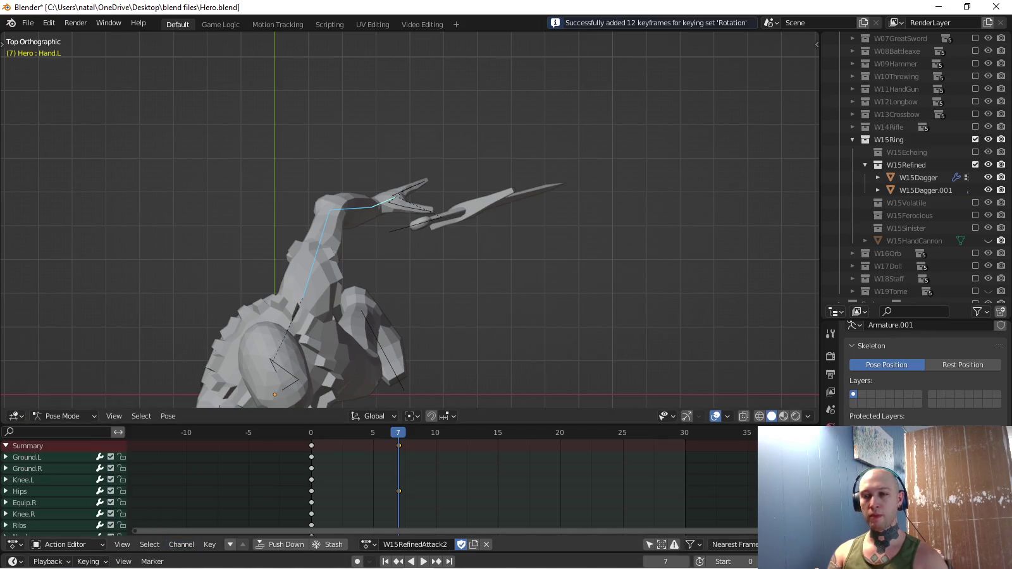
{"action": "left_click", "coordinate": [89, 561]}
{"action": "left_click", "coordinate": [77, 492]}
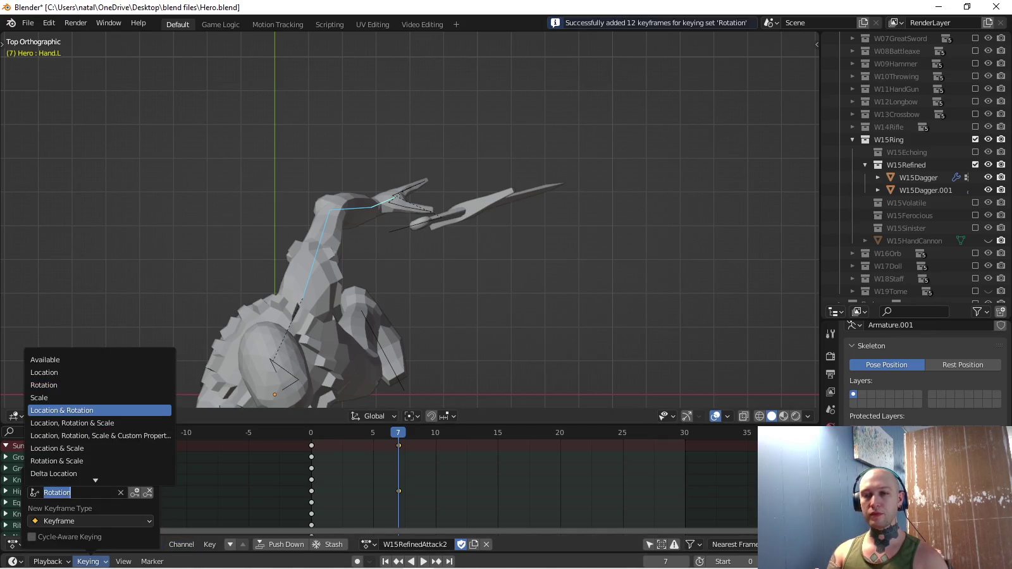
{"action": "key", "text": "Escape"}
Turn the Hips about 28 degrees, shift them, and key them at frame 17.
{"action": "key", "text": "space"}
{"action": "middle_click_drag", "start_coordinate": [404, 221], "coordinate": [329, 266]}
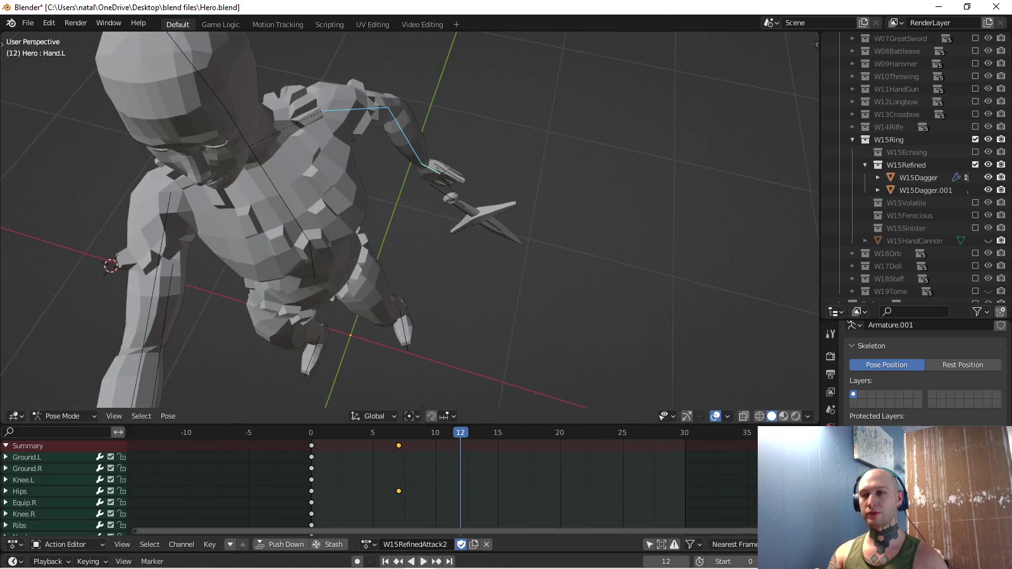
{"action": "left_click", "coordinate": [311, 259]}
{"action": "key", "text": "KP_7"}
{"action": "scroll", "coordinate": [410, 220], "scroll_direction": "up", "scroll_amount": 2}
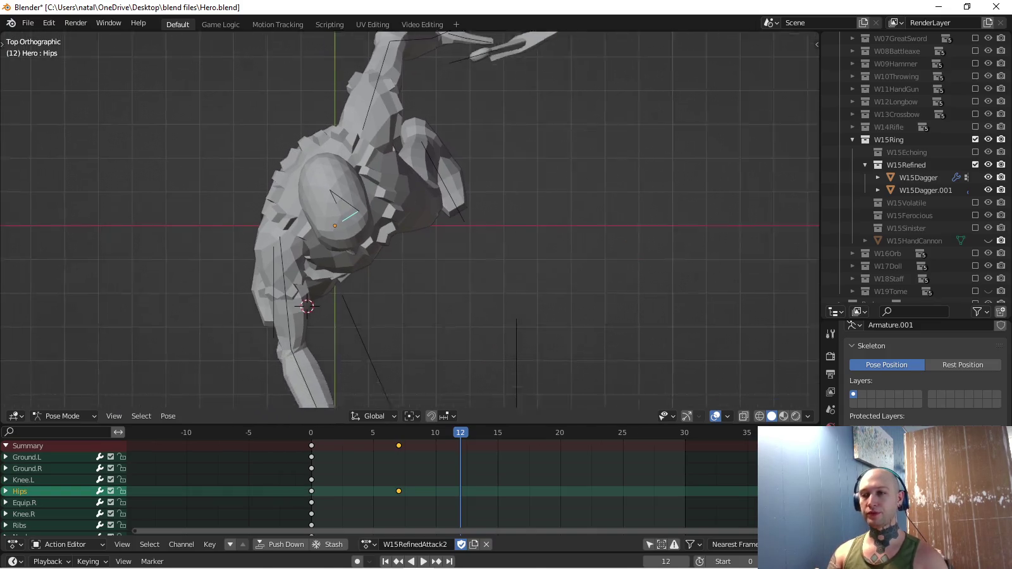
{"action": "key", "text": "space"}
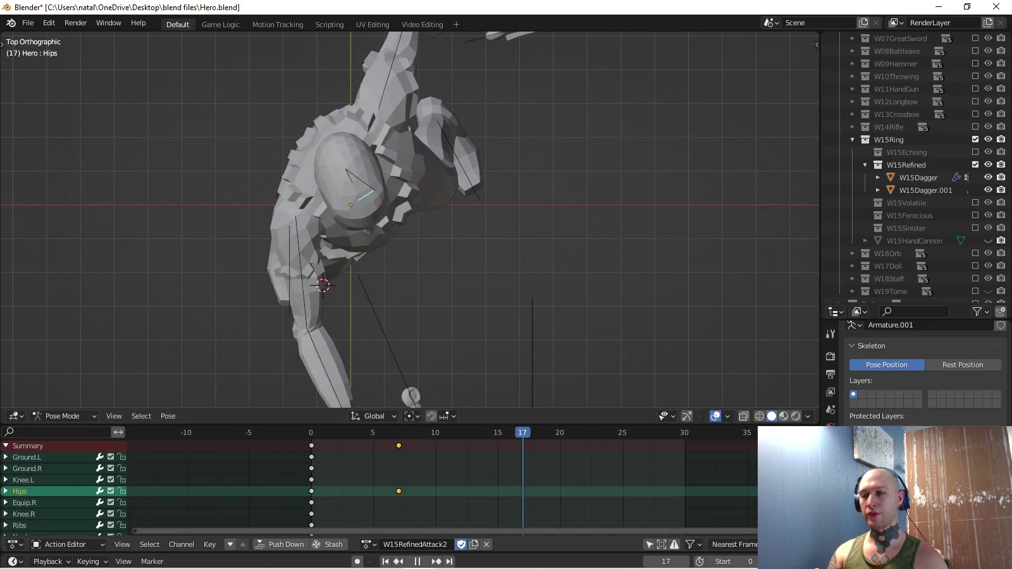
{"action": "key", "text": "r"}
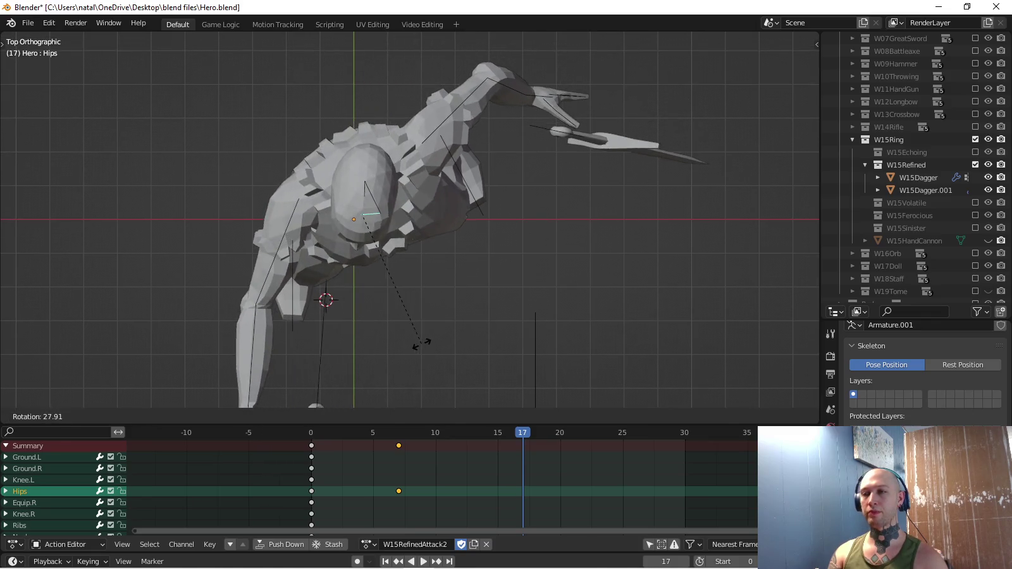
{"action": "key", "text": "Return"}
{"action": "key", "text": "g"}
{"action": "key", "text": "Return"}
{"action": "key", "text": "i"}
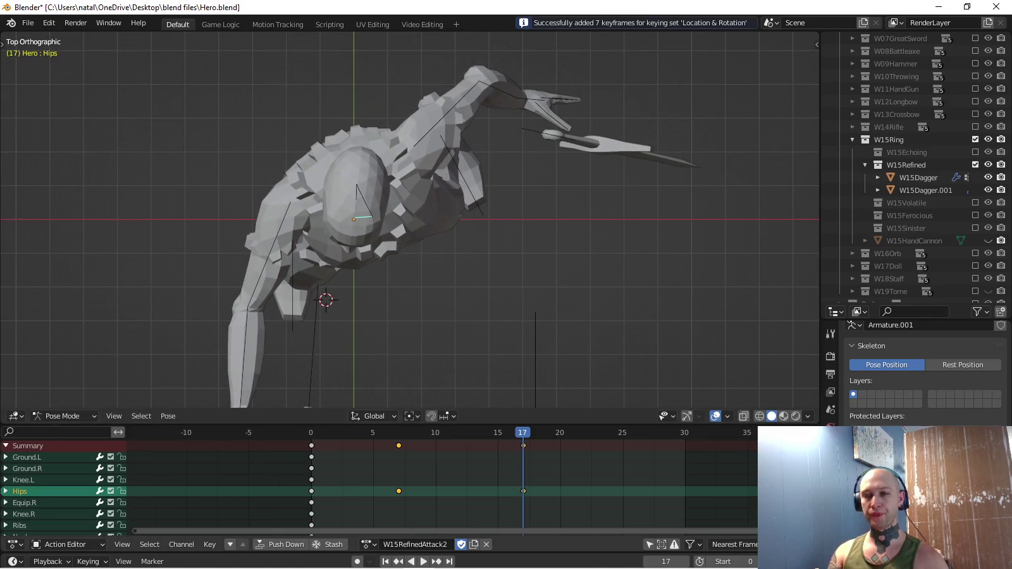
Copy the frame-0 pose and paste and key it at frame 24.
{"action": "key", "text": "shift+Left"}
{"action": "key", "text": "ctrl+c"}
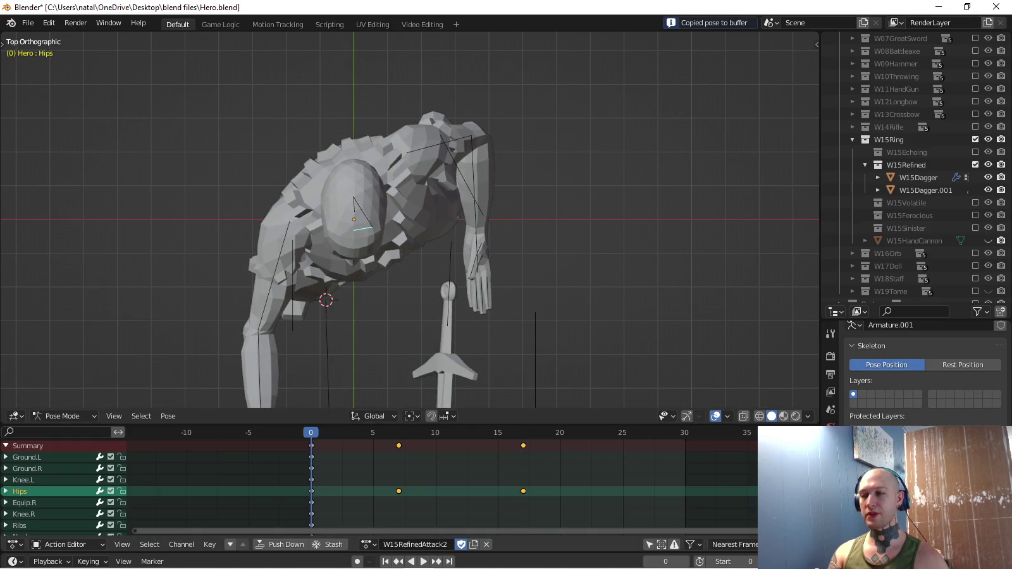
{"action": "key", "text": "shift+Right"}
{"action": "key", "text": "ctrl+v"}
{"action": "key", "text": "i"}
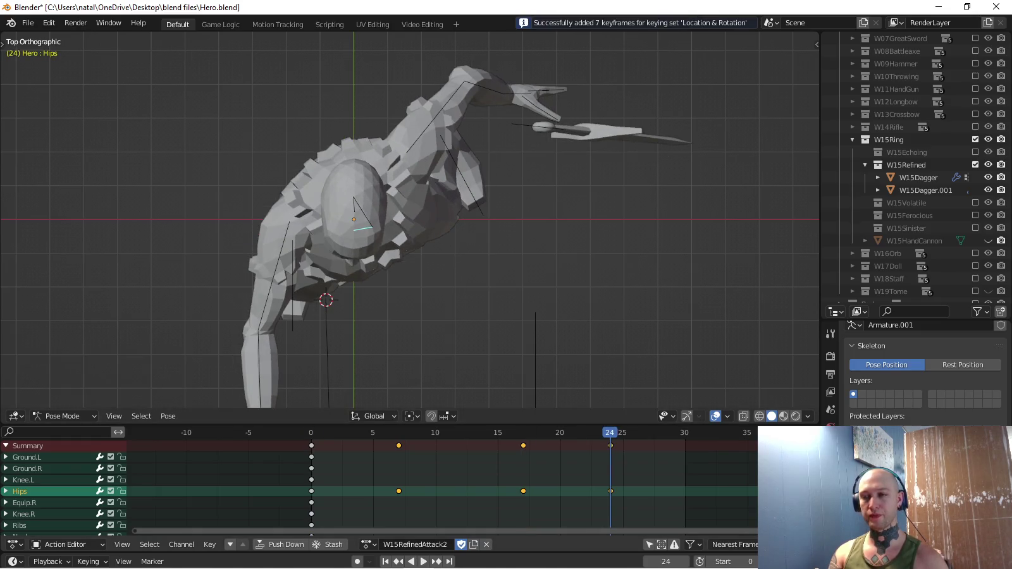
Play back and nudge the Hips position at frame 17.
{"action": "key", "text": "space"}
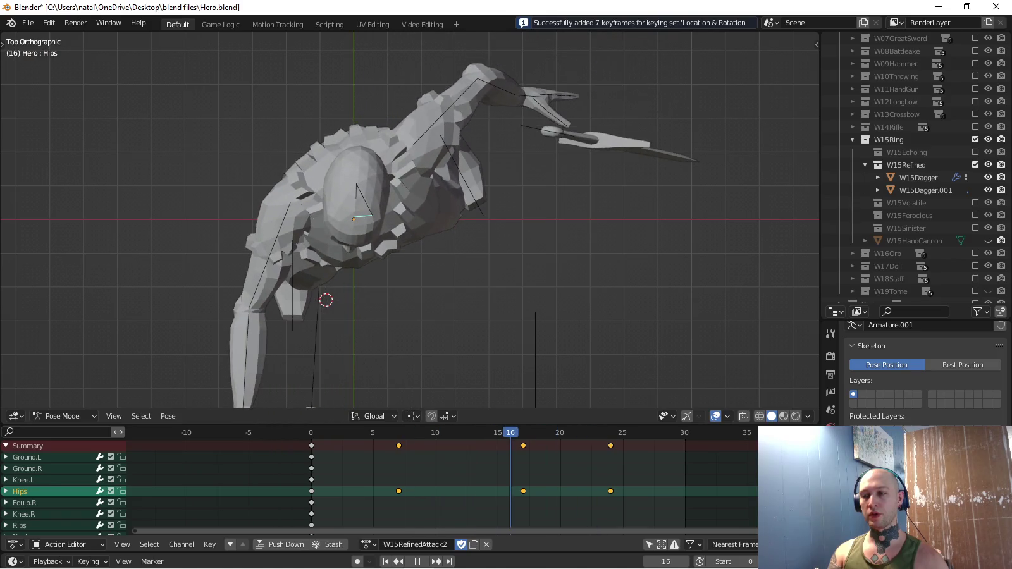
{"action": "key", "text": "space"}
{"action": "key", "text": "g"}
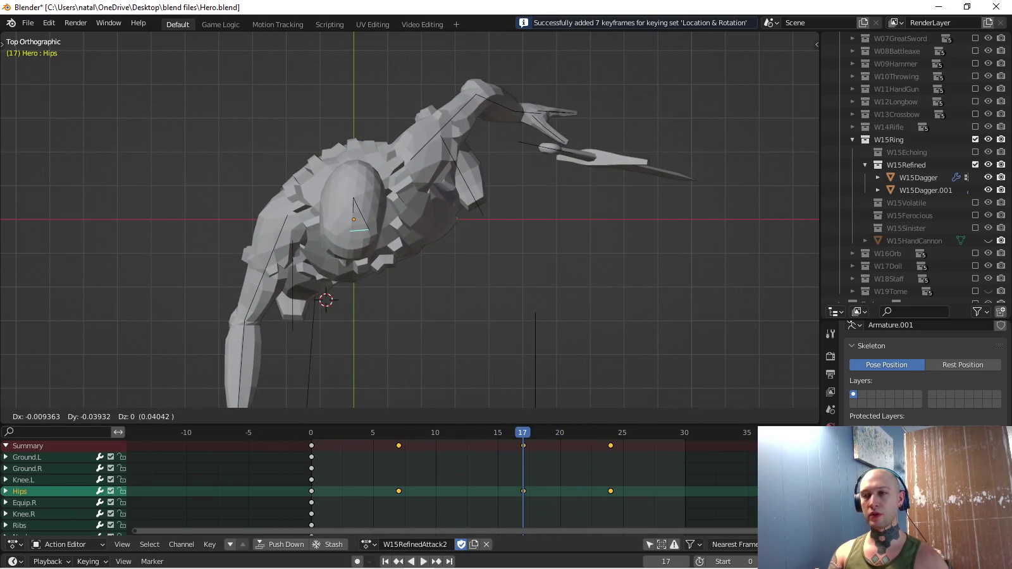
{"action": "key", "text": "Return"}
{"action": "key", "text": "space"}
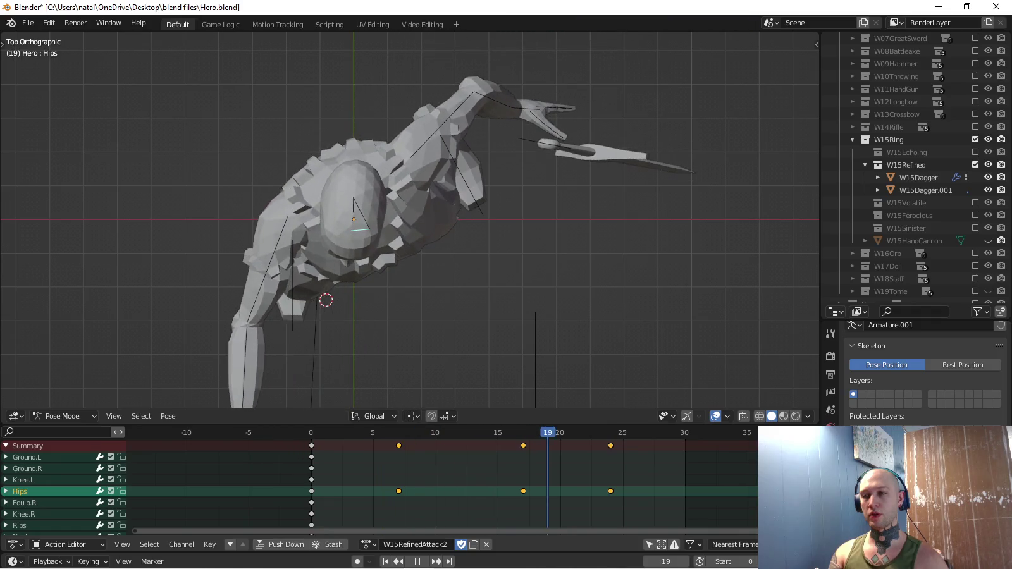
{"action": "key", "text": "space"}
{"action": "middle_click_drag", "start_coordinate": [412, 190], "coordinate": [411, 285]}
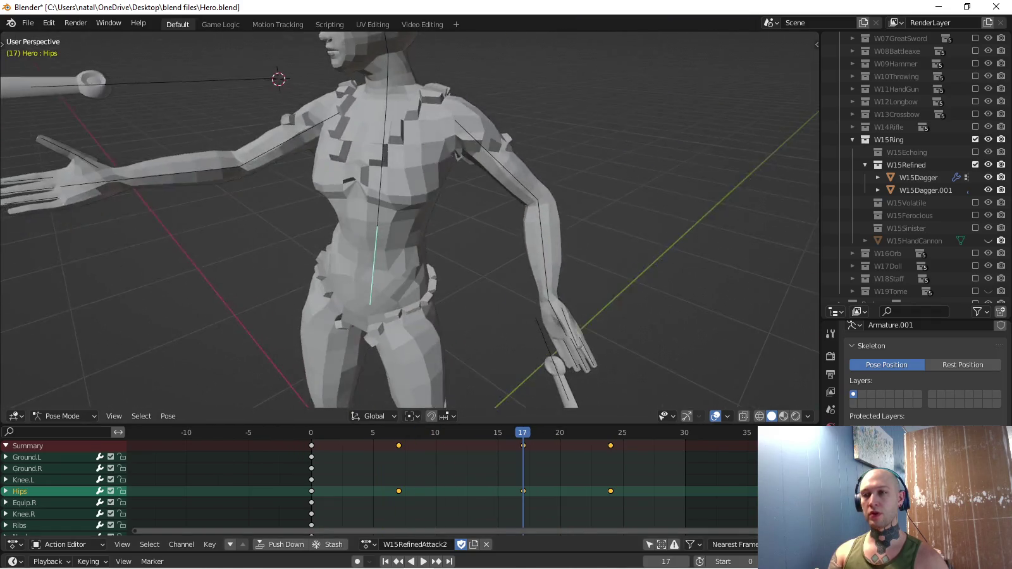
{"action": "key", "text": "space"}
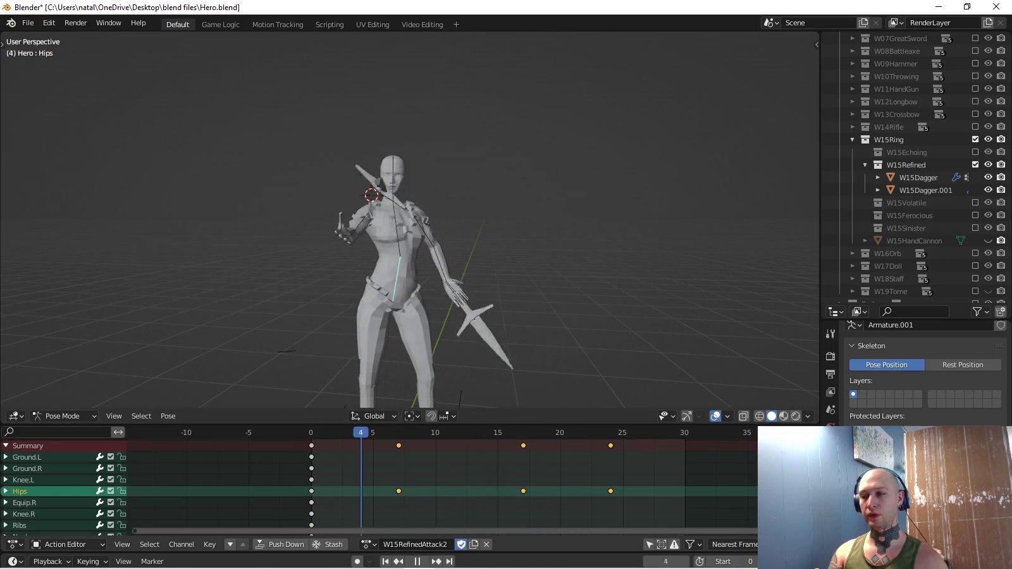
Rotate the Equip.L dagger 105° and 38.3° and reposition it to lie horizontal at frame 7.
{"action": "left_click", "coordinate": [452, 290]}
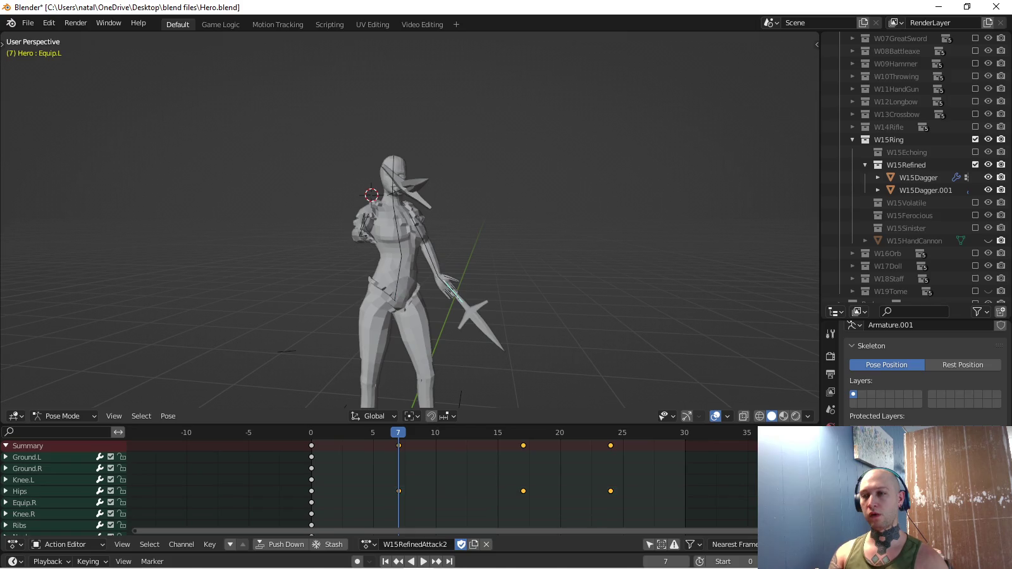
{"action": "key", "text": "KP_3"}
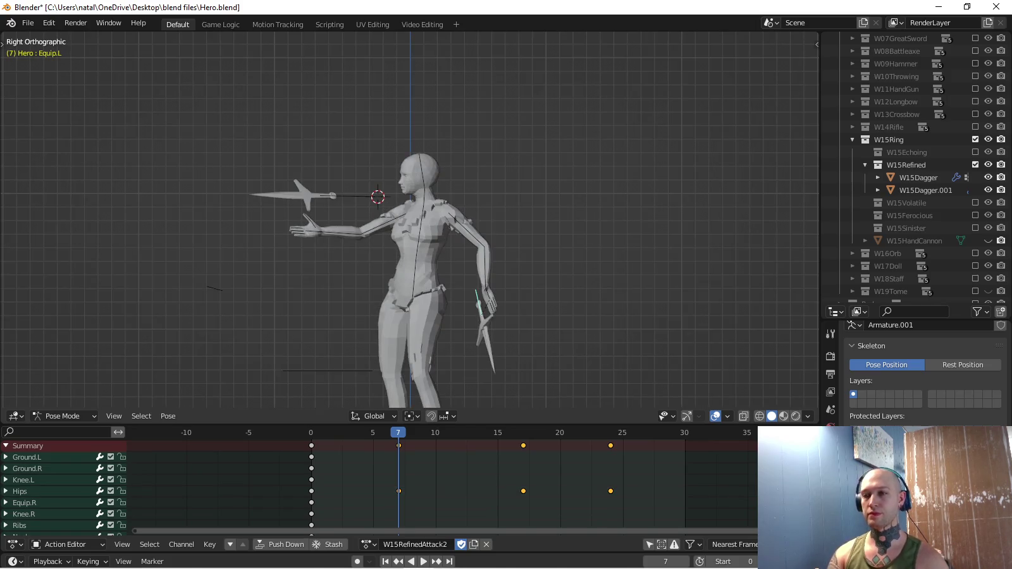
{"action": "key", "text": "r"}
{"action": "key", "text": "Return"}
{"action": "key", "text": "KP_7"}
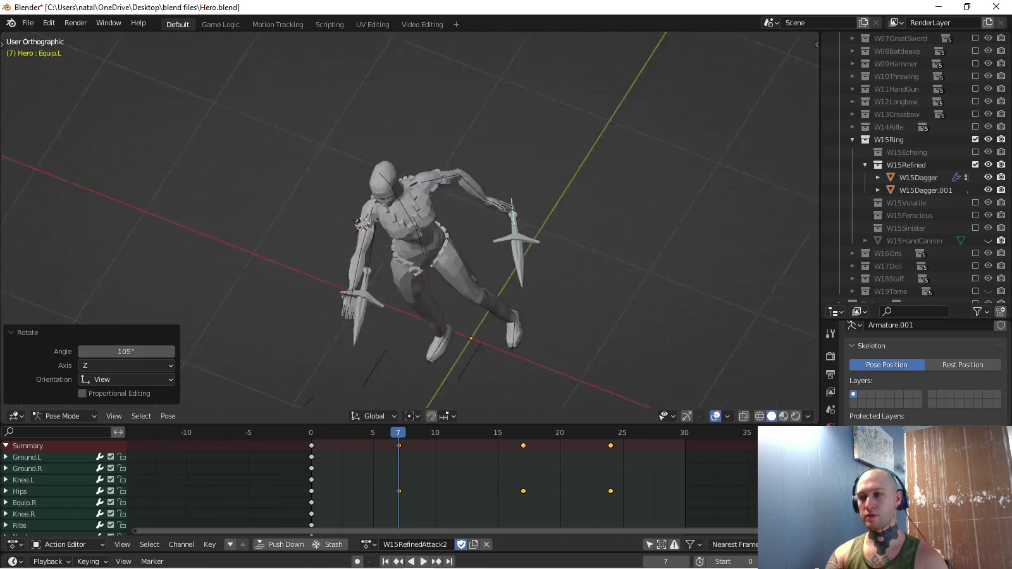
{"action": "key", "text": "r"}
{"action": "key", "text": "Return"}
{"action": "key", "text": "g"}
{"action": "key", "text": "Return"}
{"action": "mouse_move", "coordinate": [411, 221]}
{"action": "middle_mouse_down"}
{"action": "mouse_move", "coordinate": [455, 215]}
{"action": "mouse_move", "coordinate": [505, 230]}
{"action": "middle_mouse_up"}
{"action": "key", "text": "KP_3"}
Reposition the Equip.L dagger and key it at frame 7.
{"action": "key", "text": "g"}
{"action": "key", "text": "Return"}
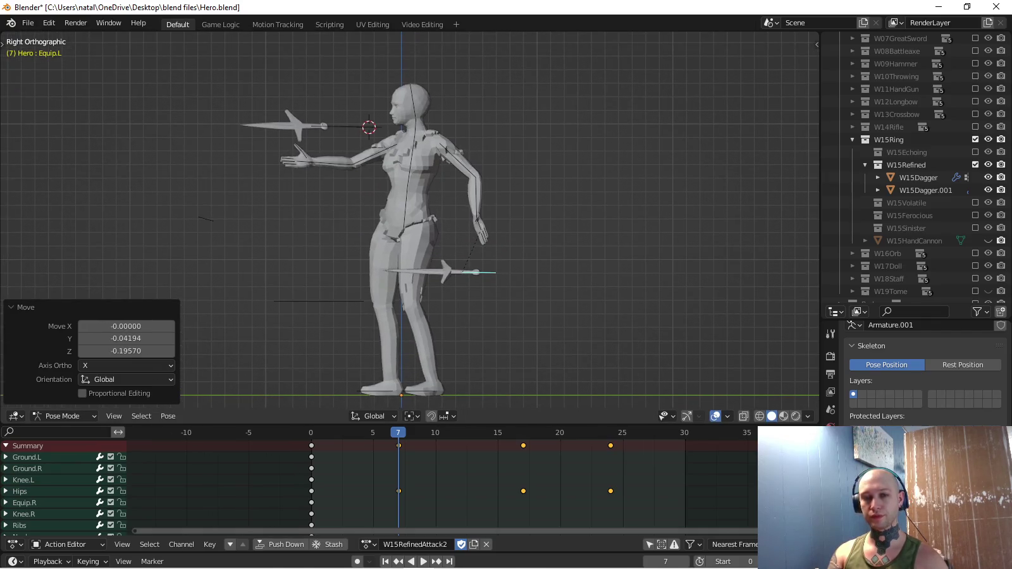
{"action": "key", "text": "i"}
At frame 12, move the dagger, turn it 63.9°, and key it.
{"action": "key", "text": "Right"}
{"action": "key", "text": "Right"}
{"action": "key", "text": "Right"}
{"action": "key", "text": "Right"}
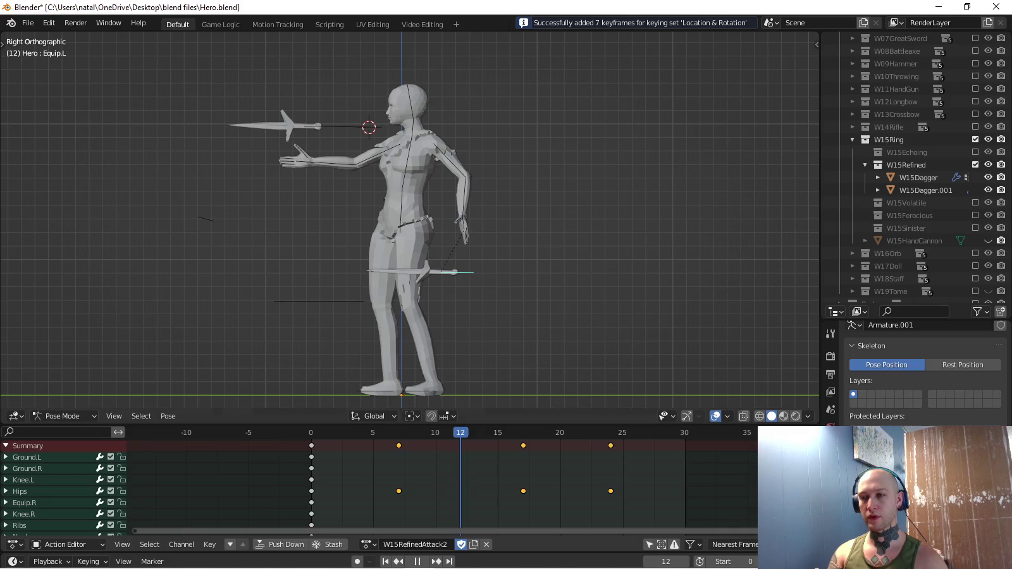
{"action": "middle_click_drag", "start_coordinate": [411, 221], "coordinate": [436, 225], "text": "shift"}
{"action": "key", "text": "g"}
{"action": "key", "text": "Return"}
{"action": "key", "text": "r"}
{"action": "key", "text": "Return"}
{"action": "key", "text": "g"}
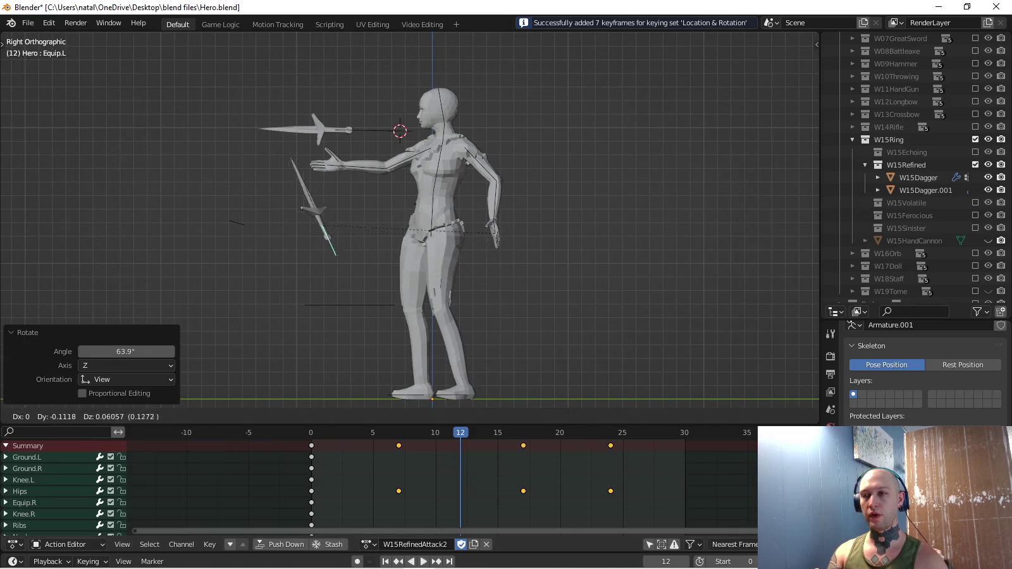
{"action": "key", "text": "Return"}
{"action": "key", "text": "i"}
At frame 18, raise and rotate the dagger and key it.
{"action": "key", "text": "space"}
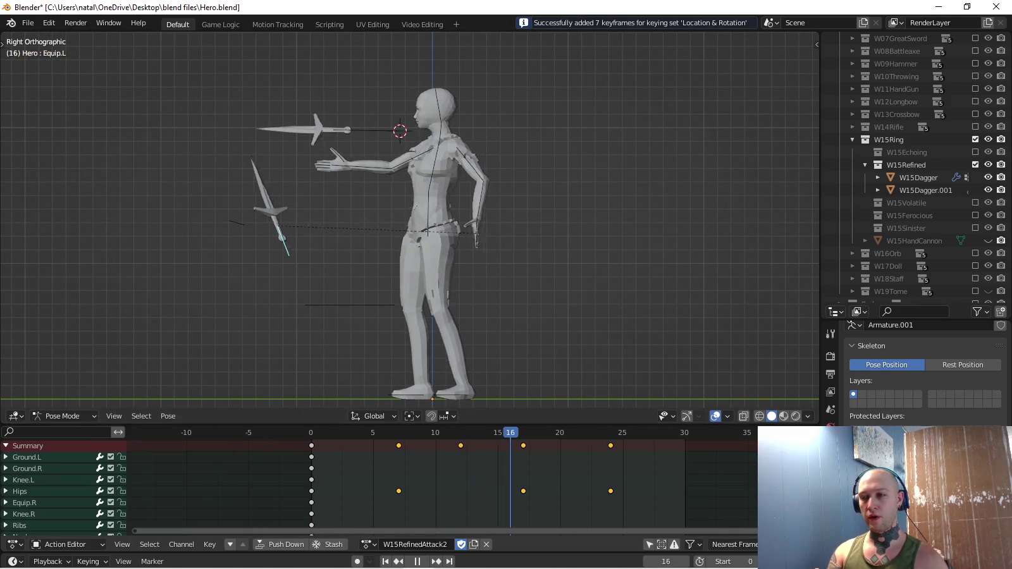
{"action": "key", "text": "space"}
{"action": "key", "text": "g"}
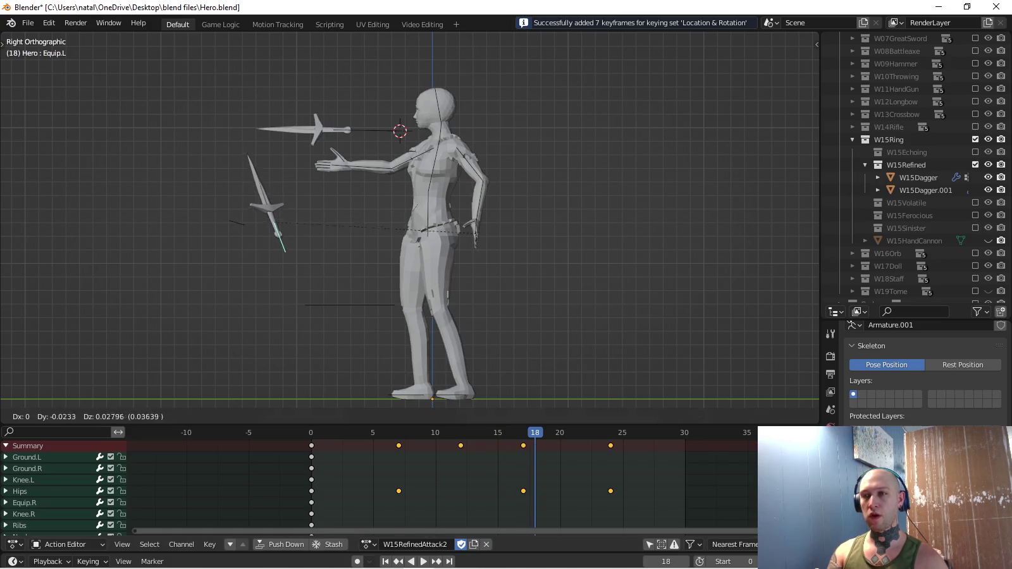
{"action": "key", "text": "Return"}
{"action": "key", "text": "r"}
{"action": "key", "text": "Return"}
{"action": "key", "text": "i"}
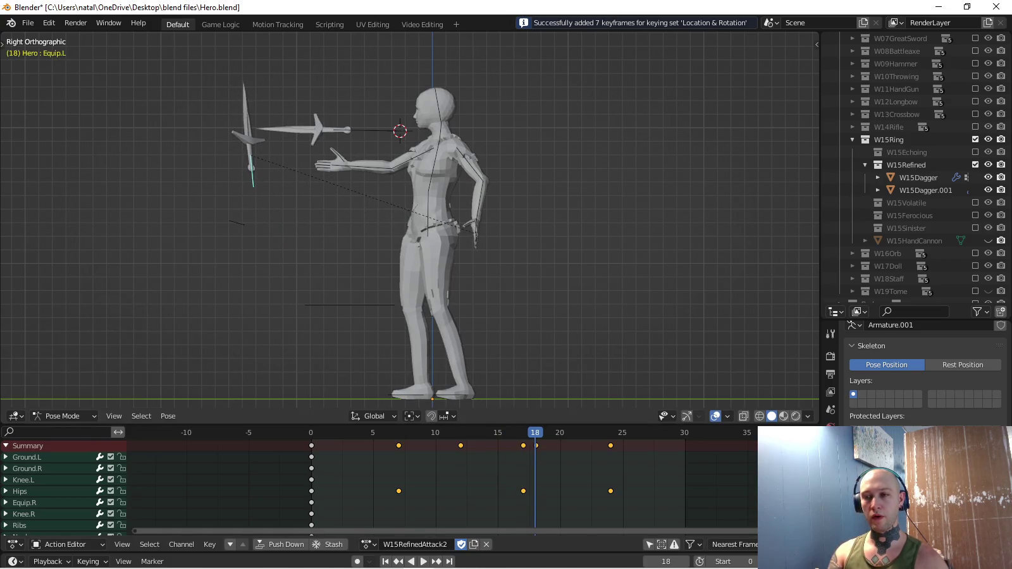
Copy the dagger's frame-0 pose and paste and key it at frame 24.
{"action": "key", "text": "shift+Left"}
{"action": "key", "text": "ctrl+c"}
{"action": "key", "text": "shift+Right"}
{"action": "key", "text": "ctrl+v"}
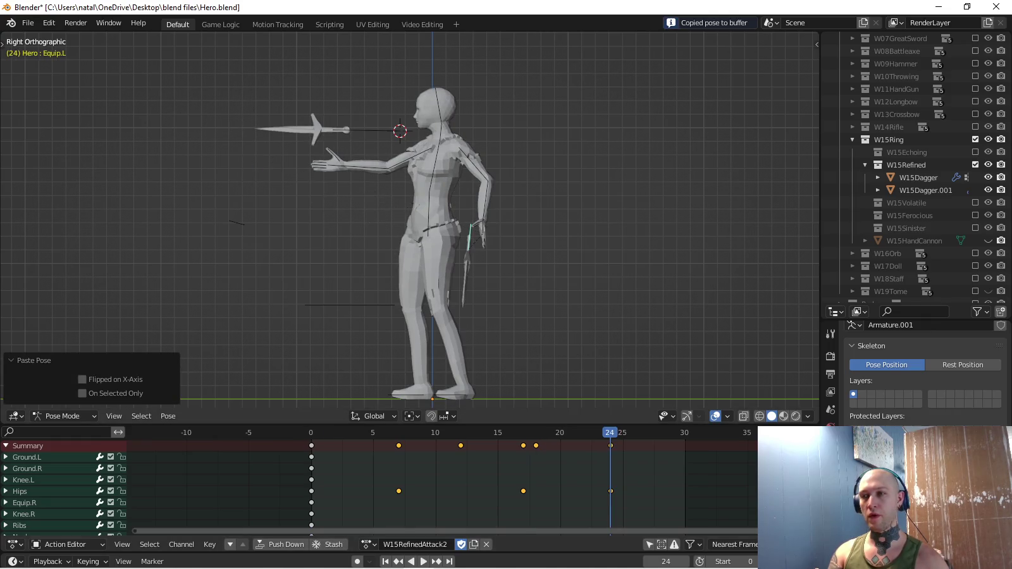
{"action": "key", "text": "i"}
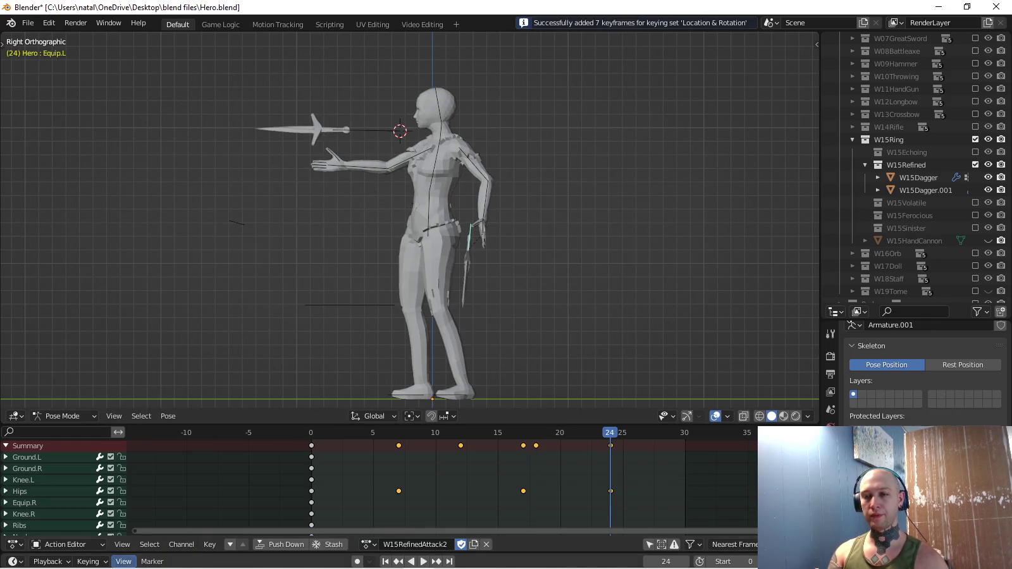
With the Rotation keying set, key Hand.L's frame-0 pose at frame 24 and play the throw.
{"action": "left_click", "coordinate": [88, 561]}
{"action": "left_click", "coordinate": [74, 491]}
{"action": "left_click", "coordinate": [99, 384]}
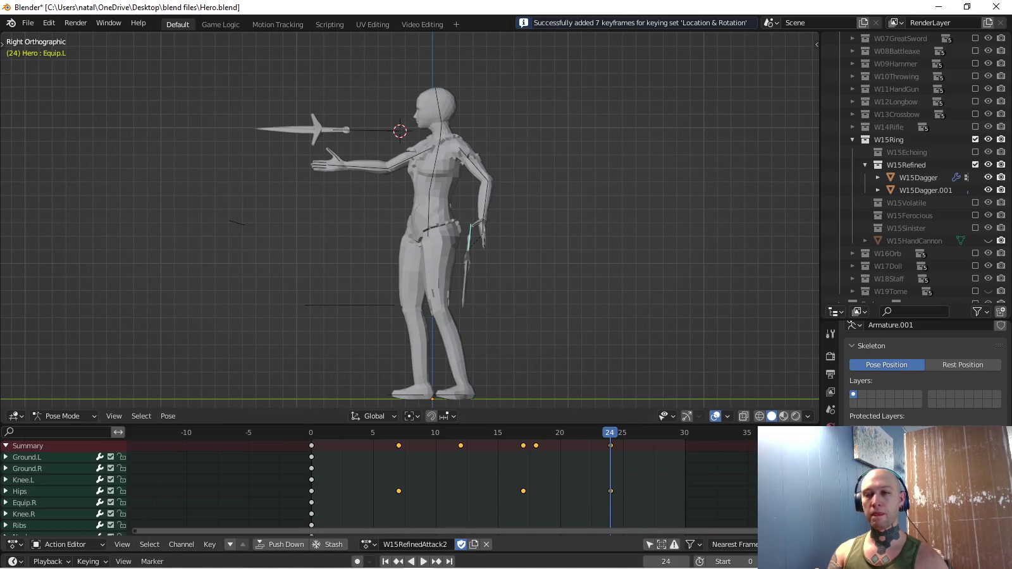
{"action": "key", "text": "shift+Left"}
{"action": "left_click", "coordinate": [411, 205]}
{"action": "key", "text": "ctrl+c"}
{"action": "key", "text": "shift+Right"}
{"action": "key", "text": "ctrl+v"}
{"action": "key", "text": "i"}
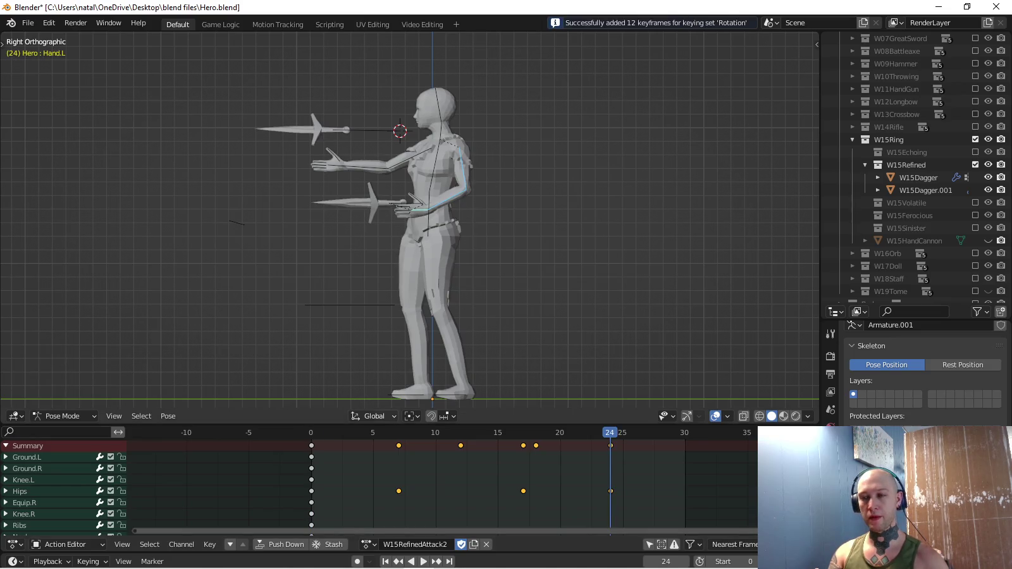
{"action": "key", "text": "space"}
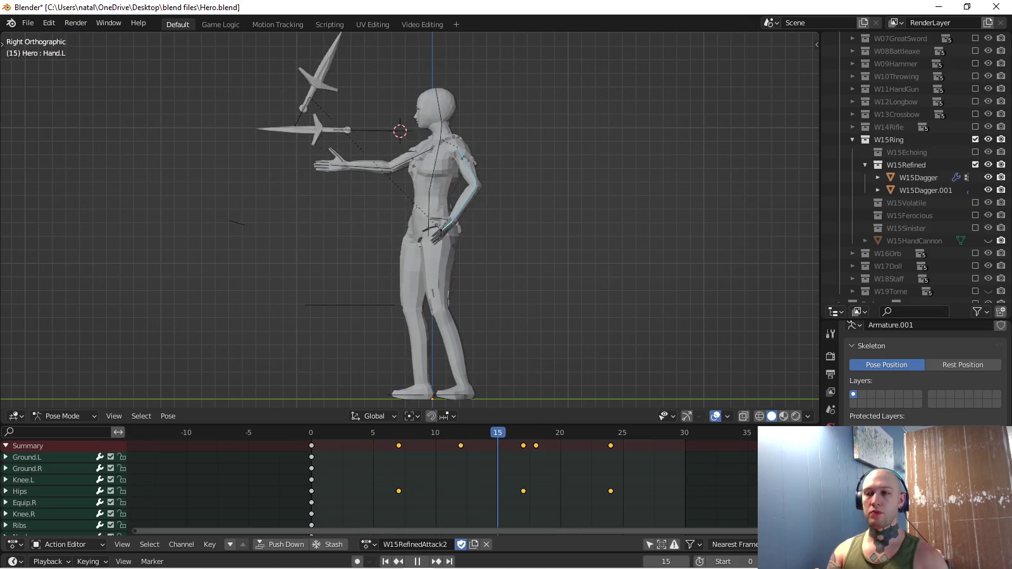
{"action": "mouse_move", "coordinate": [443, 221]}
{"action": "middle_mouse_down"}
{"action": "mouse_move", "coordinate": [481, 235]}
{"action": "mouse_move", "coordinate": [513, 266]}
{"action": "middle_mouse_up"}
{"action": "key", "text": "space"}
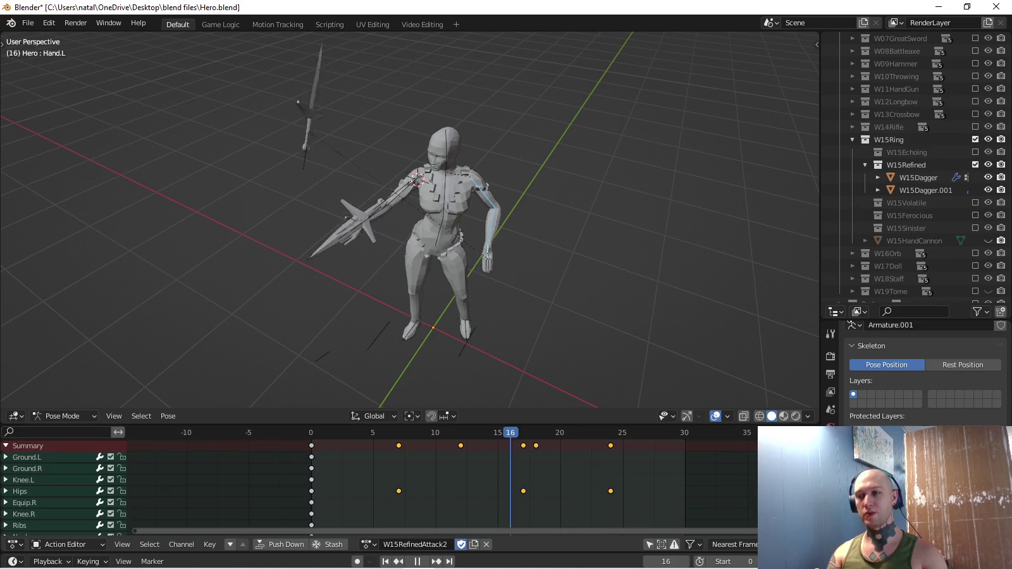
{"action": "key", "text": "Escape"}
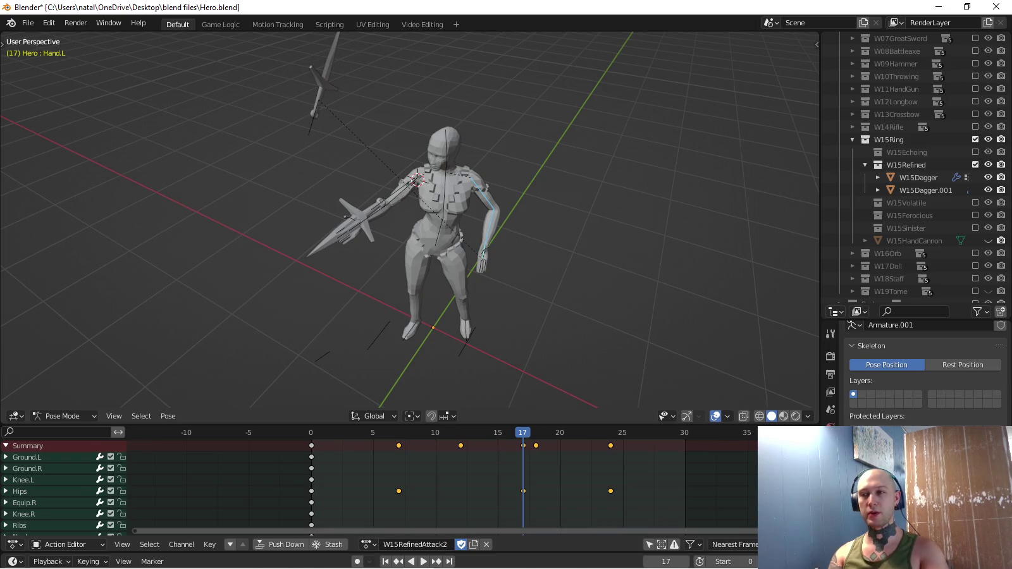
{"action": "key", "text": "KP_3"}
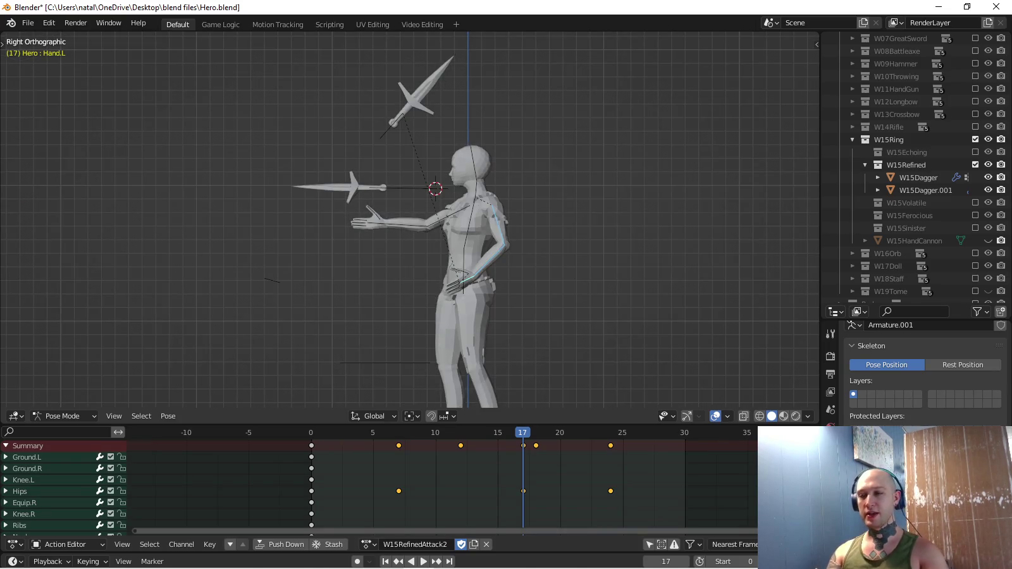
{"action": "key", "text": "space"}
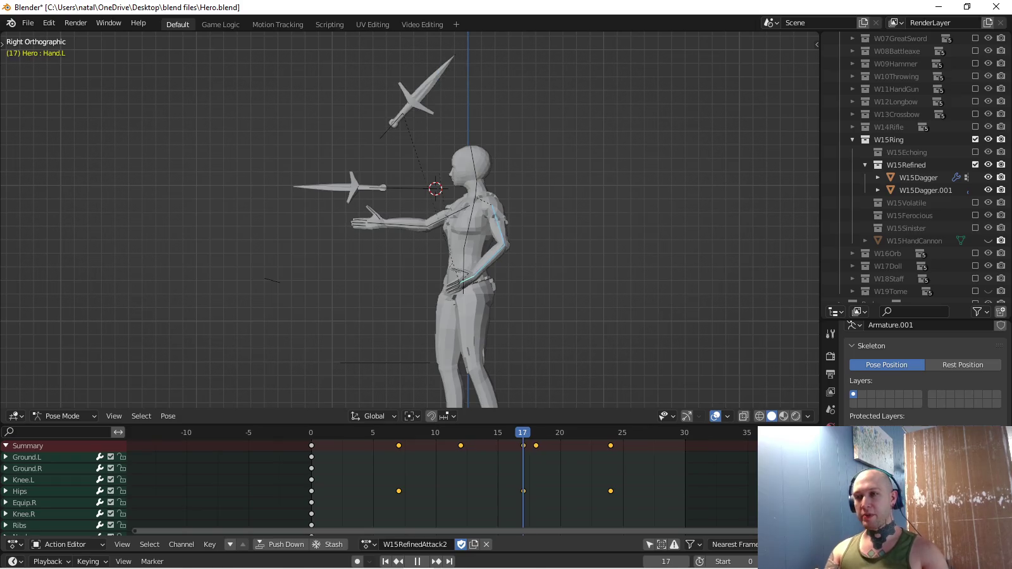
{"action": "scroll", "coordinate": [443, 481], "scroll_direction": "down", "scroll_amount": 5}
{"action": "scroll", "coordinate": [443, 481], "scroll_direction": "down", "scroll_amount": 5}
Go to frame 18 and set the active keying set to Rotation.
{"action": "scroll", "coordinate": [443, 480], "scroll_direction": "down", "scroll_amount": 5}
{"action": "scroll", "coordinate": [443, 481], "scroll_direction": "down", "scroll_amount": 5}
{"action": "scroll", "coordinate": [380, 484], "scroll_direction": "up", "scroll_amount": 5}
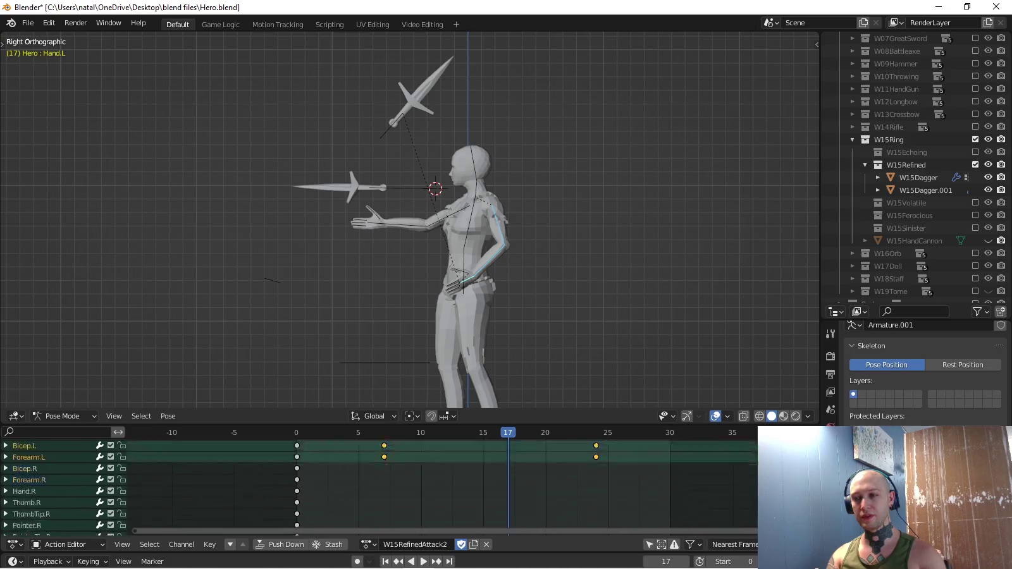
{"action": "key", "text": "space"}
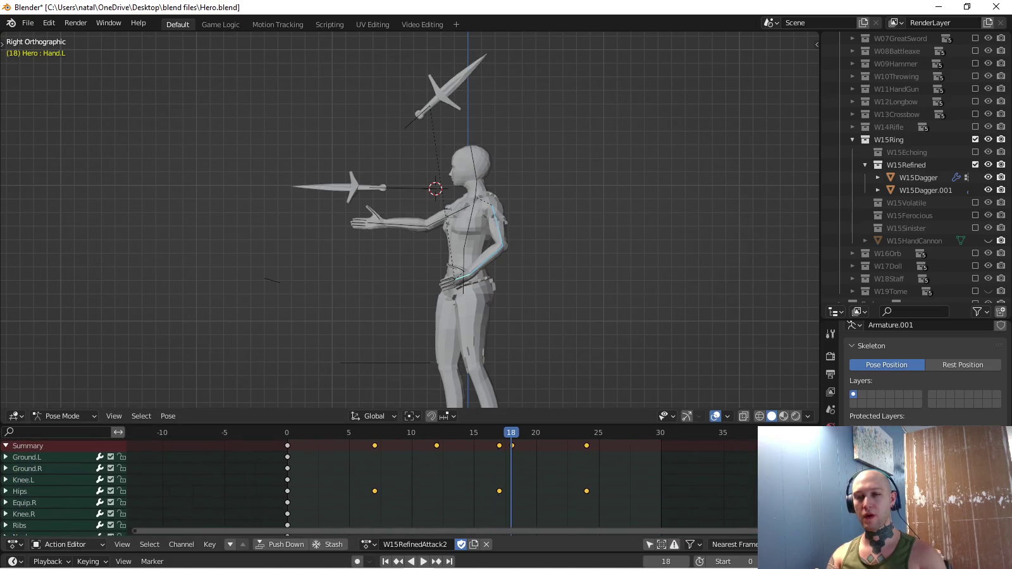
{"action": "left_click", "coordinate": [88, 561]}
{"action": "left_click", "coordinate": [76, 492]}
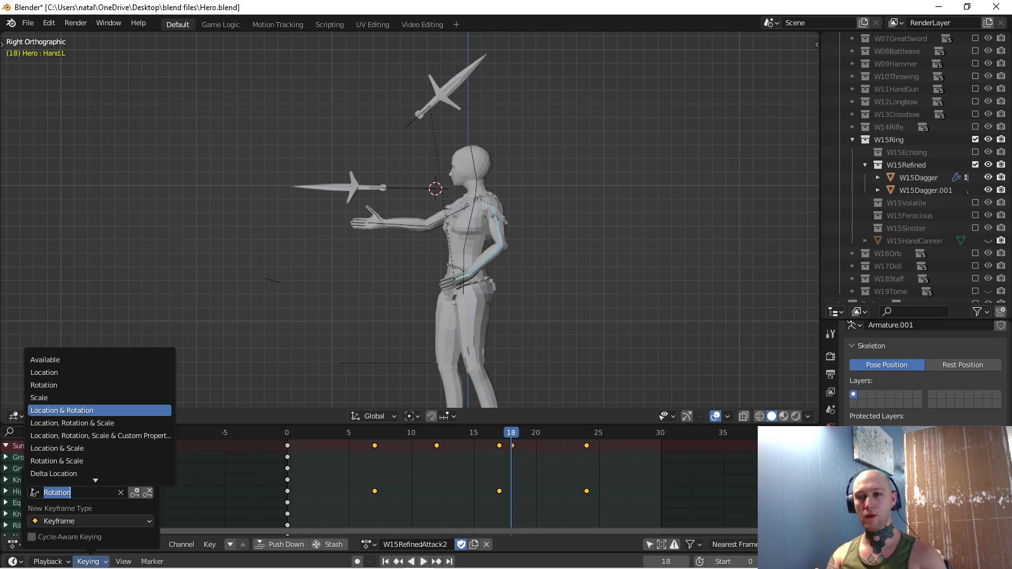
{"action": "left_click", "coordinate": [72, 422]}
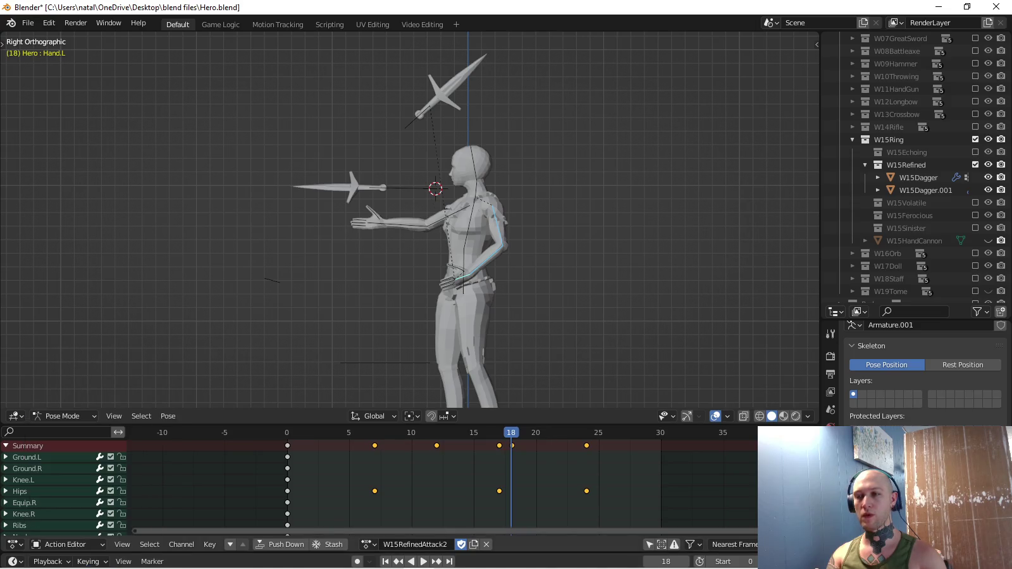
At frame 18, rotate Bicep.L and Forearm.L to swing the left arm forward.
{"action": "key", "text": "Left"}
{"action": "middle_click_drag", "start_coordinate": [442, 518], "coordinate": [413, 438]}
{"action": "scroll", "coordinate": [443, 483], "scroll_direction": "up", "scroll_amount": 3}
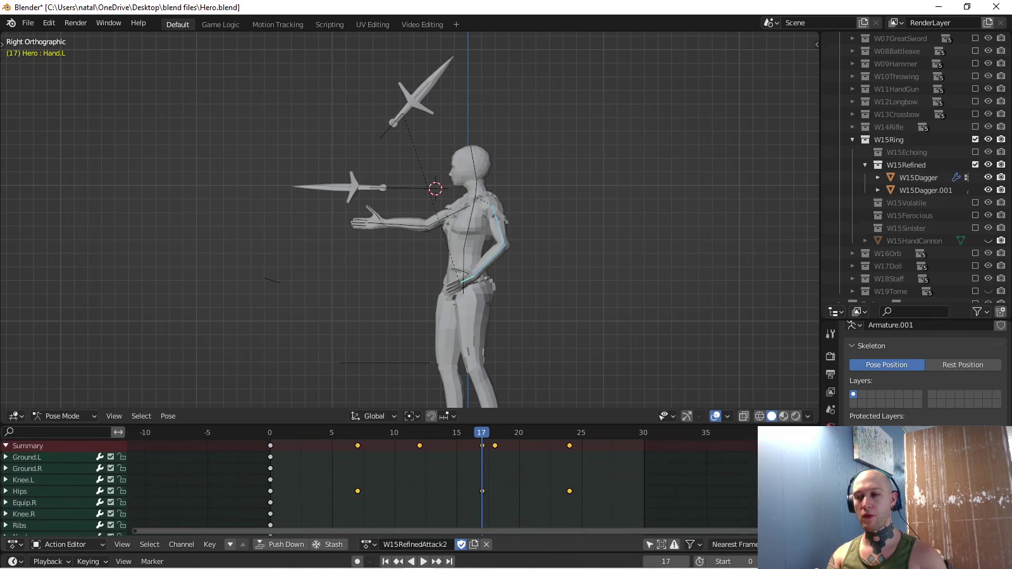
{"action": "key", "text": "Right"}
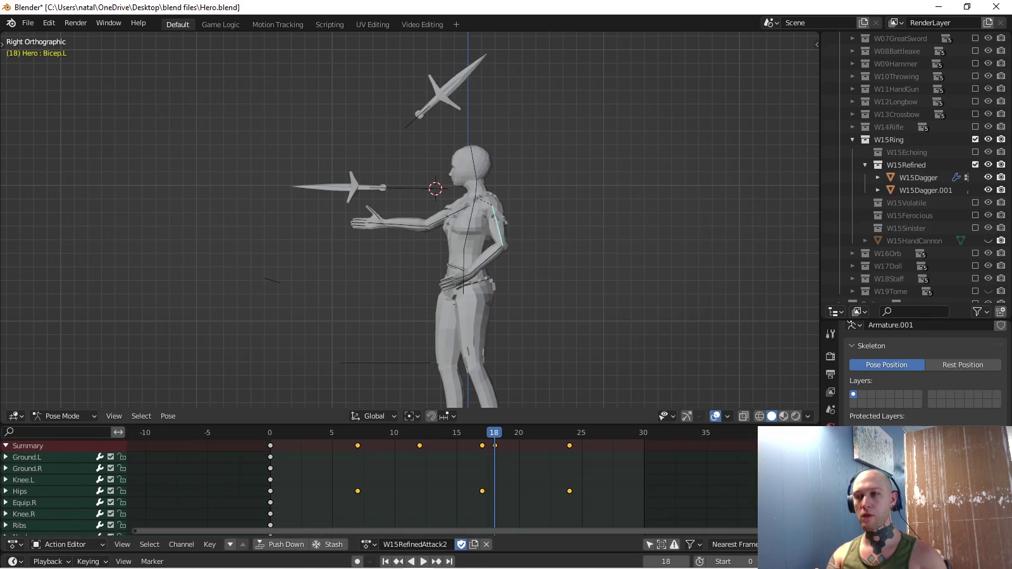
{"action": "key", "text": "r"}
{"action": "left_click", "coordinate": [442, 272]}
{"action": "left_click", "coordinate": [455, 248]}
{"action": "key", "text": "r"}
{"action": "left_click", "coordinate": [435, 282]}
Refine the pose: tilt the forearm further forward and turn the upper arm inward.
{"action": "scroll", "coordinate": [418, 264], "scroll_direction": "up", "scroll_amount": 2}
{"action": "left_click", "coordinate": [475, 256]}
{"action": "key", "text": "r"}
{"action": "left_click", "coordinate": [418, 264]}
{"action": "left_click", "coordinate": [519, 228]}
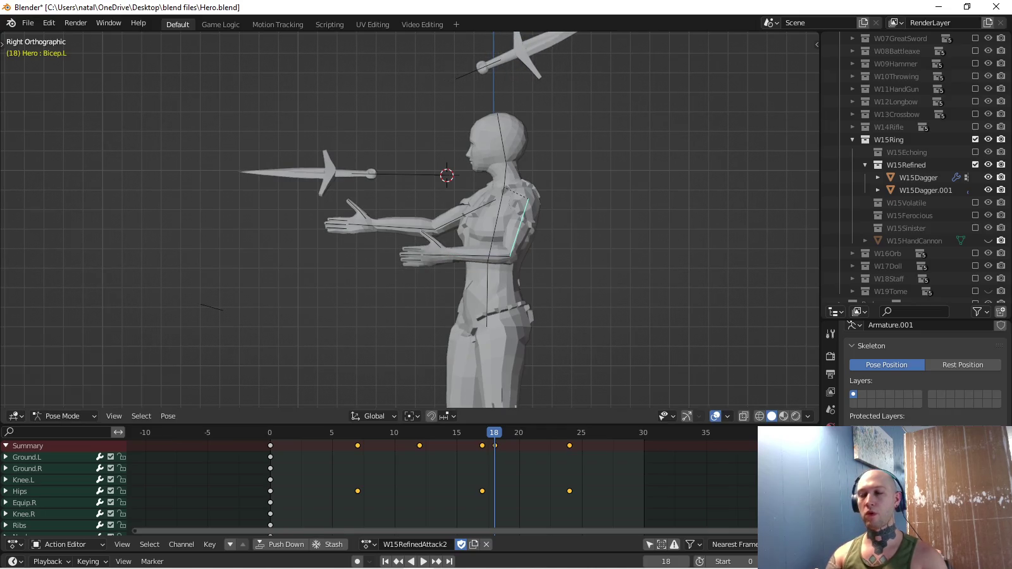
{"action": "key", "text": "KP_7"}
{"action": "key", "text": "r"}
{"action": "left_click", "coordinate": [515, 275]}
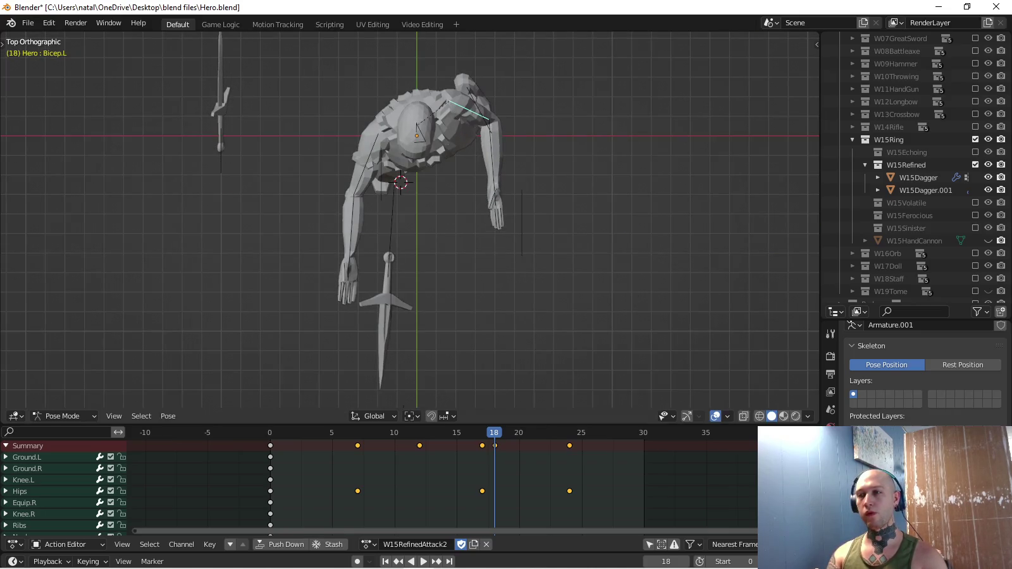
{"action": "middle_click_drag", "start_coordinate": [411, 222], "coordinate": [442, 158]}
{"action": "scroll", "coordinate": [443, 190], "scroll_direction": "up", "scroll_amount": 2}
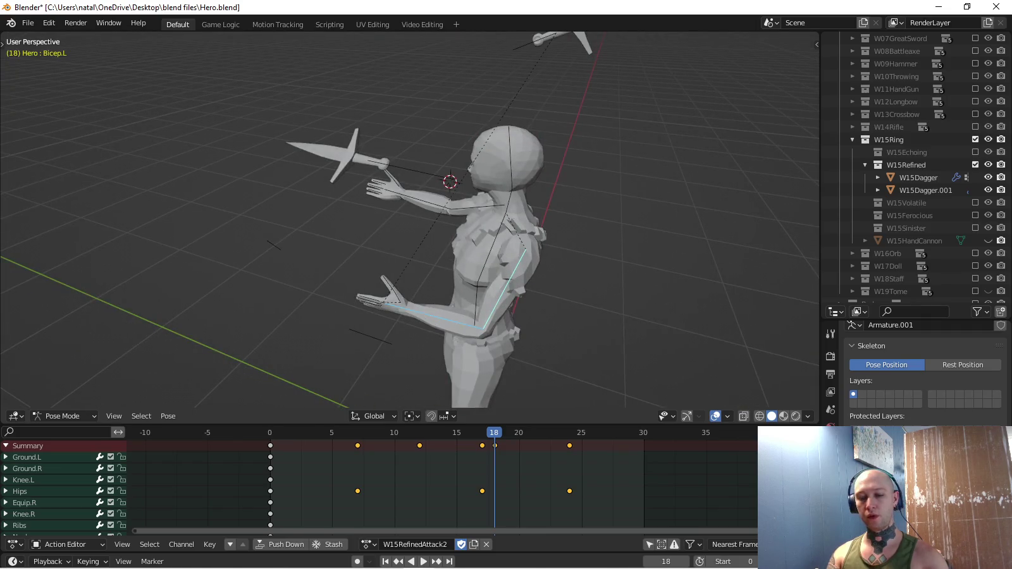
{"action": "key", "text": "KP_3"}
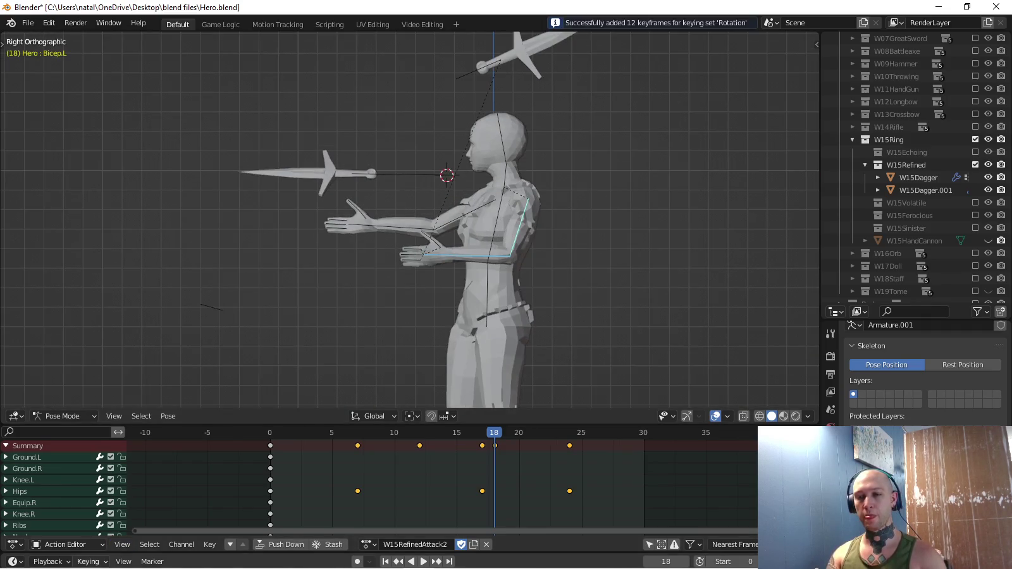
Check that the Rotation keying set is active, then play the animation back.
{"action": "left_click", "coordinate": [88, 561]}
{"action": "left_click", "coordinate": [57, 493]}
{"action": "left_click", "coordinate": [70, 408]}
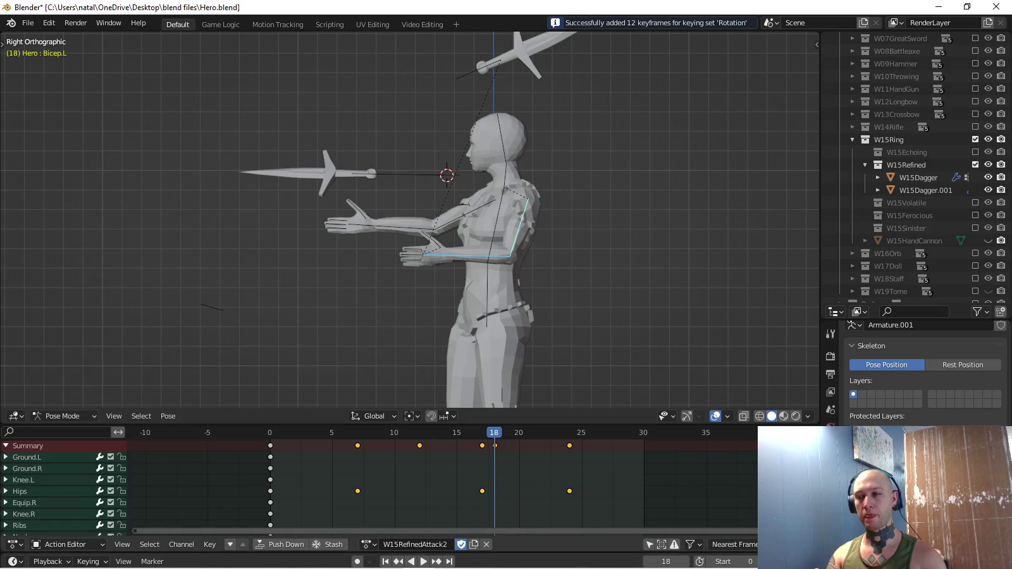
{"action": "key", "text": "space"}
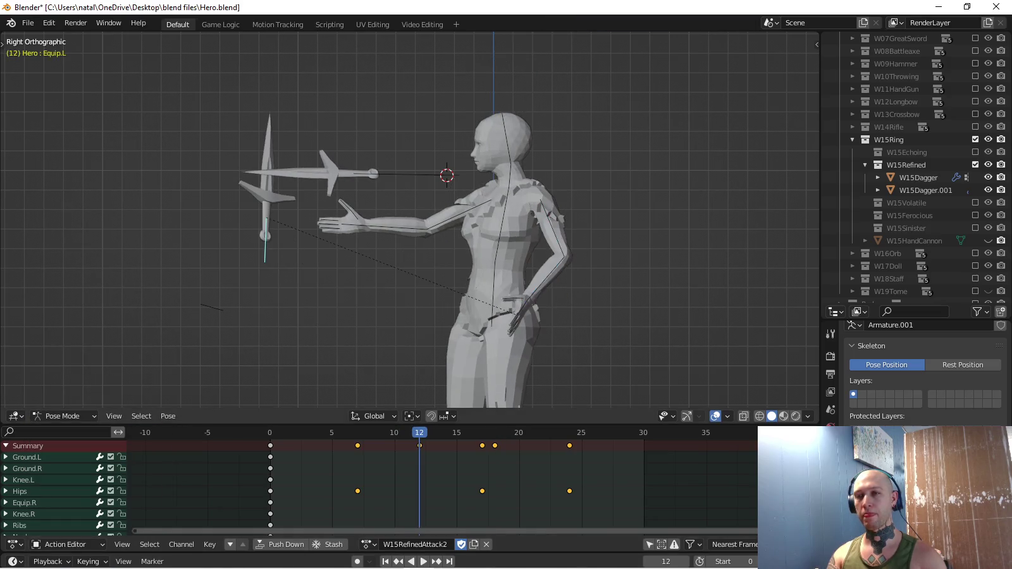
Paste the pose at frame 18, shift Equip.L sideways, key location/rotation, and play.
{"action": "key", "text": "ctrl+v"}
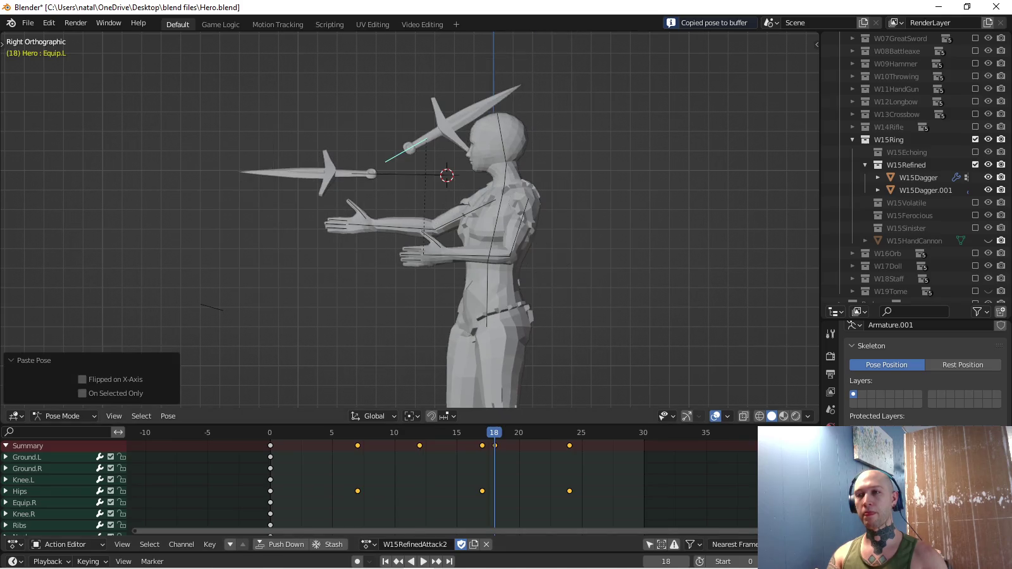
{"action": "key", "text": "r"}
{"action": "key", "text": "g"}
{"action": "middle_click_drag", "start_coordinate": [412, 221], "coordinate": [443, 209]}
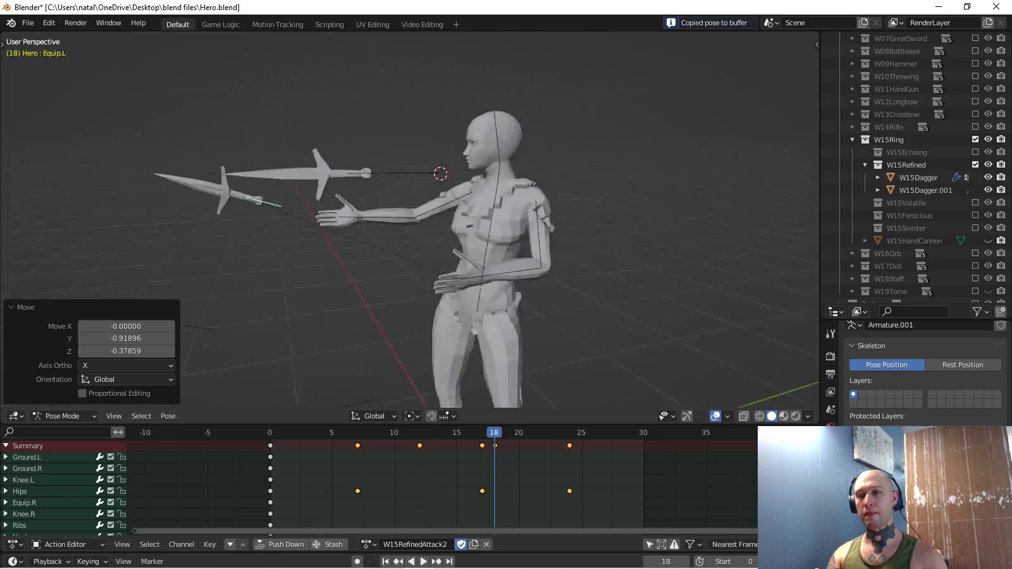
{"action": "key", "text": "KP_7"}
{"action": "key", "text": "g"}
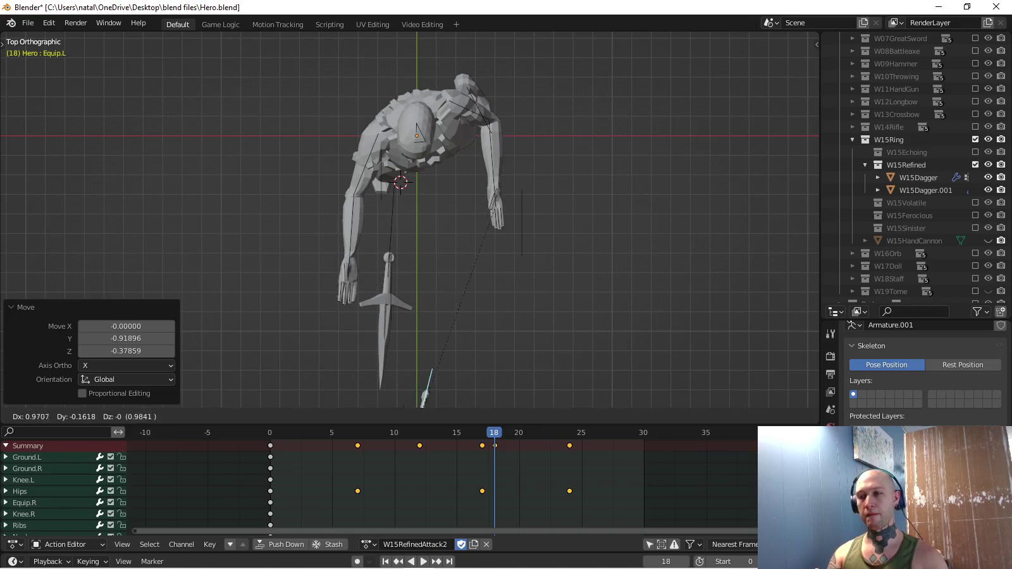
{"action": "key", "text": "Return"}
{"action": "key", "text": "i"}
{"action": "key", "text": "KP_3"}
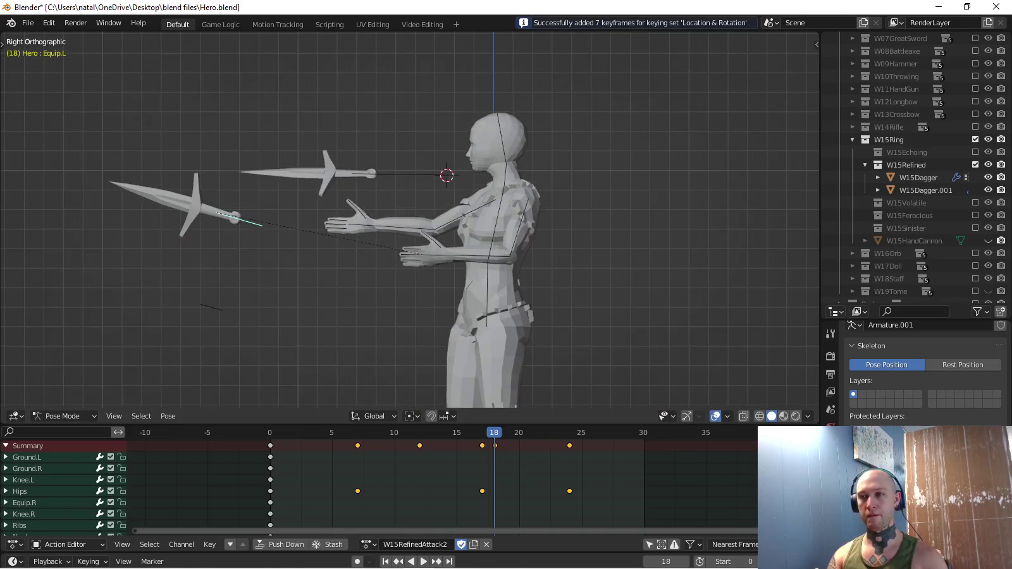
{"action": "key", "text": "space"}
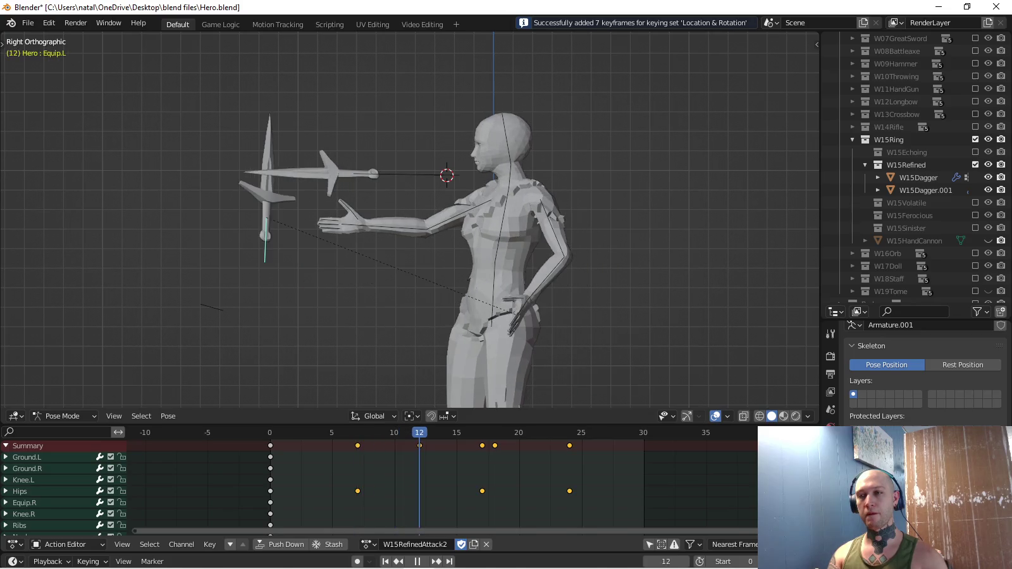
At frame 12, rotate and place the dagger in front of the hand, key it, replay.
{"action": "key", "text": "space"}
{"action": "key", "text": "r"}
{"action": "key", "text": "Return"}
{"action": "key", "text": "g"}
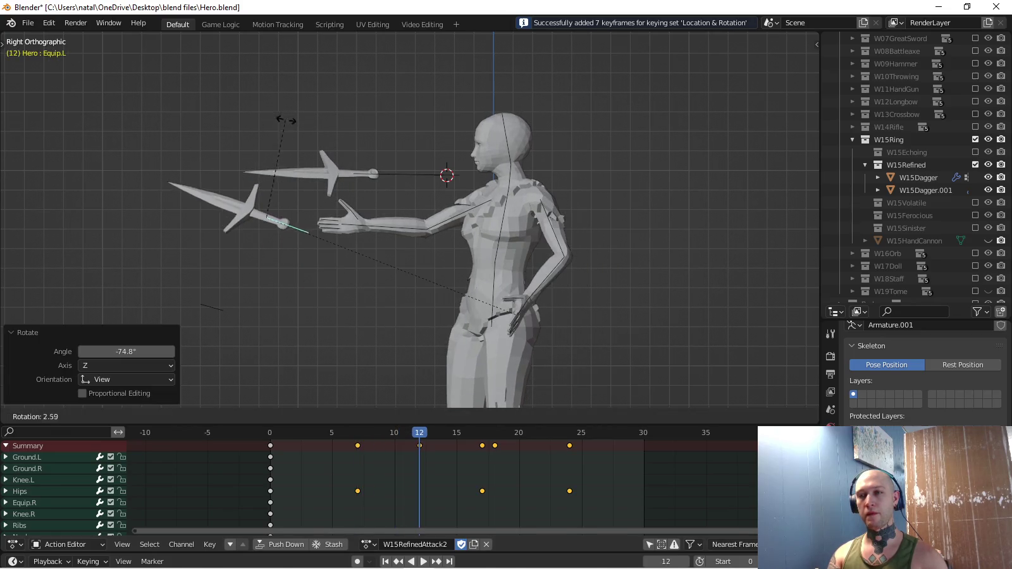
{"action": "key", "text": "Return"}
{"action": "key", "text": "i"}
{"action": "key", "text": "space"}
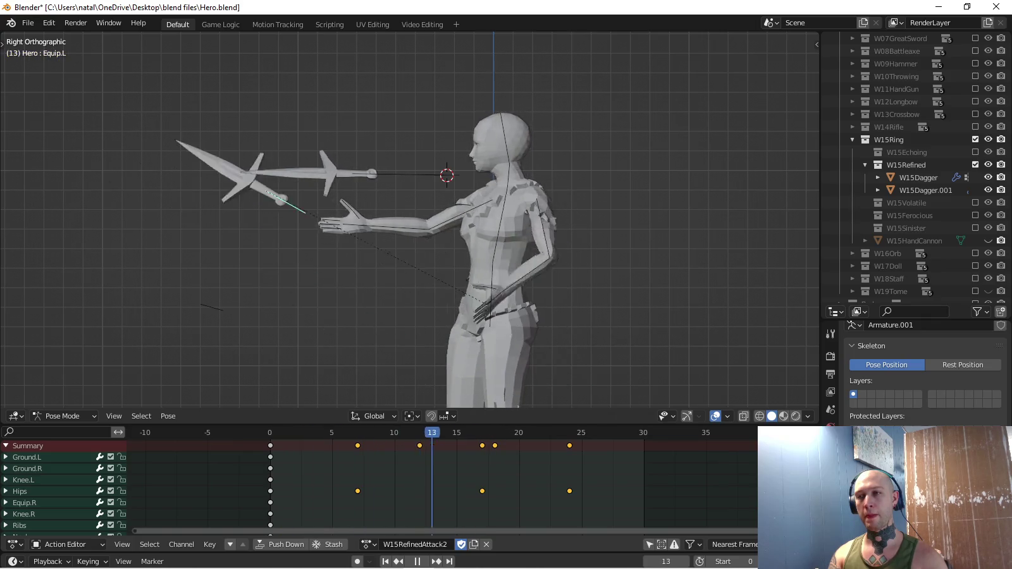
From a top view, move the Equip.L dagger sideways at frame 12 and key it.
{"action": "middle_click_drag", "start_coordinate": [405, 221], "coordinate": [354, 209]}
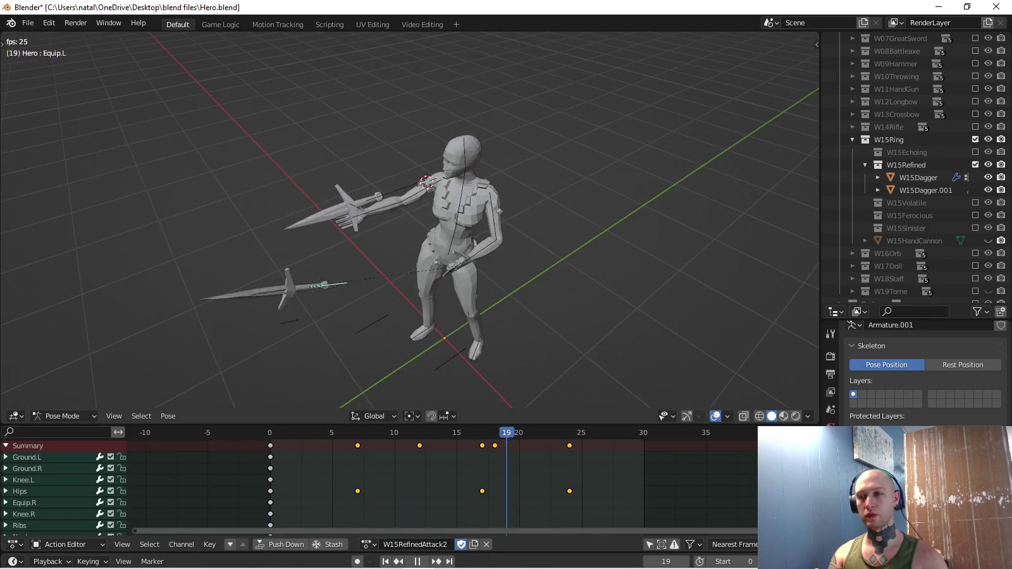
{"action": "middle_click_drag", "start_coordinate": [411, 221], "coordinate": [355, 265]}
{"action": "key", "text": "KP_7"}
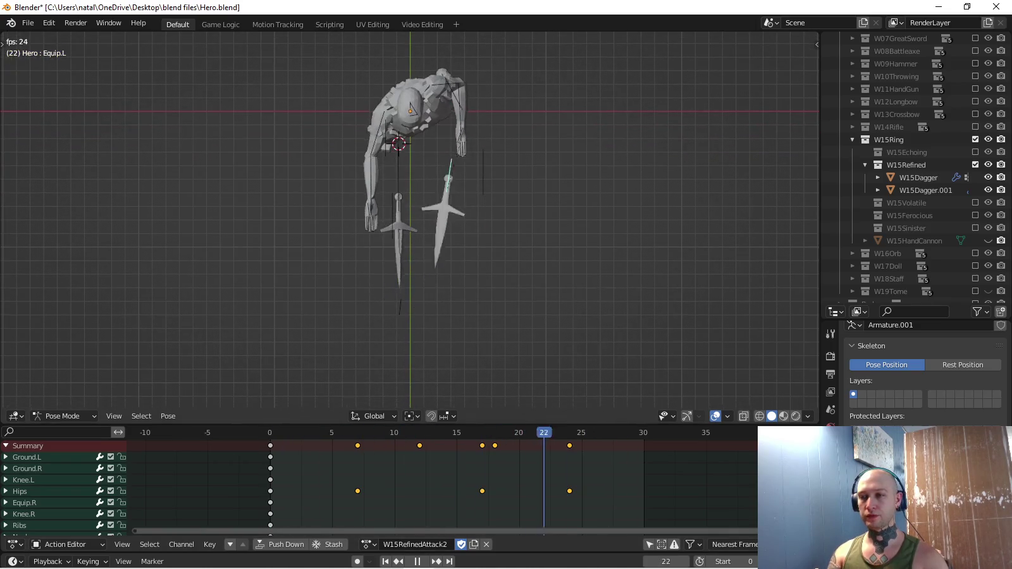
{"action": "key", "text": "space"}
{"action": "key", "text": "Left"}
{"action": "key", "text": "g"}
{"action": "left_click", "coordinate": [496, 310]}
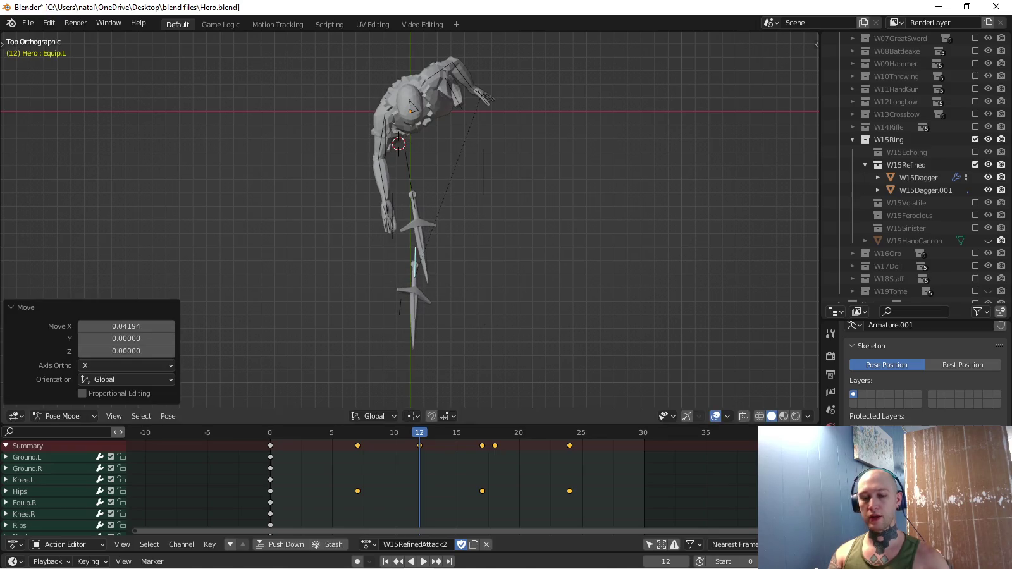
{"action": "key", "text": "i"}
Key the dagger rotated at frame 18 and repositioned at frame 15.
{"action": "key", "text": "space"}
{"action": "key", "text": "r"}
{"action": "left_click", "coordinate": [493, 272]}
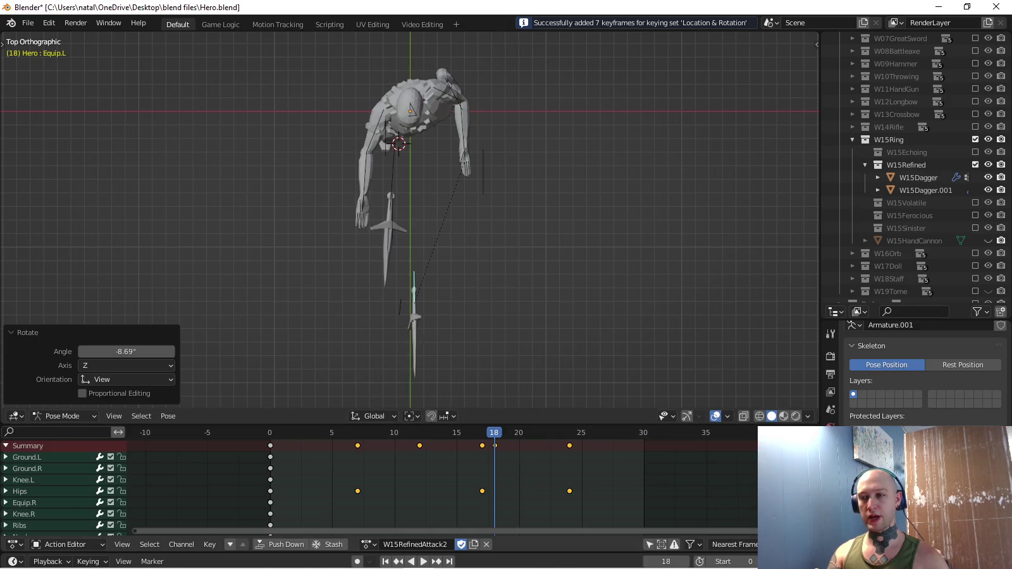
{"action": "key", "text": "i"}
{"action": "key", "text": "Left"}
{"action": "key", "text": "Left"}
{"action": "key", "text": "Left"}
{"action": "key", "text": "g"}
{"action": "key", "text": "Return"}
{"action": "key", "text": "i"}
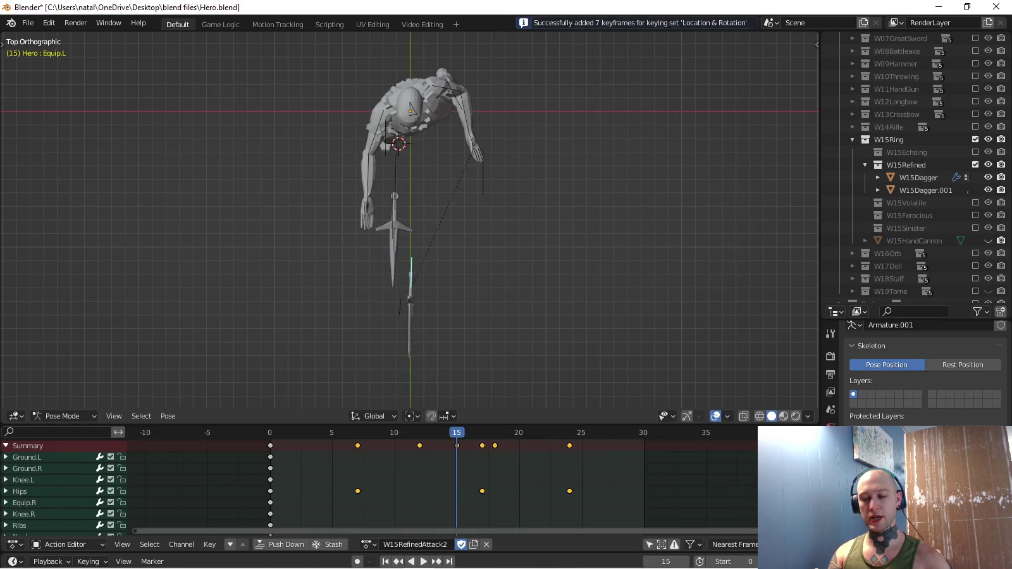
Play the throw back, orbiting around the character, then stop playback.
{"action": "key", "text": "space"}
{"action": "middle_click_drag", "start_coordinate": [412, 222], "coordinate": [442, 191]}
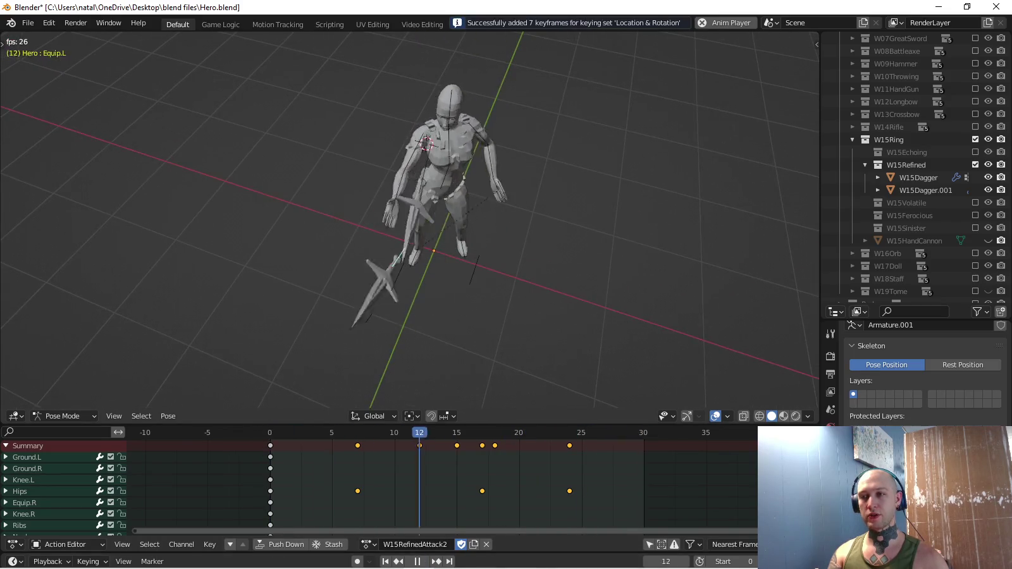
{"action": "mouse_move", "coordinate": [411, 222]}
{"action": "middle_mouse_down"}
{"action": "mouse_move", "coordinate": [354, 209]}
{"action": "mouse_move", "coordinate": [392, 209]}
{"action": "middle_mouse_up"}
{"action": "key", "text": "KP_3"}
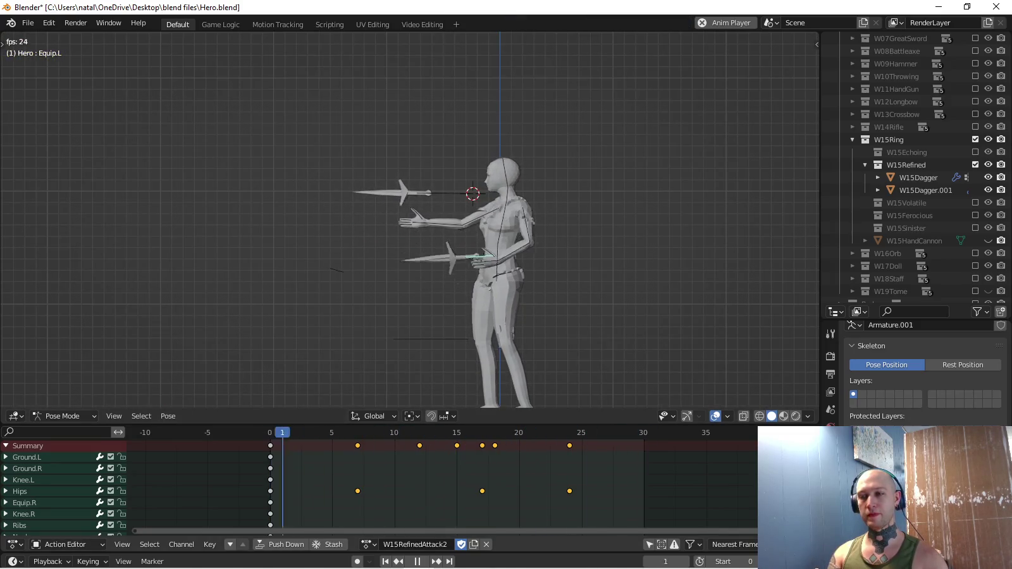
{"action": "key", "text": "Escape"}
At frame 12, rotate the lower dagger, move it further from the body, and key it.
{"action": "key", "text": "r"}
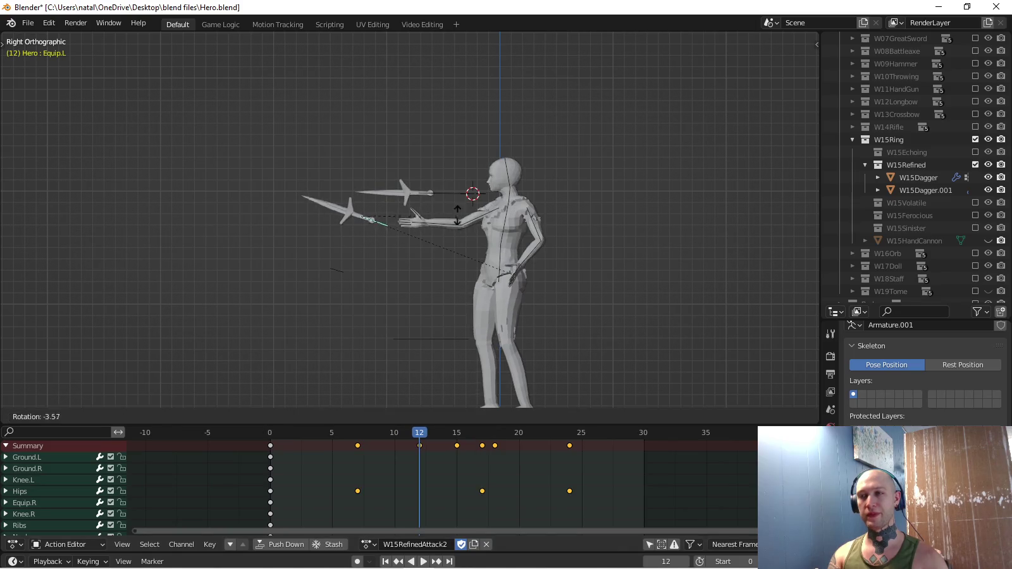
{"action": "key", "text": "Return"}
{"action": "key", "text": "g"}
{"action": "key", "text": "Return"}
{"action": "key", "text": "i"}
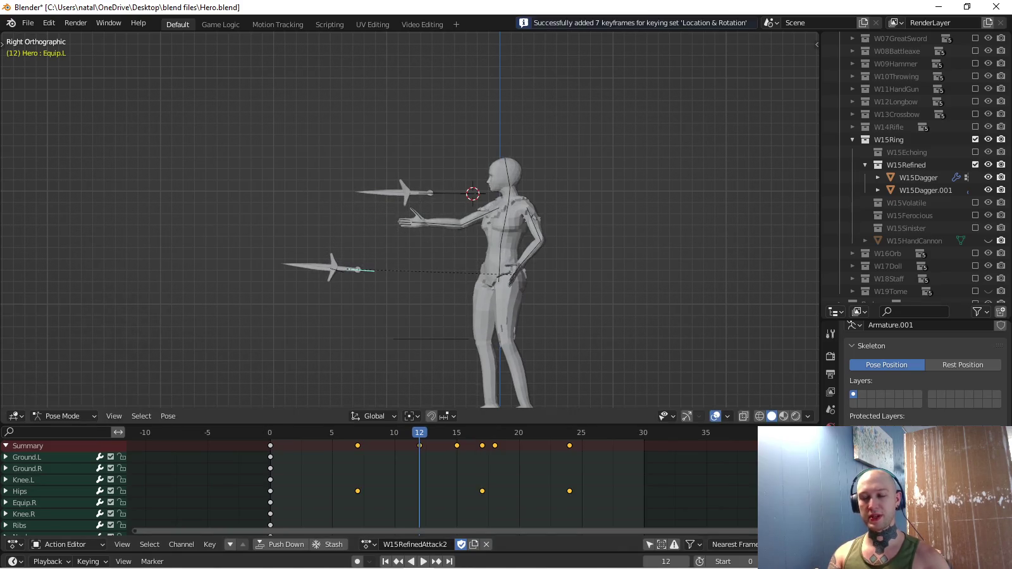
At frame 15, reposition the lower dagger and level it horizontally.
{"action": "key", "text": "Up"}
{"action": "key", "text": "g"}
{"action": "key", "text": "Return"}
{"action": "key", "text": "r"}
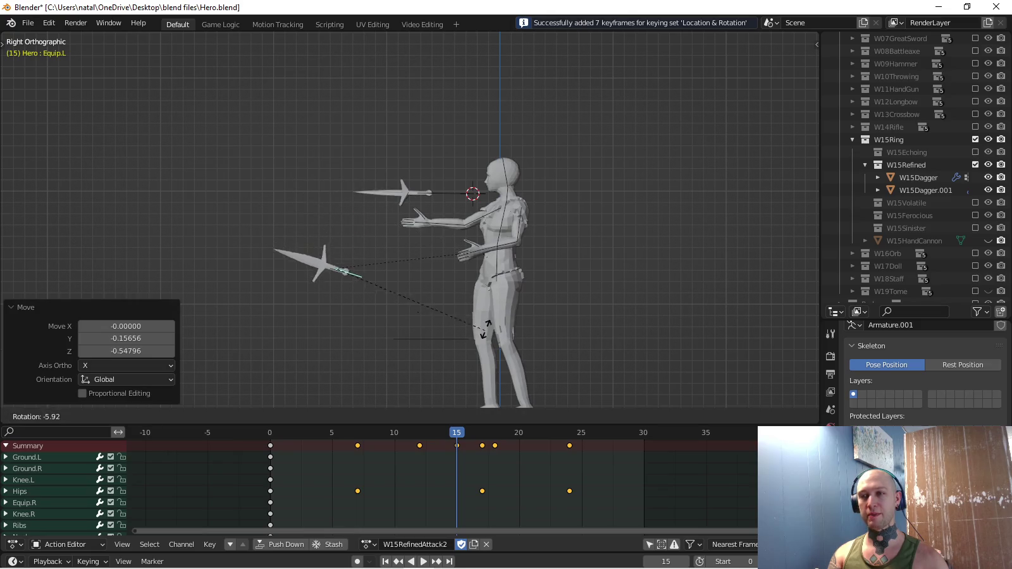
{"action": "key", "text": "Return"}
{"action": "key", "text": "g"}
{"action": "key", "text": "Return"}
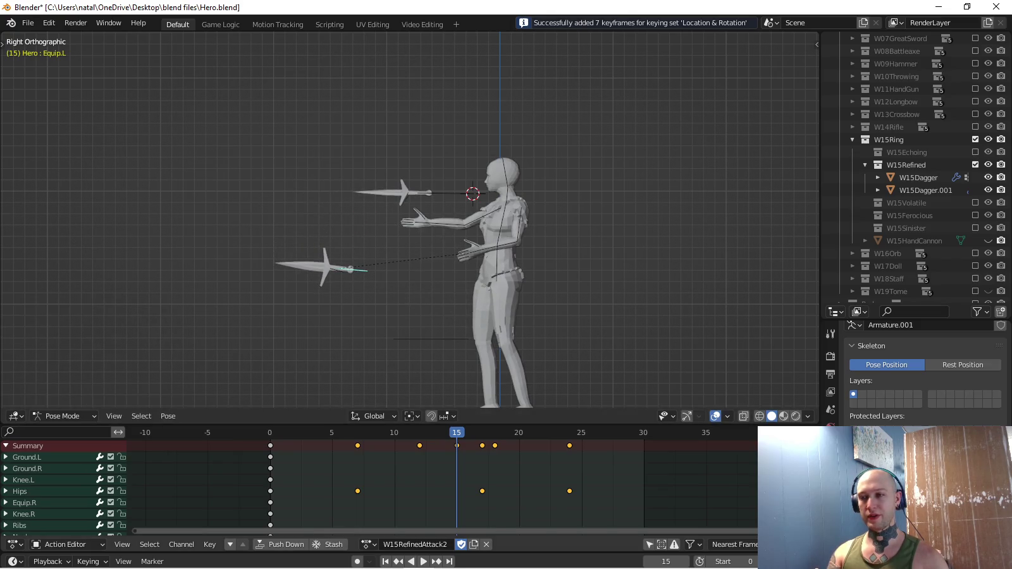
At frame 18, rotate the lower dagger and lower it slightly, then replay the throw.
{"action": "key", "text": "Up"}
{"action": "key", "text": "r"}
{"action": "key", "text": "Return"}
{"action": "key", "text": "g"}
{"action": "key", "text": "Return"}
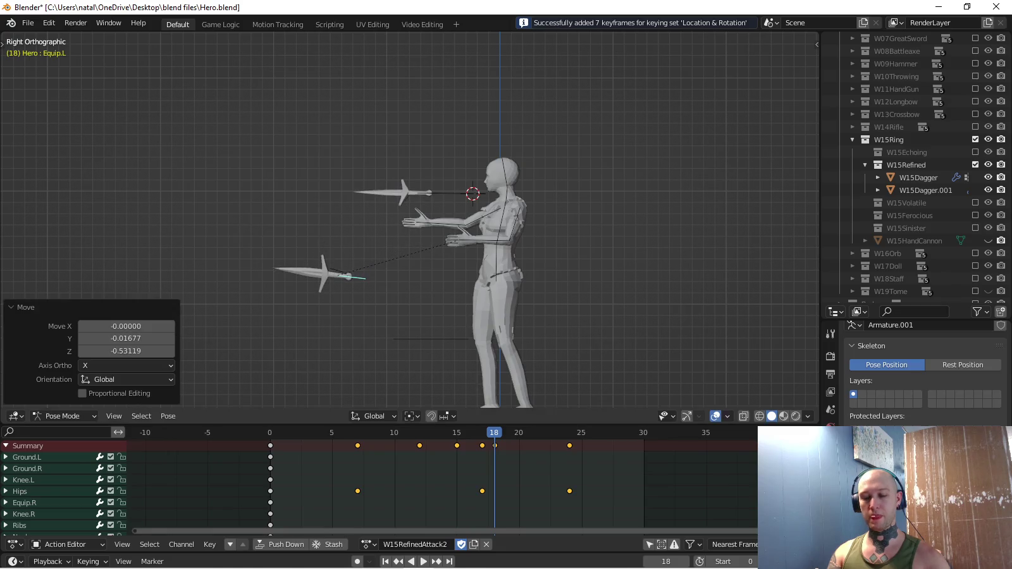
{"action": "key", "text": "space"}
{"action": "middle_click_drag", "start_coordinate": [411, 222], "coordinate": [354, 191]}
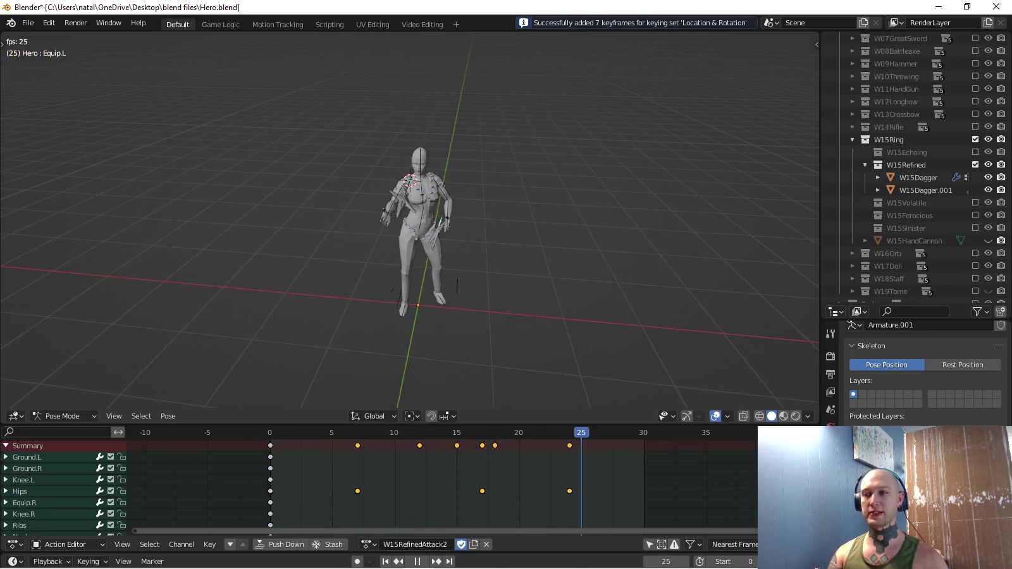
{"action": "key", "text": "KP_3"}
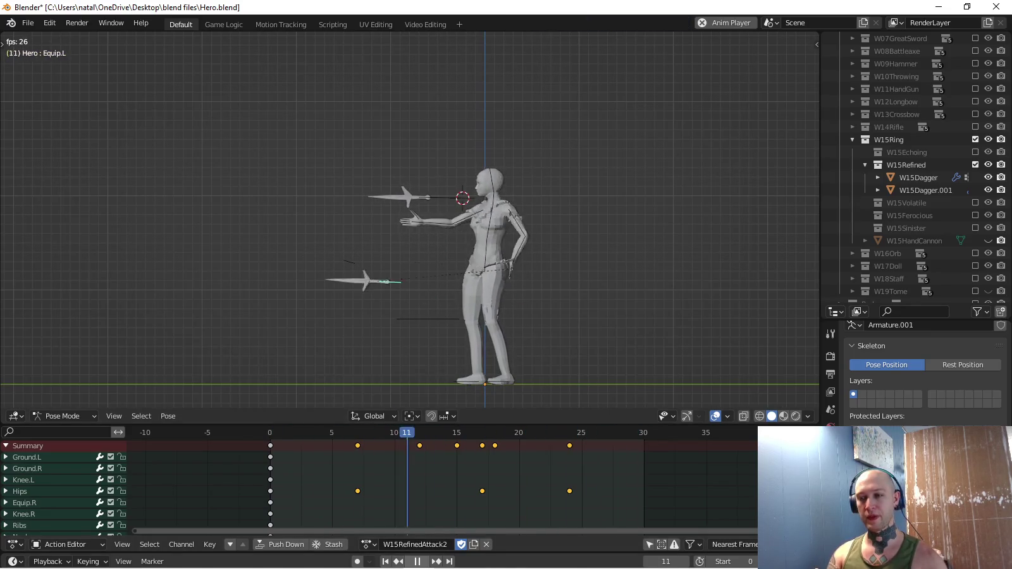
{"action": "key", "text": "space"}
{"action": "key", "text": "space"}
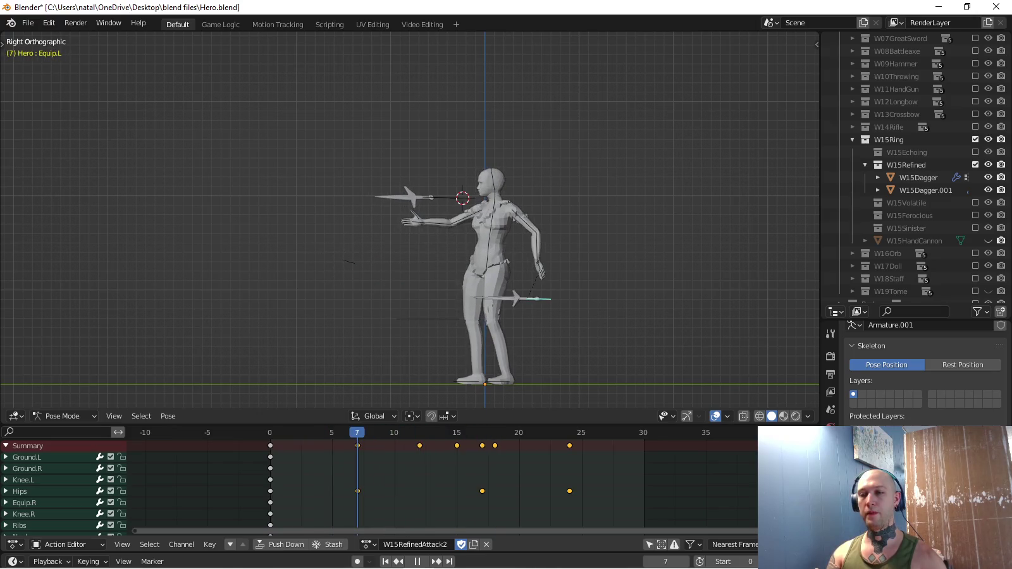
{"action": "left_click", "coordinate": [20, 525]}
Switch the keying set to Rotation, then rotate and key the Ribs bone at frame 7.
{"action": "scroll", "coordinate": [583, 231], "scroll_direction": "up", "scroll_amount": 2}
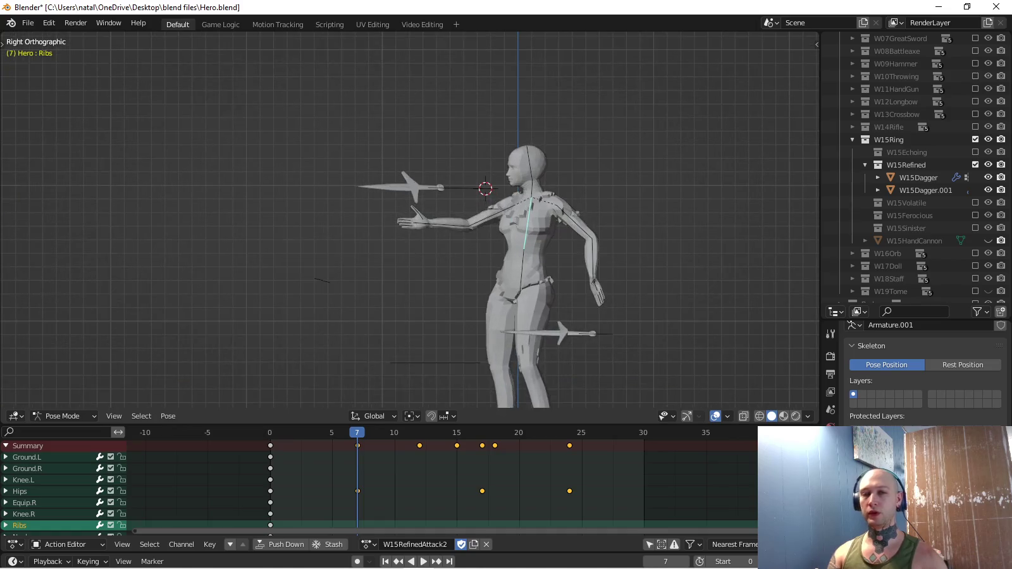
{"action": "left_click", "coordinate": [88, 561]}
{"action": "left_click", "coordinate": [95, 494]}
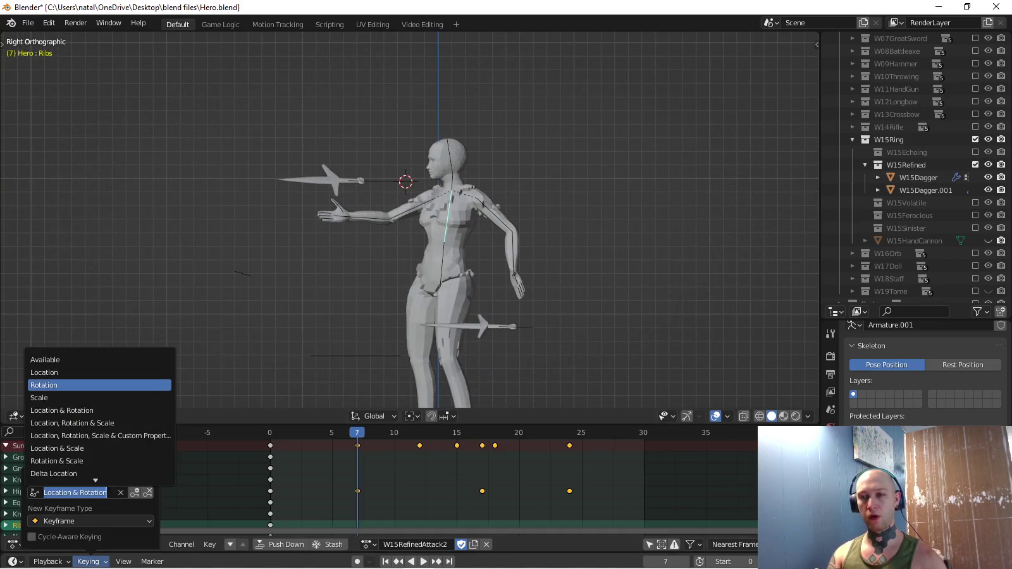
{"action": "left_click", "coordinate": [95, 385]}
{"action": "key", "text": "KP_7"}
{"action": "scroll", "coordinate": [564, 248], "scroll_direction": "up", "scroll_amount": 4}
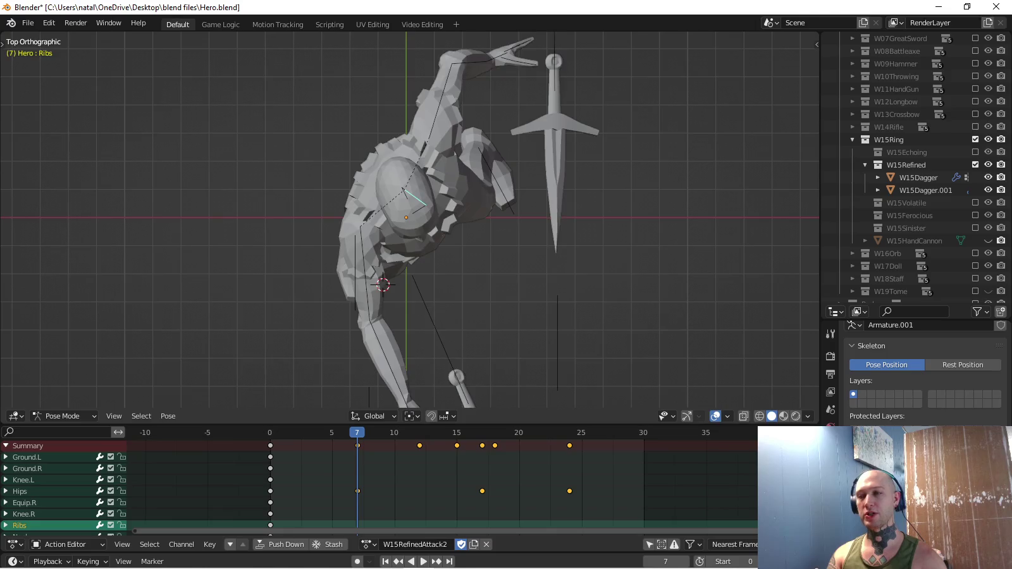
{"action": "key", "text": "r"}
{"action": "left_click", "coordinate": [565, 248]}
{"action": "key", "text": "i"}
Rotate the Ribs bone further at frame 18 and key its rotation.
{"action": "middle_click_drag", "start_coordinate": [565, 247], "coordinate": [589, 285], "text": "shift"}
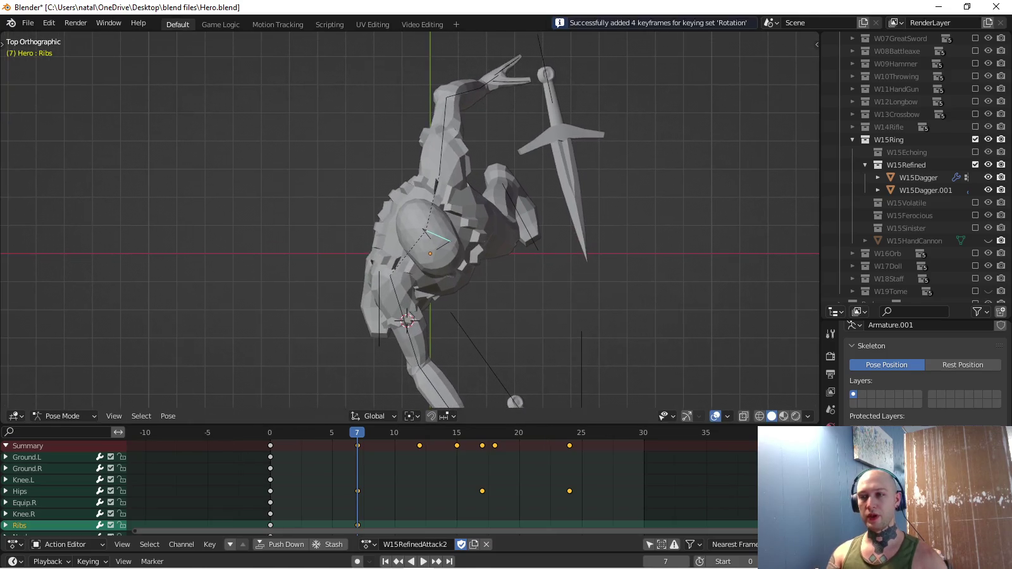
{"action": "key", "text": "Up"}
{"action": "key", "text": "Up"}
{"action": "key", "text": "Up"}
{"action": "key", "text": "Up"}
{"action": "key", "text": "r"}
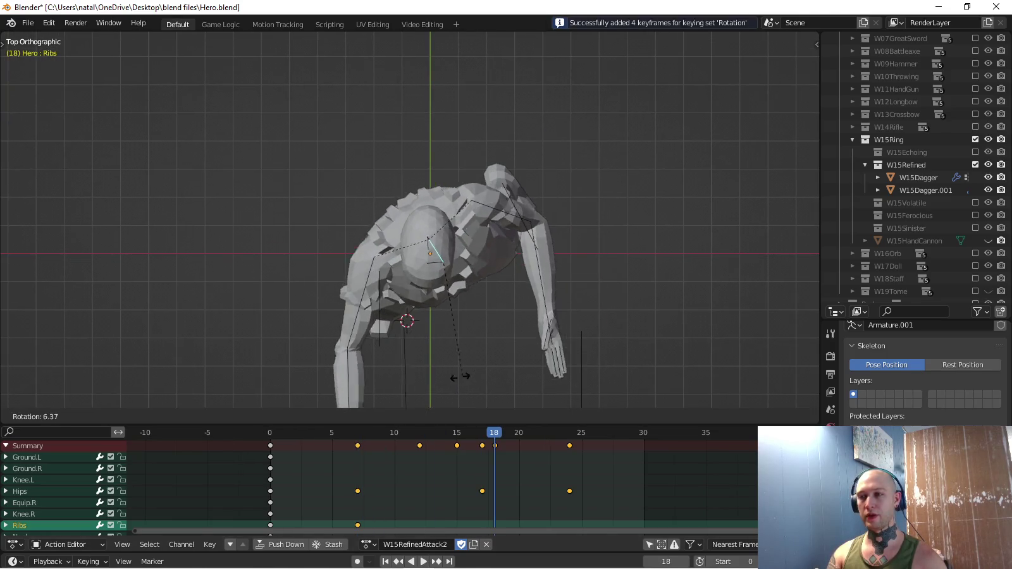
{"action": "left_click", "coordinate": [438, 377]}
{"action": "key", "text": "i"}
Copy the Ribs frame-0 pose, paste and key it at frame 24, then play back.
{"action": "key", "text": "shift+Left"}
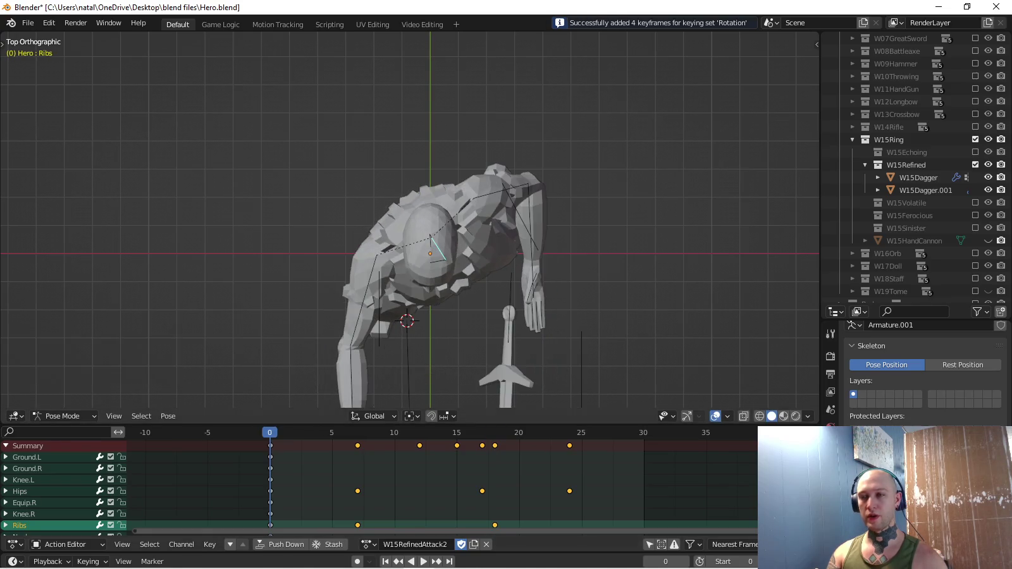
{"action": "key", "text": "shift+Right"}
{"action": "key", "text": "ctrl+v"}
{"action": "key", "text": "i"}
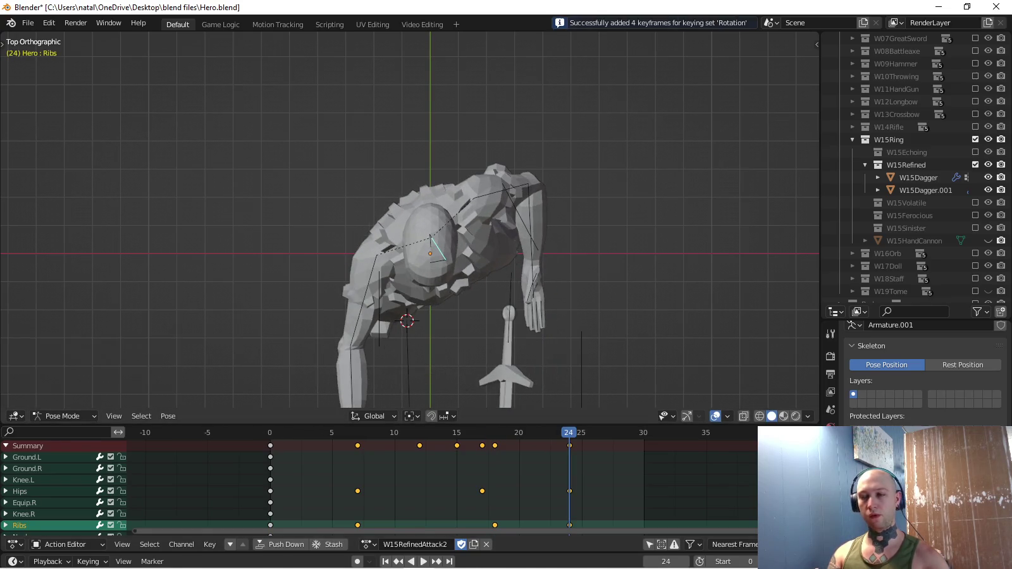
{"action": "key", "text": "space"}
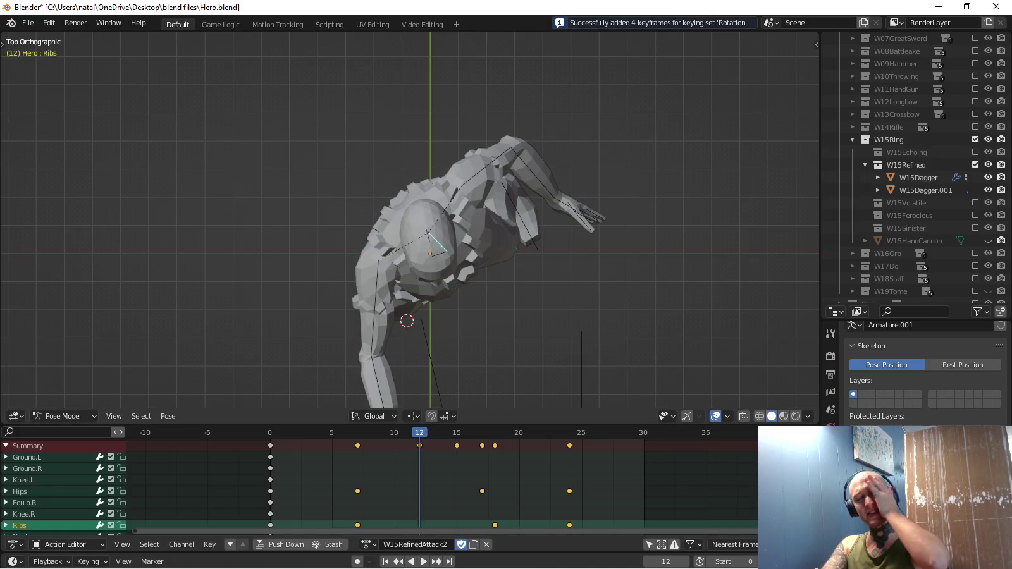
{"action": "scroll", "coordinate": [408, 218], "scroll_direction": "up", "scroll_amount": 4}
{"action": "left_click", "coordinate": [444, 248]}
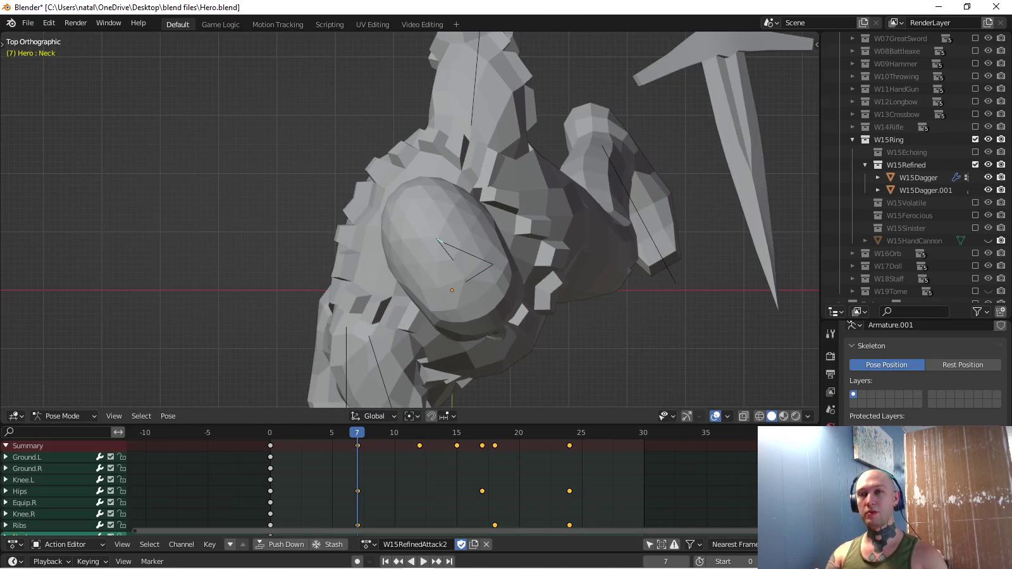
Rotate and key the Neck and Head bones at frame 7.
{"action": "key", "text": "r"}
{"action": "left_click", "coordinate": [497, 342]}
{"action": "key", "text": "r"}
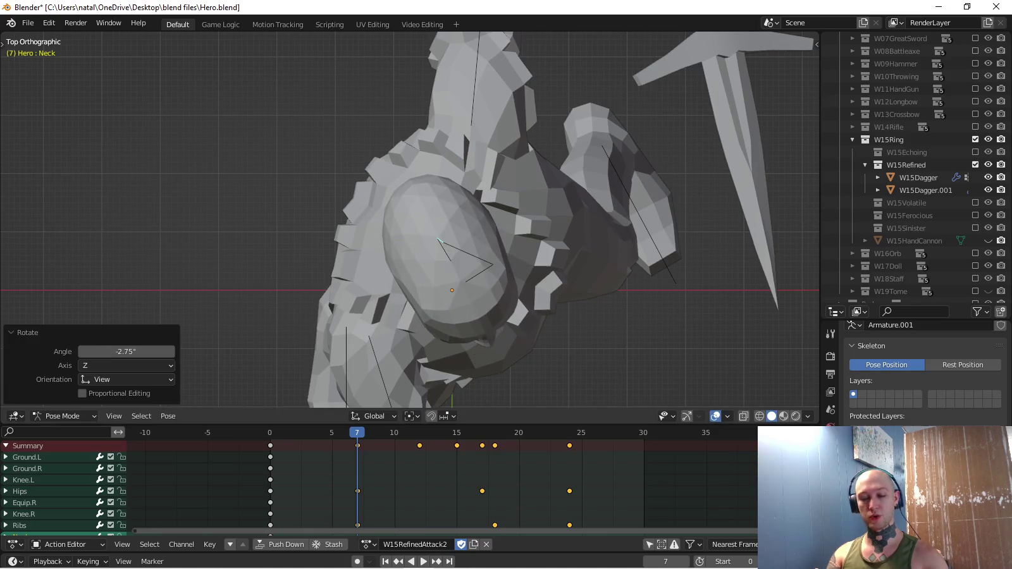
{"action": "key", "text": "i"}
{"action": "key", "text": "r"}
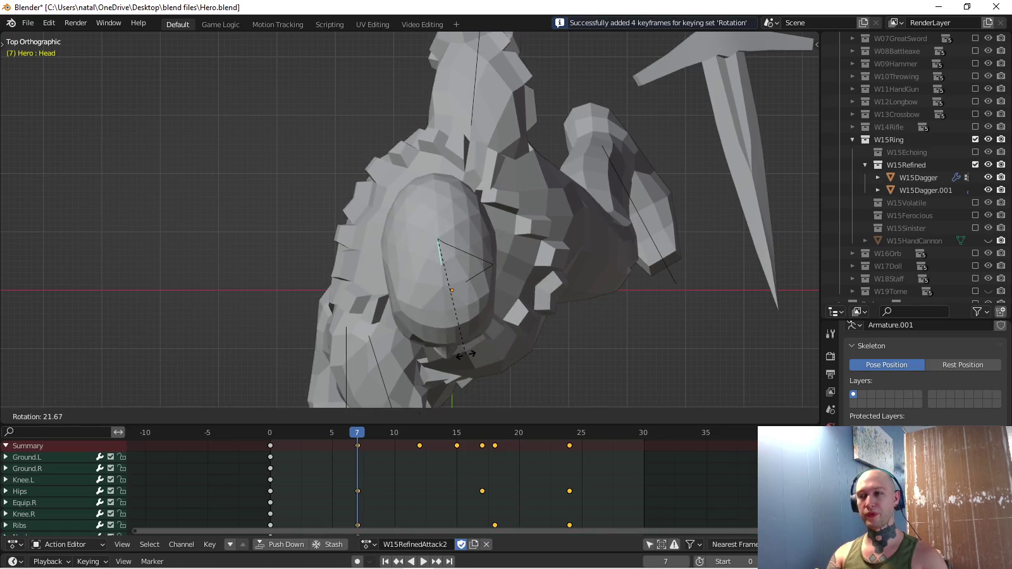
{"action": "left_click", "coordinate": [460, 356]}
{"action": "key", "text": "i"}
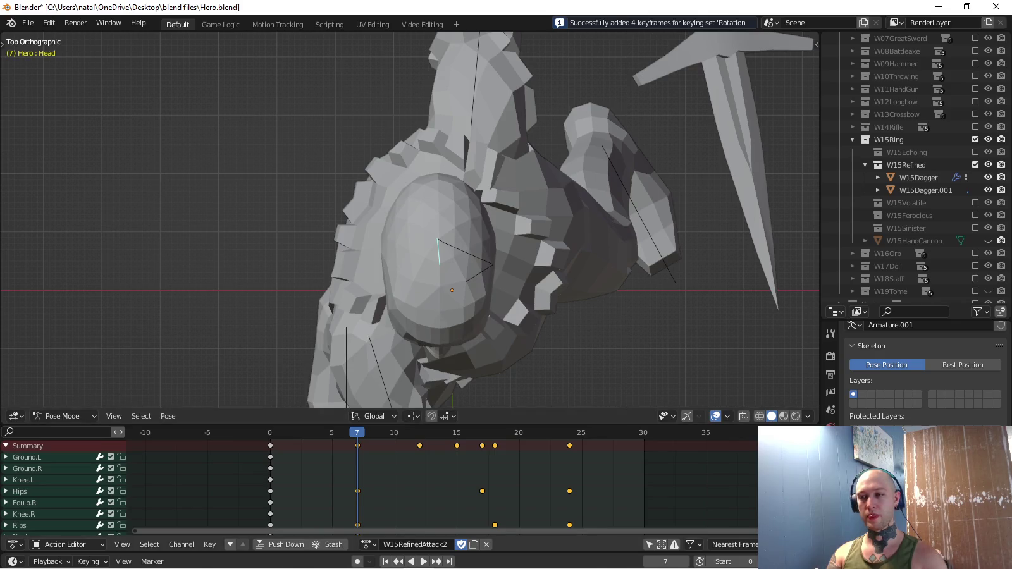
At frame 18, turn the Neck and Head bones further and key their rotations.
{"action": "key", "text": "space"}
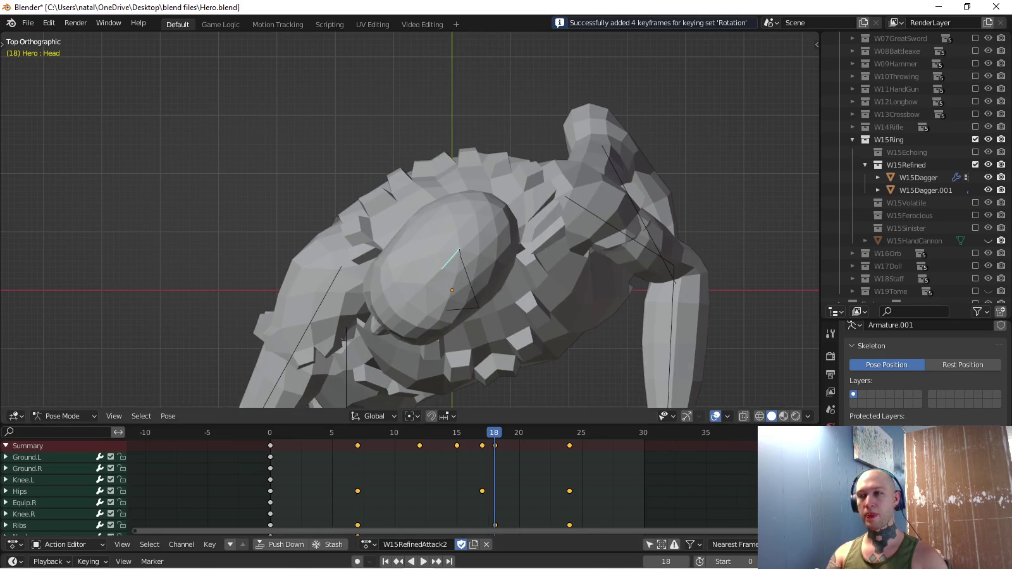
{"action": "key", "text": "r"}
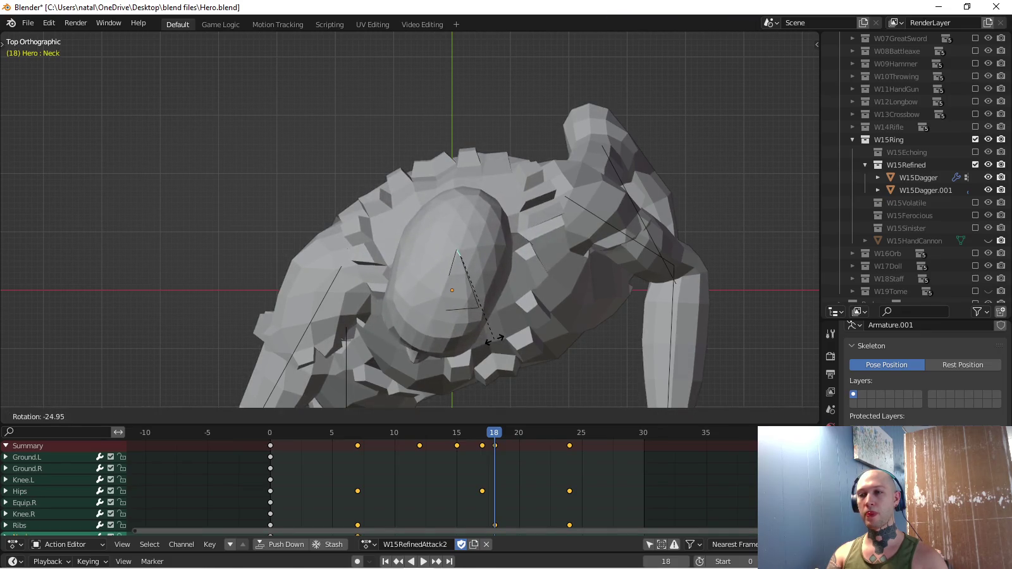
{"action": "left_click", "coordinate": [490, 340]}
{"action": "key", "text": "i"}
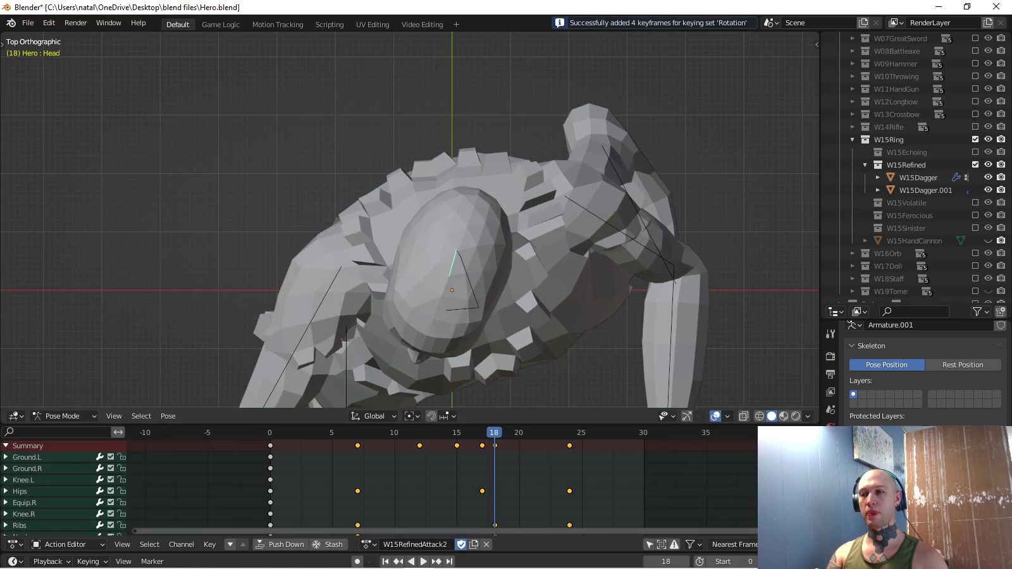
{"action": "key", "text": "r"}
{"action": "left_click", "coordinate": [533, 361]}
{"action": "key", "text": "i"}
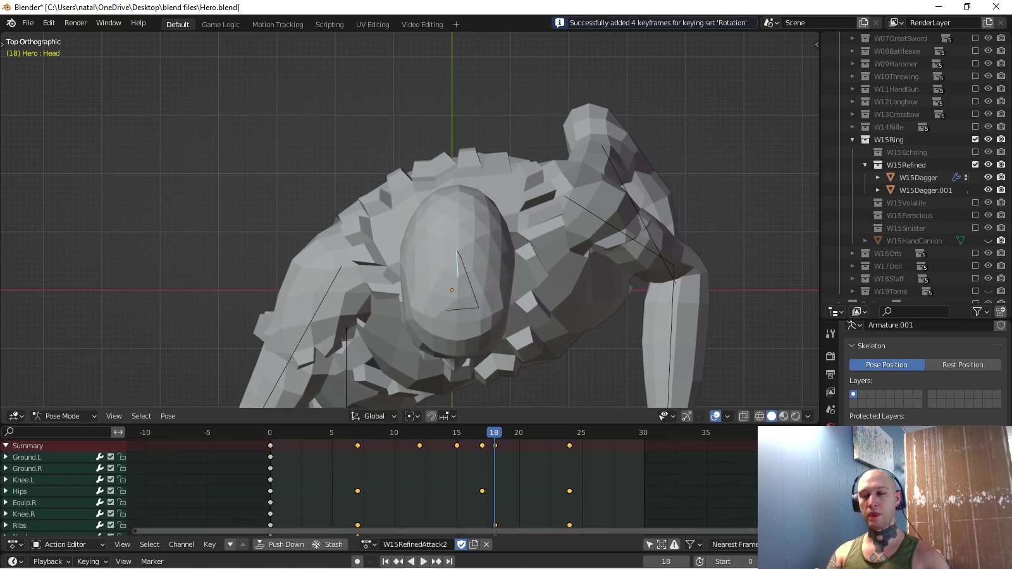
In front view, add Ribs to the selection and copy the selected bones' frame-0 pose.
{"action": "key", "text": "KP_1"}
{"action": "scroll", "coordinate": [468, 253], "scroll_direction": "down", "scroll_amount": 2}
{"action": "left_click", "coordinate": [470, 308]}
{"action": "key", "text": "shift+Left"}
{"action": "key", "text": "space"}
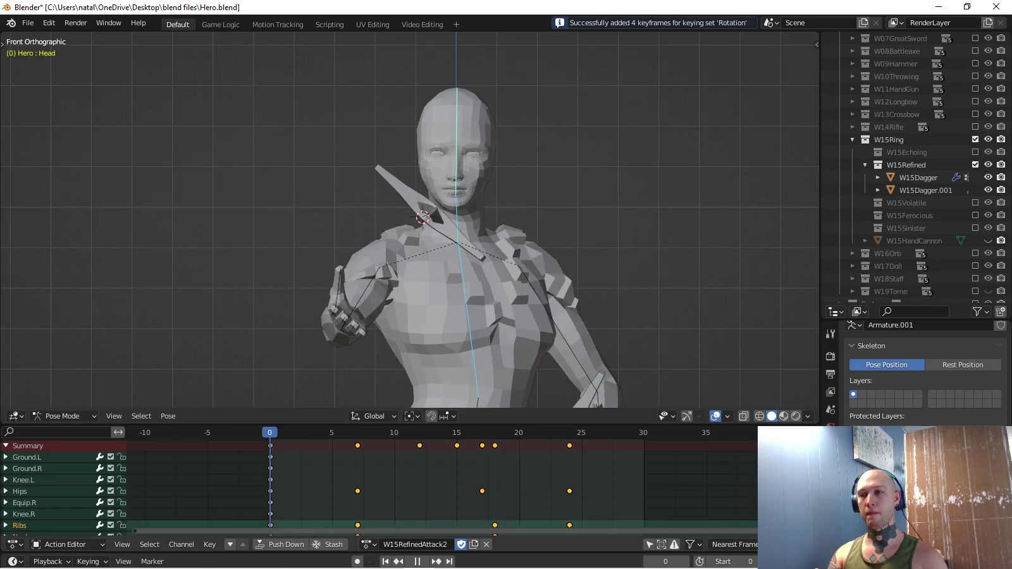
Paste the copied frame-0 ribs, neck and head pose at frame 24 and key it.
{"action": "key", "text": "shift+Right"}
{"action": "key", "text": "ctrl+v"}
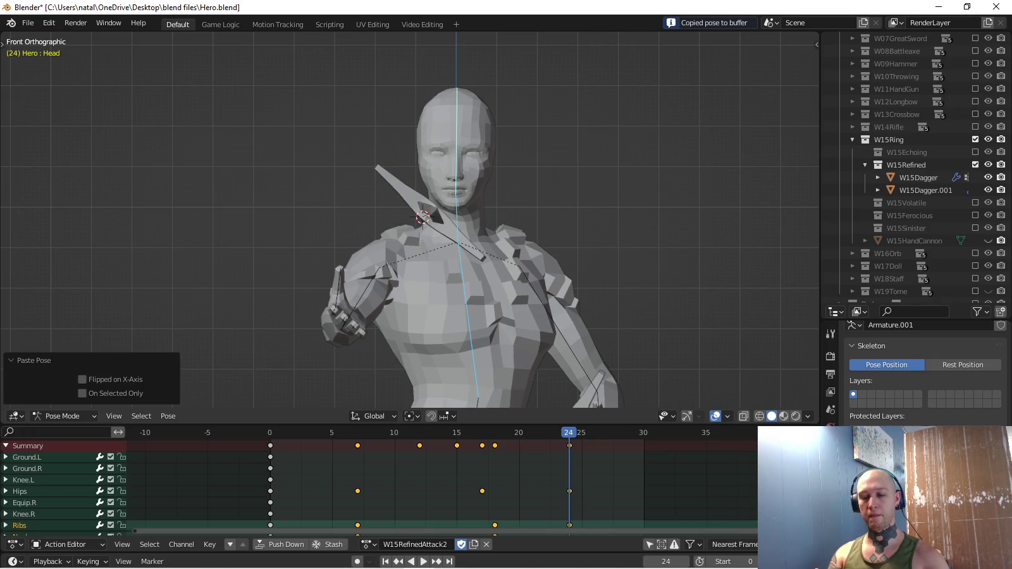
{"action": "key", "text": "i"}
Play the animation from the start, checking it from side and top views.
{"action": "key", "text": "shift+Left"}
{"action": "key", "text": "space"}
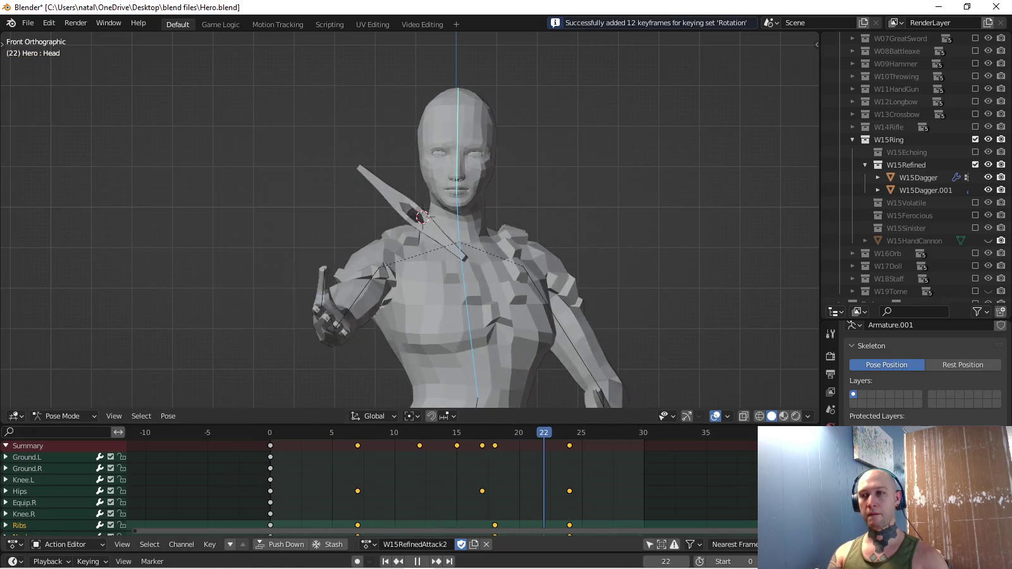
{"action": "key", "text": "space"}
{"action": "key", "text": "KP_3"}
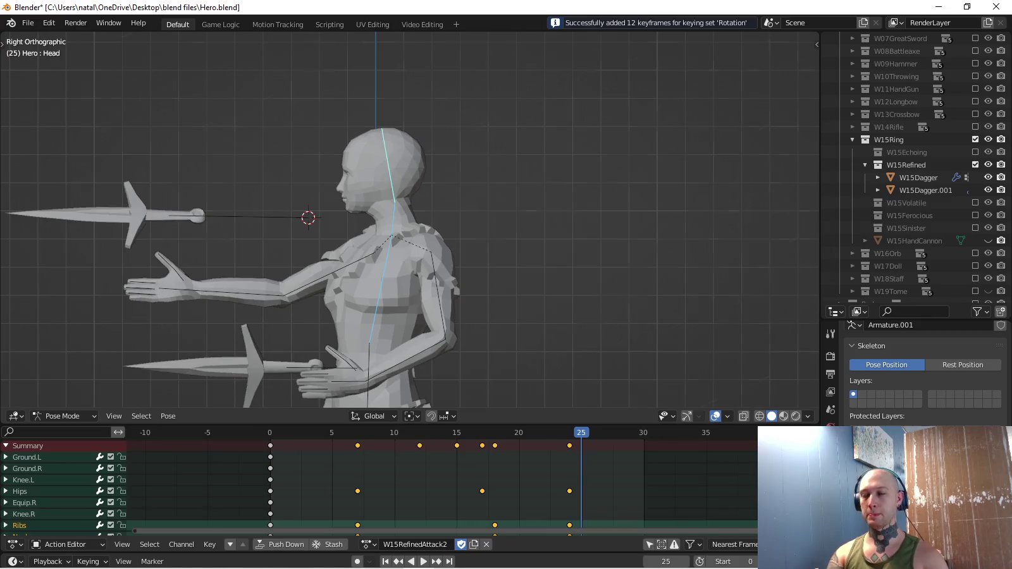
{"action": "key", "text": "KP_7"}
{"action": "key", "text": "space"}
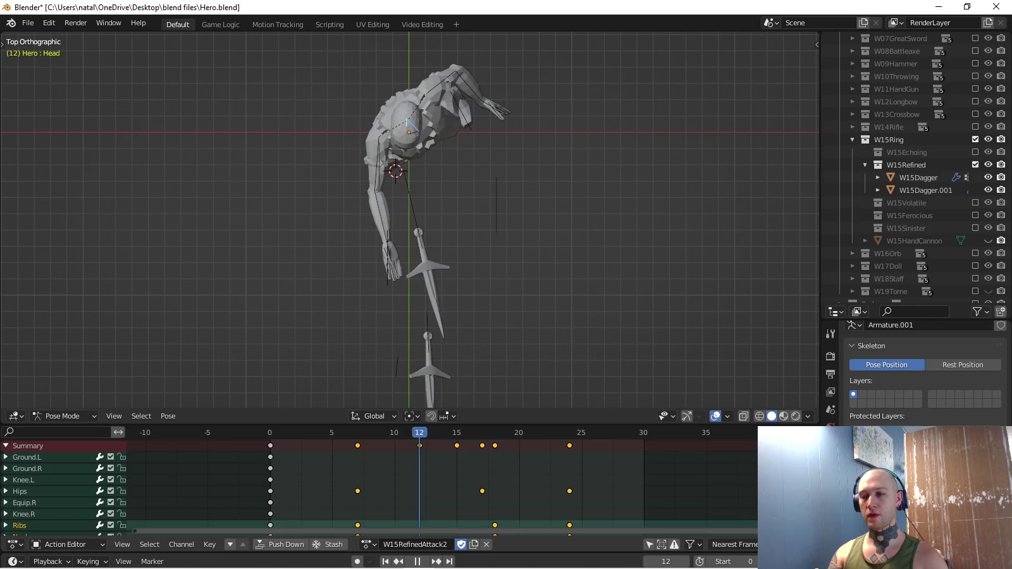
Set the keying set back to Location & Rotation and select the Equip.L dagger bone.
{"action": "left_click", "coordinate": [89, 561]}
{"action": "left_click", "coordinate": [57, 493]}
{"action": "middle_click_drag", "start_coordinate": [405, 253], "coordinate": [410, 195], "text": "shift"}
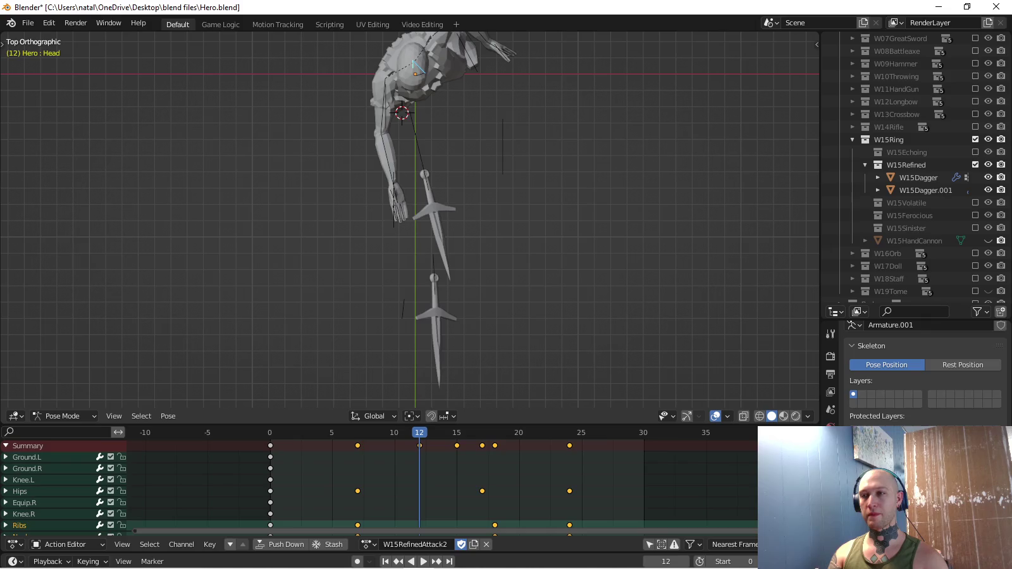
{"action": "left_click", "coordinate": [436, 329]}
{"action": "left_click", "coordinate": [434, 272]}
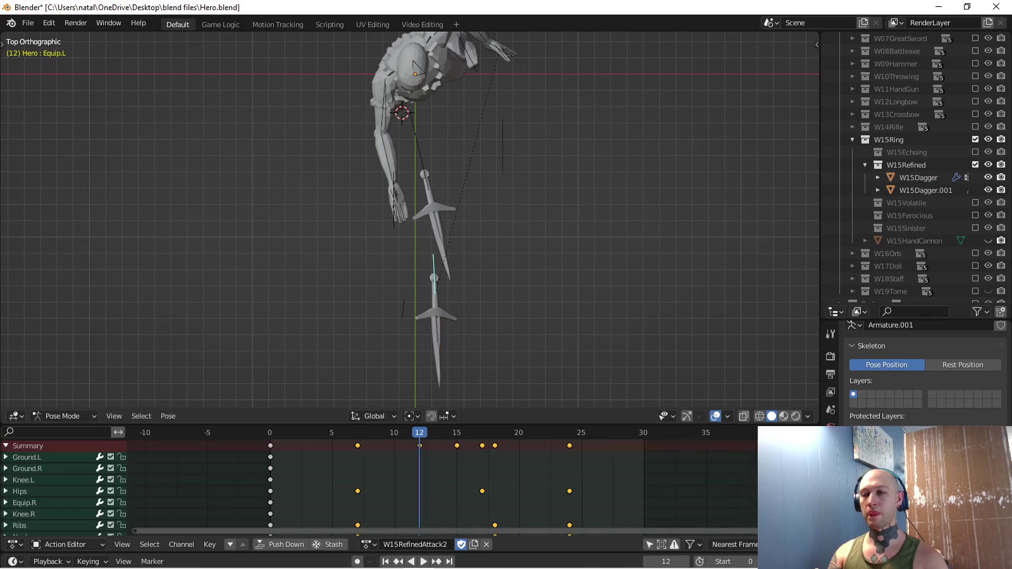
Play to frame 15 and try moving the Equip.L dagger, then cancel the move.
{"action": "key", "text": "space"}
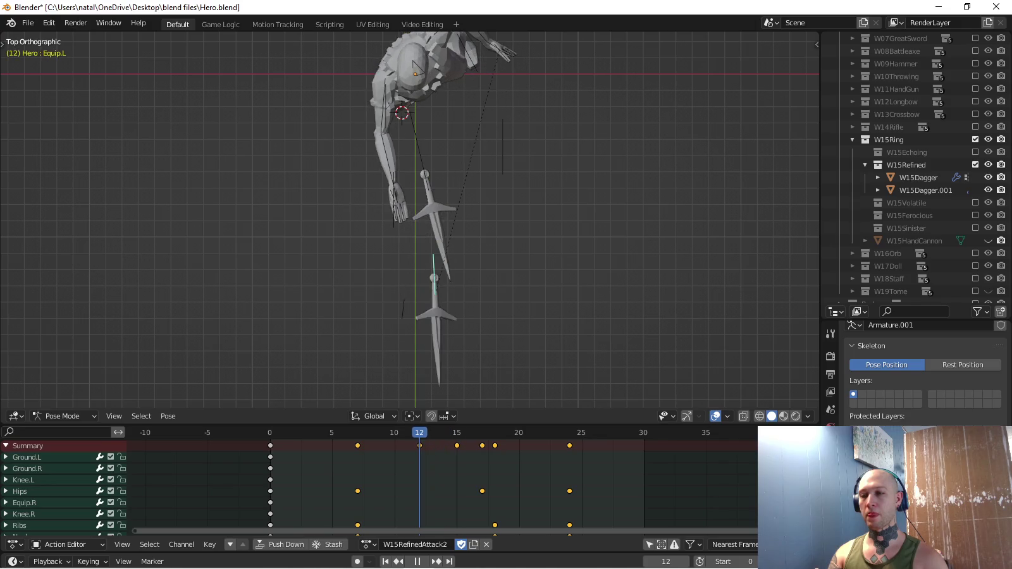
{"action": "key", "text": "space"}
{"action": "key", "text": "g"}
{"action": "left_click", "coordinate": [483, 379]}
{"action": "key", "text": "Escape"}
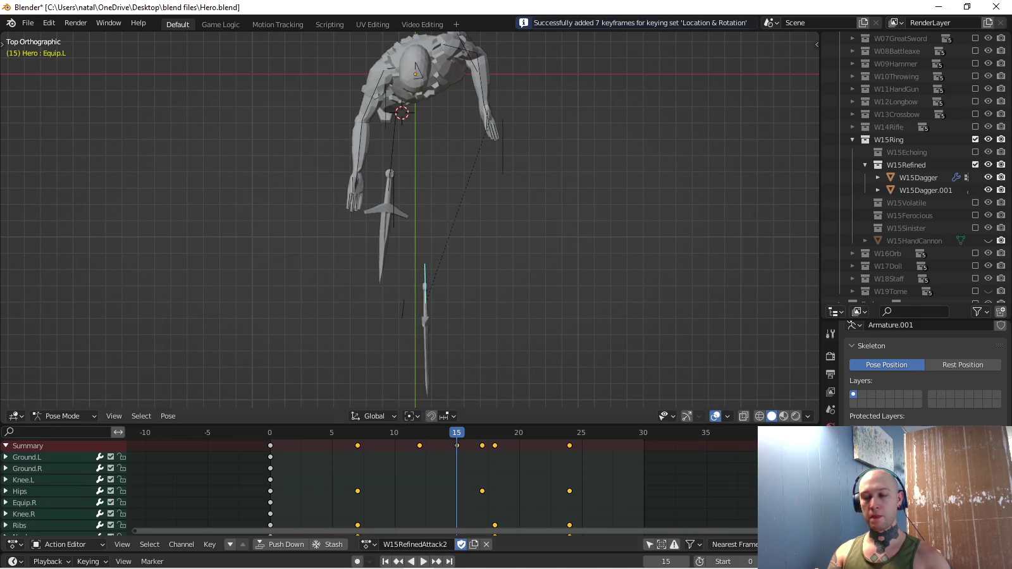
Rotate Equip.L upright, slide it along X, key location and rotation, and replay.
{"action": "key", "text": "space"}
{"action": "key", "text": "space"}
{"action": "key", "text": "r"}
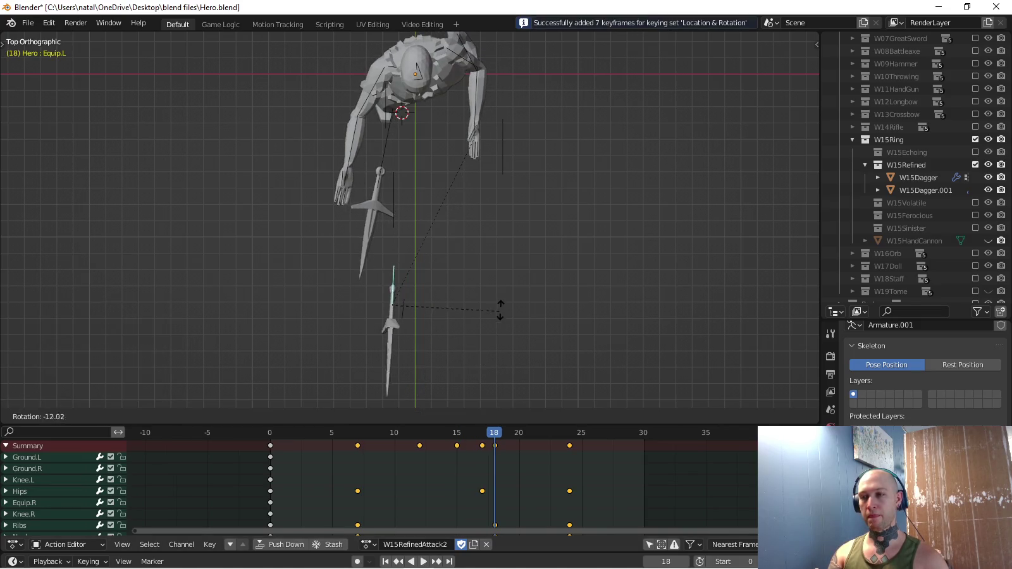
{"action": "key", "text": "Return"}
{"action": "key", "text": "g"}
{"action": "key", "text": "x"}
{"action": "key", "text": "Return"}
{"action": "key", "text": "i"}
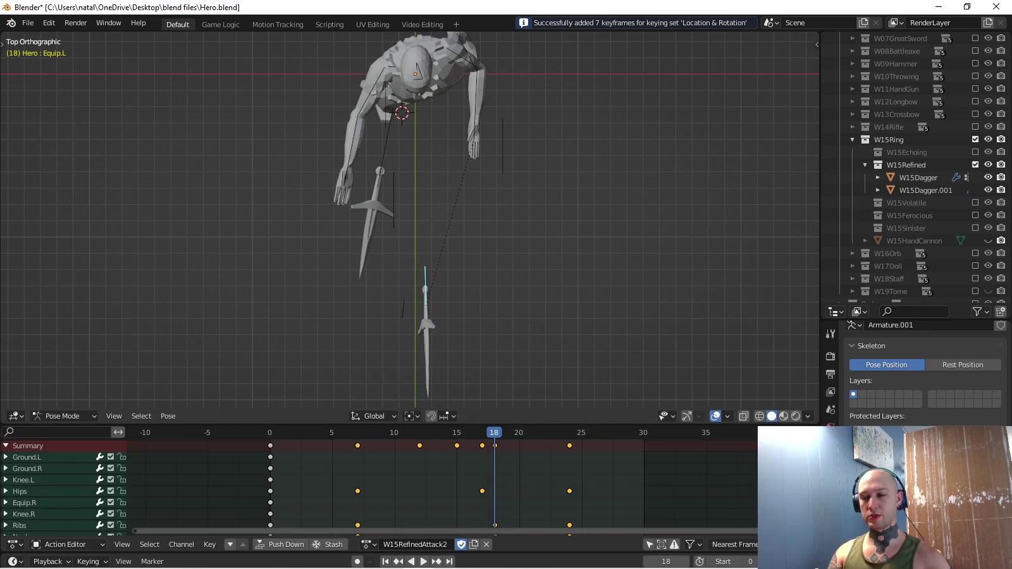
{"action": "key", "text": "space"}
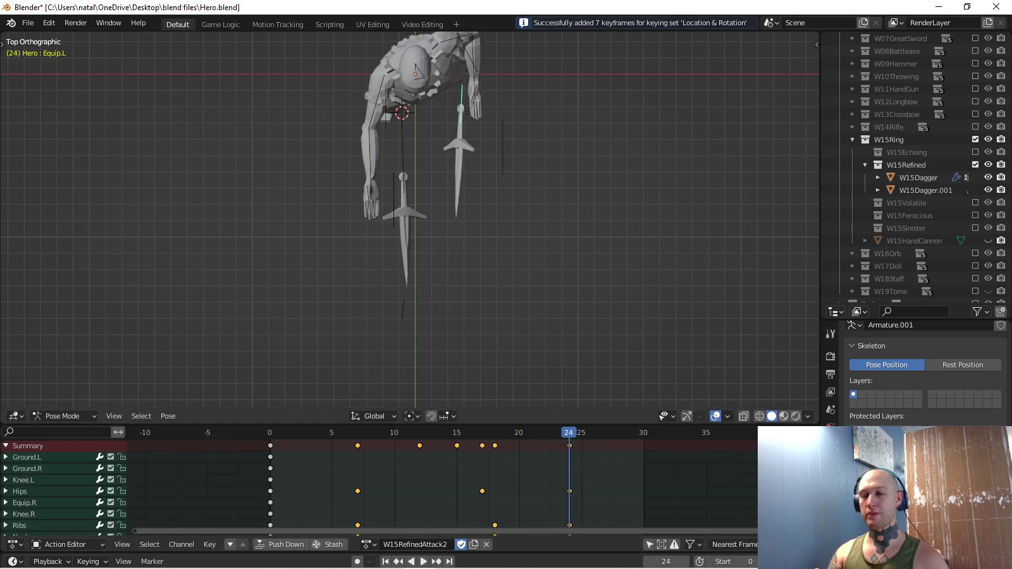
{"action": "left_click", "coordinate": [89, 494]}
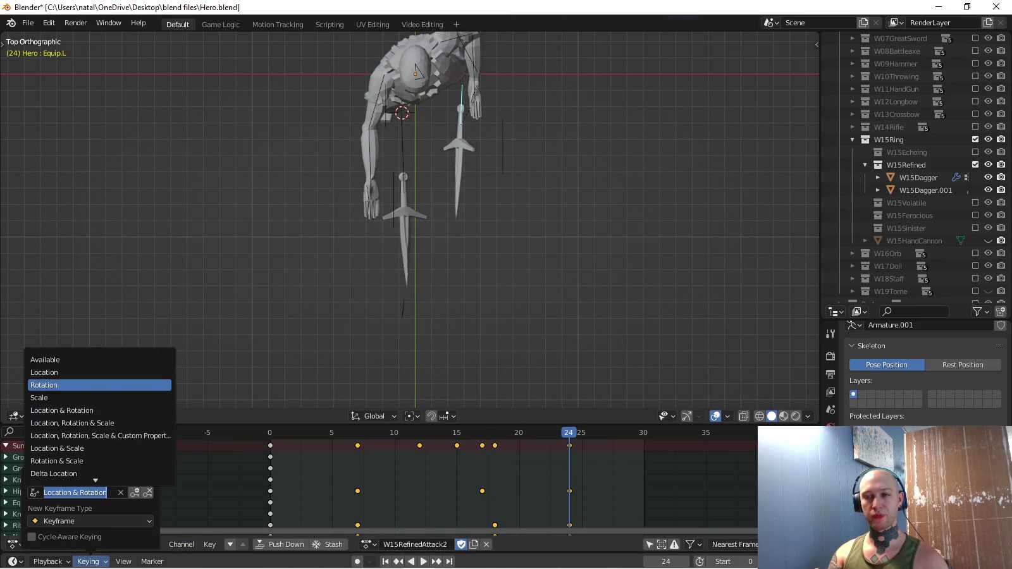
Switch keying to Rotation and rotate the right forearm at frame 7.
{"action": "middle_click_drag", "start_coordinate": [380, 190], "coordinate": [396, 255], "text": "shift"}
{"action": "left_click_drag", "start_coordinate": [270, 433], "coordinate": [357, 432]}
{"action": "left_click", "coordinate": [440, 221]}
{"action": "left_click", "coordinate": [439, 221]}
{"action": "key", "text": "r"}
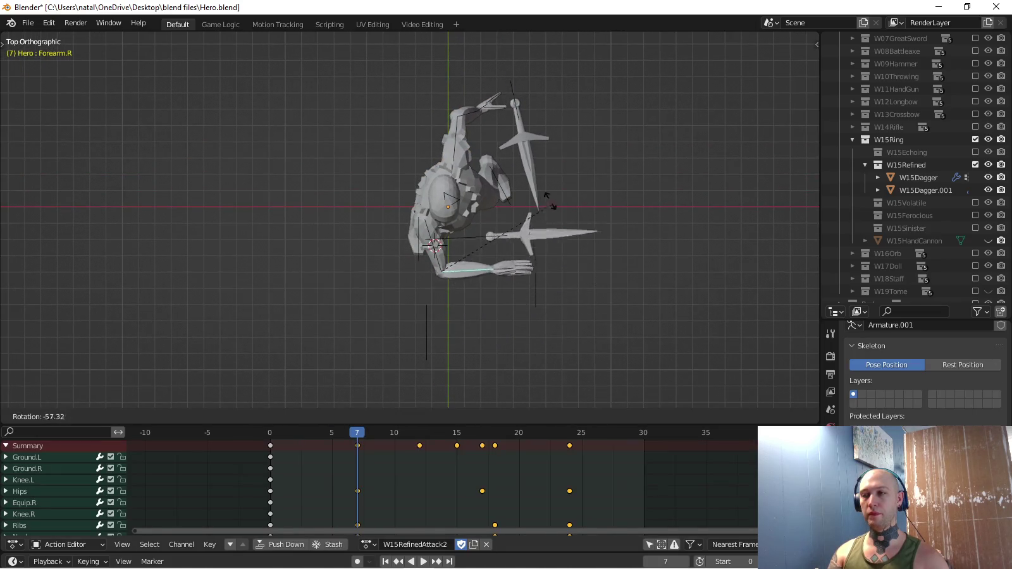
{"action": "left_click", "coordinate": [554, 199]}
{"action": "middle_click_drag", "start_coordinate": [554, 198], "coordinate": [570, 265]}
{"action": "scroll", "coordinate": [443, 253], "scroll_direction": "up", "scroll_amount": 2}
{"action": "scroll", "coordinate": [442, 253], "scroll_direction": "up", "scroll_amount": 2}
{"action": "middle_click_drag", "start_coordinate": [481, 285], "coordinate": [468, 254]}
Twist the right forearm and right hand around their local Y axes.
{"action": "key", "text": "r"}
{"action": "key", "text": "y"}
{"action": "key", "text": "y"}
{"action": "left_click", "coordinate": [486, 261]}
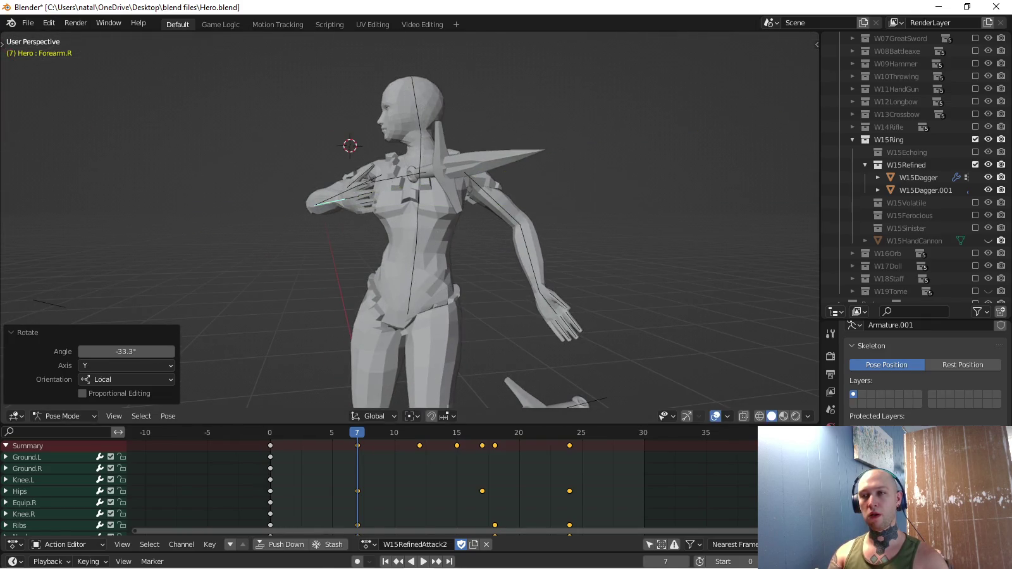
{"action": "key", "text": "bracketright"}
{"action": "key", "text": "r"}
{"action": "key", "text": "y"}
{"action": "key", "text": "y"}
{"action": "left_click", "coordinate": [487, 250]}
{"action": "mouse_move", "coordinate": [487, 250]}
{"action": "middle_mouse_down", "text": "shift"}
{"action": "mouse_move", "coordinate": [528, 266]}
{"action": "mouse_move", "coordinate": [480, 253]}
{"action": "middle_mouse_up", "text": "shift"}
Rotate the right upper arm slightly from the top view and play back the arm motion.
{"action": "key", "text": "bracketleft"}
{"action": "key", "text": "bracketleft"}
{"action": "key", "text": "KP_7"}
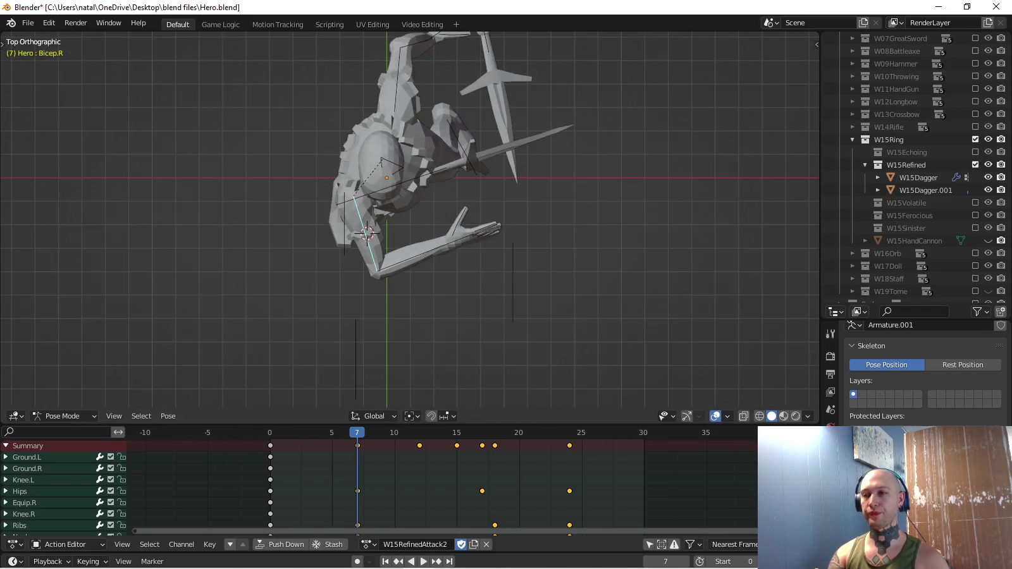
{"action": "key", "text": "r"}
{"action": "left_click", "coordinate": [568, 300]}
{"action": "key", "text": "c"}
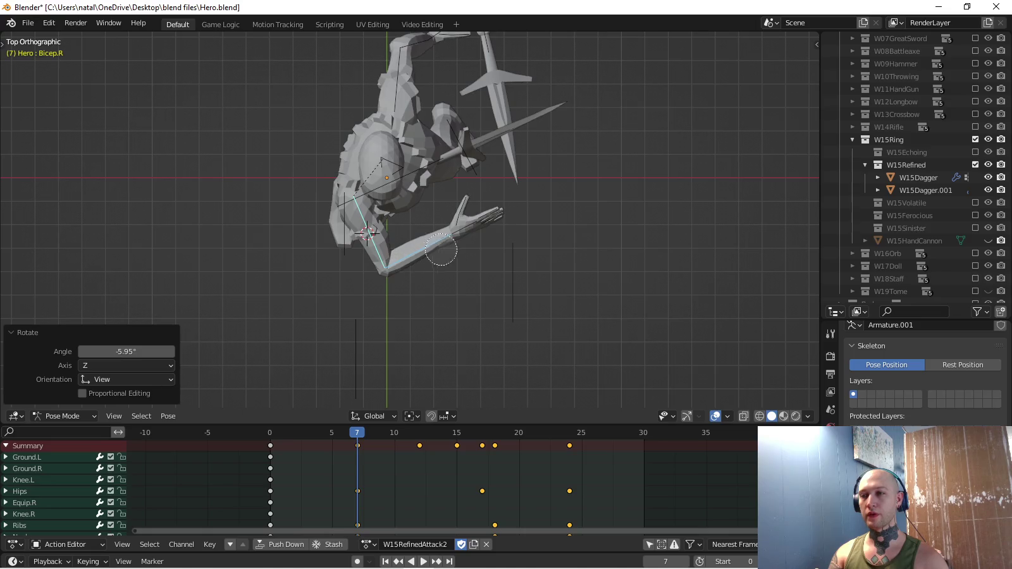
{"action": "right_click", "coordinate": [447, 247]}
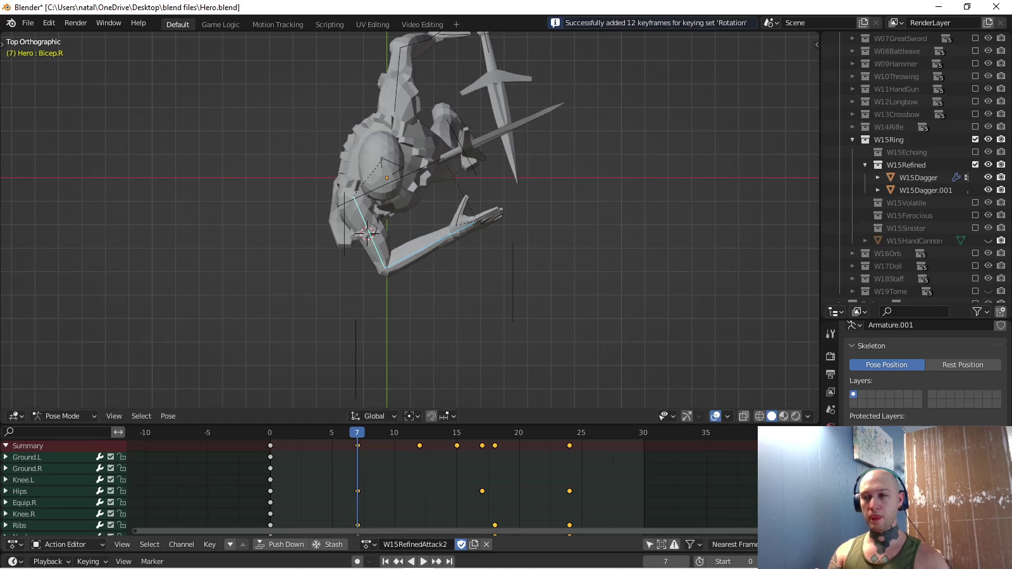
{"action": "key", "text": "space"}
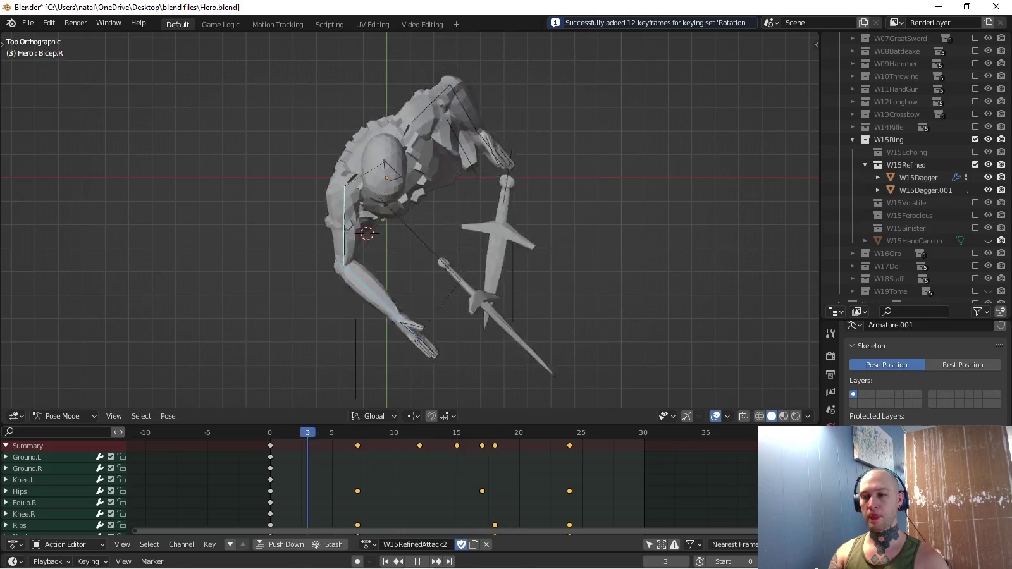
{"action": "key", "text": "Escape"}
Paste and key the frame-0 starting pose at frame 24, then step back toward frame 18.
{"action": "key", "text": "shift+Right"}
{"action": "key", "text": "ctrl+v"}
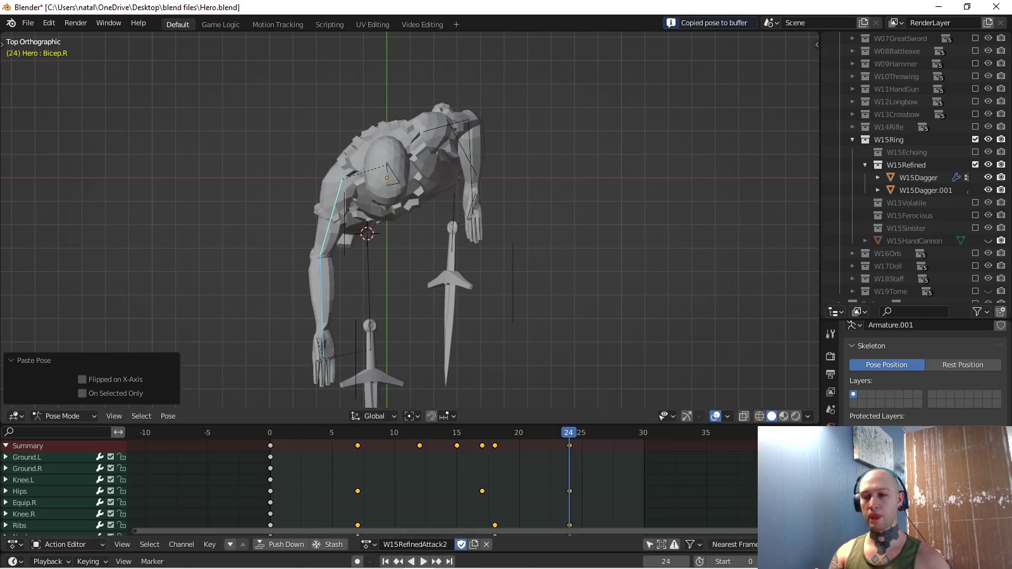
{"action": "key", "text": "i"}
{"action": "key", "text": "Down"}
{"action": "key", "text": "ctrl+v"}
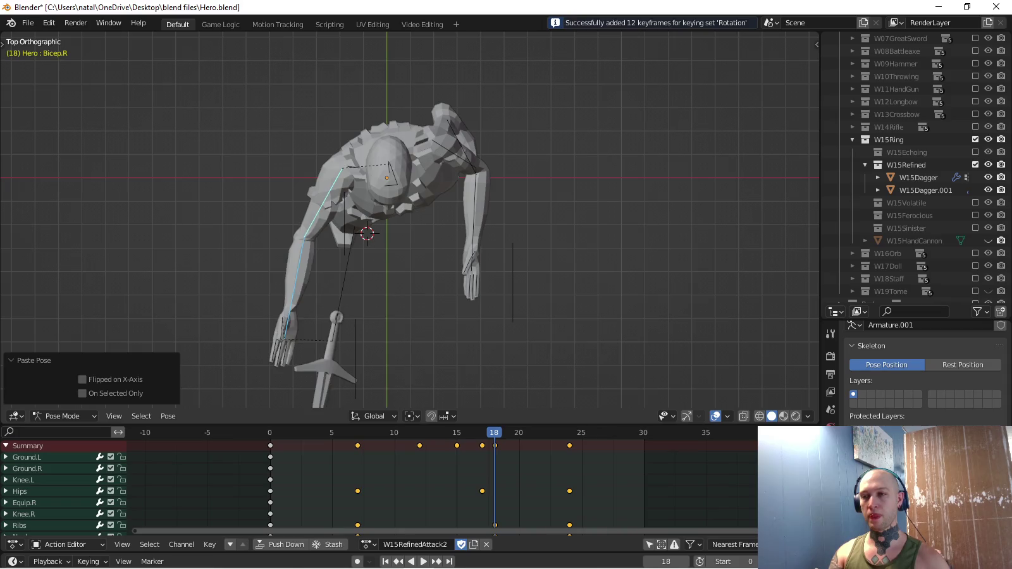
At frame 18 swing the upper arm outward, forearm and hand down-left, then replay.
{"action": "key", "text": "r"}
{"action": "key", "text": "Return"}
{"action": "key", "text": "bracketright"}
{"action": "key", "text": "alt+r"}
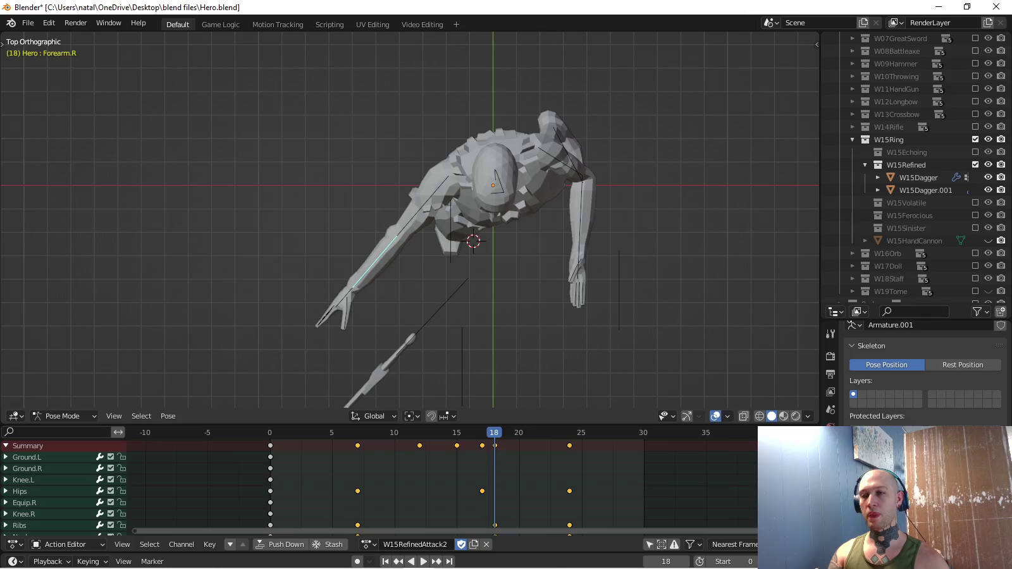
{"action": "key", "text": "alt+r"}
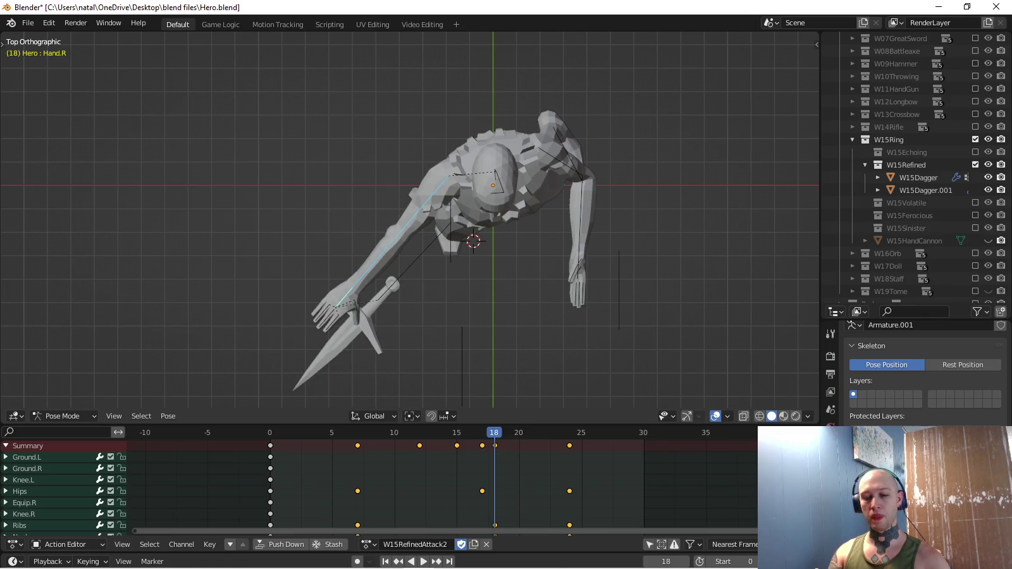
{"action": "key", "text": "space"}
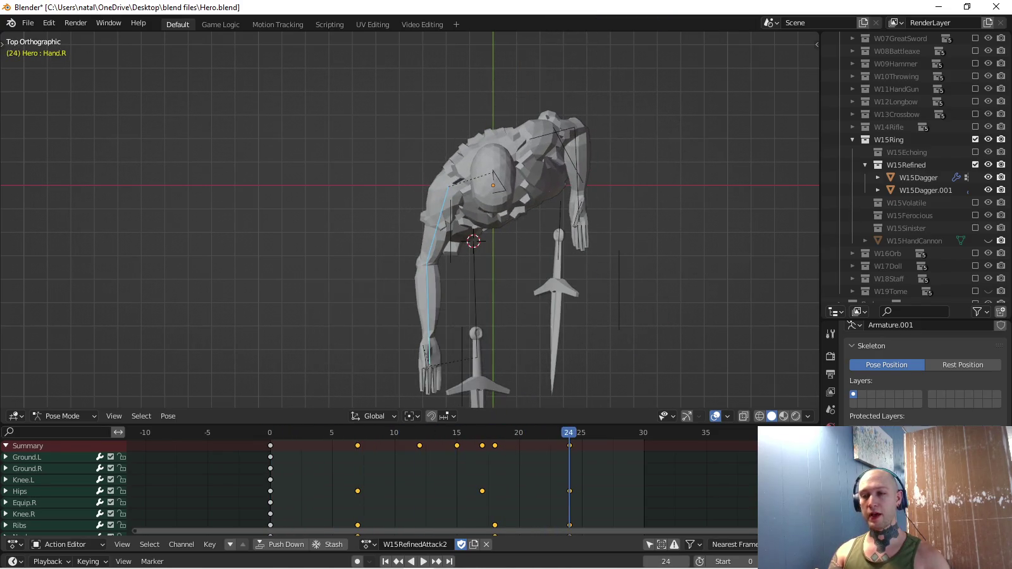
Open the keying set options, return to frame 7 and reorient the viewport.
{"action": "left_click", "coordinate": [88, 561]}
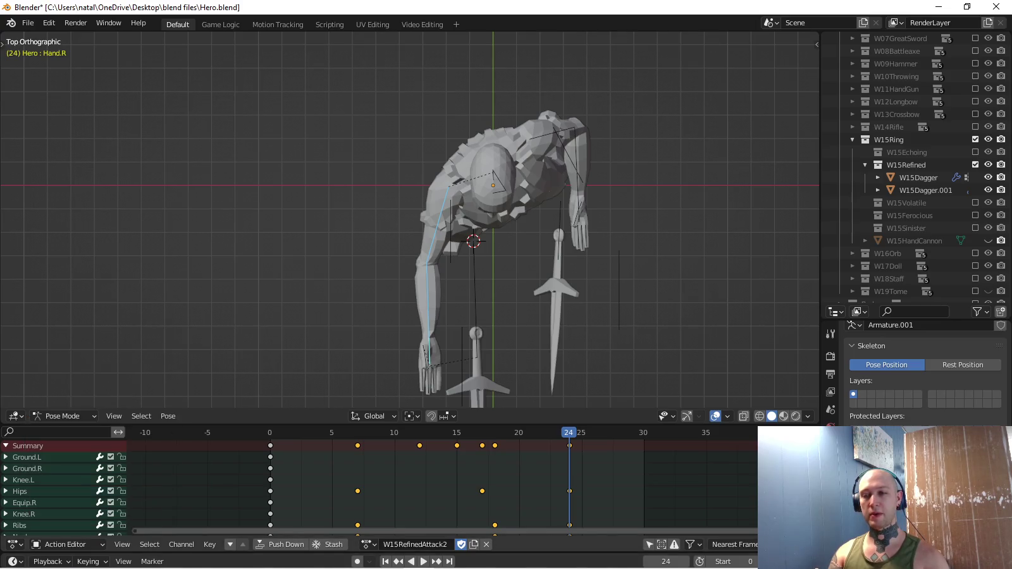
{"action": "key", "text": "shift+Left"}
{"action": "key", "text": "Right"}
{"action": "key", "text": "Right"}
{"action": "key", "text": "Right"}
{"action": "key", "text": "Right"}
{"action": "key", "text": "KP_5"}
{"action": "key", "text": "KP_8"}
{"action": "key", "text": "KP_8"}
{"action": "key", "text": "KP_4"}
{"action": "key", "text": "KP_4"}
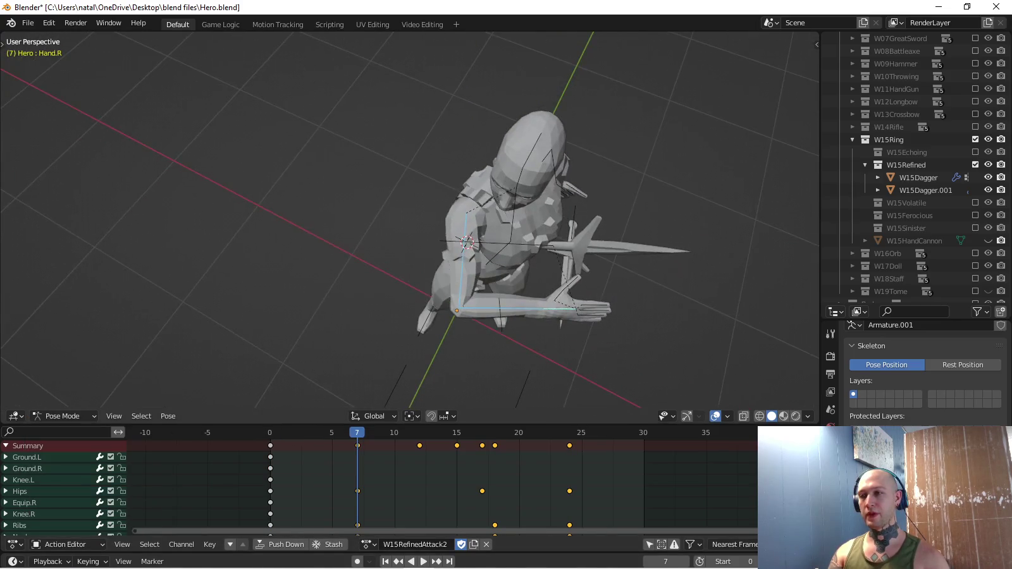
Select Equip.R, rotate the right dagger to point upward and reposition it.
{"action": "left_click", "coordinate": [24, 503]}
{"action": "key", "text": "KP_1"}
{"action": "key", "text": "KP_3"}
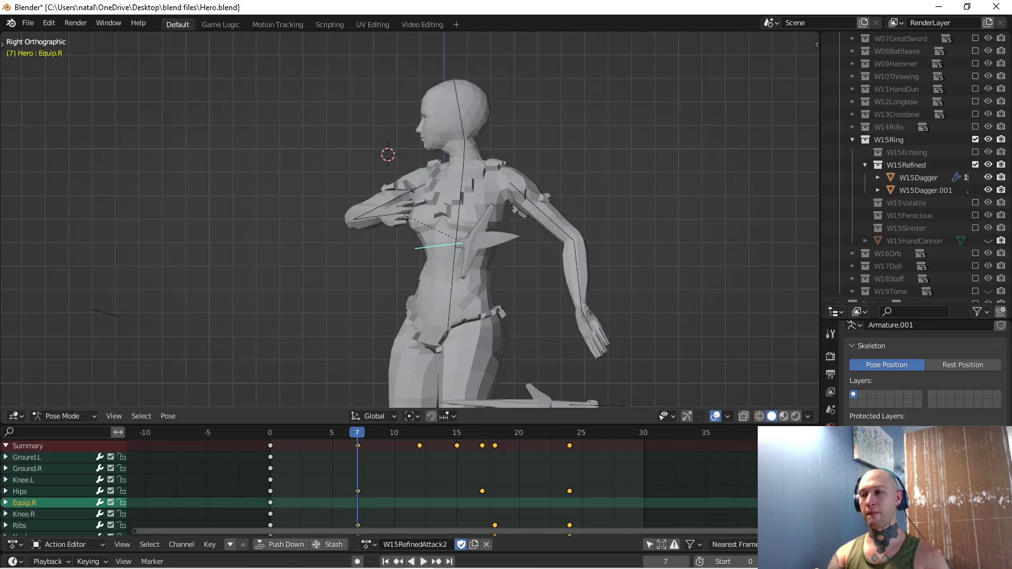
{"action": "key", "text": "KP_8"}
{"action": "key", "text": "KP_8"}
{"action": "key", "text": "KP_4"}
{"action": "key", "text": "KP_4"}
{"action": "key", "text": "KP_7"}
{"action": "key", "text": "r"}
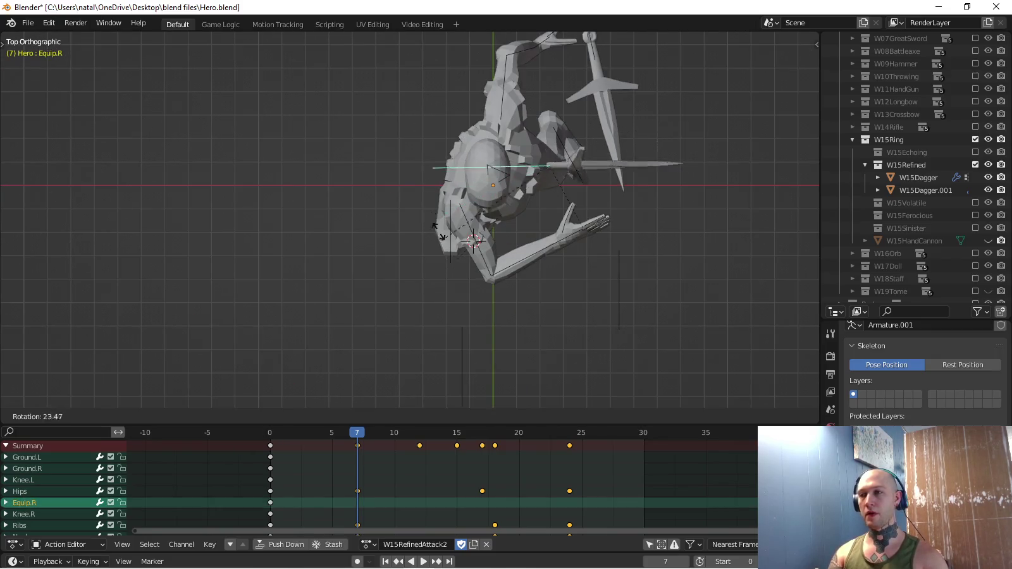
{"action": "left_click", "coordinate": [557, 112]}
{"action": "key", "text": "r"}
{"action": "key", "text": "g"}
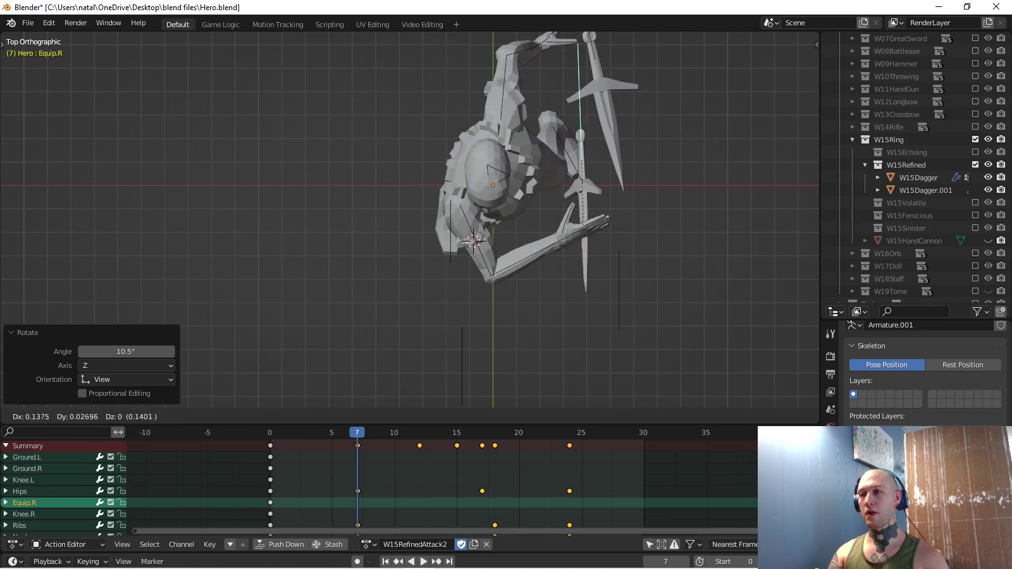
{"action": "left_click", "coordinate": [588, 101]}
Key the right dagger's location and rotation at frame 7 and play back the throw.
{"action": "key", "text": "KP_3"}
{"action": "middle_click_drag", "start_coordinate": [443, 253], "coordinate": [458, 184], "text": "shift"}
{"action": "key", "text": "g"}
{"action": "key", "text": "Escape"}
{"action": "key", "text": "i"}
{"action": "key", "text": "shift+Left"}
{"action": "key", "text": "space"}
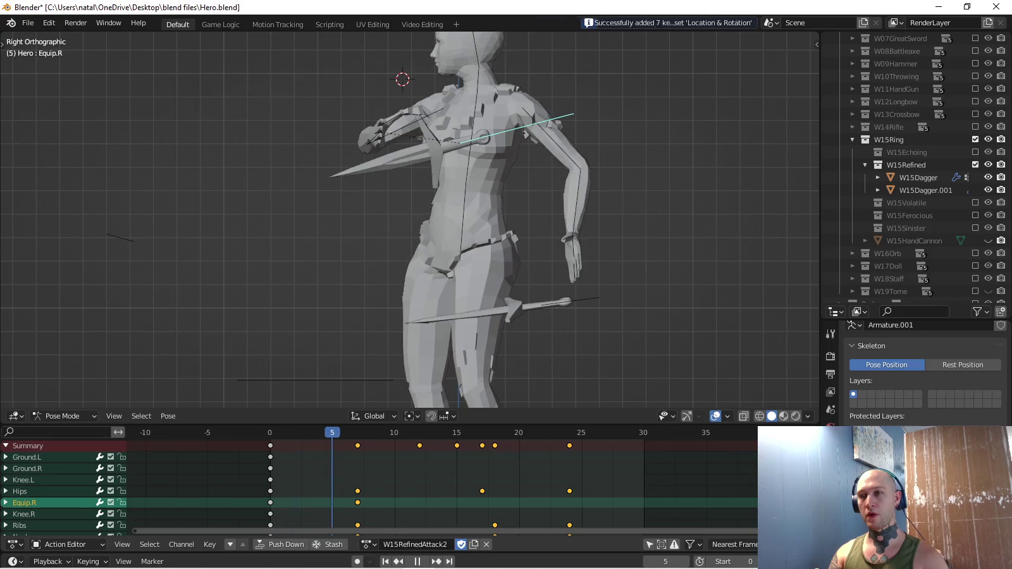
Move the right dagger down, key it, and replay the action.
{"action": "key", "text": "g"}
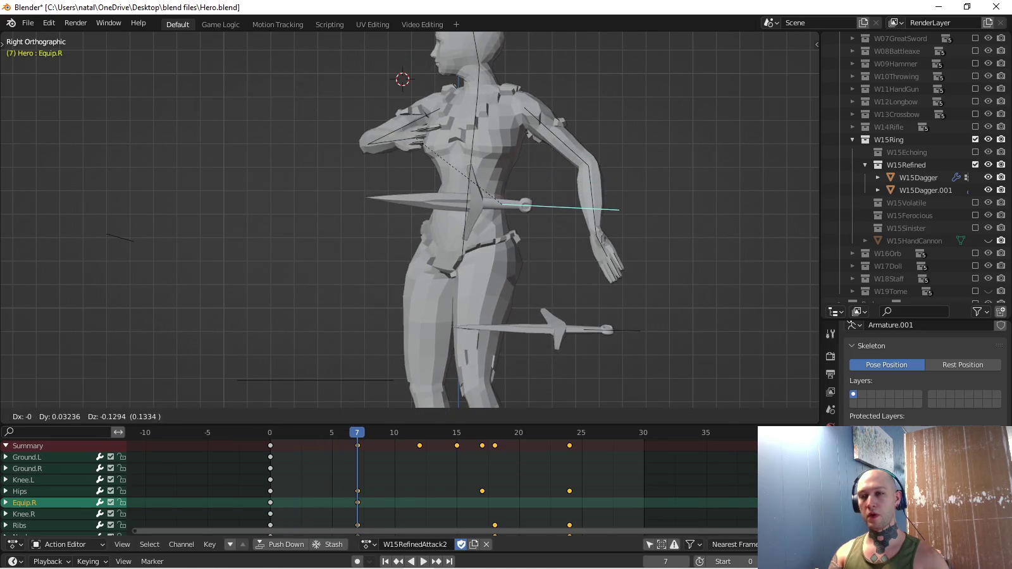
{"action": "key", "text": "Return"}
{"action": "key", "text": "i"}
{"action": "key", "text": "shift+Left"}
{"action": "key", "text": "space"}
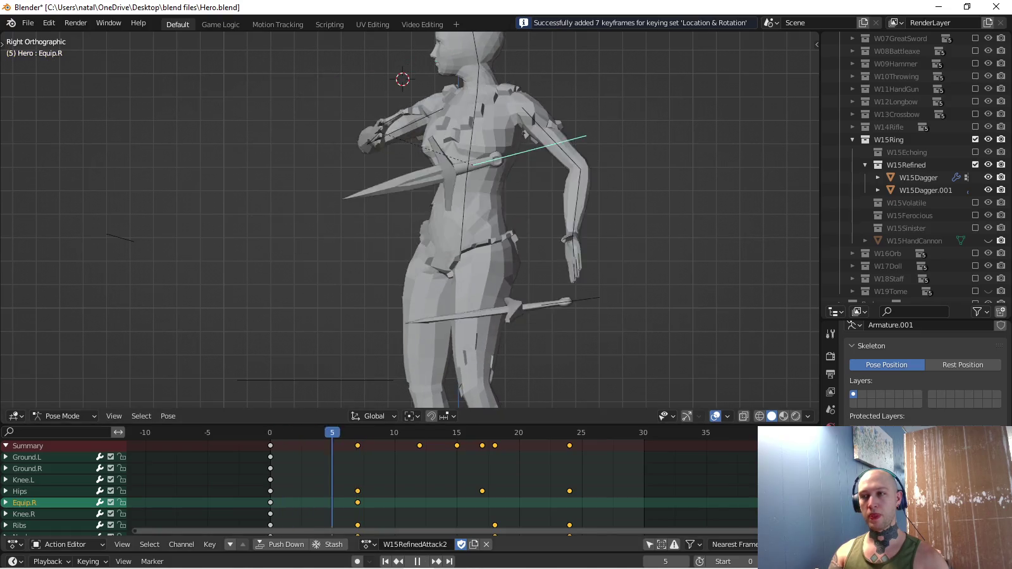
Stop at frame 12 and move the right dagger down from the top view.
{"action": "key", "text": "space"}
{"action": "key", "text": "Left"}
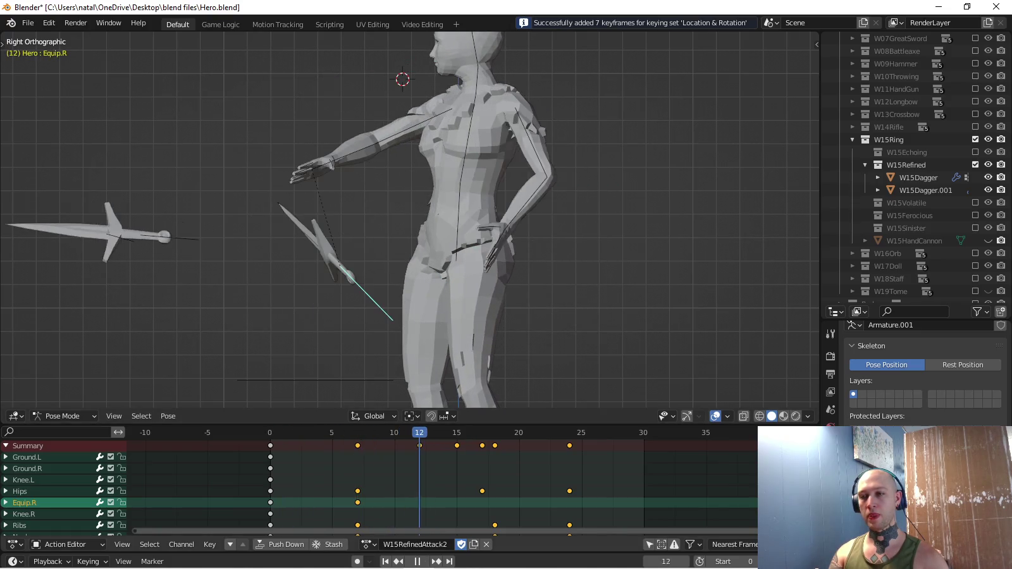
{"action": "key", "text": "KP_7"}
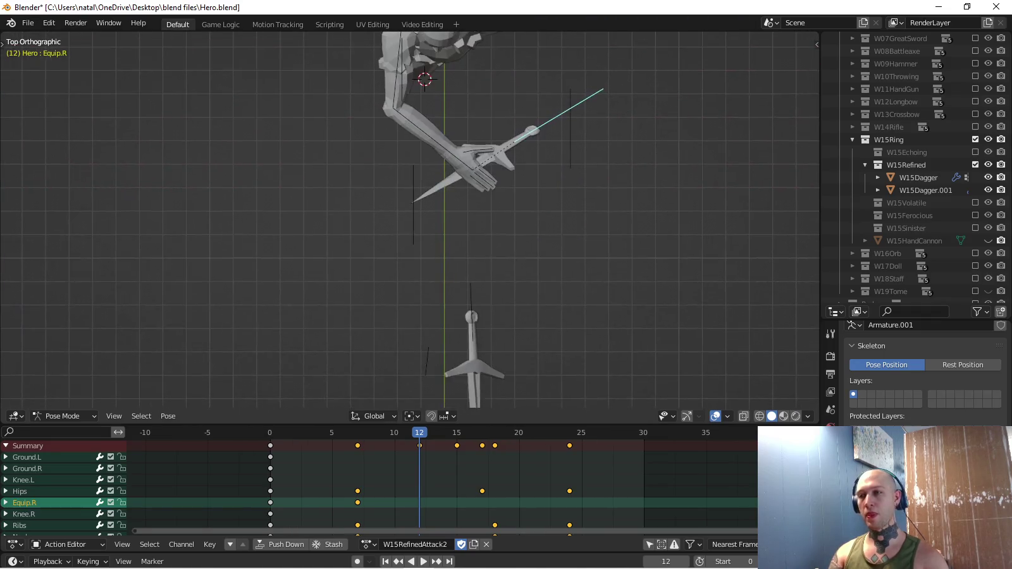
{"action": "key", "text": "g"}
{"action": "key", "text": "Return"}
{"action": "key", "text": "r"}
{"action": "key", "text": "g"}
{"action": "key", "text": "Return"}
Rotate the dagger to lie level, nudge it up, and key it at frame 12.
{"action": "key", "text": "KP_3"}
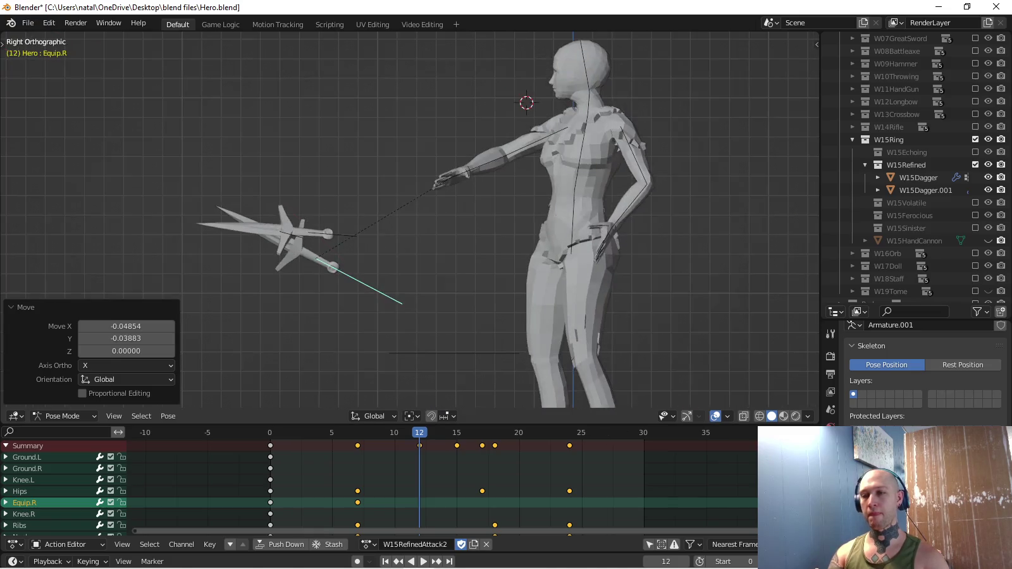
{"action": "key", "text": "r"}
{"action": "key", "text": "Return"}
{"action": "key", "text": "g"}
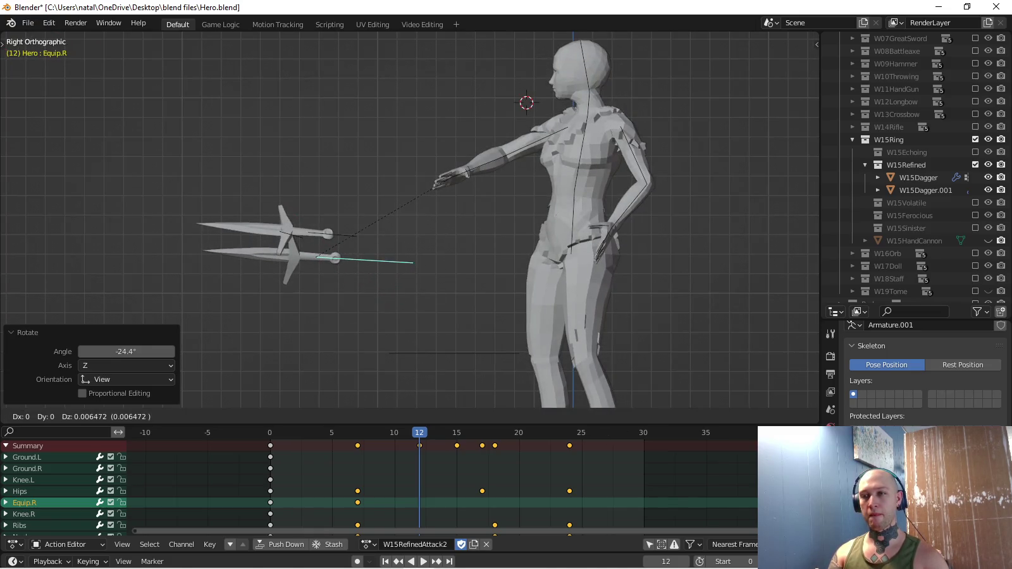
{"action": "key", "text": "Return"}
{"action": "key", "text": "i"}
Play on and rotate the flying dagger, moving it beside the lower dagger.
{"action": "key", "text": "space"}
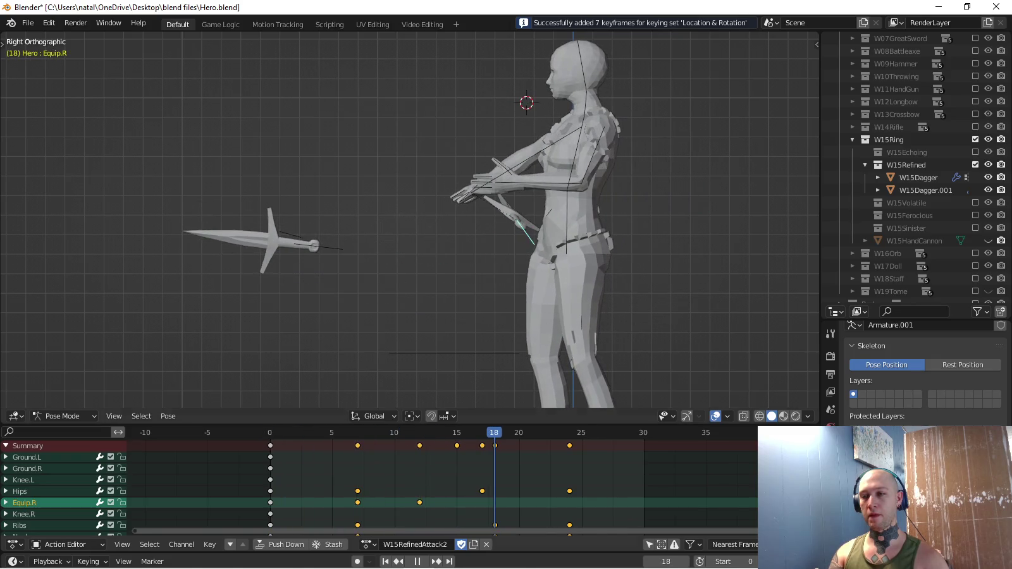
{"action": "key", "text": "KP_7"}
{"action": "key", "text": "r"}
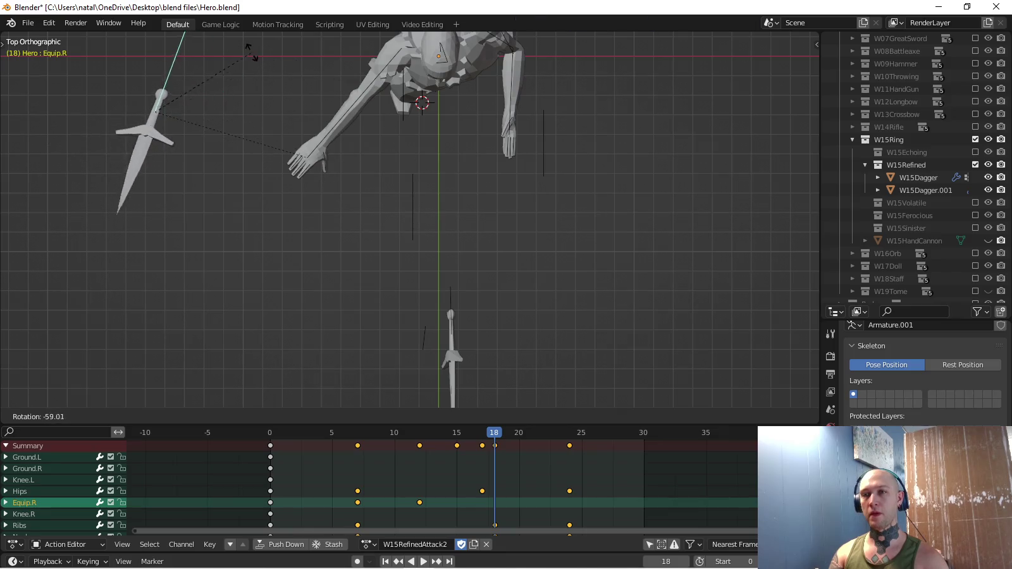
{"action": "left_click", "coordinate": [217, 43]}
{"action": "key", "text": "g"}
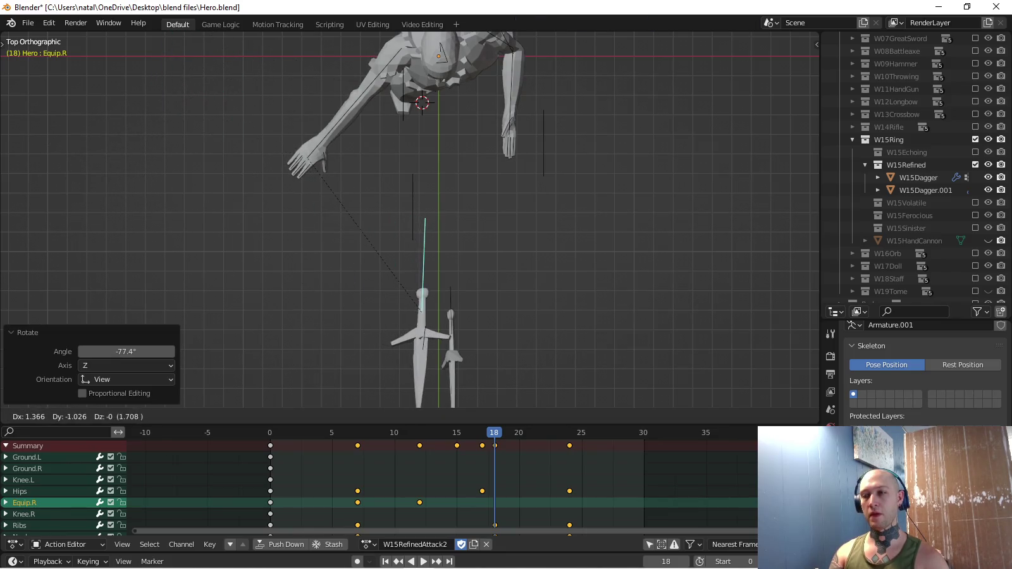
{"action": "key", "text": "Return"}
Refine the dagger's rotation, key it at frame 18, and play back the throw.
{"action": "key", "text": "r"}
{"action": "key", "text": "Return"}
{"action": "key", "text": "KP_3"}
{"action": "key", "text": "r"}
{"action": "key", "text": "Return"}
{"action": "key", "text": "i"}
{"action": "key", "text": "space"}
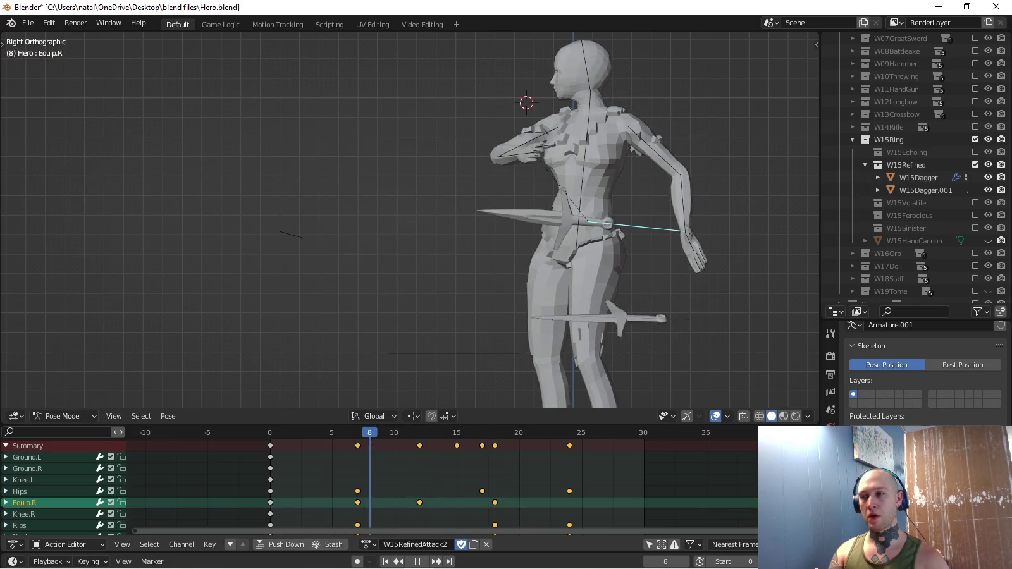
{"action": "key", "text": "space"}
{"action": "mouse_move", "coordinate": [411, 221]}
{"action": "middle_mouse_down"}
{"action": "mouse_move", "coordinate": [444, 209]}
{"action": "mouse_move", "coordinate": [392, 215]}
{"action": "middle_mouse_up"}
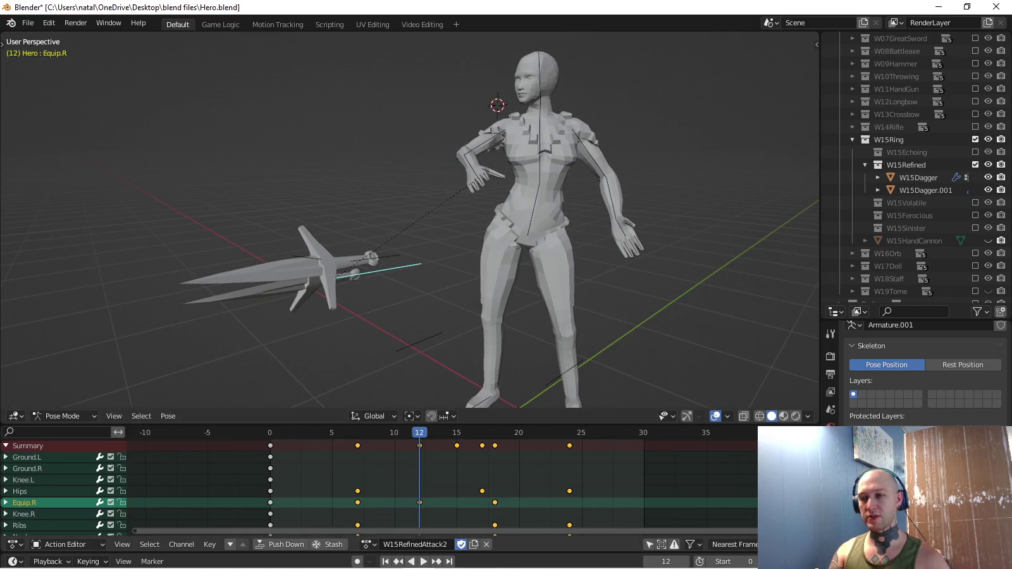
Play the throw and step around frame 12, checking it from top and right-side views.
{"action": "key", "text": "space"}
{"action": "middle_click_drag", "start_coordinate": [411, 253], "coordinate": [392, 253]}
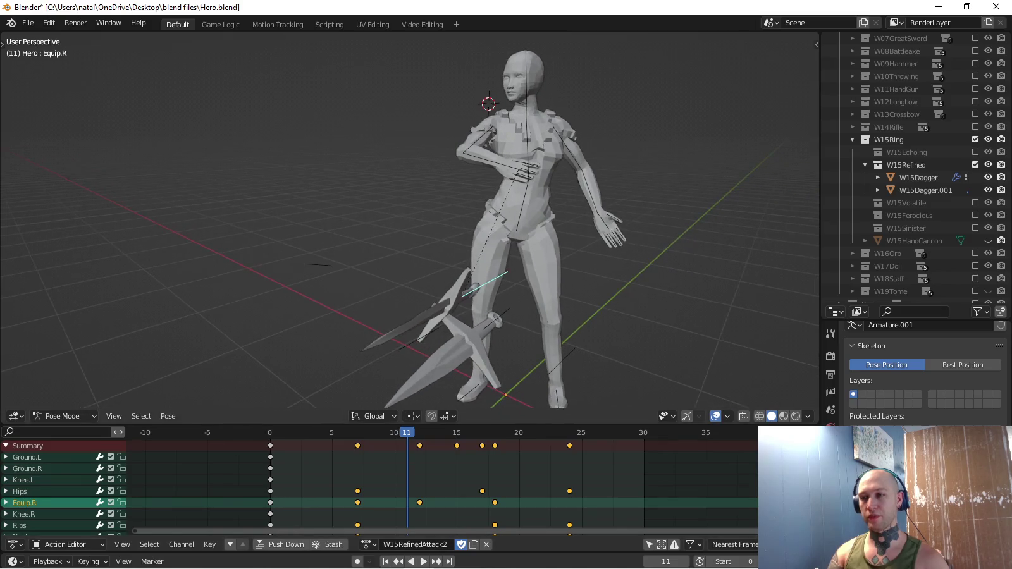
{"action": "key", "text": "Right"}
{"action": "key", "text": "space"}
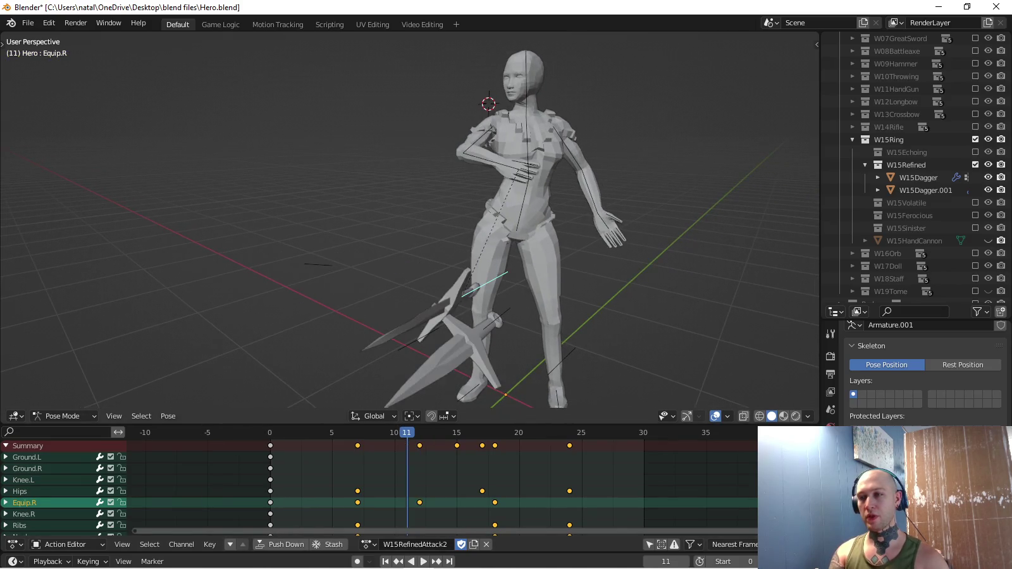
{"action": "key", "text": "Escape"}
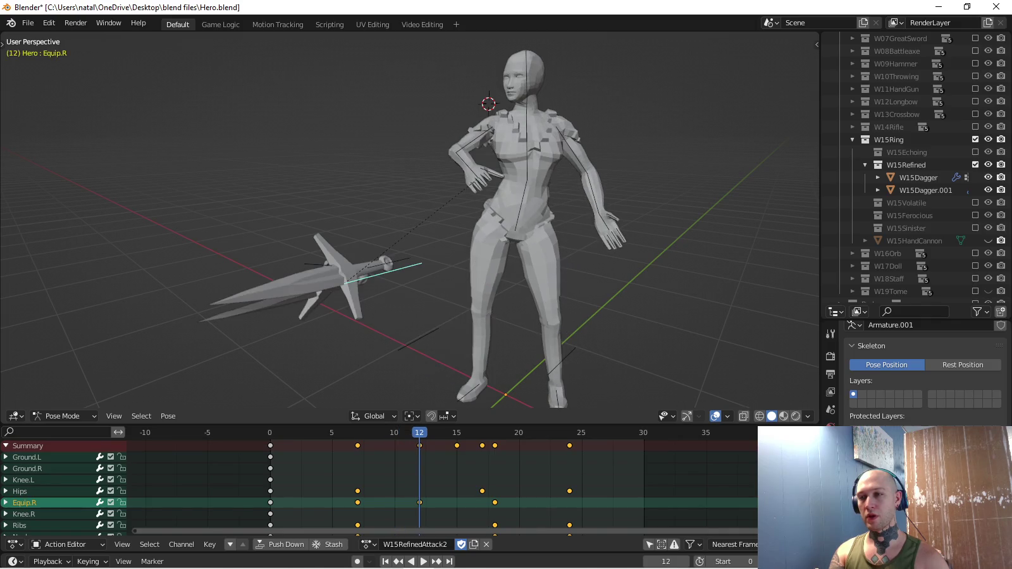
{"action": "key", "text": "Right"}
{"action": "key", "text": "Left"}
{"action": "key", "text": "Left"}
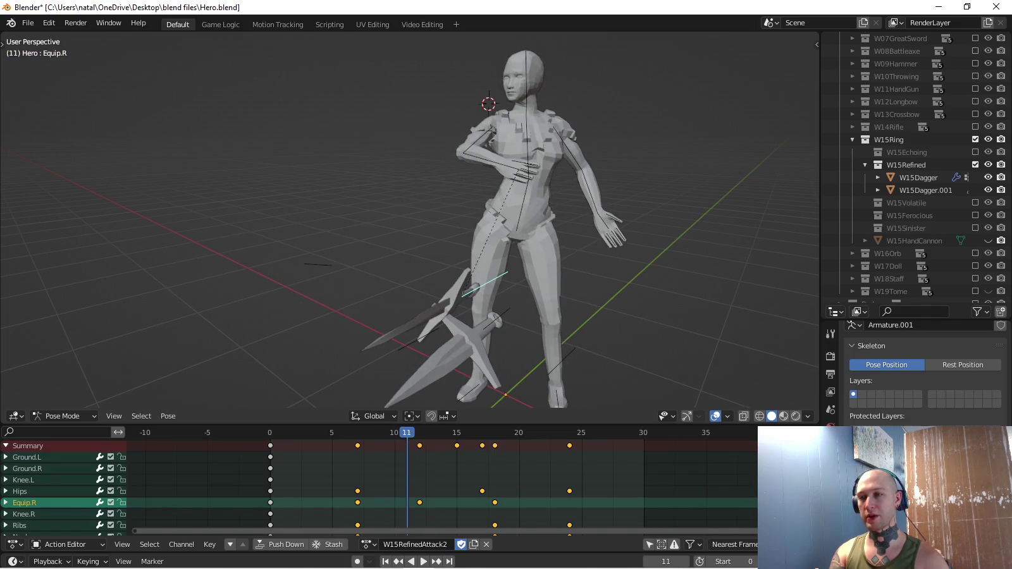
{"action": "key", "text": "KP_7"}
{"action": "key", "text": "KP_3"}
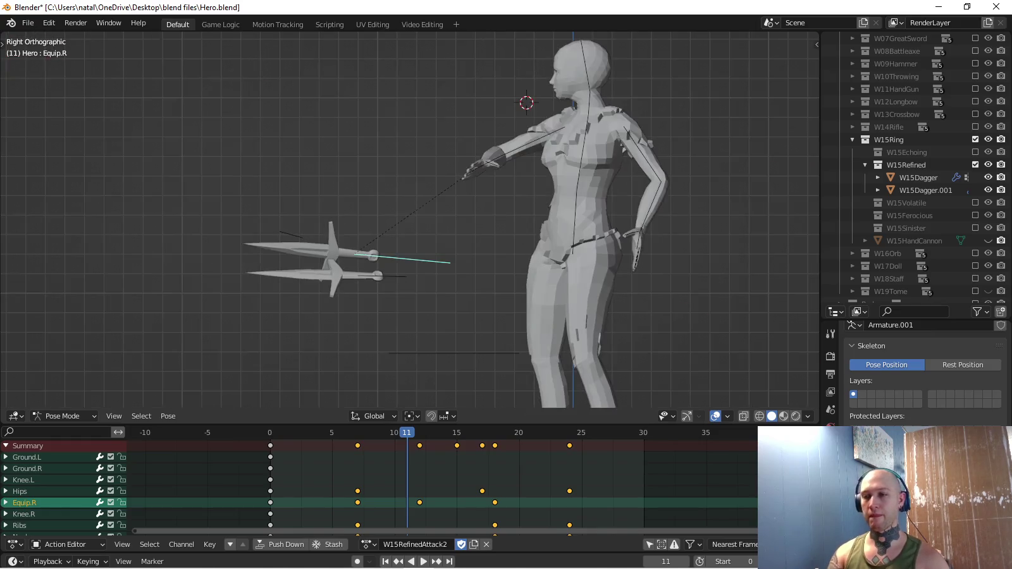
Raise and key the right-hand dagger Equip.R at frame 12, comparing against frame 11.
{"action": "key", "text": "Right"}
{"action": "key", "text": "g"}
{"action": "key", "text": "Return"}
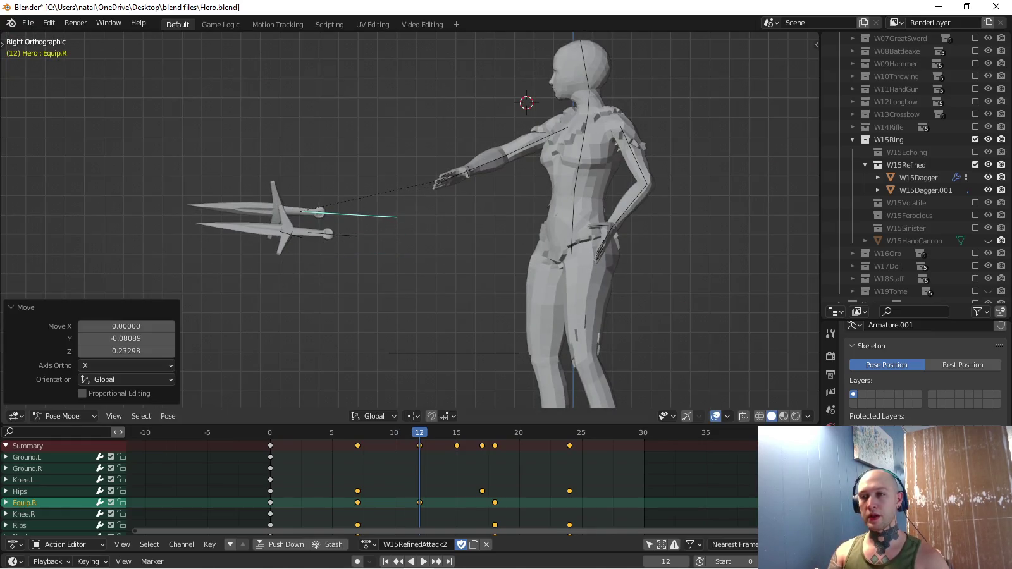
{"action": "key", "text": "i"}
{"action": "key", "text": "Left"}
{"action": "key", "text": "Right"}
{"action": "key", "text": "Left"}
Key Equip.R forward and down at frame 18, then further forward at frame 15.
{"action": "key", "text": "Right"}
{"action": "key", "text": "Right"}
{"action": "key", "text": "Right"}
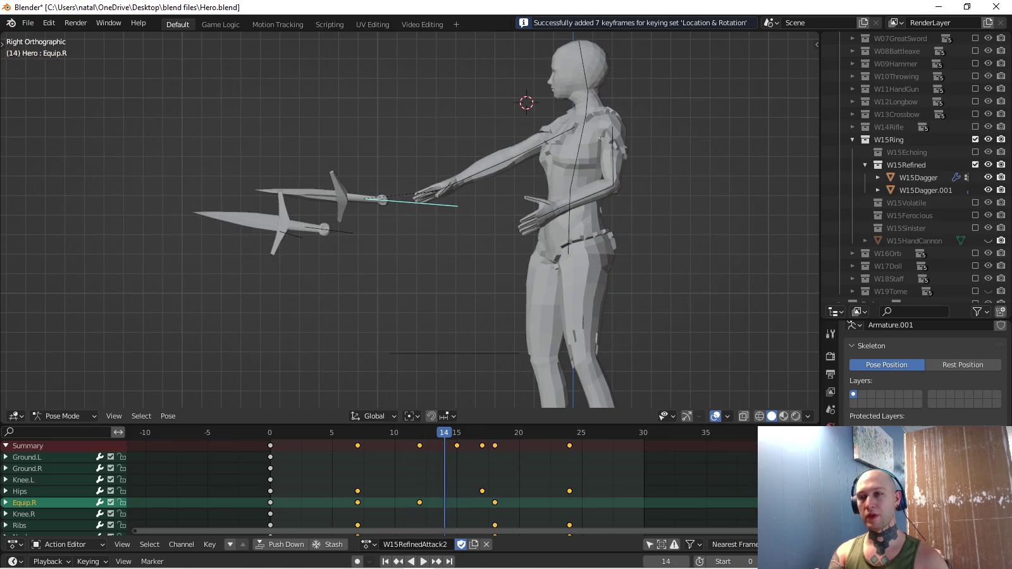
{"action": "key", "text": "Right"}
{"action": "key", "text": "Right"}
{"action": "key", "text": "Right"}
{"action": "key", "text": "Right"}
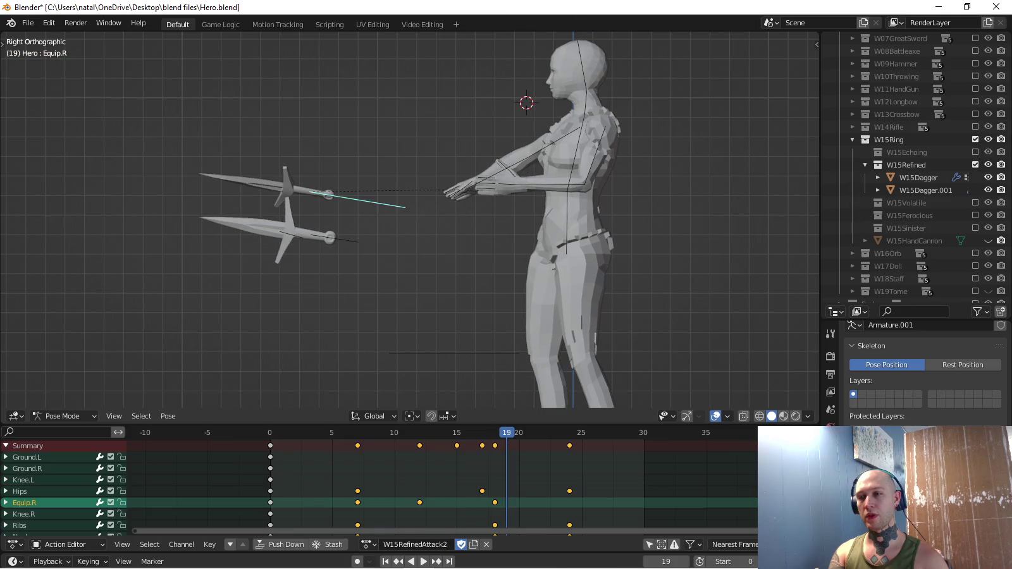
{"action": "key", "text": "g"}
{"action": "key", "text": "Return"}
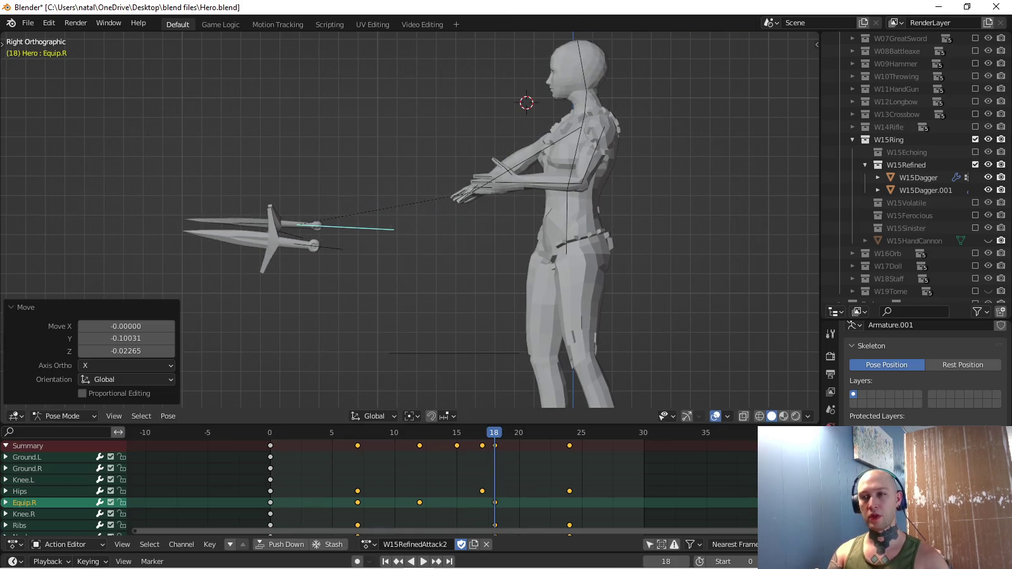
{"action": "key", "text": "i"}
{"action": "key", "text": "Left"}
{"action": "key", "text": "Left"}
{"action": "key", "text": "Left"}
{"action": "key", "text": "g"}
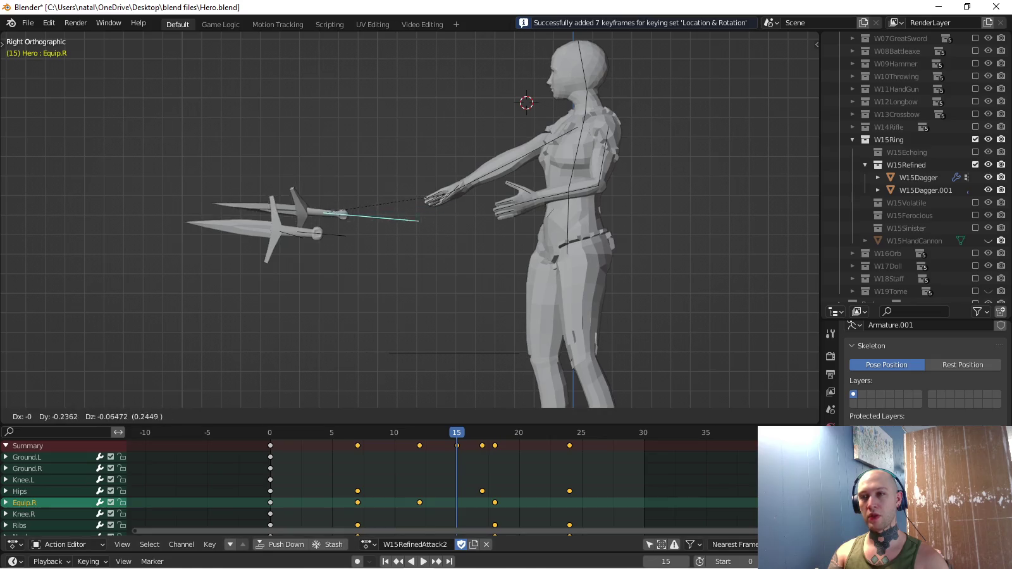
{"action": "key", "text": "Return"}
{"action": "key", "text": "i"}
Step through the throw to frame 22, play it, and paste the starting pose at frame 24.
{"action": "key", "text": "Down"}
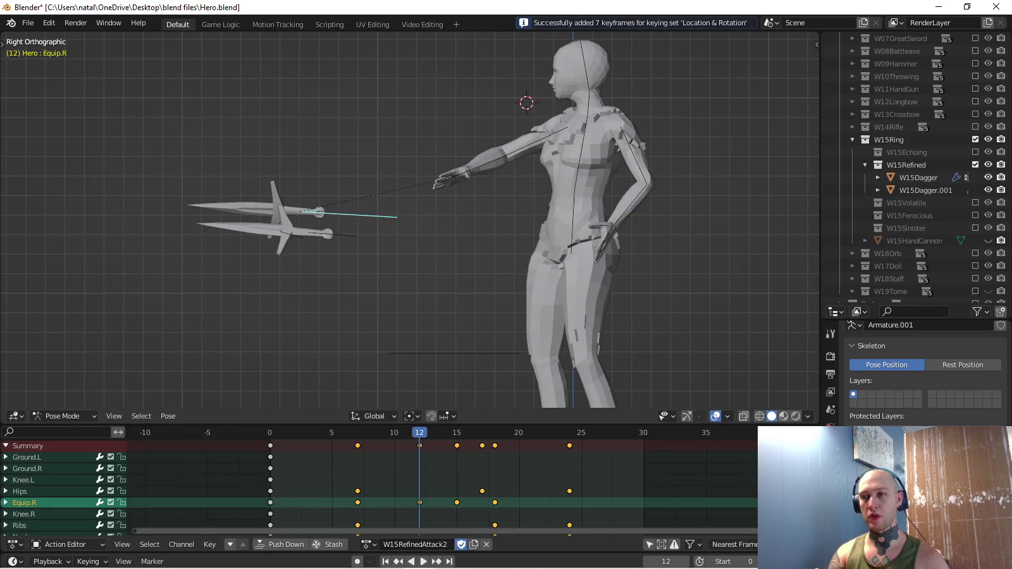
{"action": "key", "text": "Left"}
{"action": "middle_click_drag", "start_coordinate": [412, 221], "coordinate": [443, 190]}
{"action": "key", "text": "Right"}
{"action": "key", "text": "Right"}
{"action": "key", "text": "Right"}
{"action": "key", "text": "Right"}
{"action": "key", "text": "Right"}
{"action": "key", "text": "Right"}
{"action": "key", "text": "Right"}
{"action": "key", "text": "Right"}
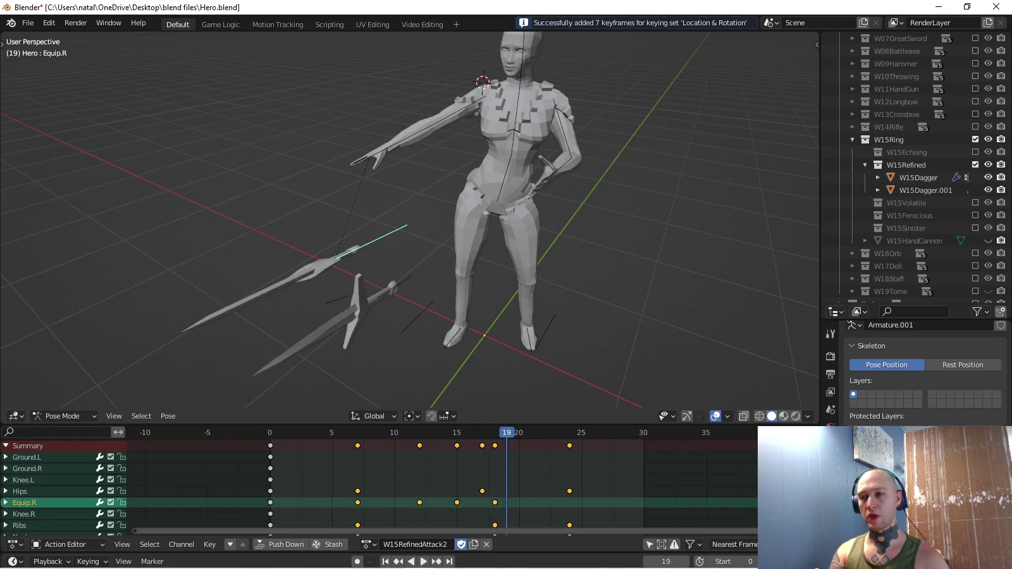
{"action": "key", "text": "Right"}
{"action": "key", "text": "Right"}
{"action": "key", "text": "Right"}
{"action": "key", "text": "Right"}
{"action": "key", "text": "Right"}
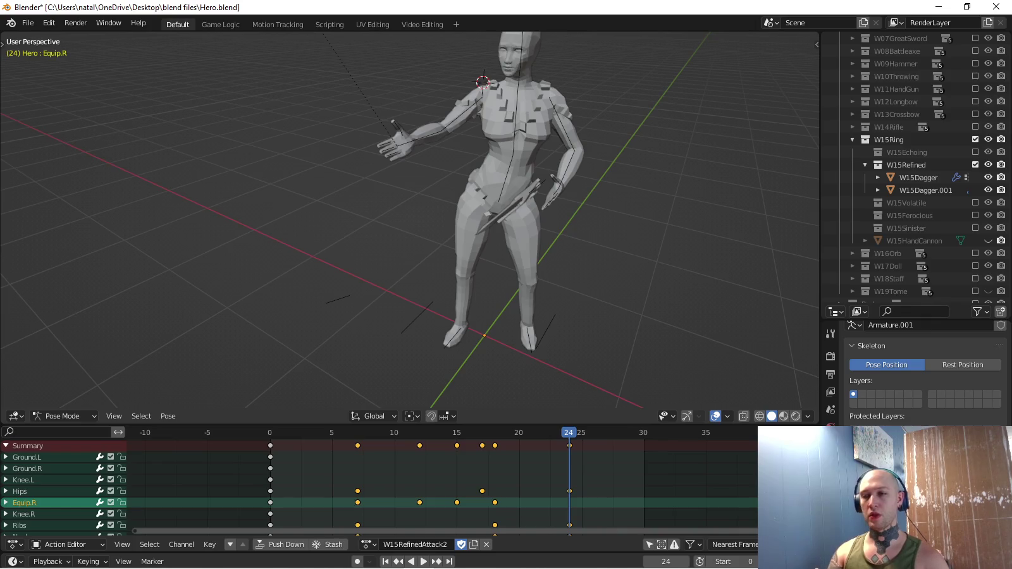
{"action": "key", "text": "space"}
{"action": "key", "text": "shift+Right"}
{"action": "key", "text": "ctrl+v"}
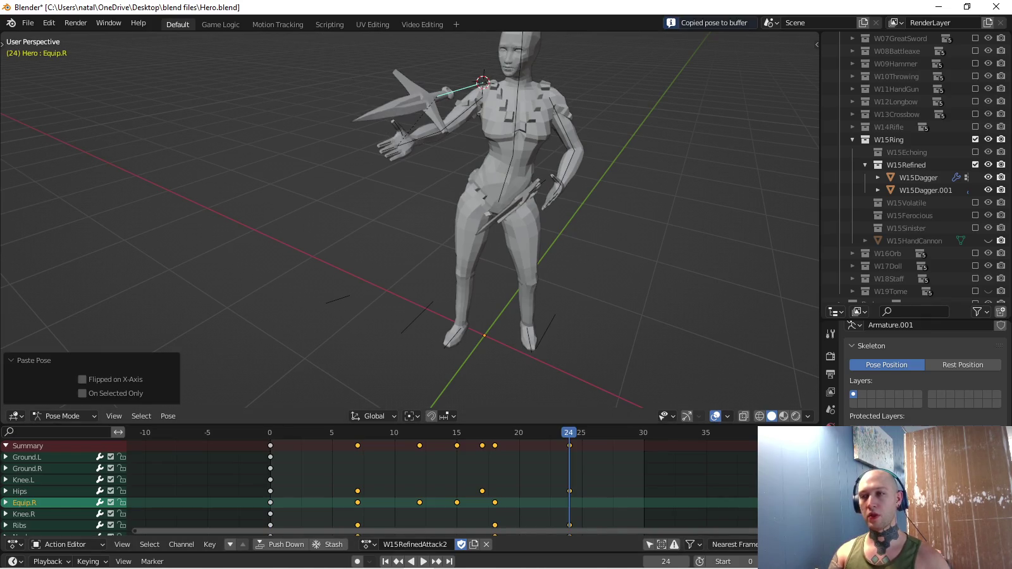
Keyframe the pasted pose at frame 24 and switch to a side view.
{"action": "key", "text": "i"}
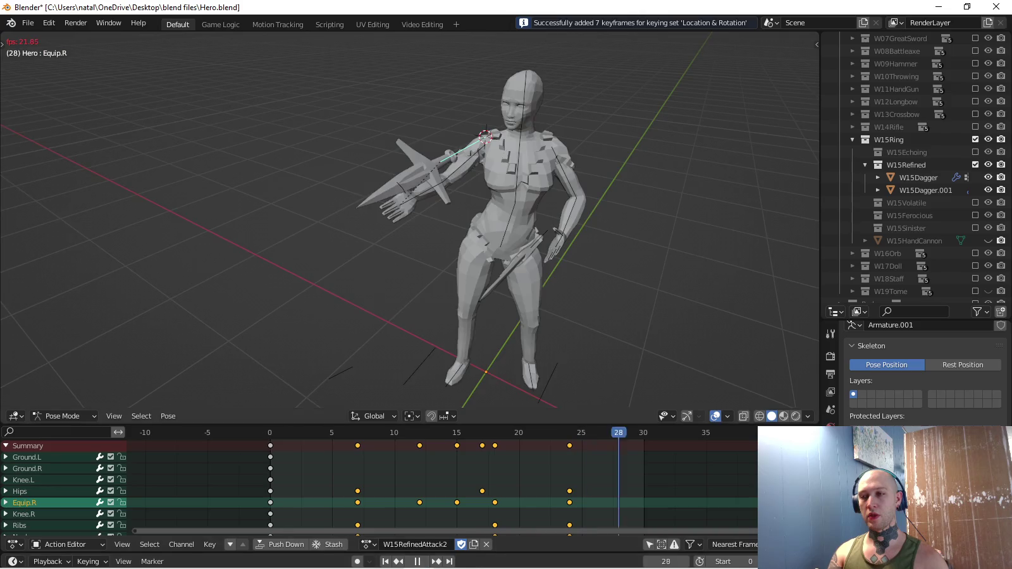
{"action": "middle_click_drag", "start_coordinate": [411, 253], "coordinate": [412, 190]}
{"action": "scroll", "coordinate": [411, 222], "scroll_direction": "up", "scroll_amount": 2}
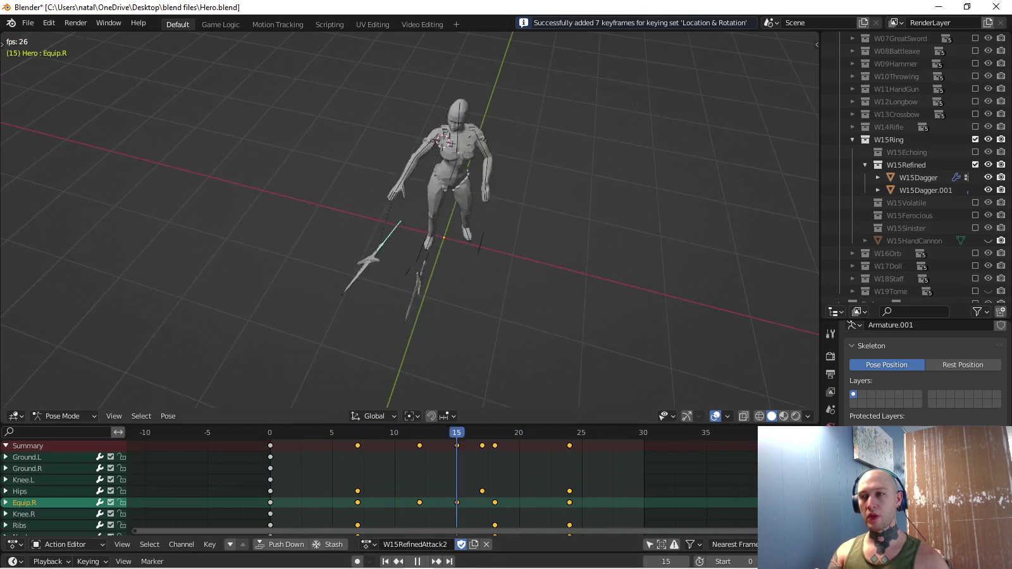
{"action": "key", "text": "KP_3"}
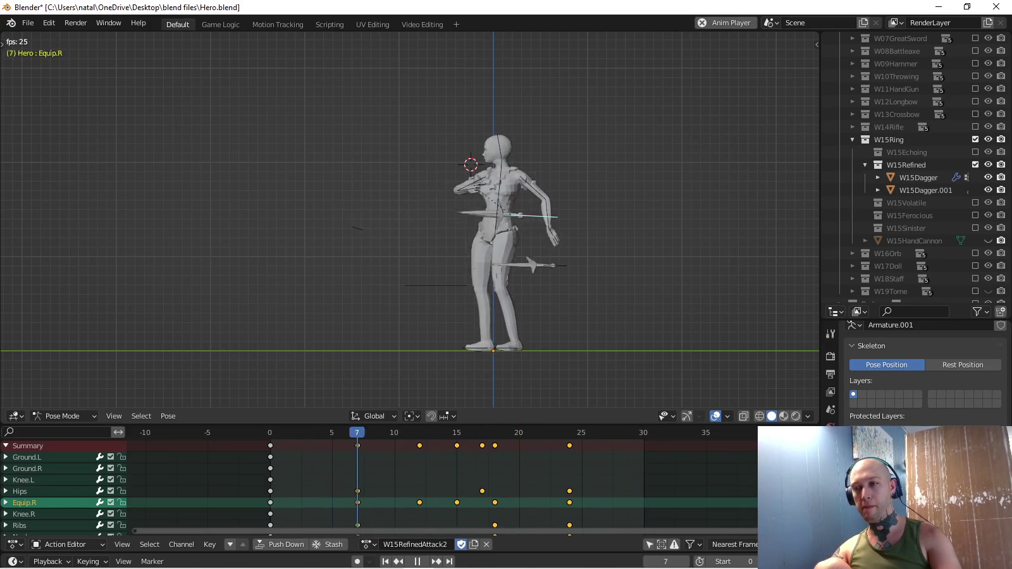
Keep Location & Rotation as the active keying set, then play the animation.
{"action": "left_click", "coordinate": [88, 561]}
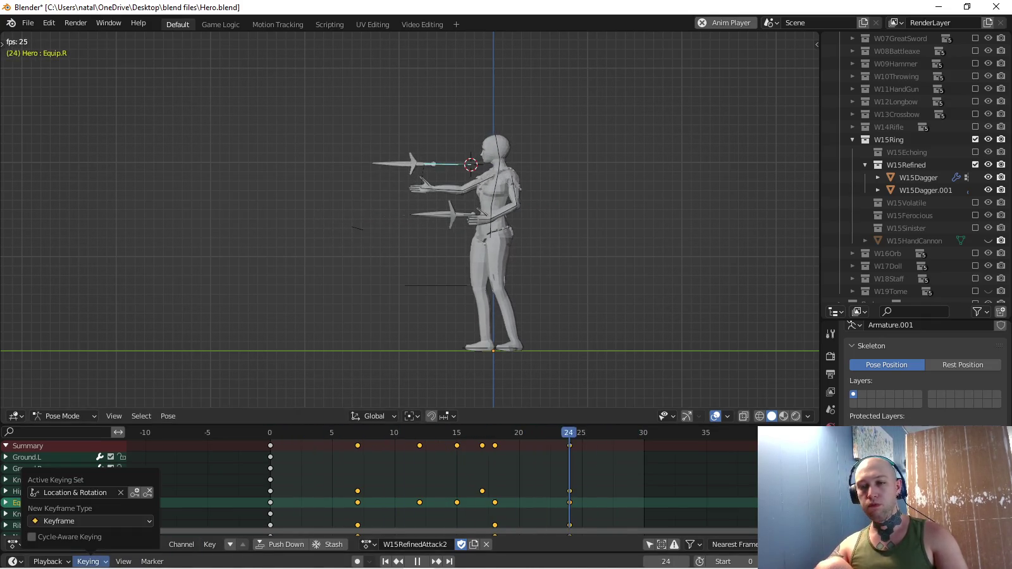
{"action": "left_click", "coordinate": [75, 492]}
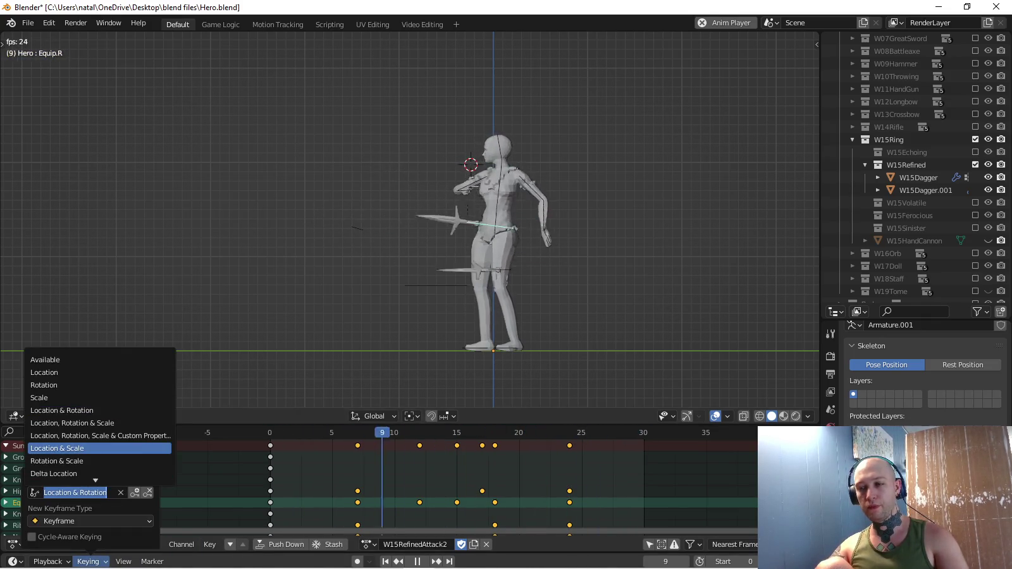
{"action": "left_click", "coordinate": [100, 448]}
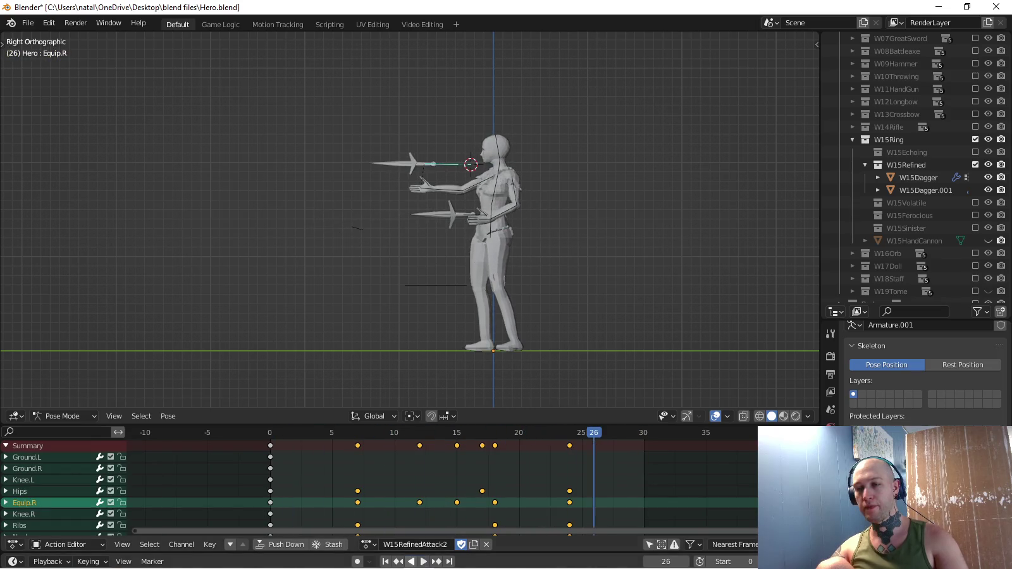
{"action": "key", "text": "space"}
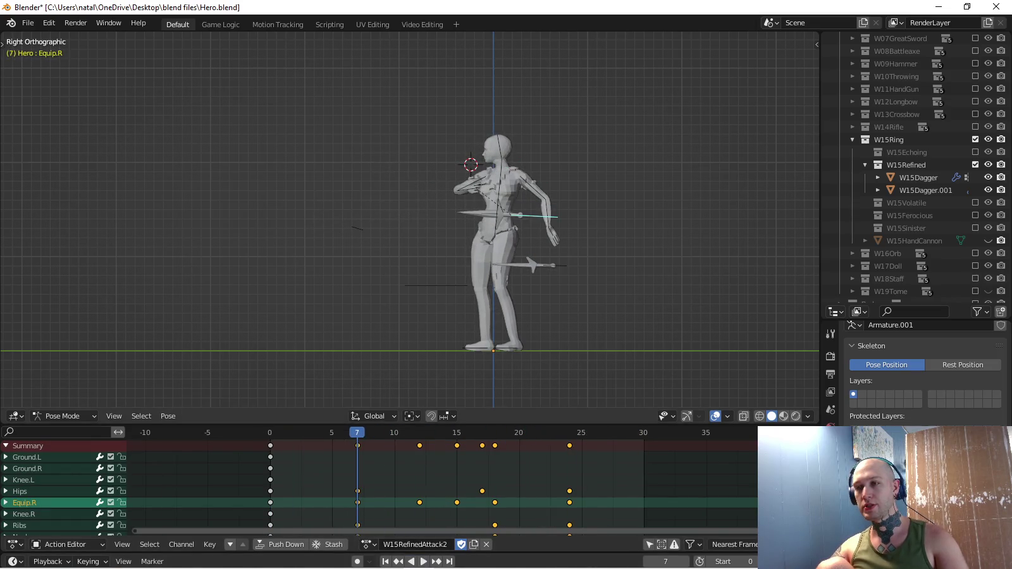
Lower the Hips bone slightly at frame 7, key it, and play back the result.
{"action": "left_click", "coordinate": [20, 492]}
{"action": "key", "text": "g"}
{"action": "key", "text": "Return"}
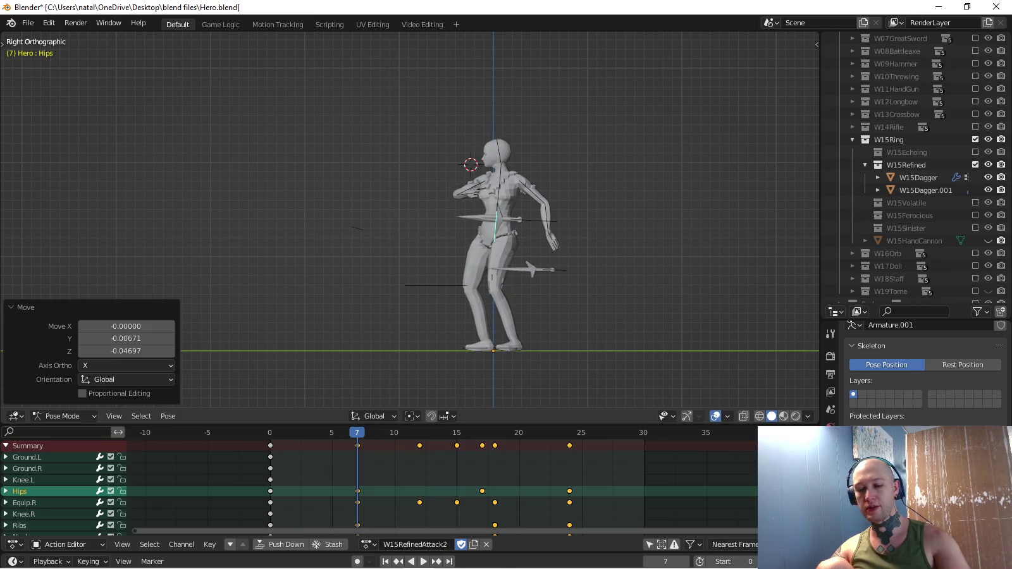
{"action": "key", "text": "i"}
{"action": "key", "text": "space"}
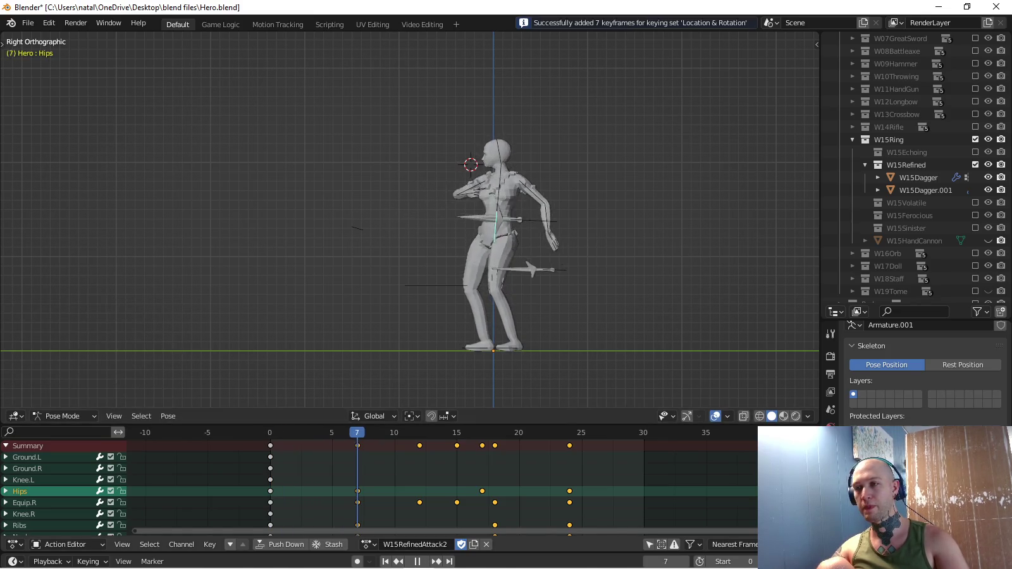
{"action": "left_click", "coordinate": [369, 544]}
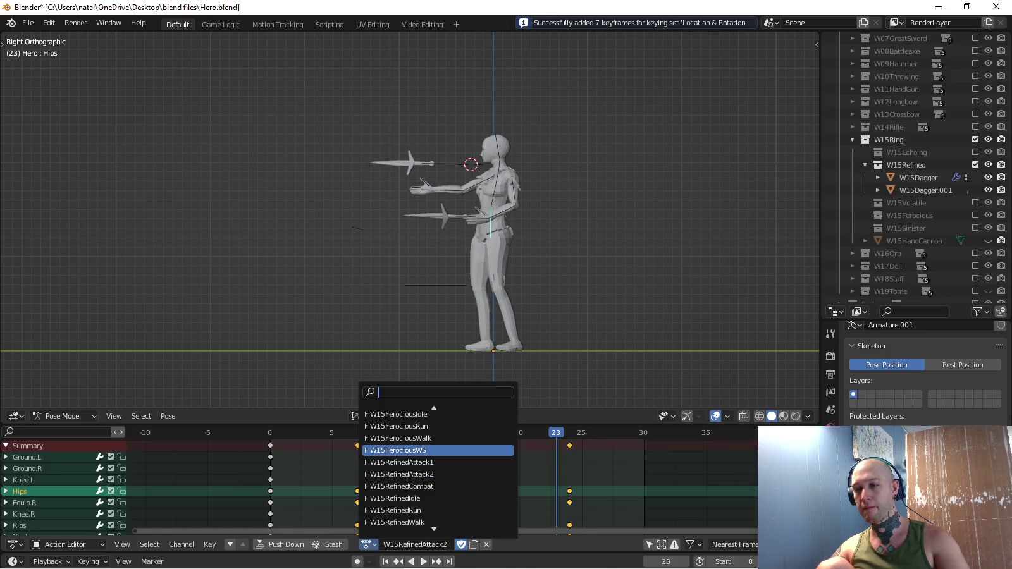
In W15RefinedAttack1, stop at frame 7 and move and key the Hips.
{"action": "left_click", "coordinate": [405, 454]}
{"action": "key", "text": "space"}
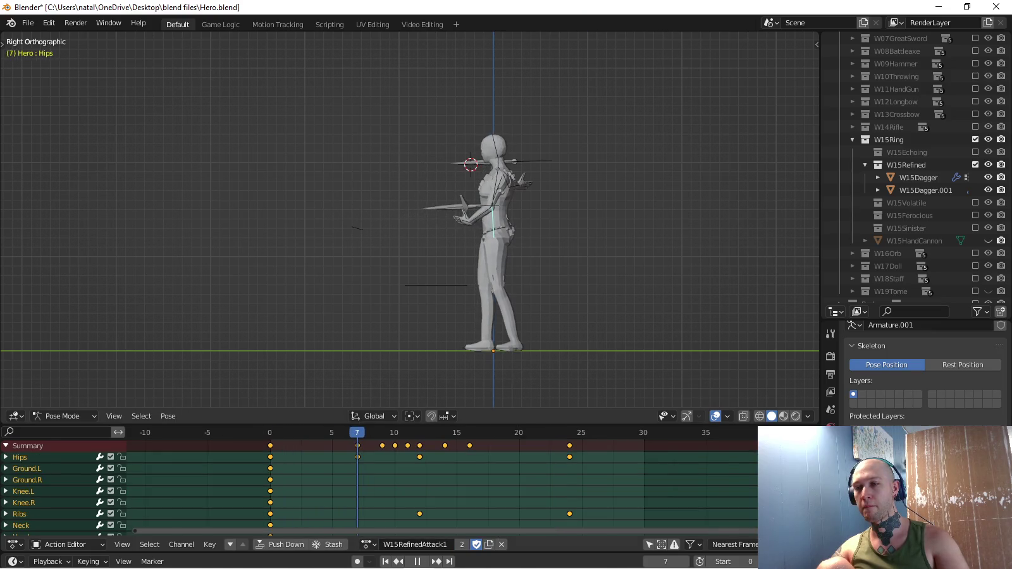
{"action": "key", "text": "space"}
{"action": "key", "text": "g"}
{"action": "key", "text": "Return"}
{"action": "key", "text": "i"}
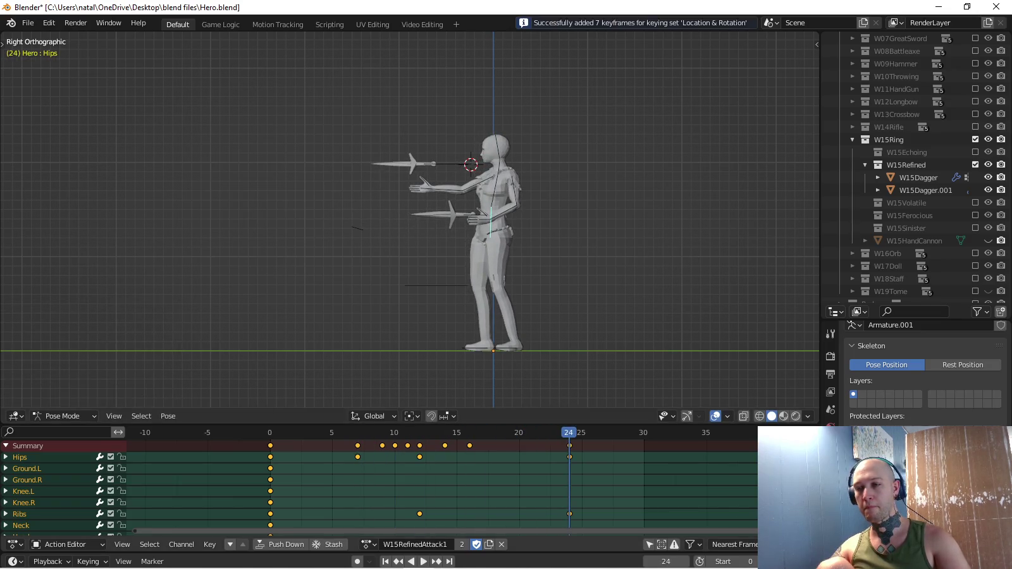
Return to W15RefinedAttack2 and review its playback from perspective and side views.
{"action": "middle_click_drag", "start_coordinate": [405, 253], "coordinate": [481, 209]}
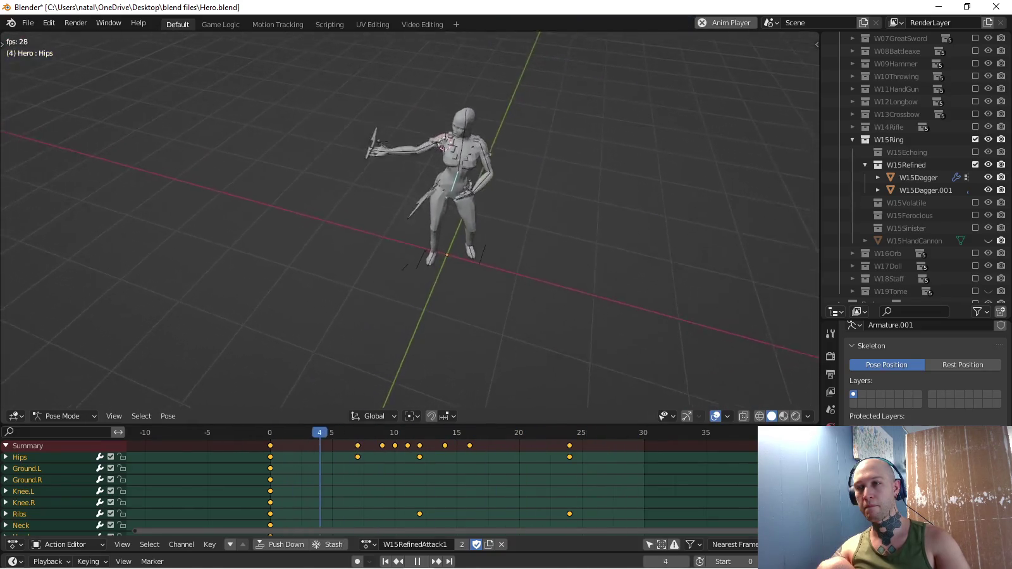
{"action": "left_click", "coordinate": [368, 544]}
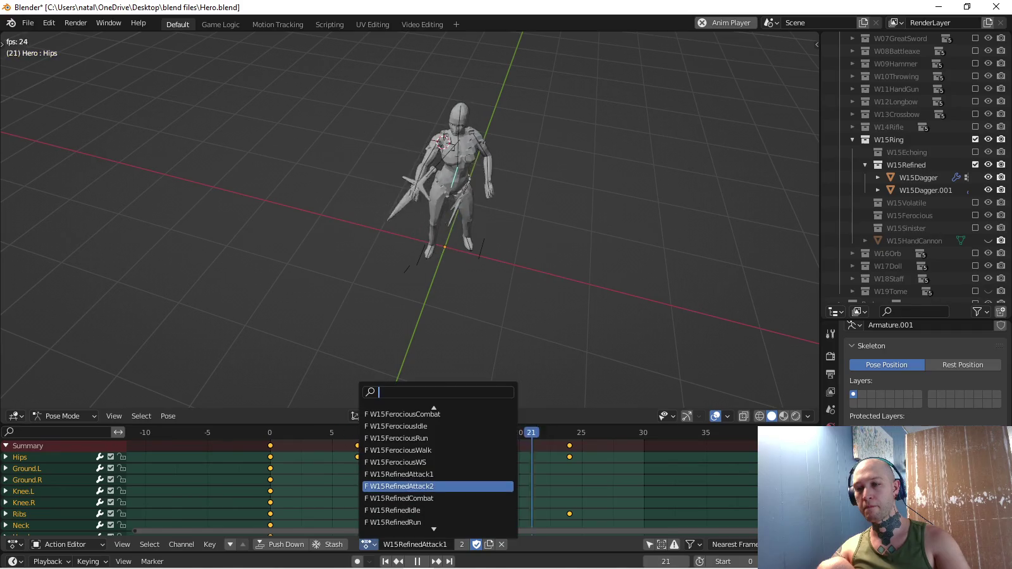
{"action": "left_click", "coordinate": [421, 483]}
{"action": "middle_click_drag", "start_coordinate": [443, 228], "coordinate": [493, 203]}
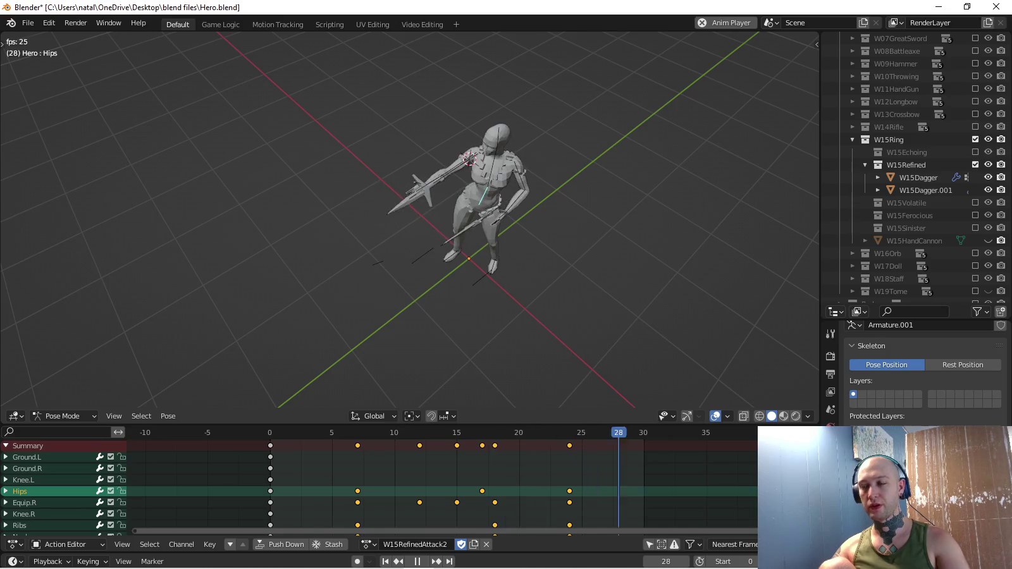
{"action": "key", "text": "KP_3"}
{"action": "left_click", "coordinate": [369, 545]}
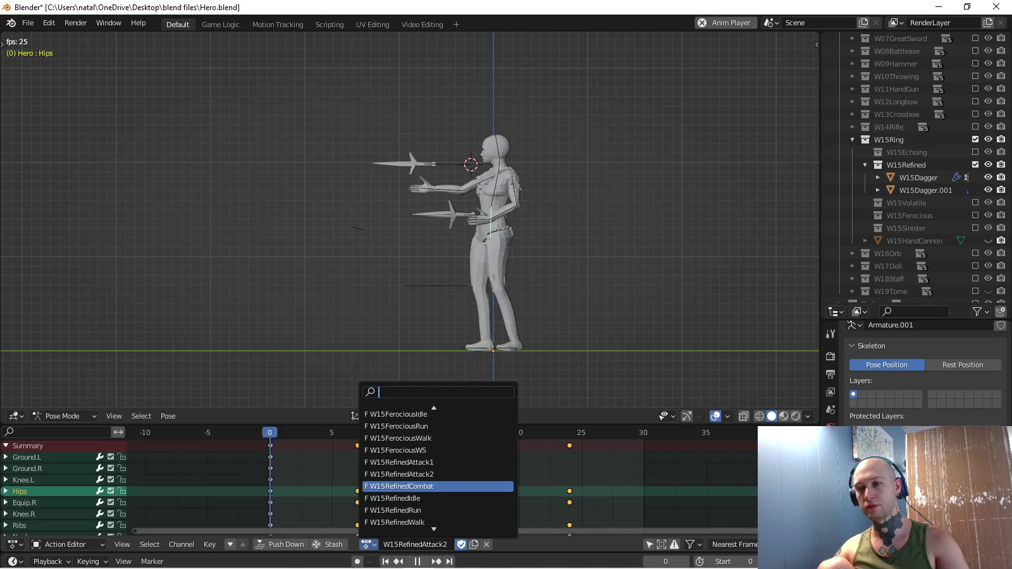
Stop playback and switch the rig to the W15RefinedCombat action.
{"action": "left_click", "coordinate": [369, 544]}
{"action": "key", "text": "Escape"}
{"action": "key", "text": "space"}
{"action": "key", "text": "shift+Left"}
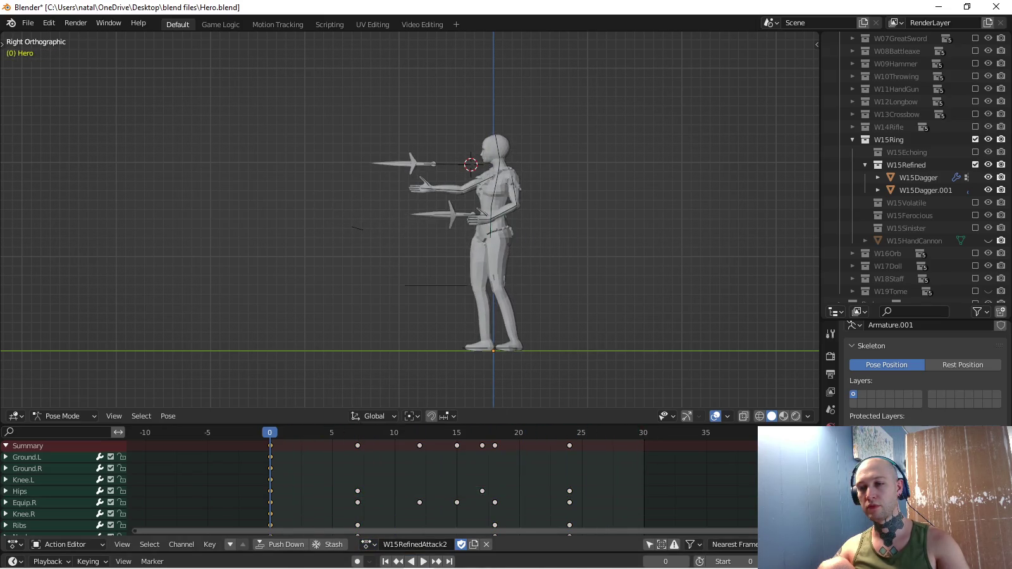
{"action": "left_click", "coordinate": [368, 543]}
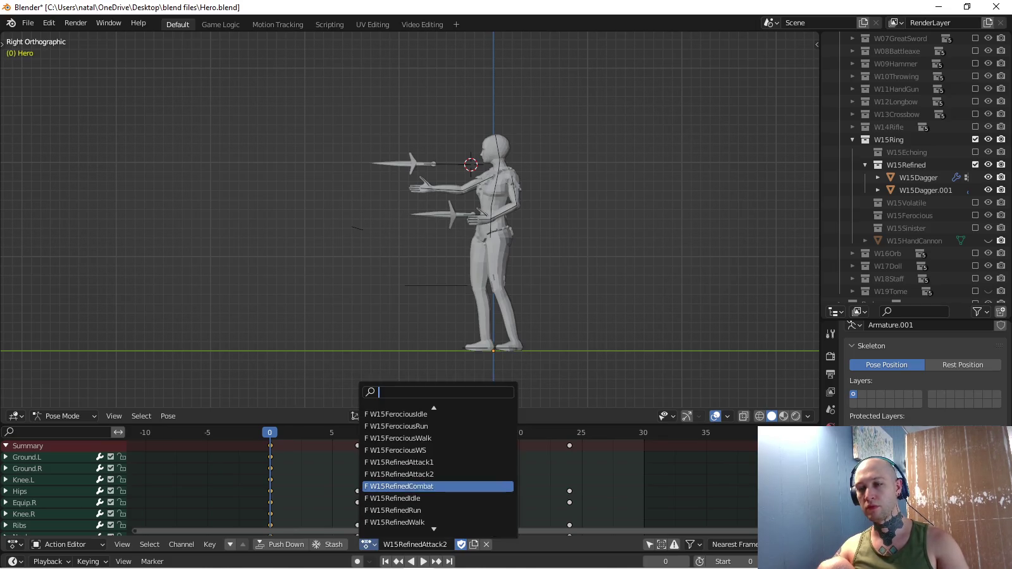
{"action": "left_click", "coordinate": [441, 485]}
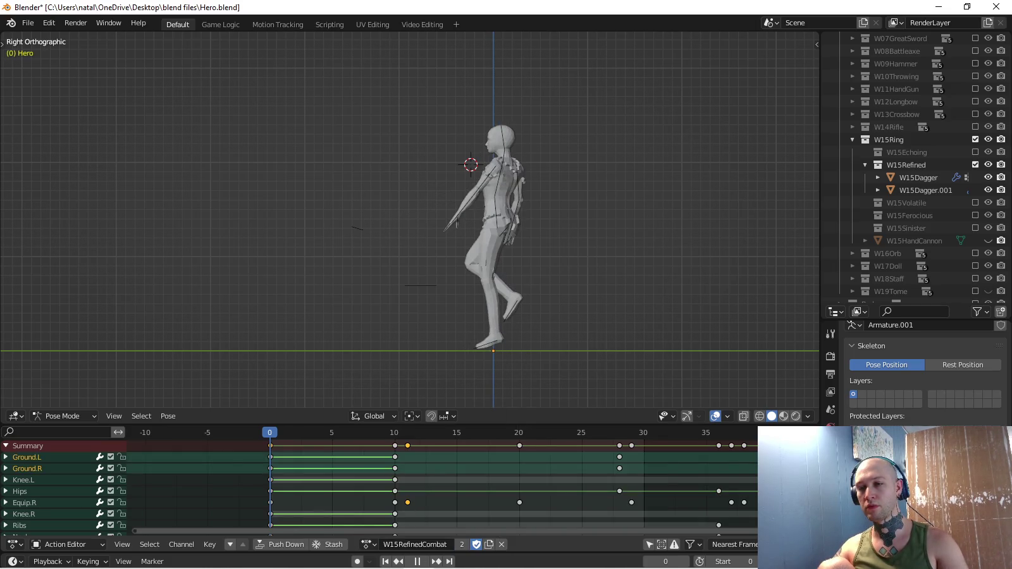
Clear the Combat pose, select all keys and bones, and bring over the W15RefinedAttack2 dagger pose.
{"action": "key", "text": "alt+g"}
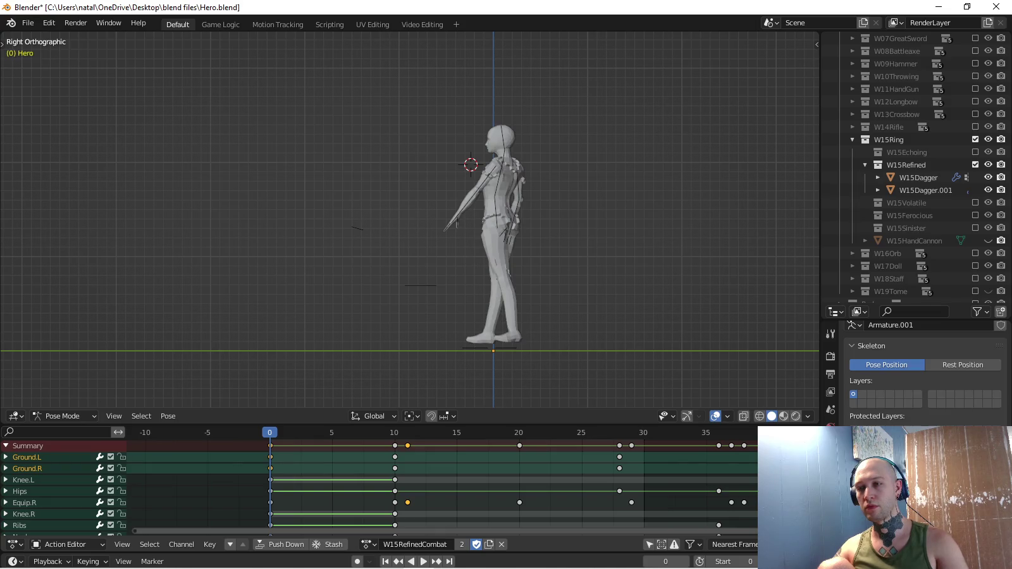
{"action": "key", "text": "a"}
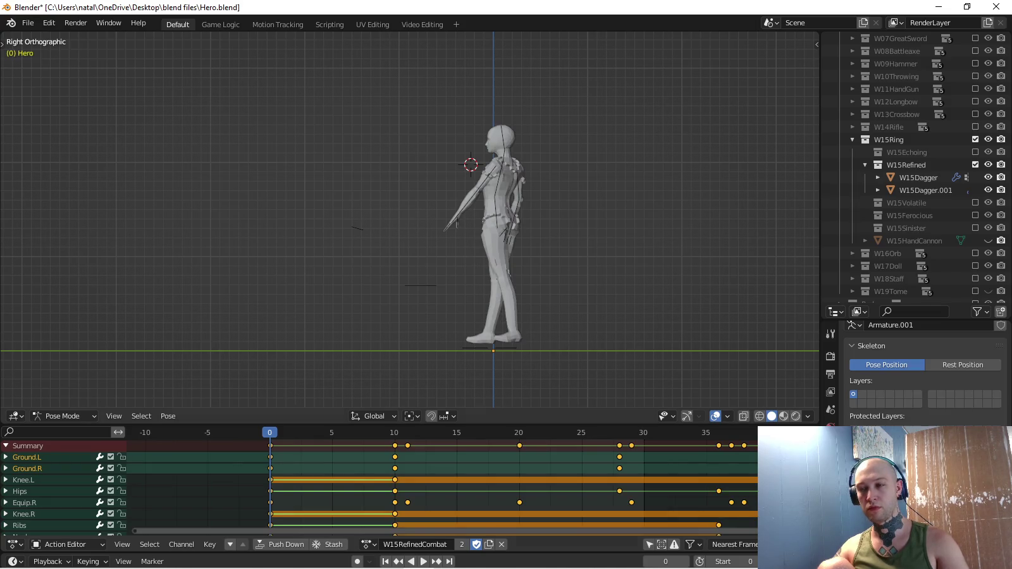
{"action": "key", "text": "a"}
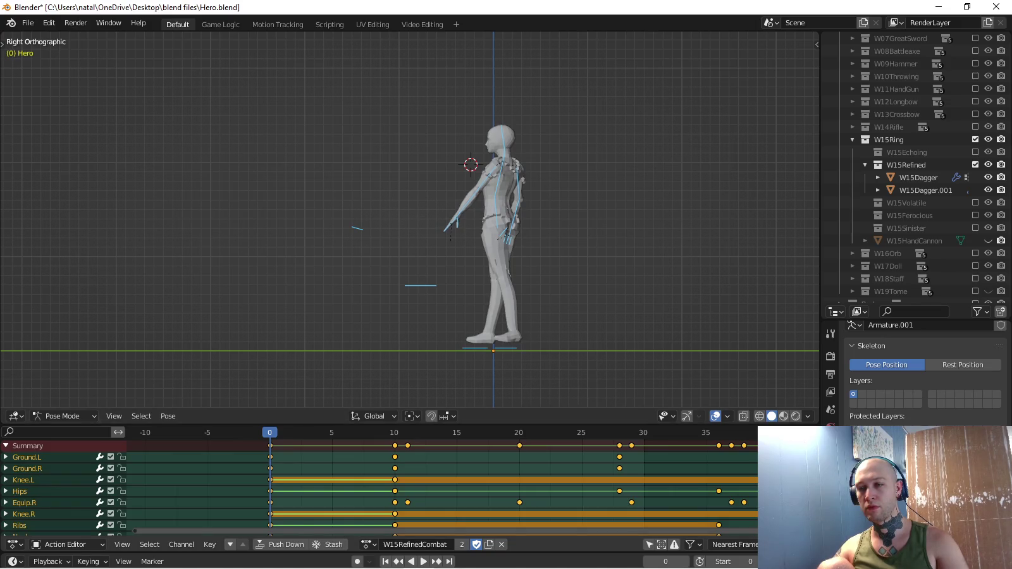
{"action": "left_click", "coordinate": [368, 544]}
{"action": "left_click", "coordinate": [417, 461]}
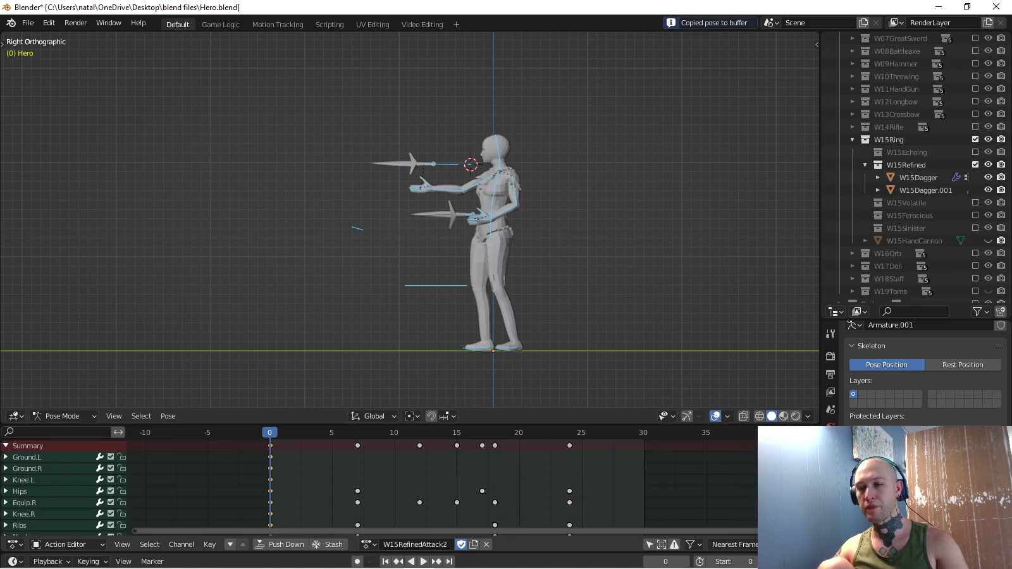
{"action": "left_click", "coordinate": [368, 544]}
{"action": "left_click", "coordinate": [437, 487]}
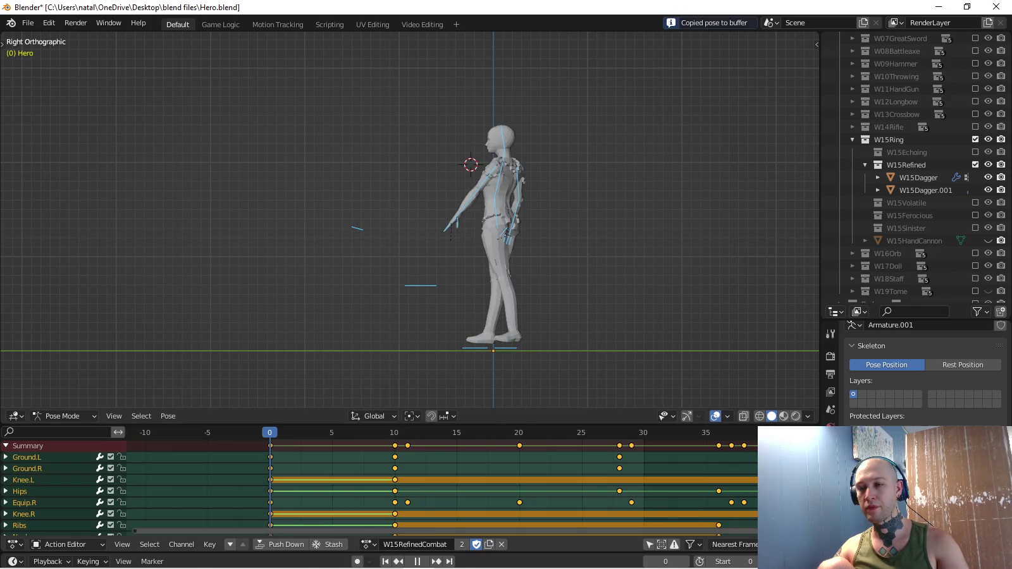
{"action": "key", "text": "space"}
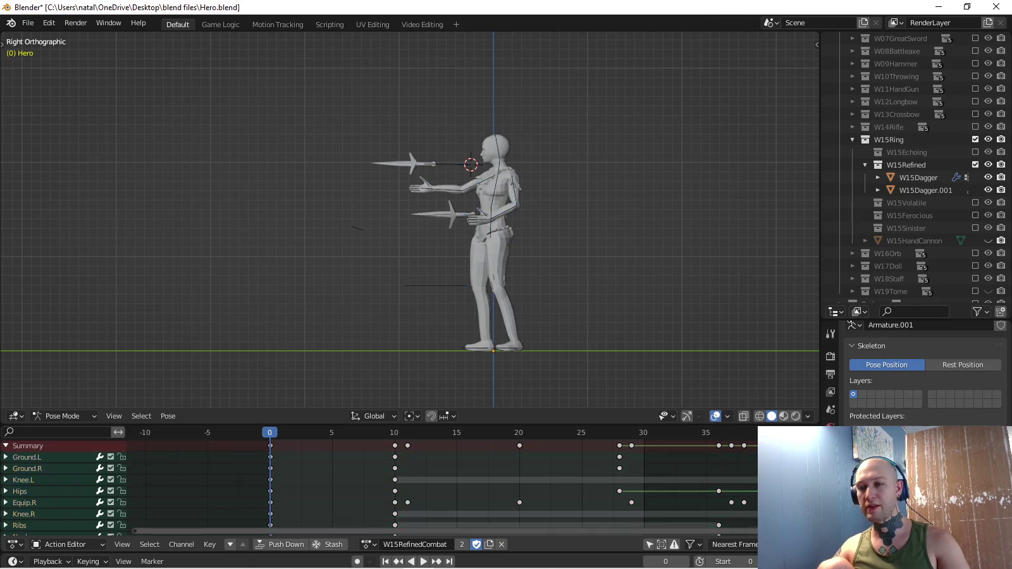
Delete all W15RefinedCombat keyframes after frame 0.
{"action": "left_click_drag", "start_coordinate": [375, 443], "coordinate": [755, 446]}
{"action": "scroll", "coordinate": [756, 446], "scroll_direction": "right", "scroll_amount": 5, "text": "ctrl"}
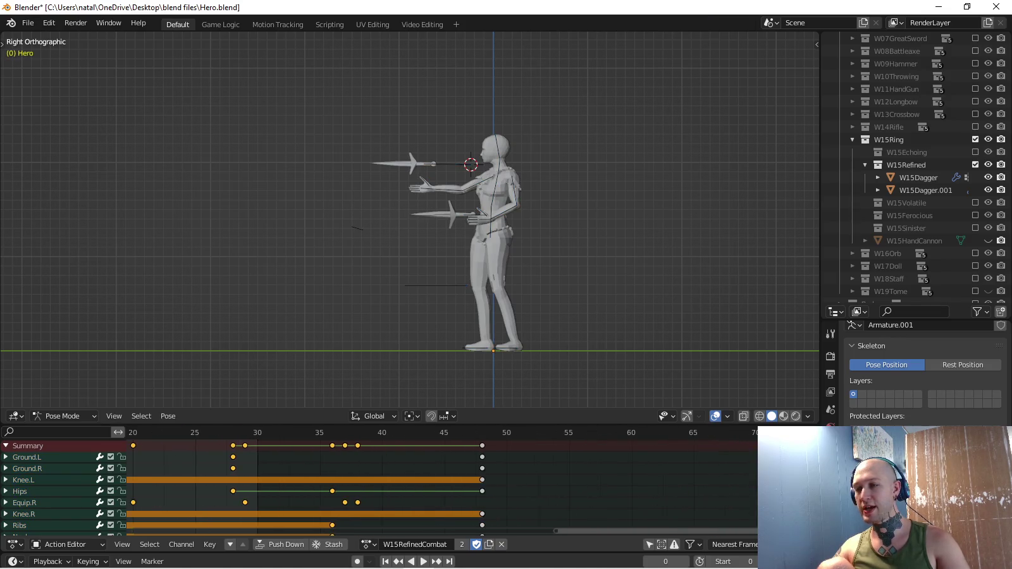
{"action": "key", "text": "Delete"}
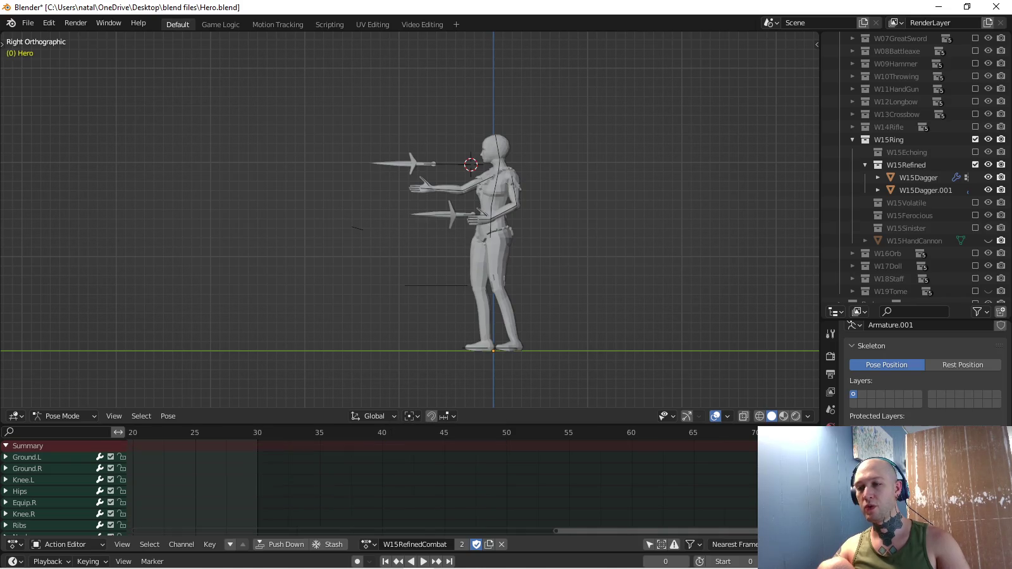
{"action": "key", "text": "Home"}
Paste the dagger pose into W15RefinedIdle, briefly checking W15RefinedRun along the way.
{"action": "left_click", "coordinate": [368, 544]}
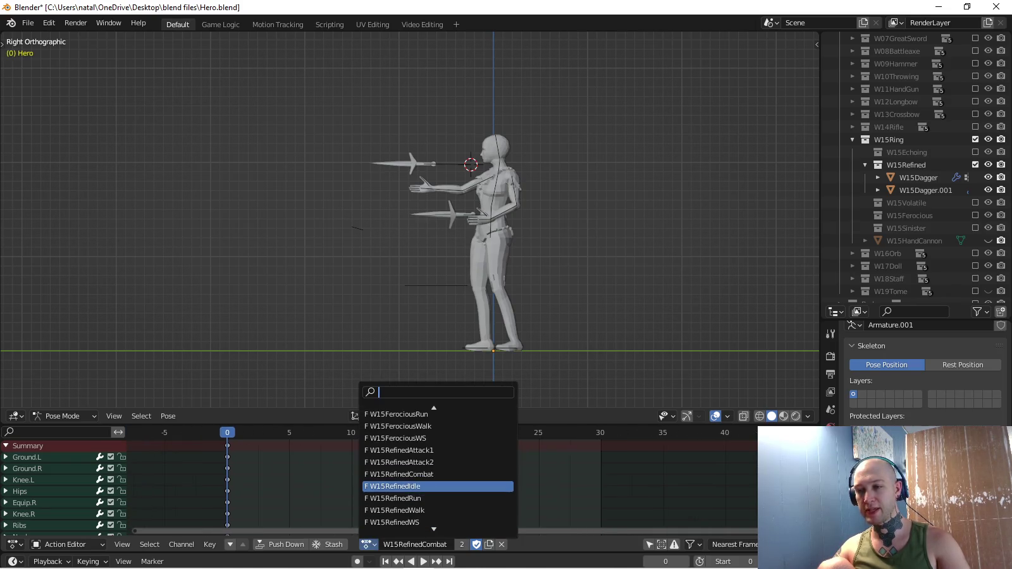
{"action": "left_click", "coordinate": [405, 483]}
{"action": "key", "text": "a"}
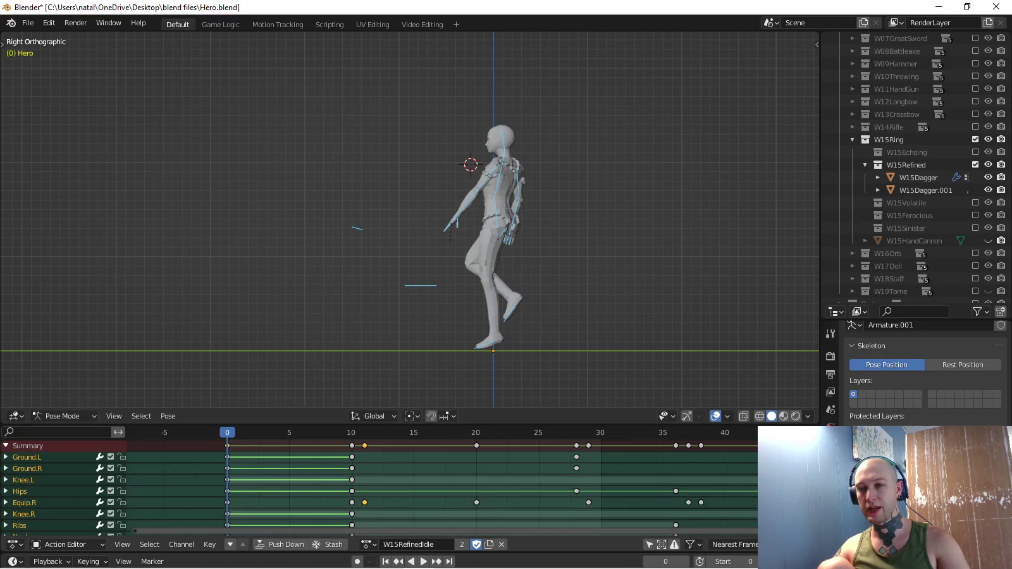
{"action": "key", "text": "ctrl+v"}
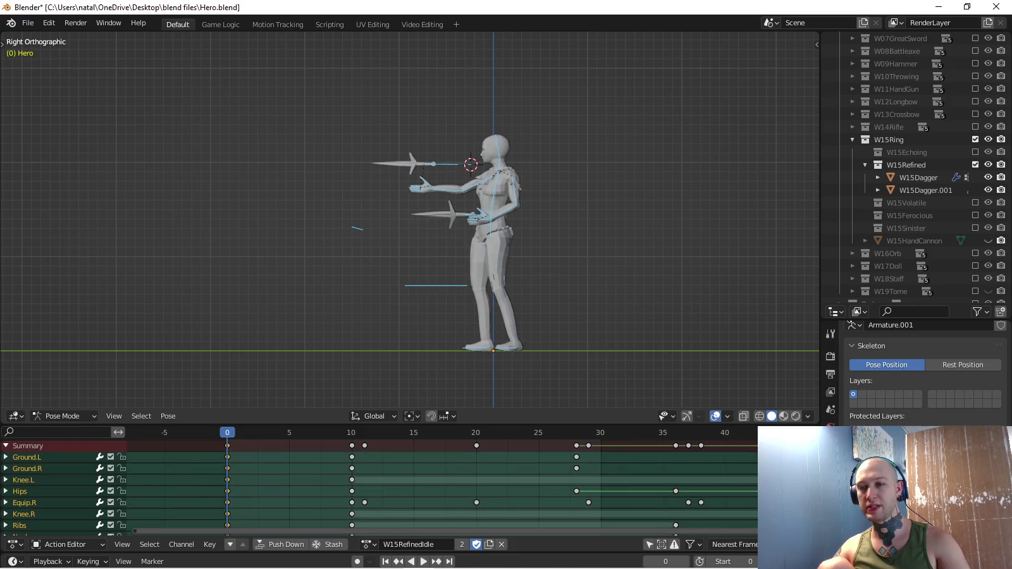
{"action": "left_click", "coordinate": [366, 545]}
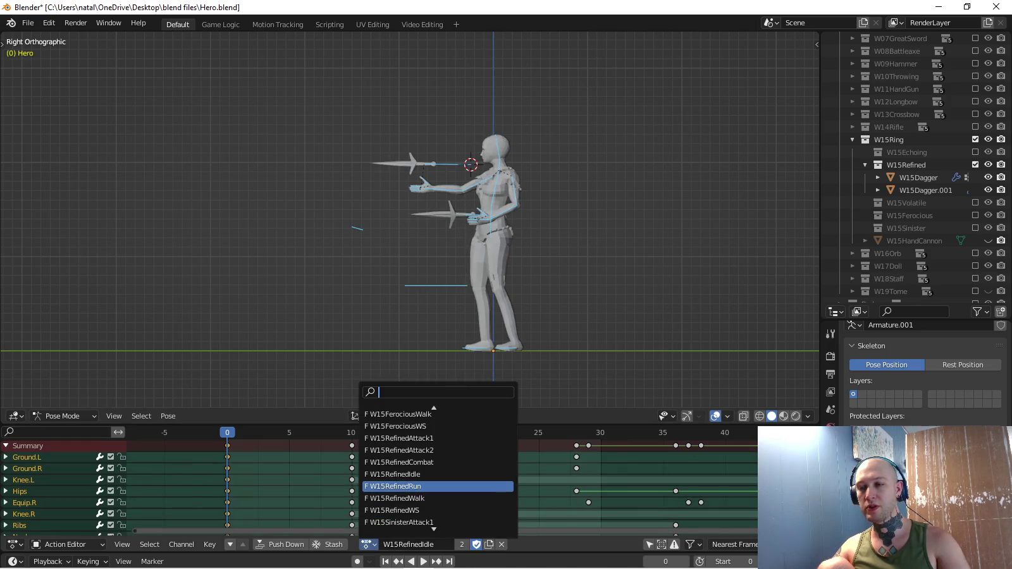
{"action": "left_click", "coordinate": [405, 485]}
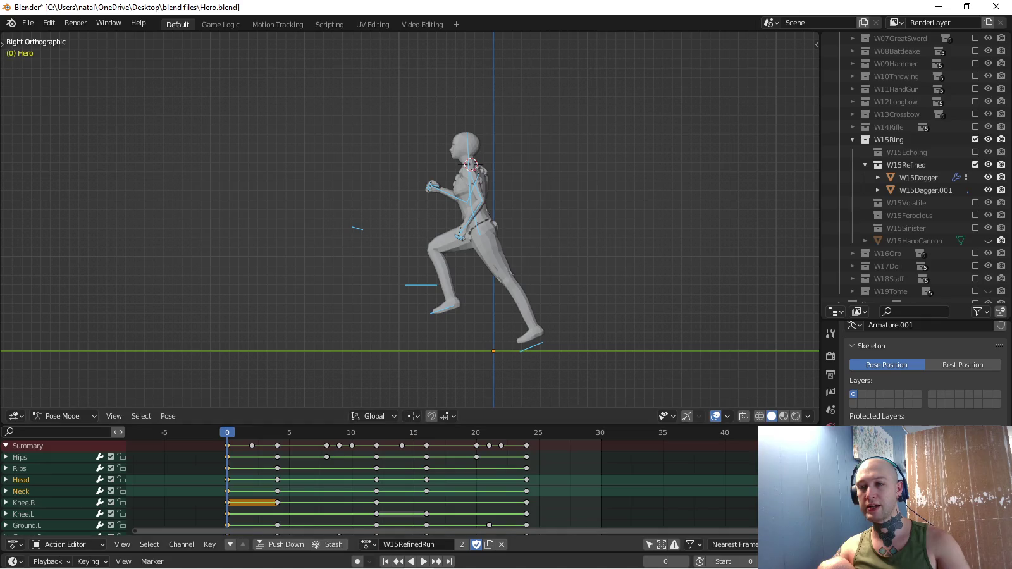
{"action": "left_click", "coordinate": [366, 545]}
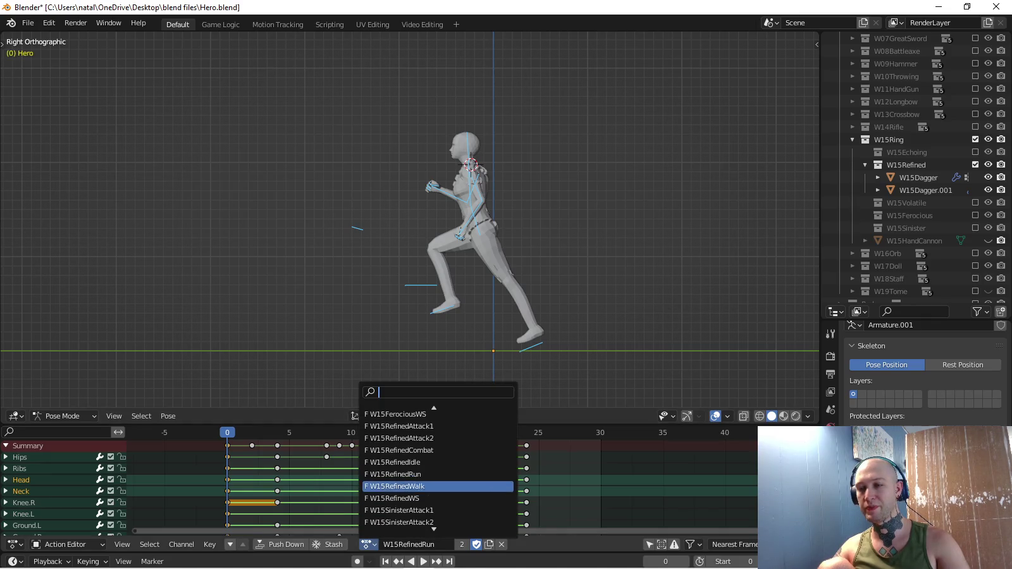
{"action": "left_click", "coordinate": [405, 463]}
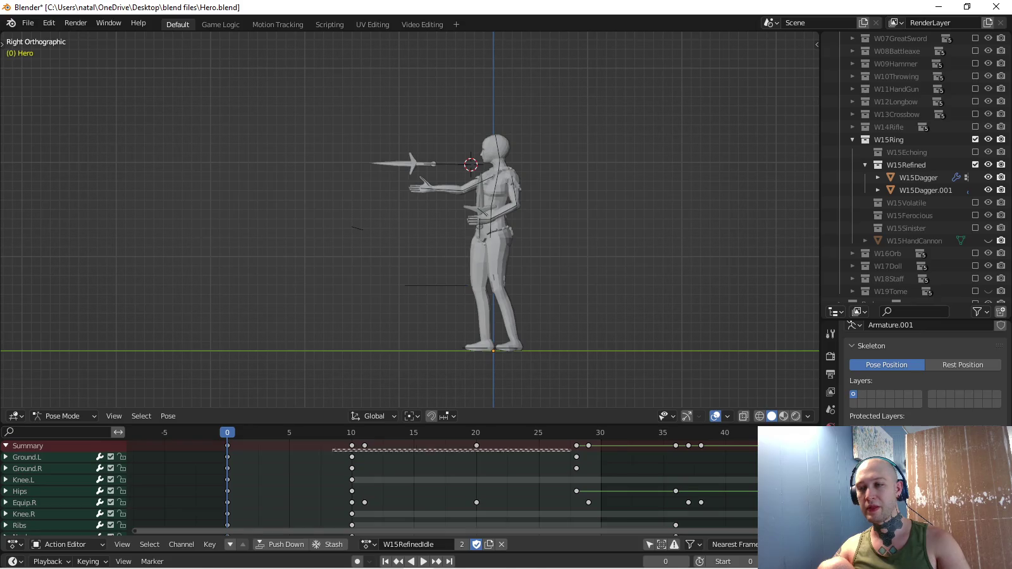
Delete the W15RefinedIdle keyframes after frame 0.
{"action": "left_click_drag", "start_coordinate": [332, 441], "coordinate": [724, 451]}
{"action": "key", "text": "Home"}
{"action": "key", "text": "x"}
{"action": "left_click", "coordinate": [551, 451]}
{"action": "key", "text": "Home"}
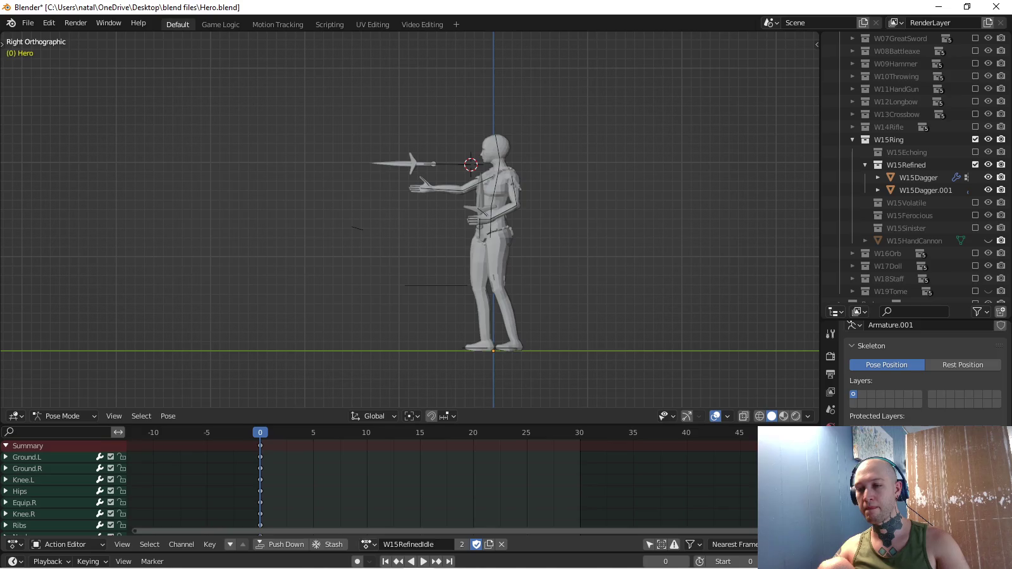
Assign the W15RefinedWS action to the rig, passing through W15RefinedRun.
{"action": "left_click", "coordinate": [368, 545]}
{"action": "left_click", "coordinate": [436, 486]}
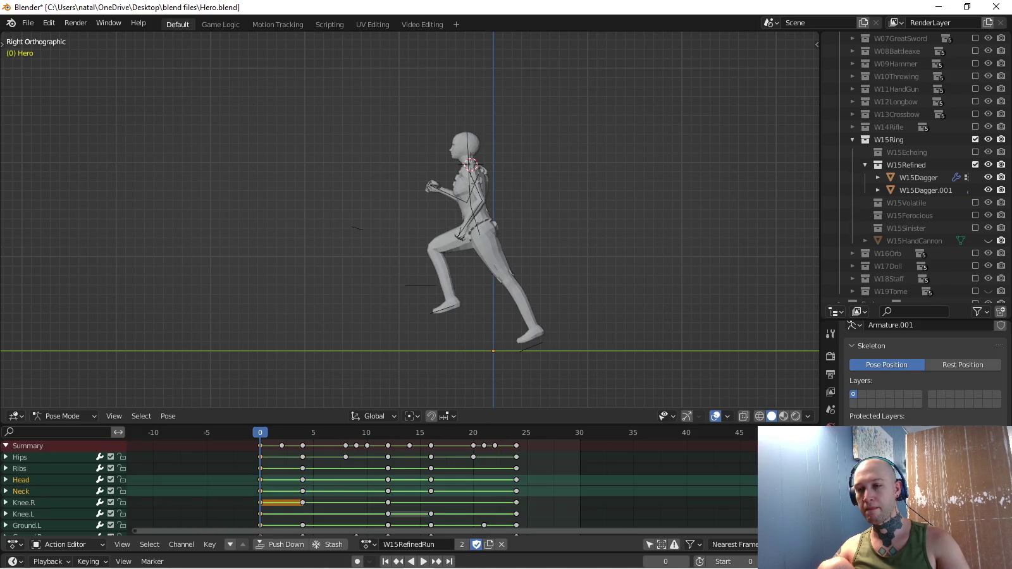
{"action": "left_click", "coordinate": [369, 545]}
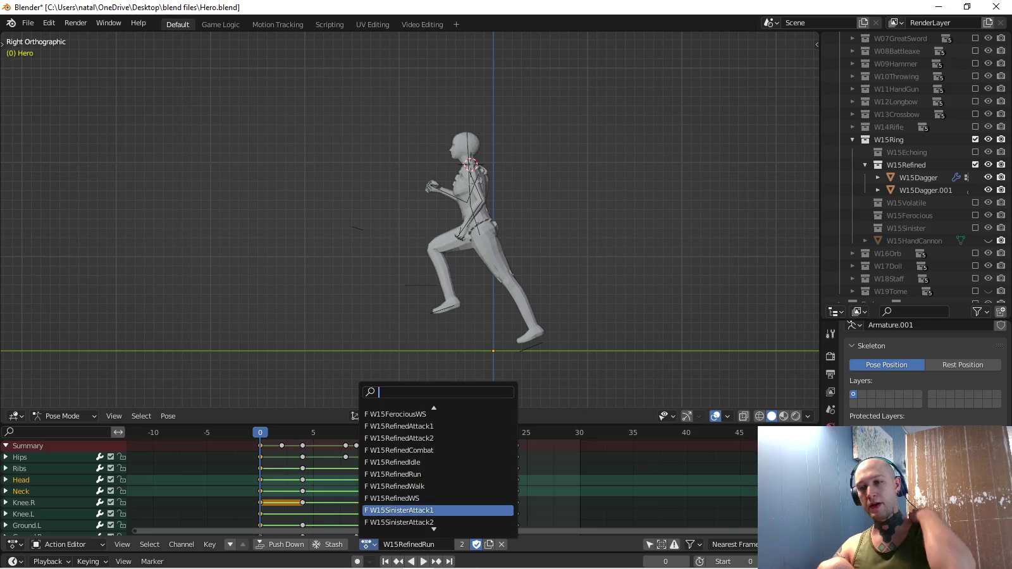
{"action": "left_click", "coordinate": [411, 499]}
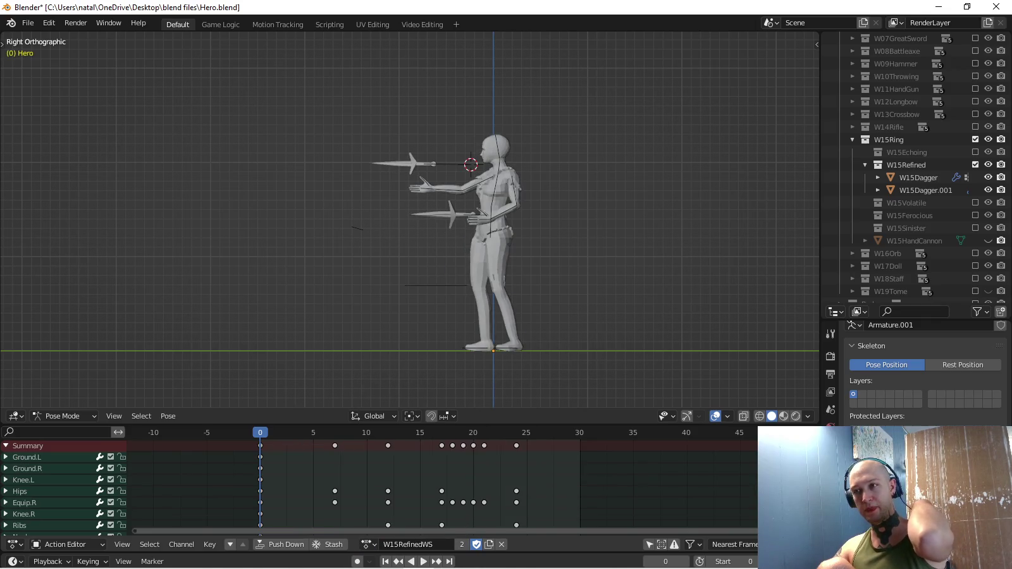
Play W15RefinedWS, stop at frame 7, and inspect the throw pose from perspective, top and front.
{"action": "key", "text": "space"}
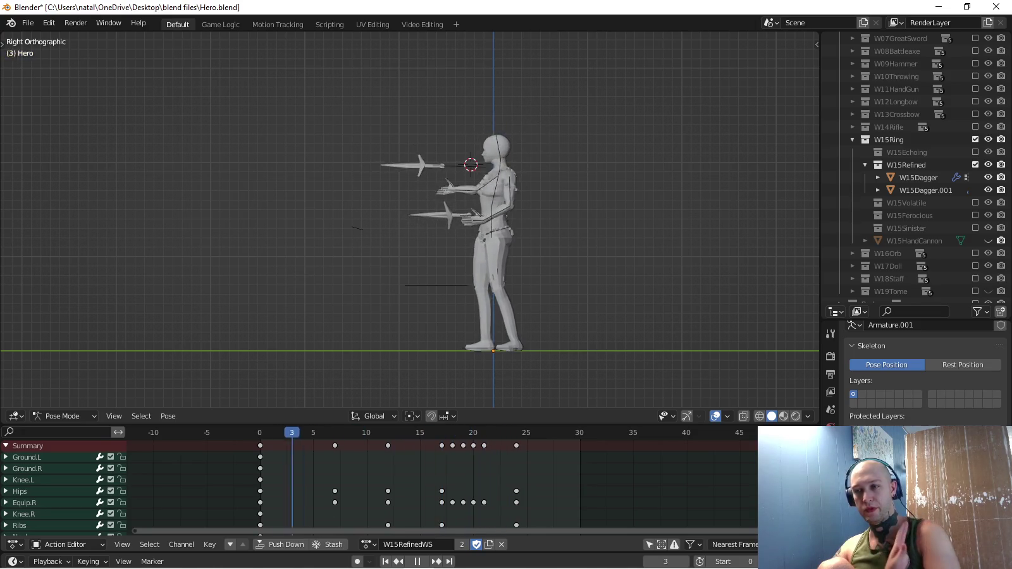
{"action": "key", "text": "space"}
{"action": "middle_click_drag", "start_coordinate": [569, 253], "coordinate": [518, 209]}
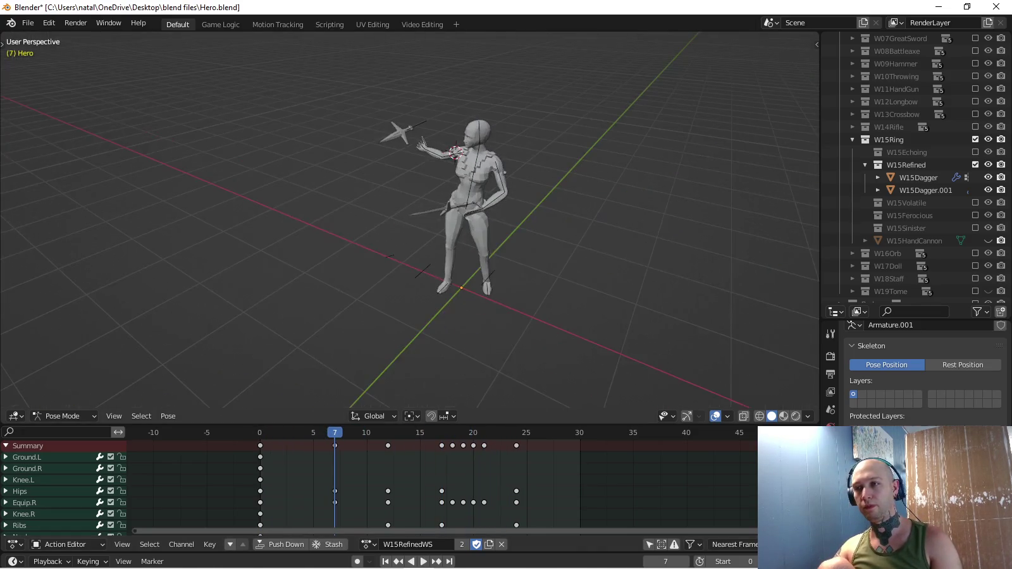
{"action": "key", "text": "KP_7"}
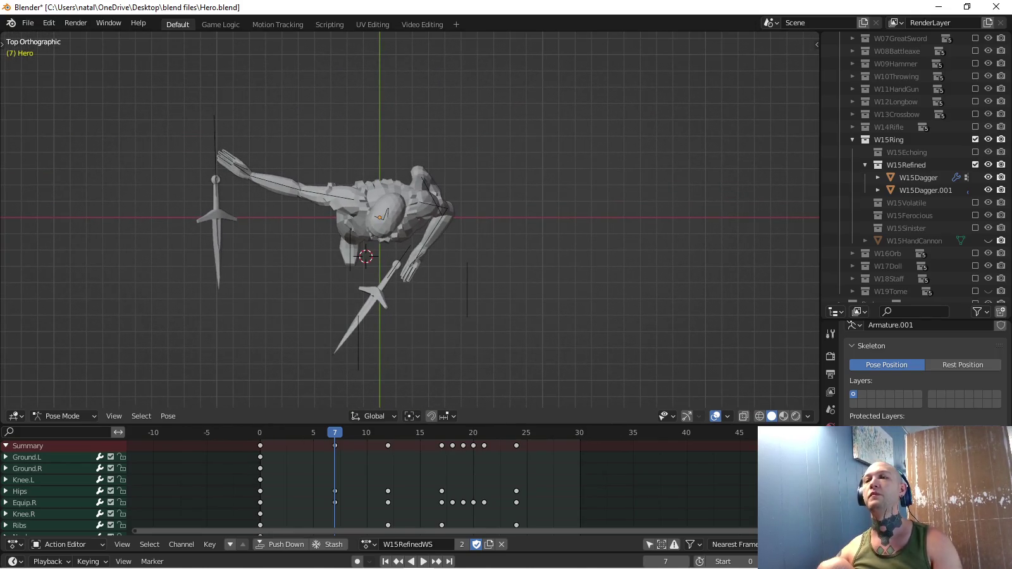
{"action": "middle_click_drag", "start_coordinate": [411, 222], "coordinate": [411, 190]}
{"action": "key", "text": "KP_1"}
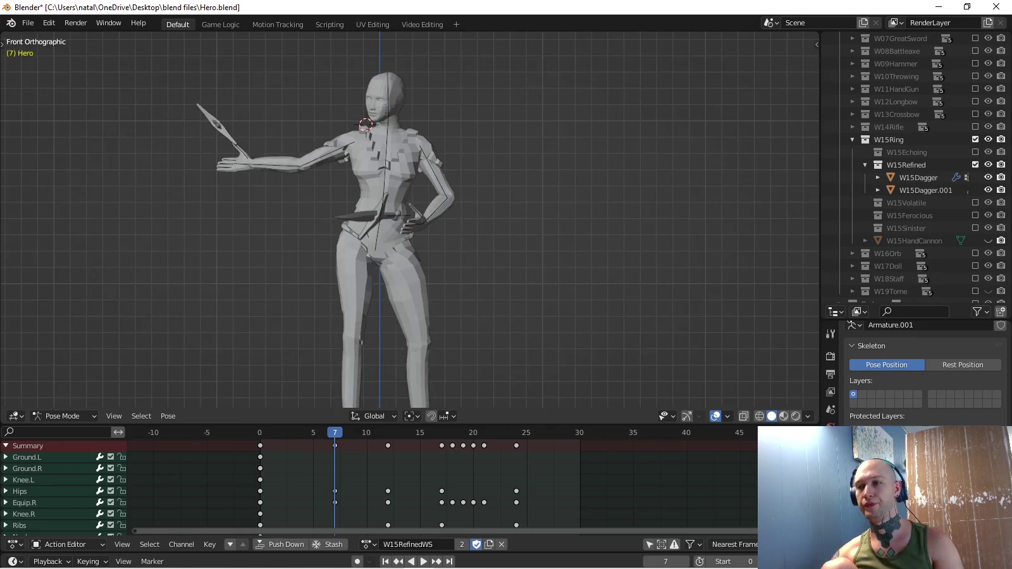
Select the Ribs bone channel and review the keying set options.
{"action": "left_click", "coordinate": [20, 525]}
{"action": "left_click", "coordinate": [67, 544]}
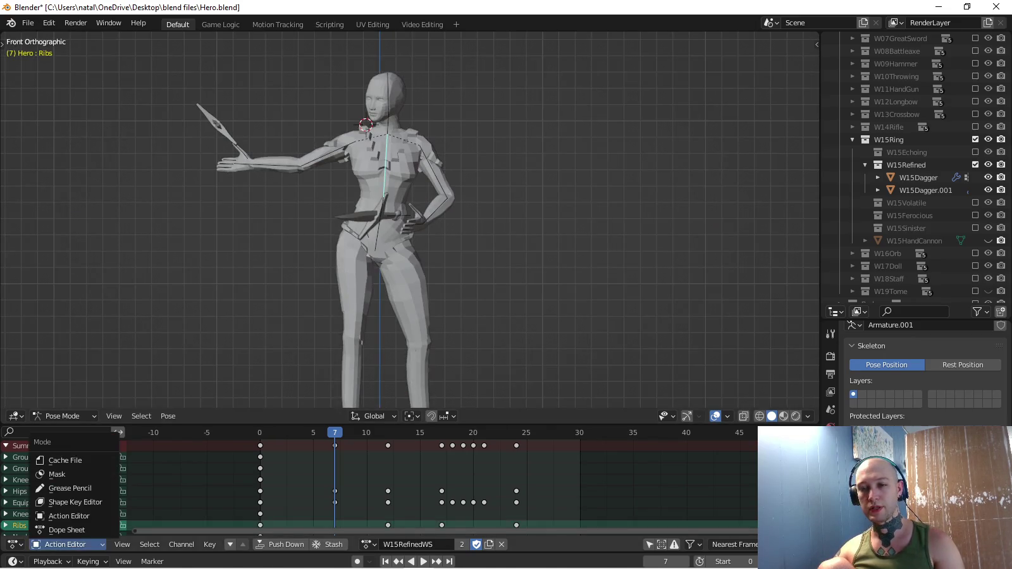
{"action": "left_click", "coordinate": [88, 561]}
{"action": "left_click", "coordinate": [76, 492]}
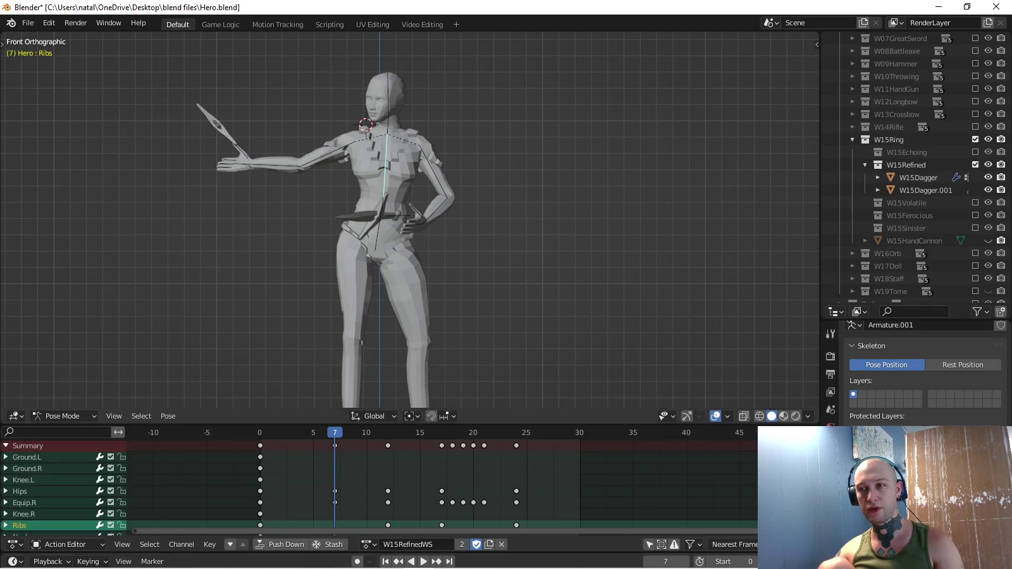
{"action": "scroll", "coordinate": [337, 167], "scroll_direction": "up", "scroll_amount": 3}
{"action": "key", "text": "ctrl+Tab"}
{"action": "left_click", "coordinate": [406, 189]}
Tilt the upper body by rotating the Ribs bone 2.29°.
{"action": "key", "text": "ctrl+Tab"}
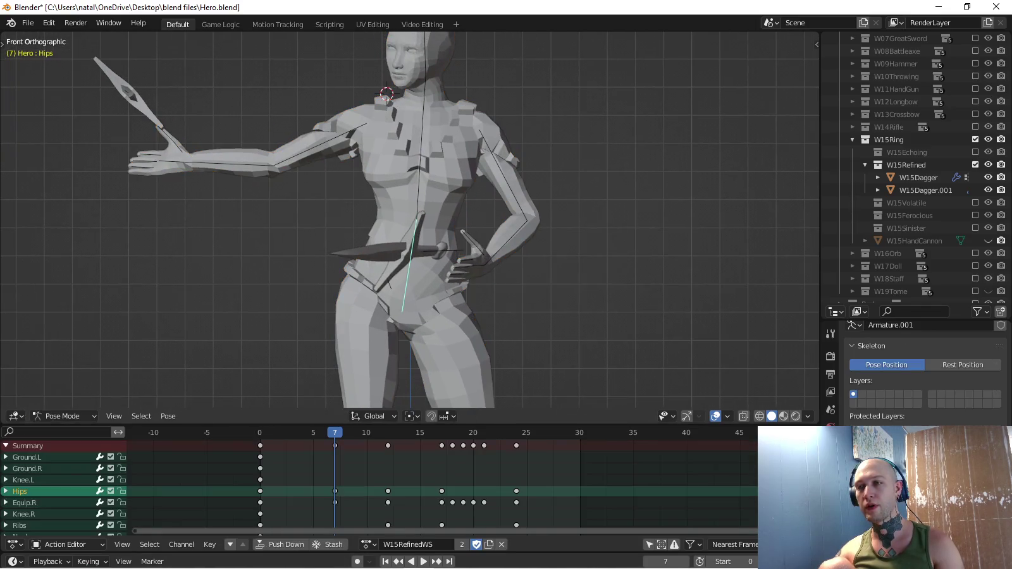
{"action": "key", "text": "r"}
{"action": "key", "text": "Return"}
{"action": "key", "text": "ctrl+Tab"}
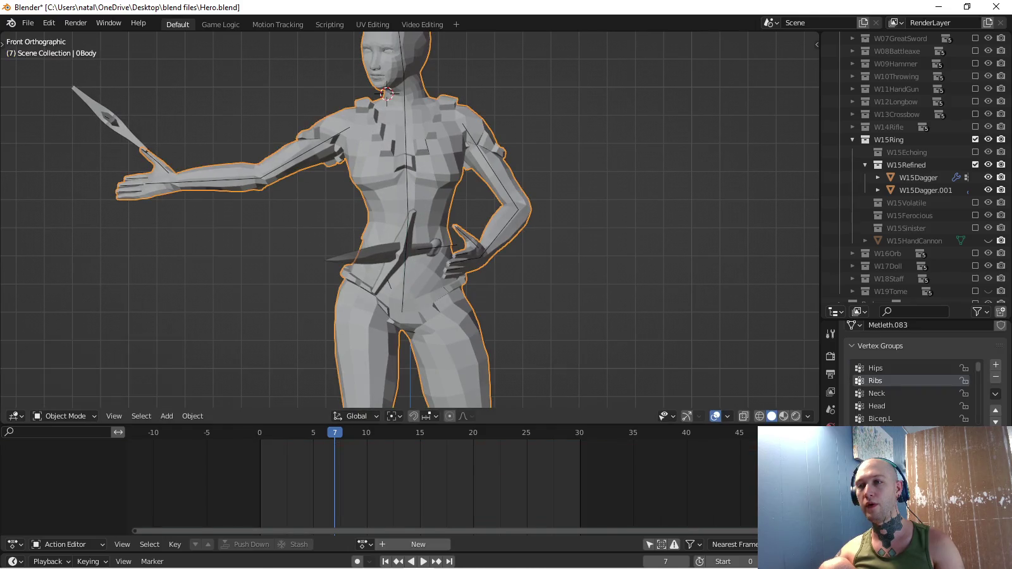
{"action": "scroll", "coordinate": [406, 222], "scroll_direction": "down", "scroll_amount": 2}
{"action": "key", "text": "ctrl+Tab"}
{"action": "key", "text": "r"}
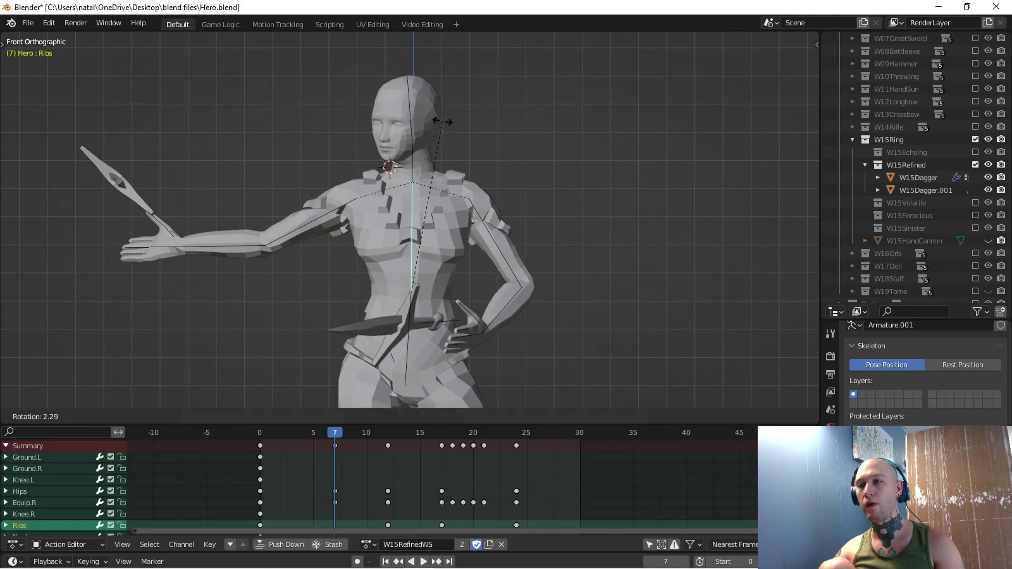
{"action": "key", "text": "Return"}
{"action": "middle_click_drag", "start_coordinate": [406, 222], "coordinate": [411, 246], "text": "shift"}
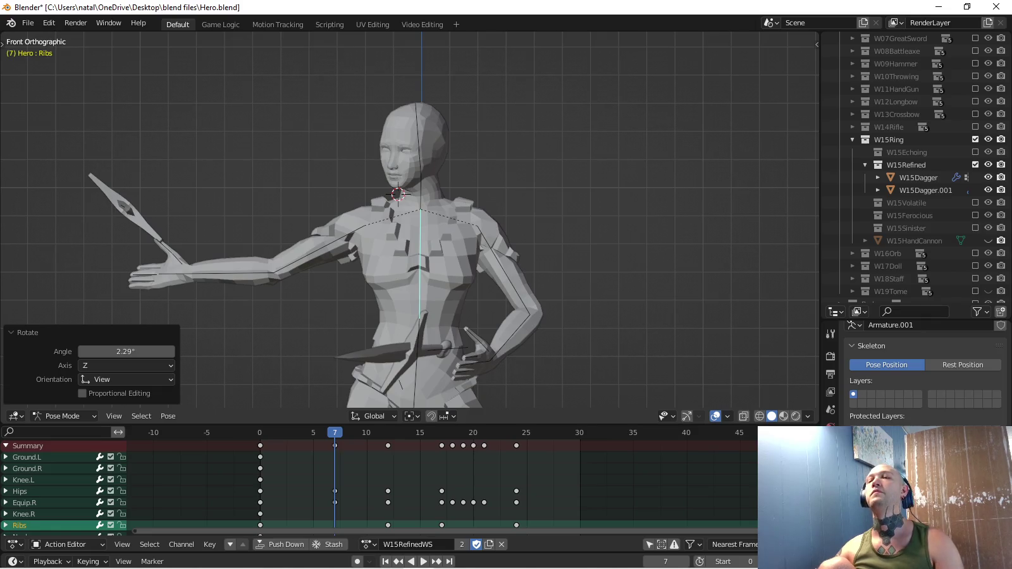
Rotate the left upper arm Bicep.L by -6.7°.
{"action": "key", "text": "ctrl+Tab"}
{"action": "key", "text": "ctrl+Tab"}
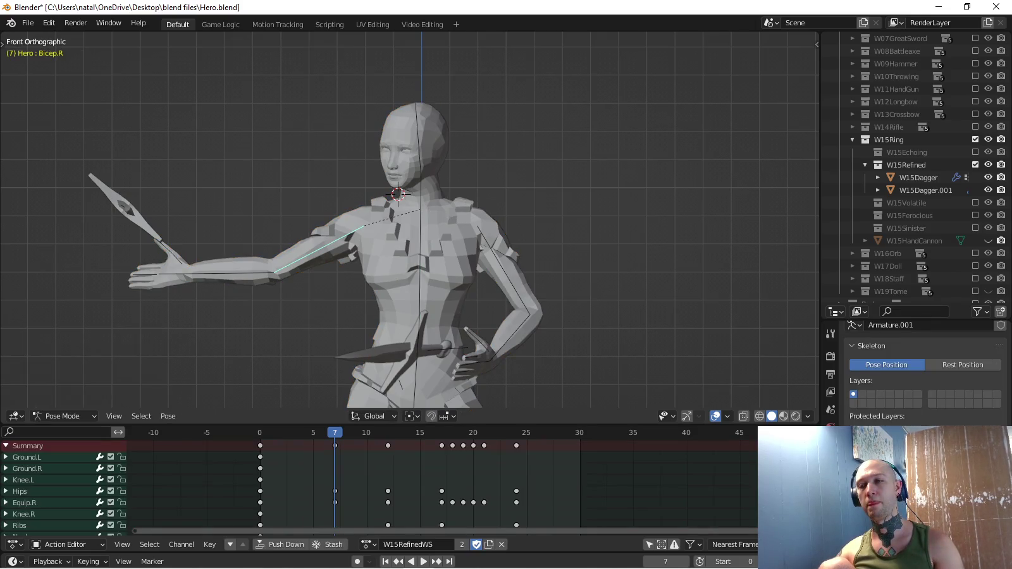
{"action": "key", "text": "r"}
{"action": "key", "text": "Escape"}
{"action": "left_click", "coordinate": [528, 301]}
{"action": "key", "text": "r"}
{"action": "left_click", "coordinate": [568, 308]}
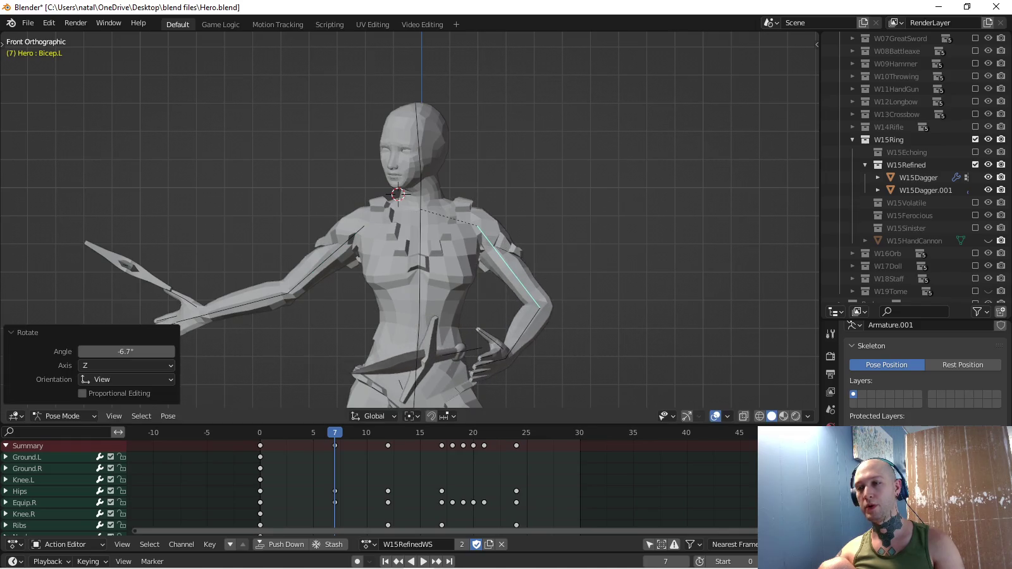
In Top view, turn the left forearm Forearm.L by -65.5°.
{"action": "key", "text": "ctrl+Tab"}
{"action": "key", "text": "ctrl+Tab"}
{"action": "key", "text": "KP_7"}
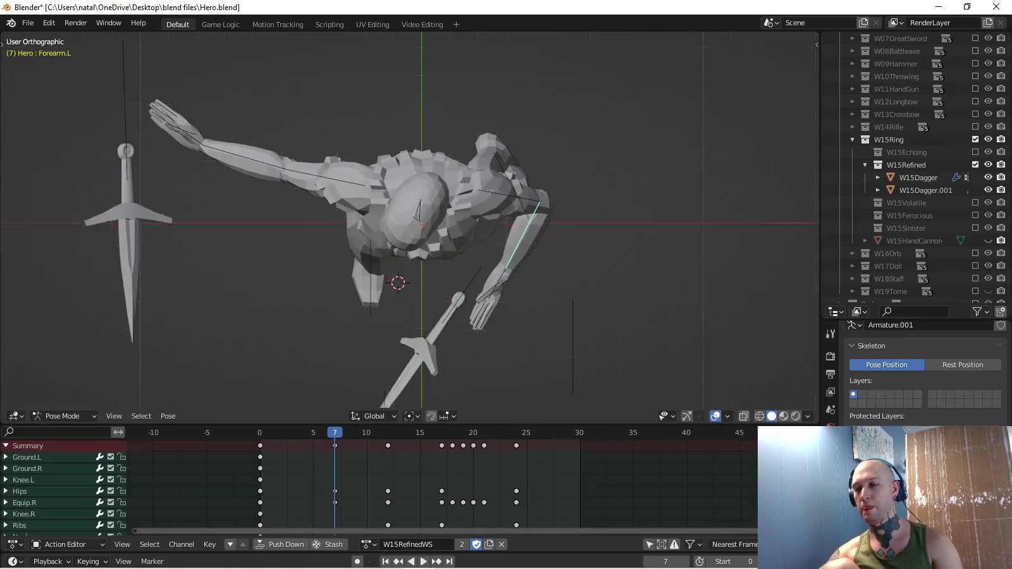
{"action": "key", "text": "r"}
{"action": "left_click", "coordinate": [666, 263]}
{"action": "mouse_move", "coordinate": [666, 264]}
{"action": "middle_mouse_down"}
{"action": "mouse_move", "coordinate": [443, 240]}
{"action": "mouse_move", "coordinate": [537, 222]}
{"action": "middle_mouse_up"}
Turn the left forearm and dagger to -49.2° and twist it around its length.
{"action": "scroll", "coordinate": [443, 240], "scroll_direction": "up", "scroll_amount": 3}
{"action": "scroll", "coordinate": [412, 221], "scroll_direction": "down", "scroll_amount": 3}
{"action": "middle_click_drag", "start_coordinate": [411, 221], "coordinate": [507, 209]}
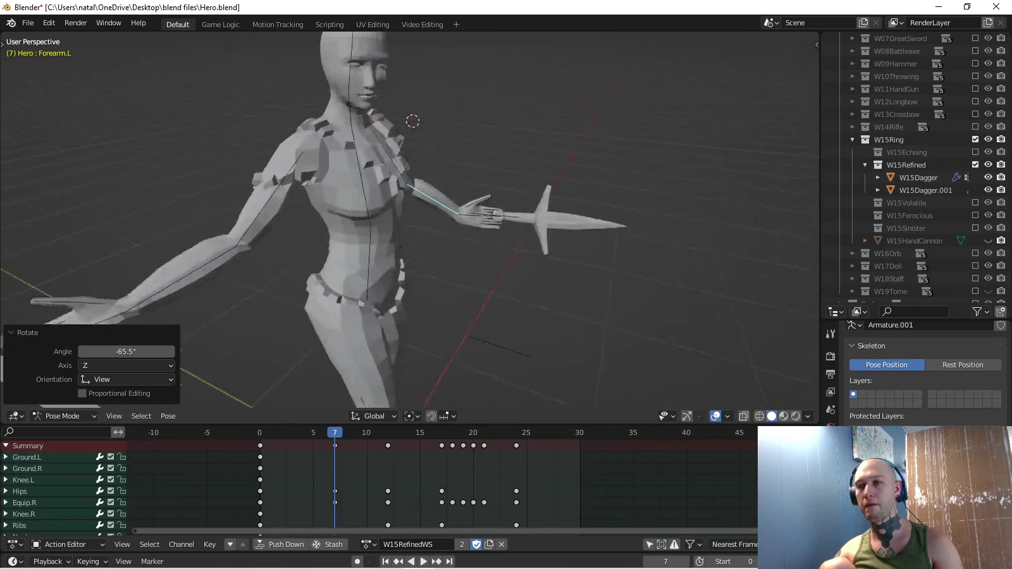
{"action": "key", "text": "KP_1"}
{"action": "key", "text": "KP_7"}
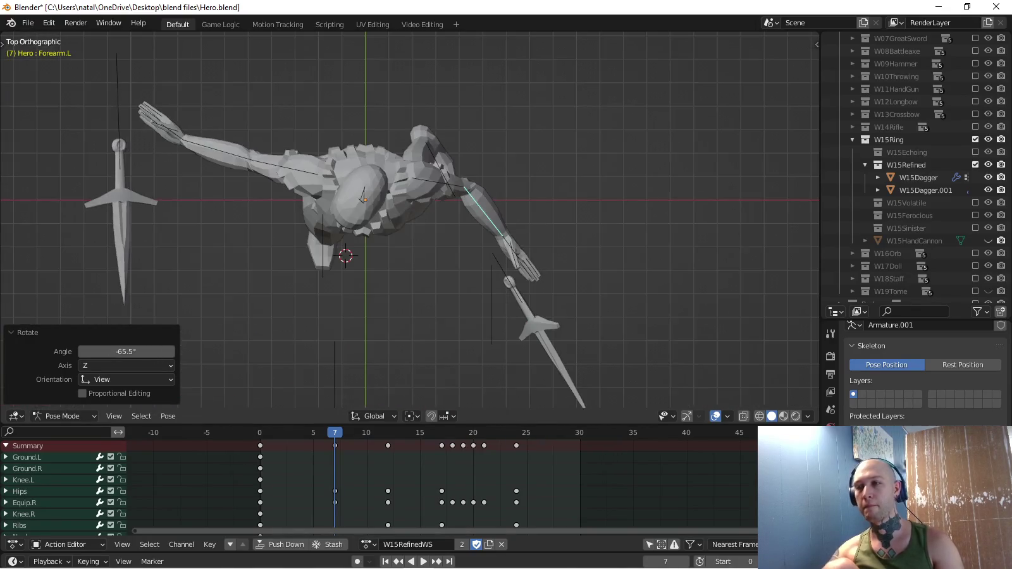
{"action": "key", "text": "r"}
{"action": "key", "text": "Return"}
{"action": "middle_click_drag", "start_coordinate": [411, 190], "coordinate": [443, 285]}
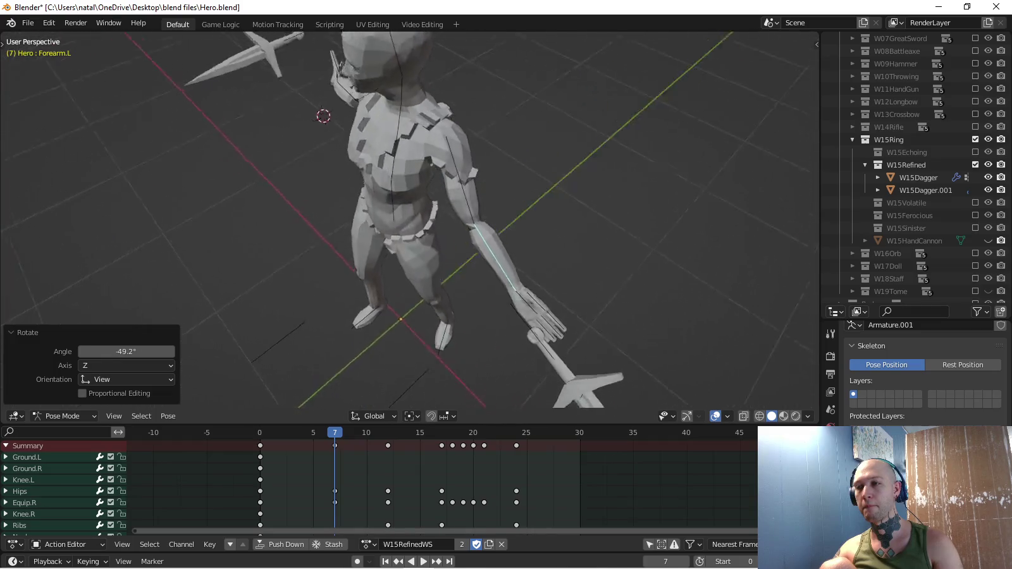
{"action": "key", "text": "r"}
{"action": "key", "text": "y"}
{"action": "key", "text": "y"}
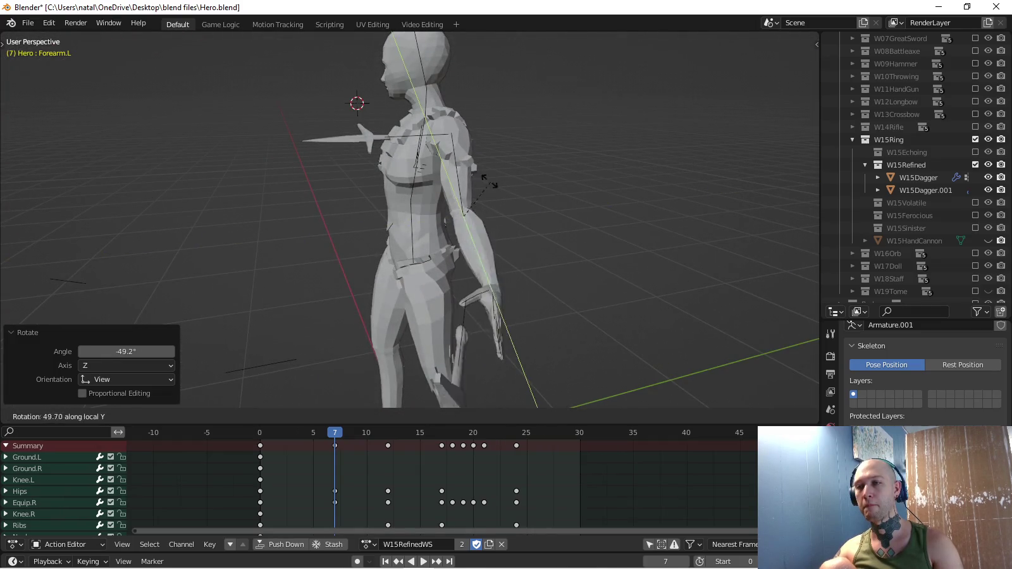
{"action": "key", "text": "Return"}
Twist the left hand about Y and turn it to -24.9° from above.
{"action": "key", "text": "ctrl+Tab"}
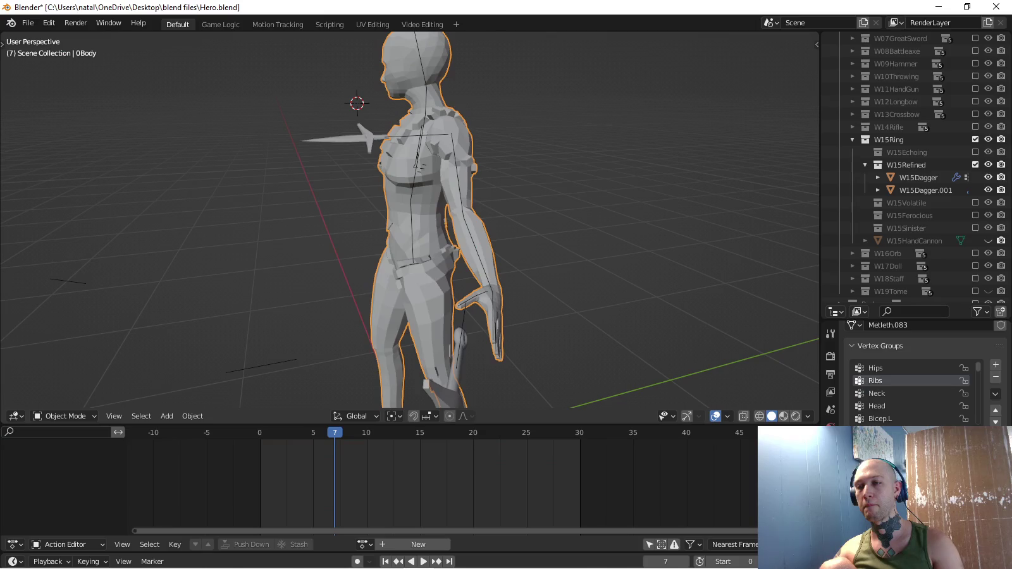
{"action": "key", "text": "ctrl+z"}
{"action": "key", "text": "t"}
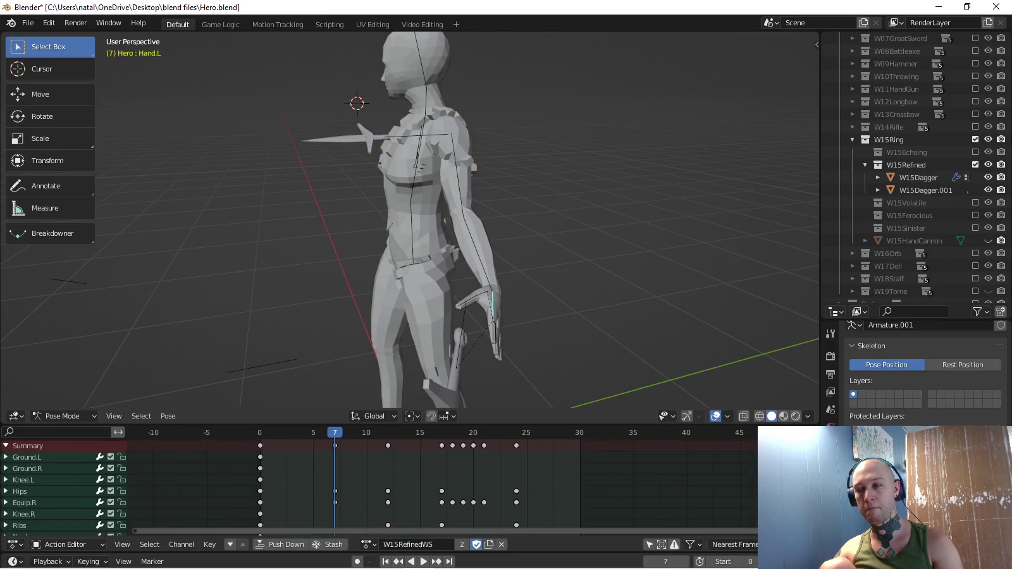
{"action": "key", "text": "r"}
{"action": "key", "text": "y"}
{"action": "key", "text": "y"}
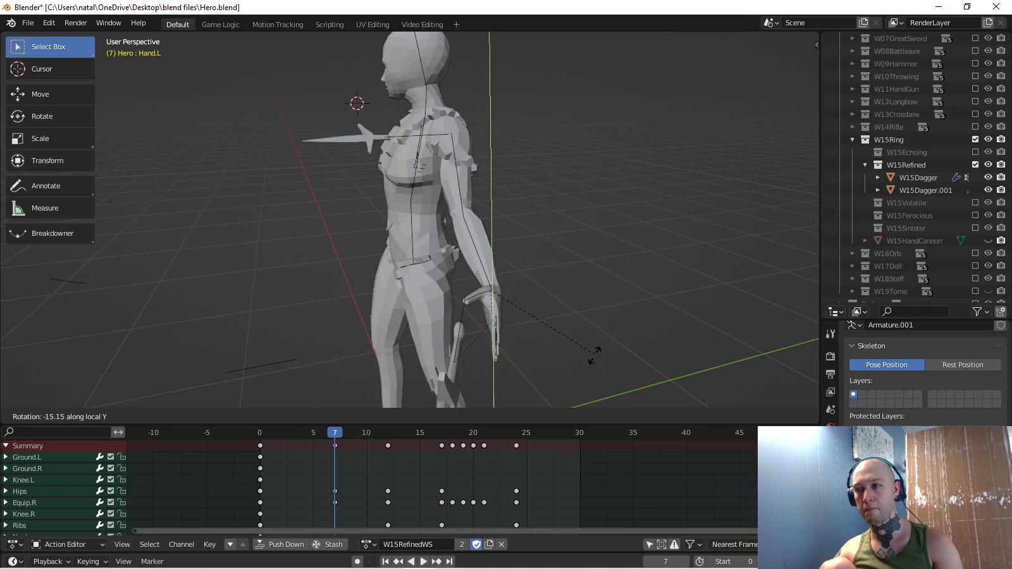
{"action": "left_click", "coordinate": [593, 357]}
{"action": "key", "text": "KP_7"}
{"action": "key", "text": "r"}
{"action": "left_click", "coordinate": [617, 269]}
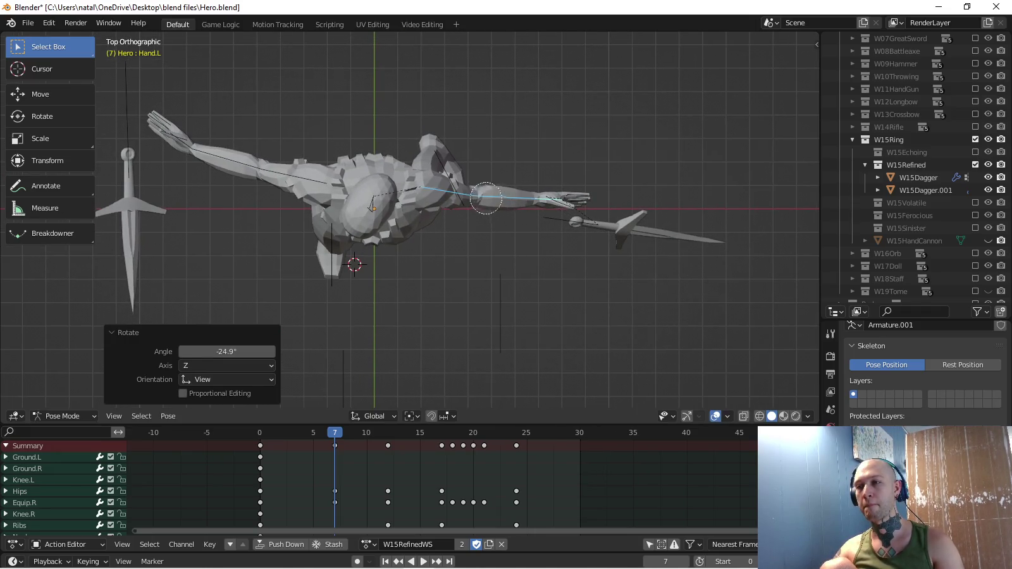
Key rotation on the selected spine and arm bones at frame 7, then play the throw.
{"action": "middle_click_drag", "start_coordinate": [486, 198], "coordinate": [495, 244], "text": "shift"}
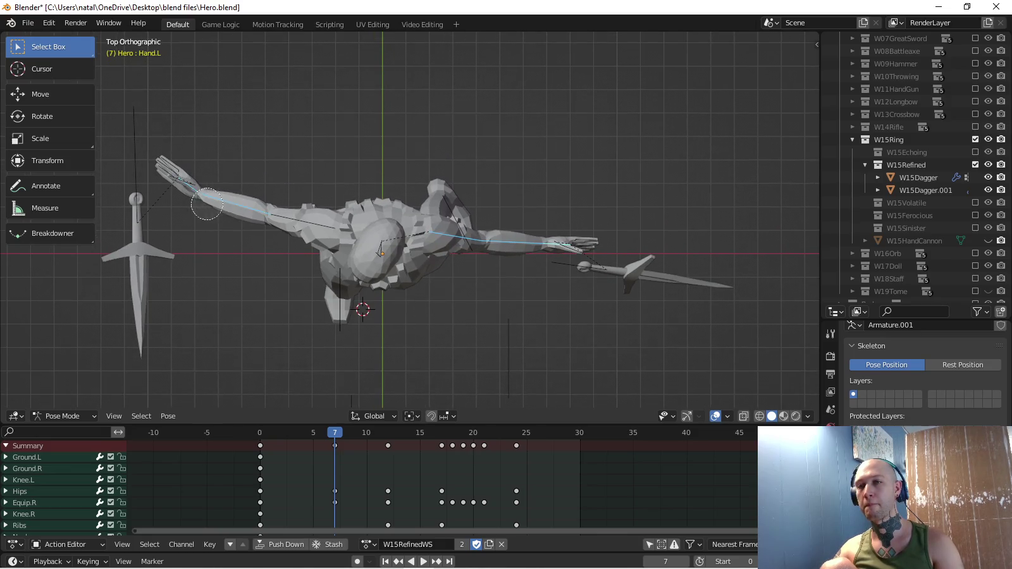
{"action": "middle_click_drag", "start_coordinate": [292, 213], "coordinate": [297, 127]}
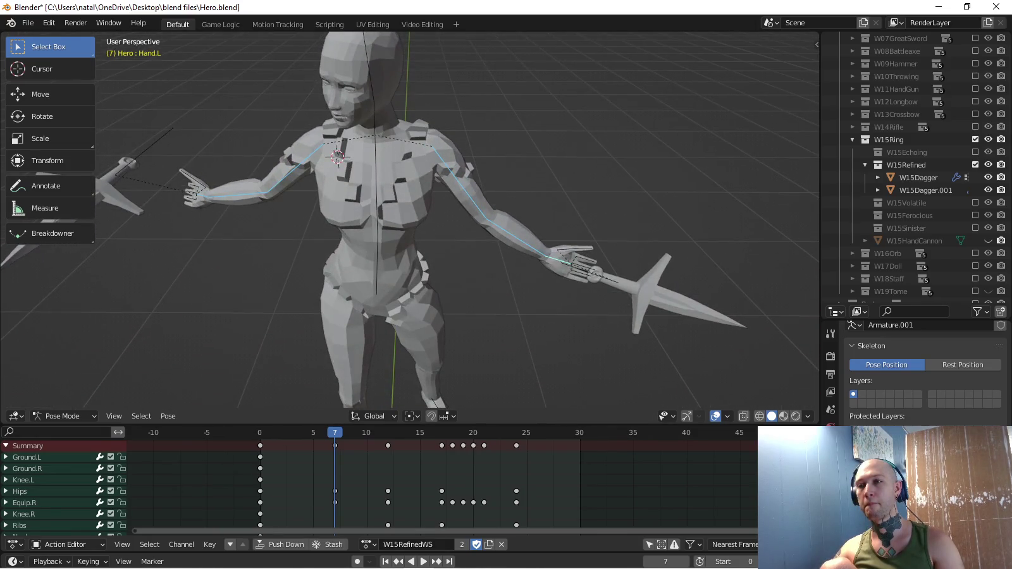
{"action": "key", "text": "c"}
{"action": "left_click", "coordinate": [381, 240]}
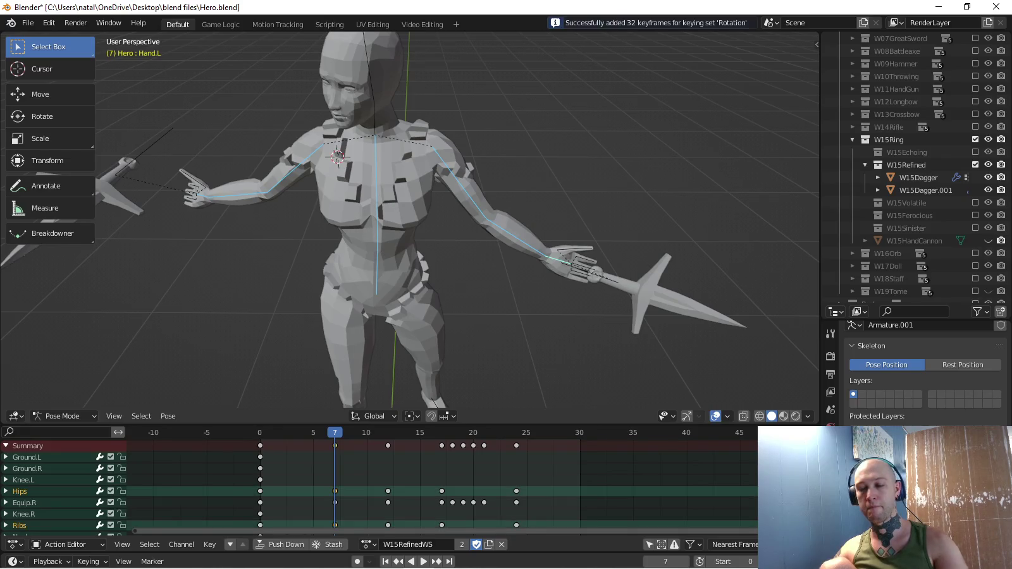
{"action": "key", "text": "KP_1"}
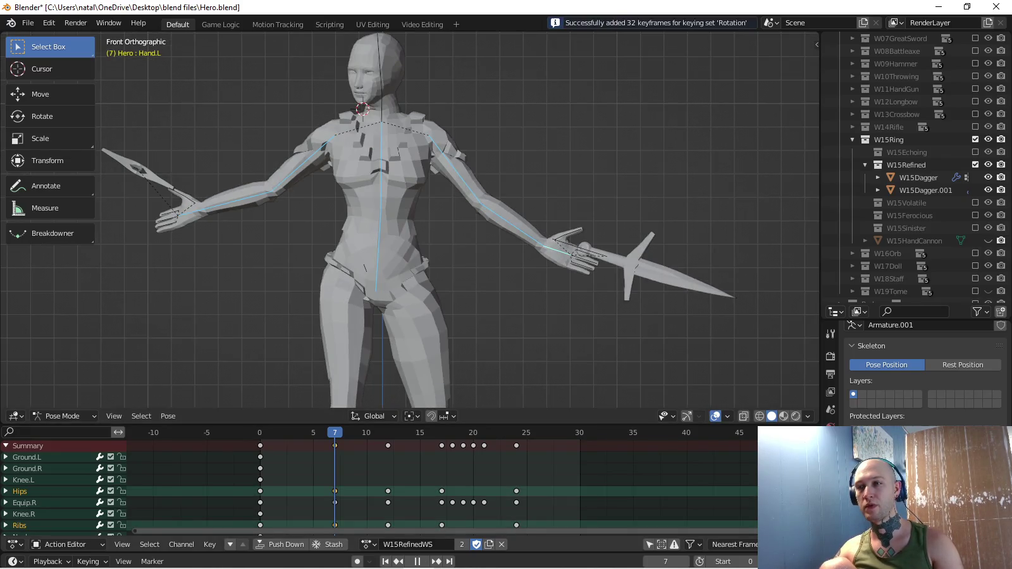
{"action": "key", "text": "space"}
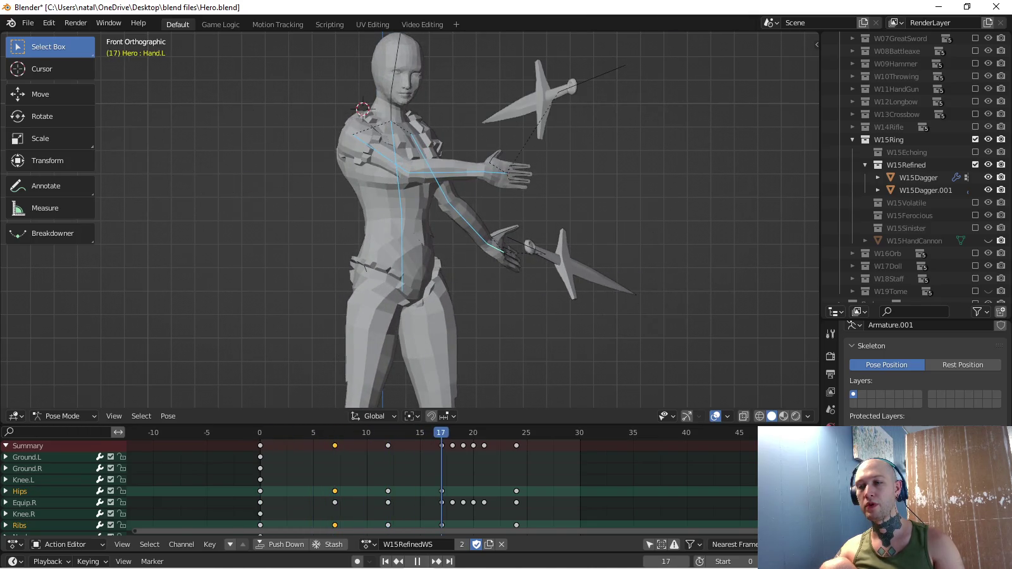
At frame 17, swing the left forearm 77.9° down across the body.
{"action": "key", "text": "space"}
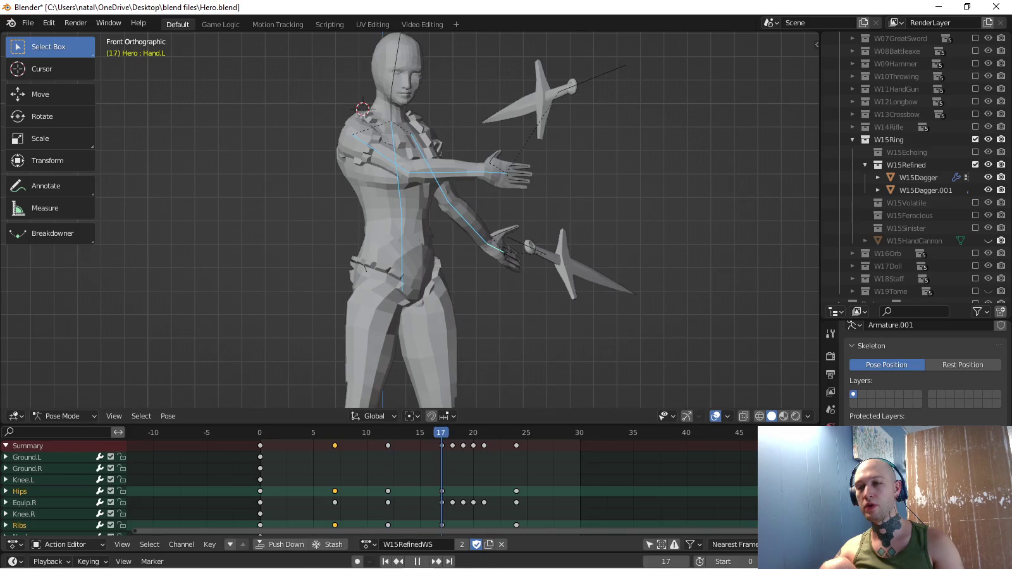
{"action": "key", "text": "space"}
{"action": "middle_click_drag", "start_coordinate": [443, 253], "coordinate": [481, 240]}
{"action": "left_click", "coordinate": [430, 179]}
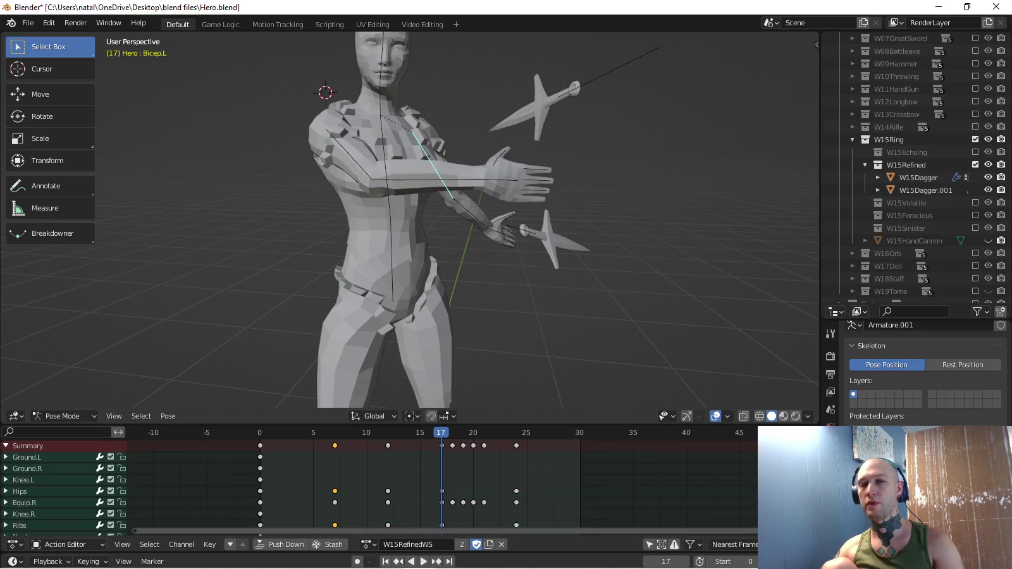
{"action": "key", "text": "KP_3"}
{"action": "left_click", "coordinate": [481, 218]}
{"action": "middle_click_drag", "start_coordinate": [481, 219], "coordinate": [469, 328]}
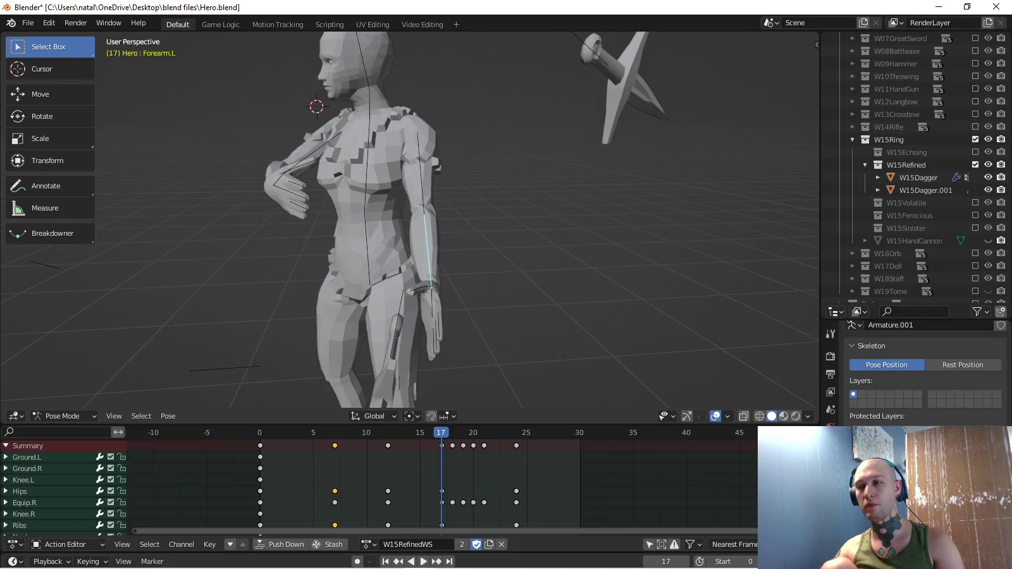
{"action": "key", "text": "KP_7"}
{"action": "key", "text": "r"}
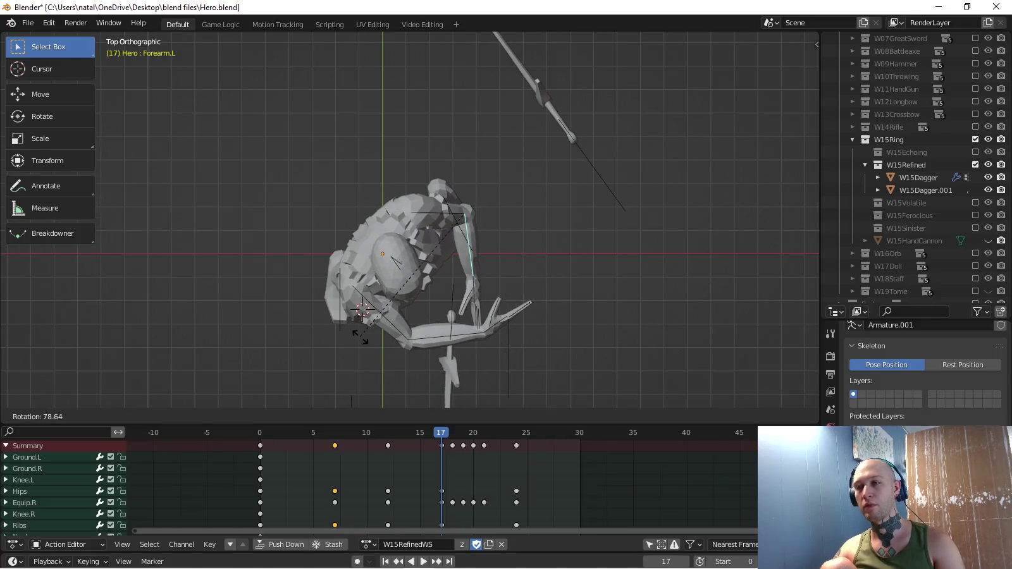
{"action": "left_click", "coordinate": [363, 322]}
Rotate the left hand 23.2° to hold the dagger across the body.
{"action": "left_click", "coordinate": [471, 287]}
{"action": "key", "text": "r"}
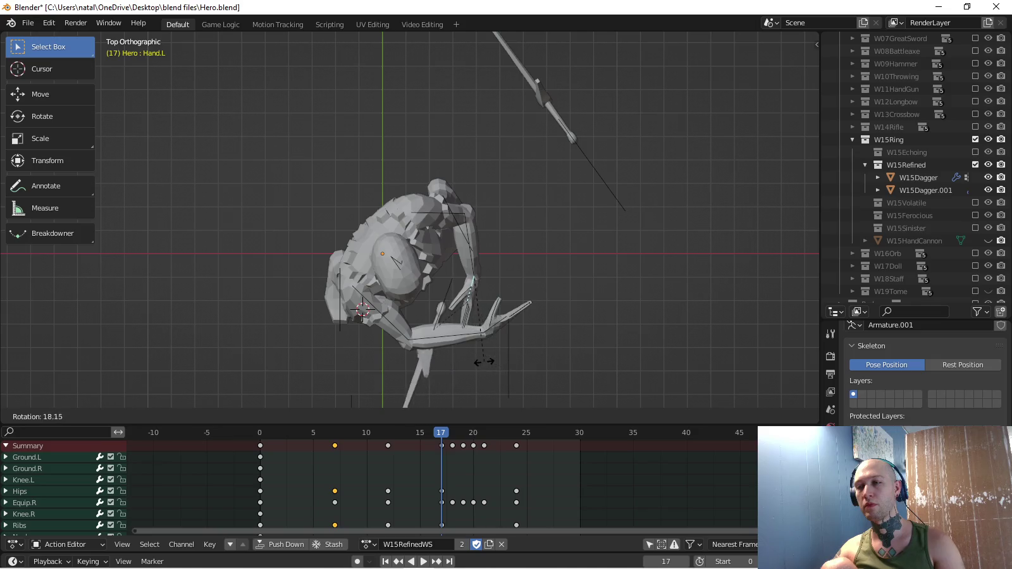
{"action": "left_click", "coordinate": [475, 354]}
{"action": "middle_click_drag", "start_coordinate": [475, 212], "coordinate": [443, 114]}
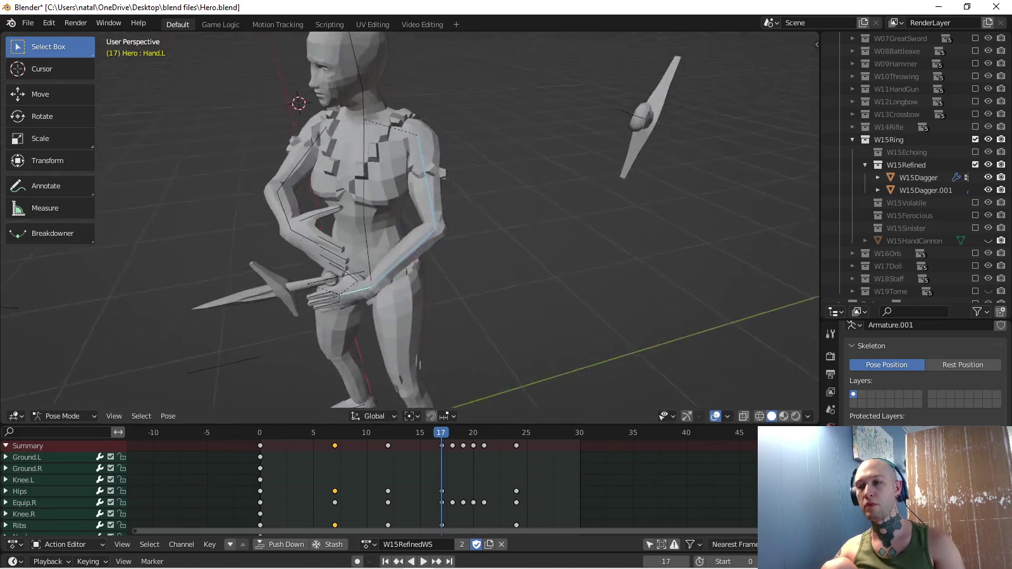
{"action": "key", "text": "KP_3"}
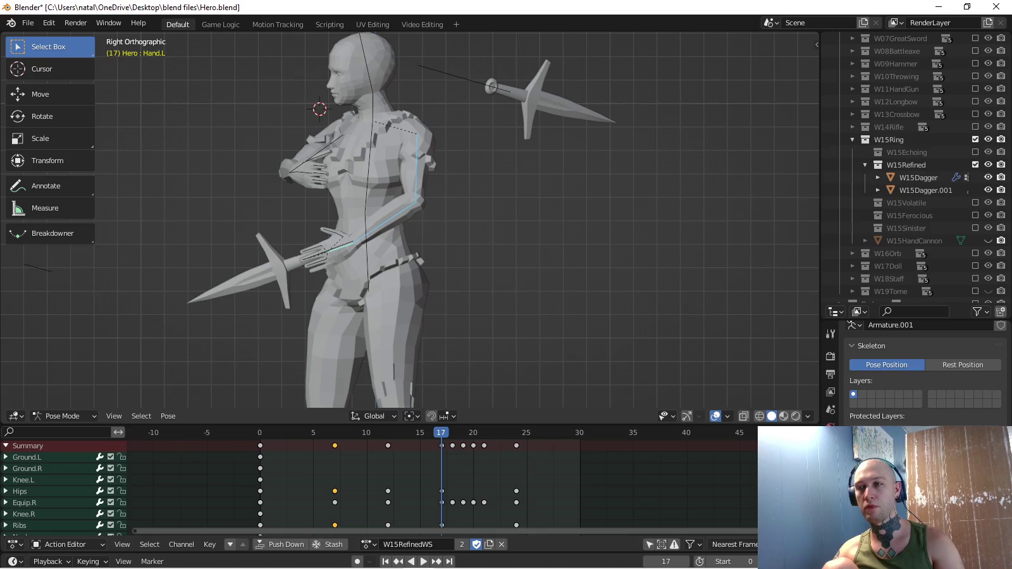
{"action": "key", "text": "ctrl+shift+z"}
{"action": "key", "text": "ctrl+shift+z"}
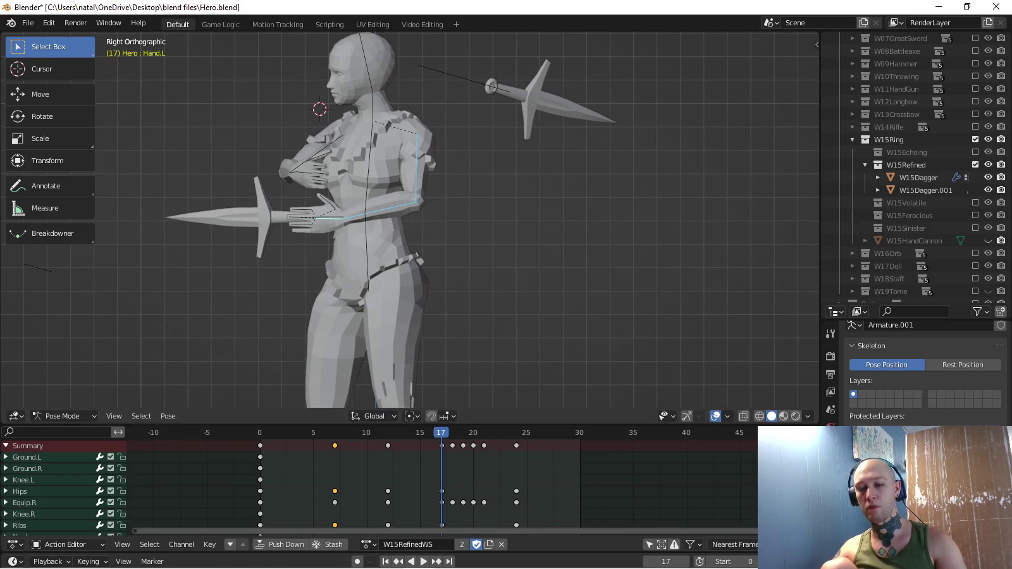
Replay the throw, orbit to a higher frontal view, and select the Hips bone.
{"action": "key", "text": "space"}
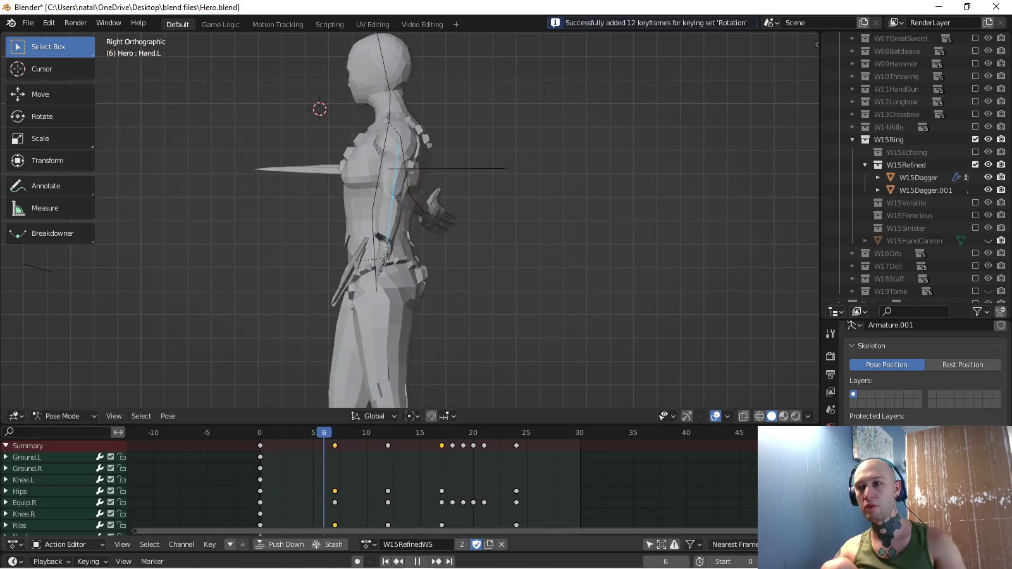
{"action": "key", "text": "space"}
{"action": "key", "text": "KP_8"}
{"action": "key", "text": "KP_4"}
{"action": "key", "text": "KP_8"}
{"action": "key", "text": "KP_8"}
{"action": "key", "text": "KP_4"}
{"action": "key", "text": "KP_4"}
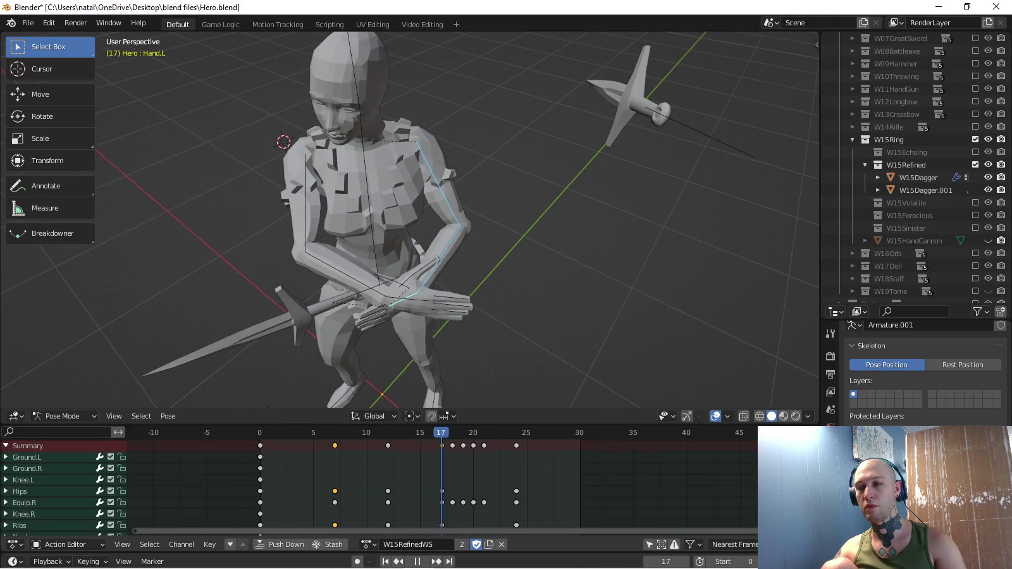
{"action": "left_click", "coordinate": [20, 492]}
Rotate the hips from the top view and shift their position.
{"action": "key", "text": "KP_7"}
{"action": "key", "text": "r"}
{"action": "left_click", "coordinate": [535, 249]}
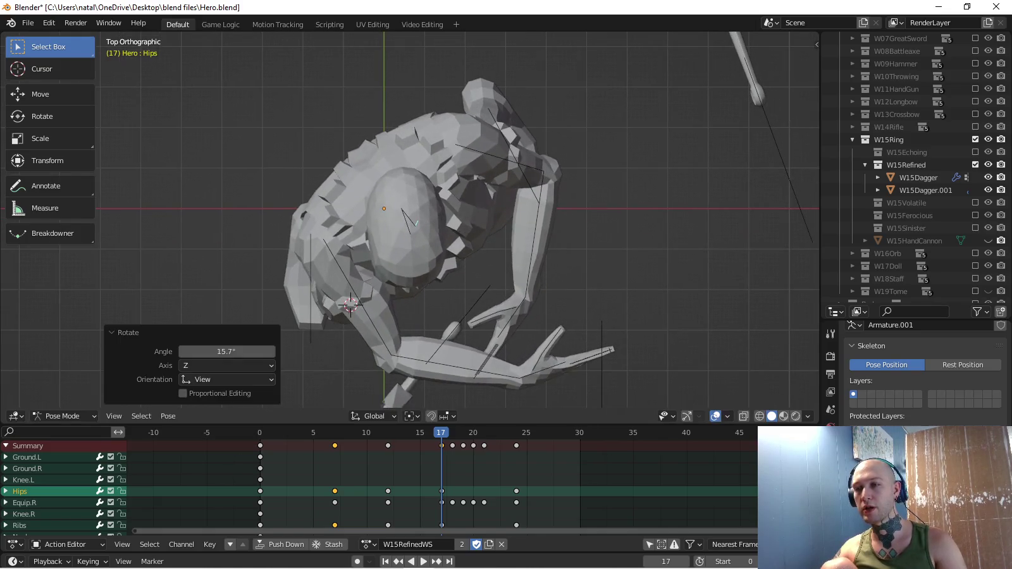
{"action": "middle_click_drag", "start_coordinate": [534, 249], "coordinate": [443, 190]}
{"action": "left_click", "coordinate": [19, 526]}
{"action": "key", "text": "KP_3"}
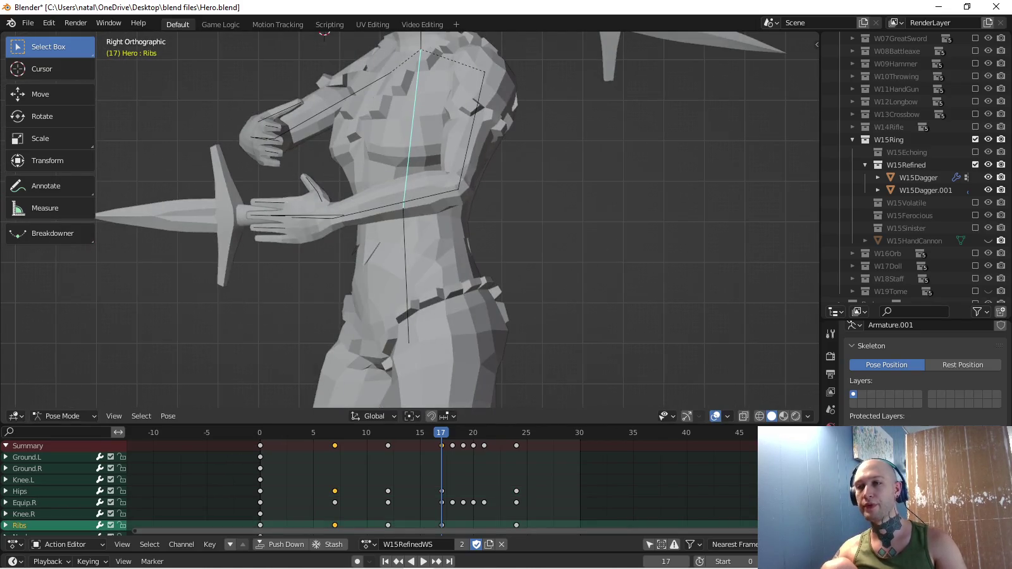
{"action": "scroll", "coordinate": [455, 221], "scroll_direction": "down", "scroll_amount": 2}
{"action": "left_click", "coordinate": [20, 492]}
{"action": "key", "text": "g"}
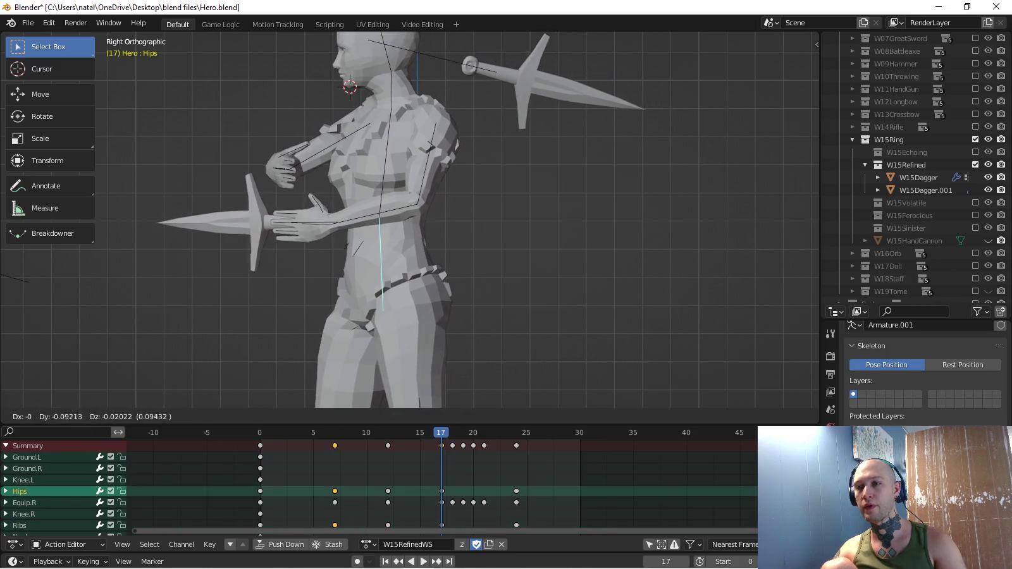
{"action": "key", "text": "Return"}
Switch the keying set to Location & Rotation and key the hips at frame 17.
{"action": "left_click", "coordinate": [87, 562]}
{"action": "left_click", "coordinate": [96, 510]}
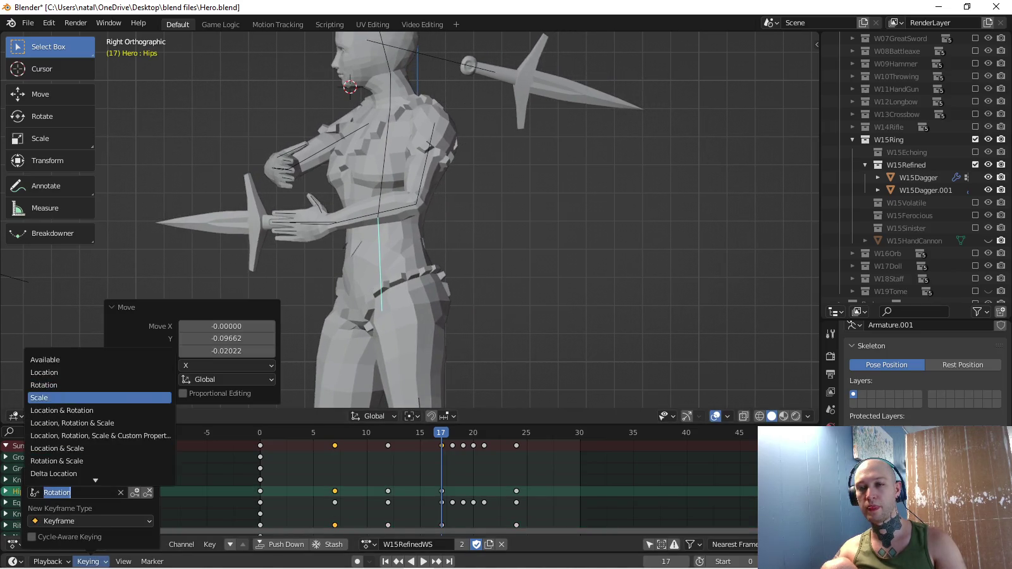
{"action": "left_click", "coordinate": [76, 410]}
{"action": "scroll", "coordinate": [455, 221], "scroll_direction": "down", "scroll_amount": 1}
{"action": "scroll", "coordinate": [456, 221], "scroll_direction": "down", "scroll_amount": 1}
{"action": "key", "text": "i"}
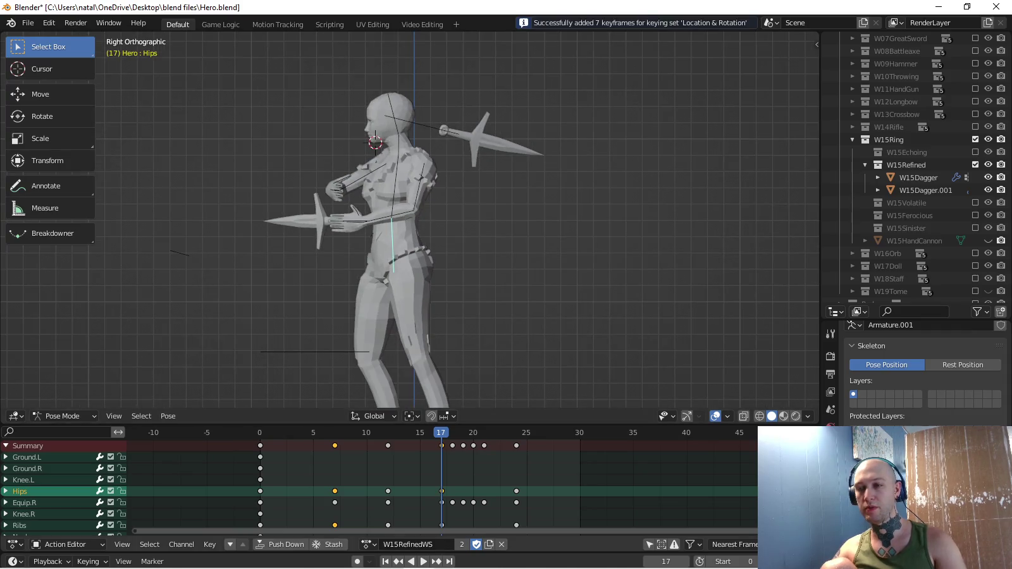
{"action": "key", "text": "space"}
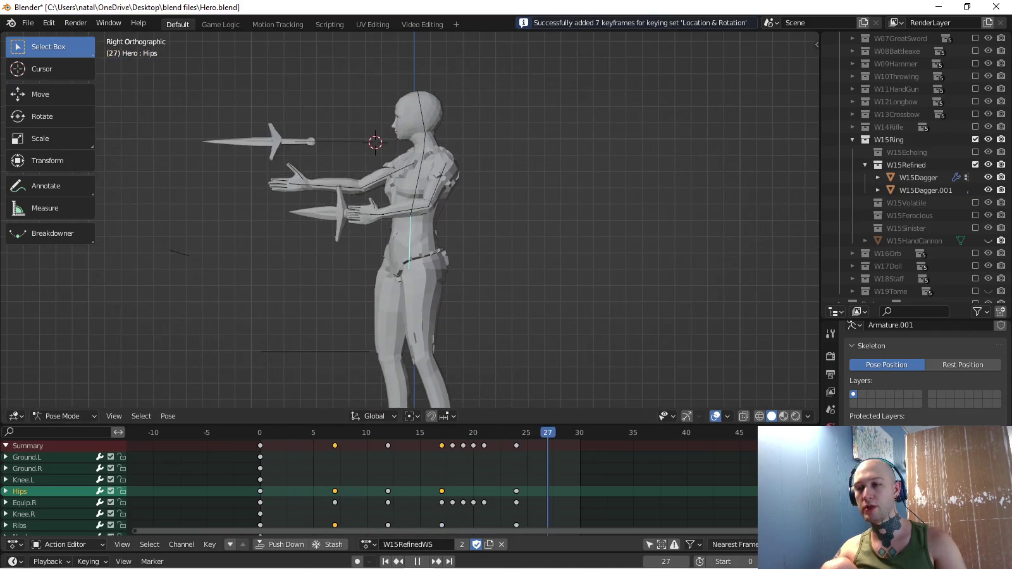
Nudge the hips, re-key them at frame 17, and play back to frame 7.
{"action": "key", "text": "g"}
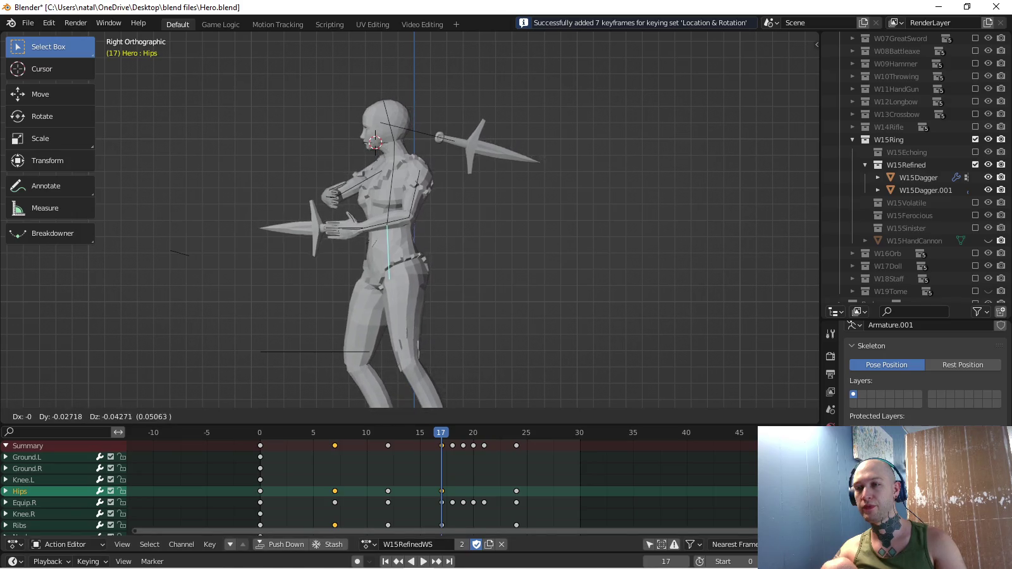
{"action": "key", "text": "Return"}
{"action": "key", "text": "i"}
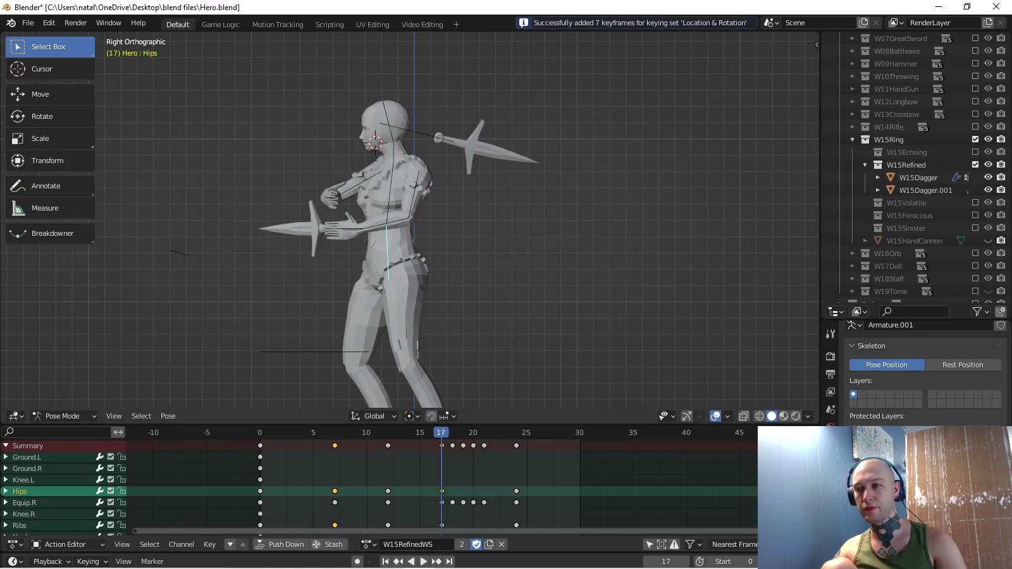
{"action": "key", "text": "space"}
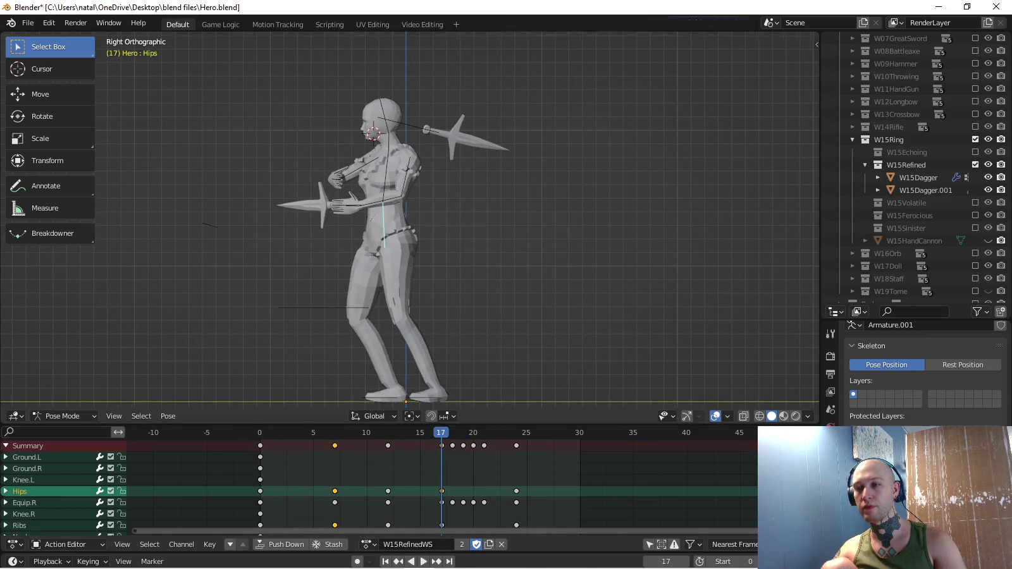
{"action": "key", "text": "Escape"}
Lower the hips slightly at frame 7, key them, and select the Ground.R foot control.
{"action": "key", "text": "g"}
{"action": "key", "text": "Return"}
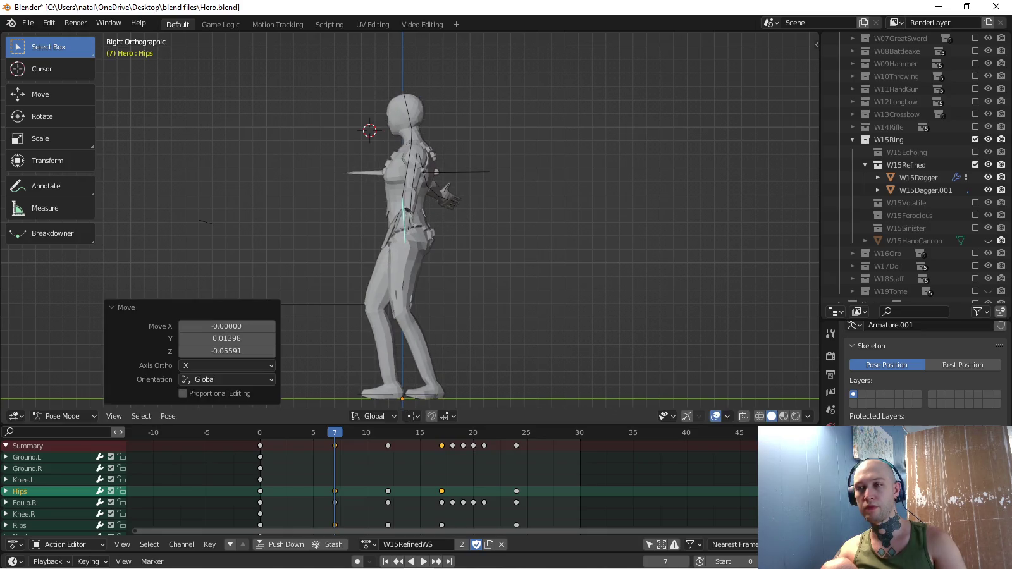
{"action": "key", "text": "g"}
{"action": "key", "text": "Return"}
{"action": "key", "text": "i"}
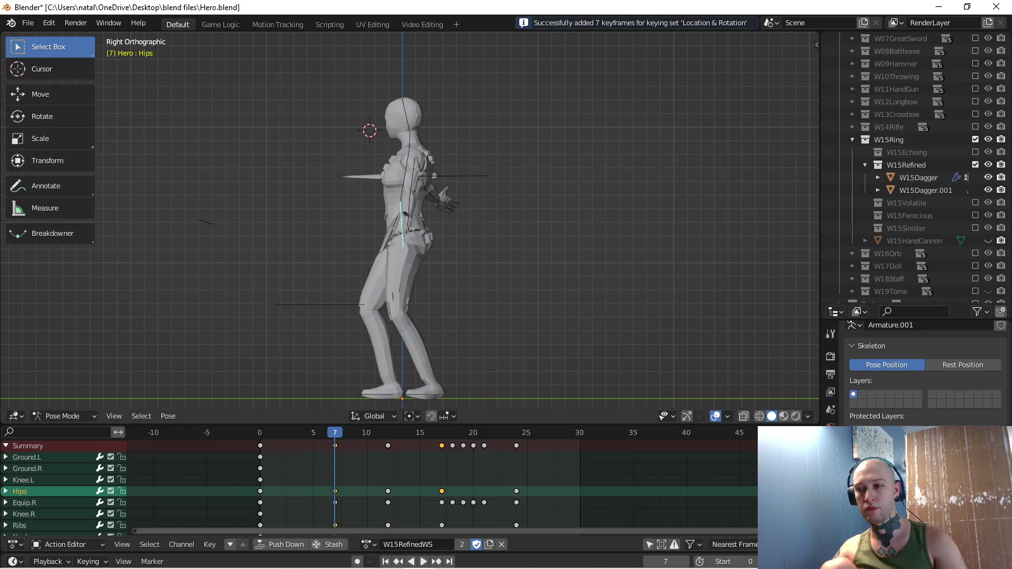
{"action": "middle_click_drag", "start_coordinate": [443, 222], "coordinate": [466, 191], "text": "shift"}
{"action": "left_click", "coordinate": [402, 358]}
Slide Ground.R forward along local Y and key its location at frame 7.
{"action": "key", "text": "g"}
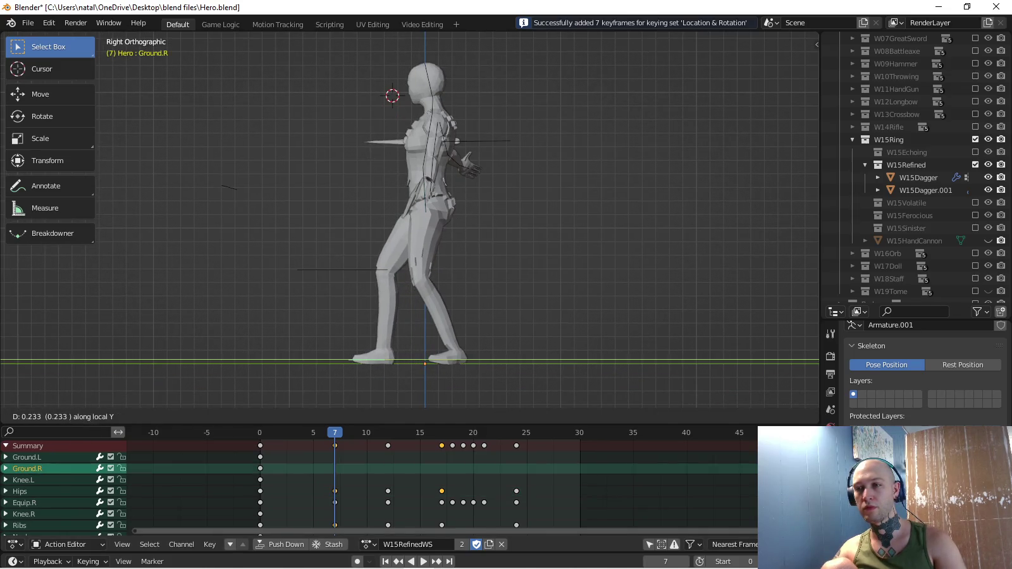
{"action": "key", "text": "Return"}
{"action": "left_click", "coordinate": [88, 561]}
{"action": "left_click", "coordinate": [70, 493]}
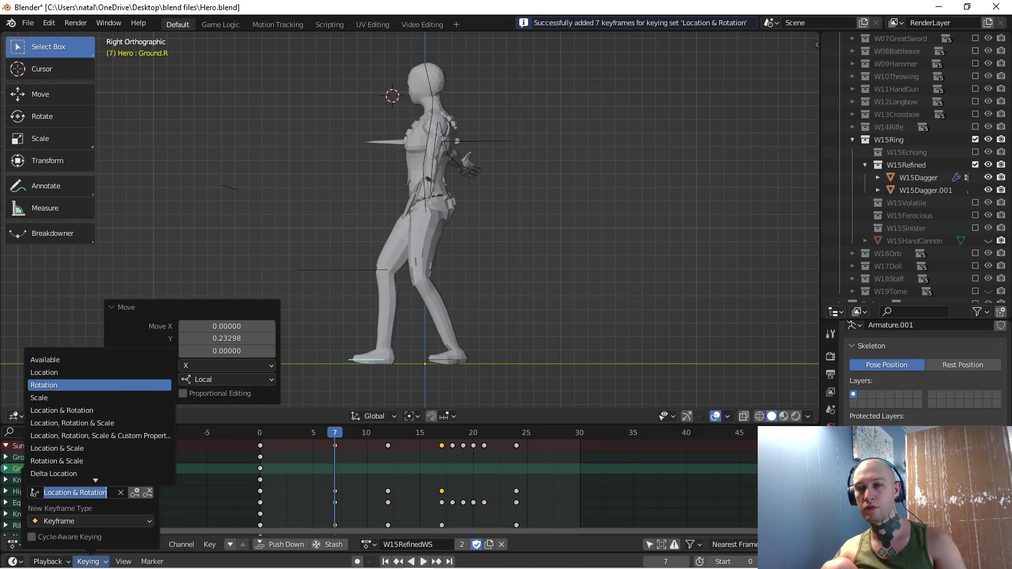
{"action": "left_click", "coordinate": [64, 369]}
{"action": "key", "text": "i"}
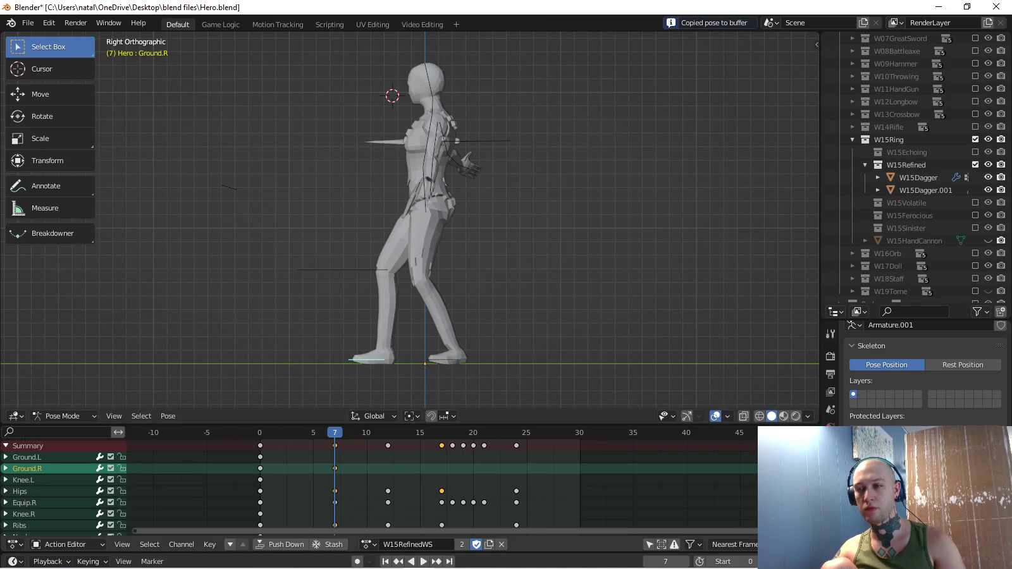
Paste the right foot pose and key it at frames 17 and 24.
{"action": "key", "text": "Up"}
{"action": "key", "text": "Up"}
{"action": "key", "text": "ctrl+v"}
{"action": "key", "text": "i"}
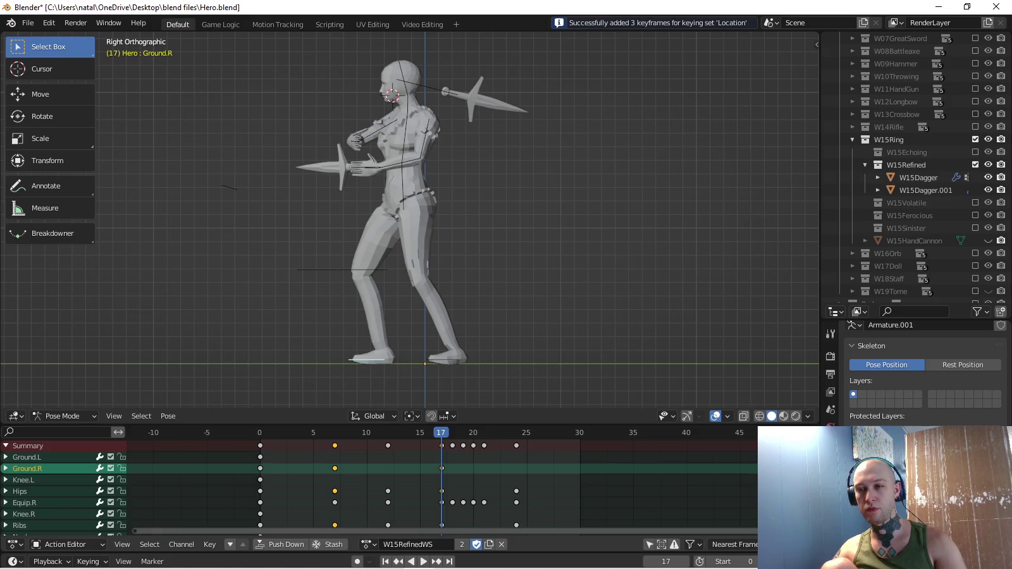
{"action": "key", "text": "shift+Left"}
{"action": "key", "text": "shift+Right"}
{"action": "key", "text": "ctrl+v"}
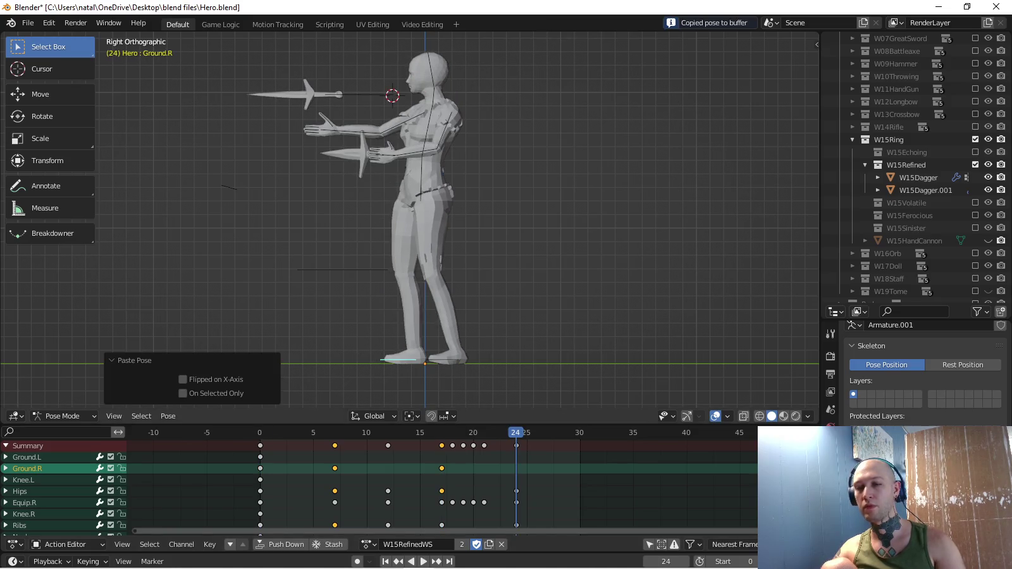
{"action": "key", "text": "i"}
Raise the right foot slightly along local Z and key it at frame 21.
{"action": "key", "text": "space"}
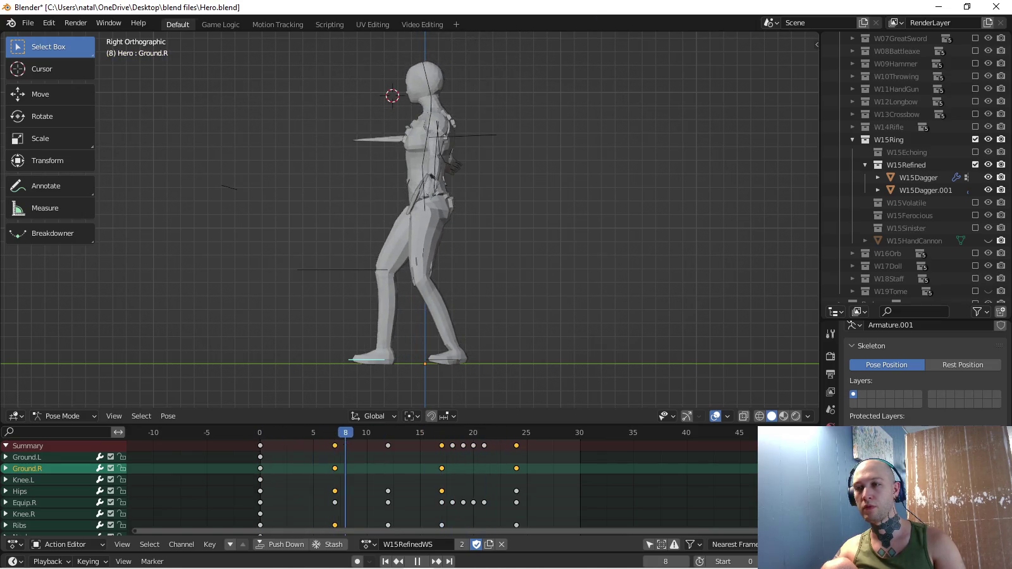
{"action": "key", "text": "space"}
{"action": "key", "text": "g"}
{"action": "key", "text": "Return"}
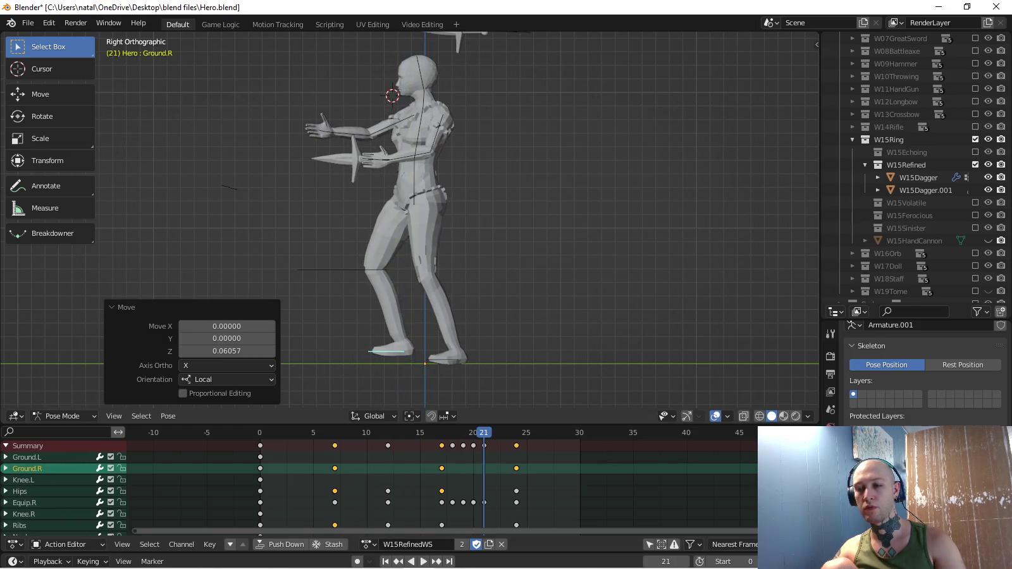
{"action": "key", "text": "i"}
Adjust the right foot along local Z at frame 20, key it, and play back.
{"action": "key", "text": "space"}
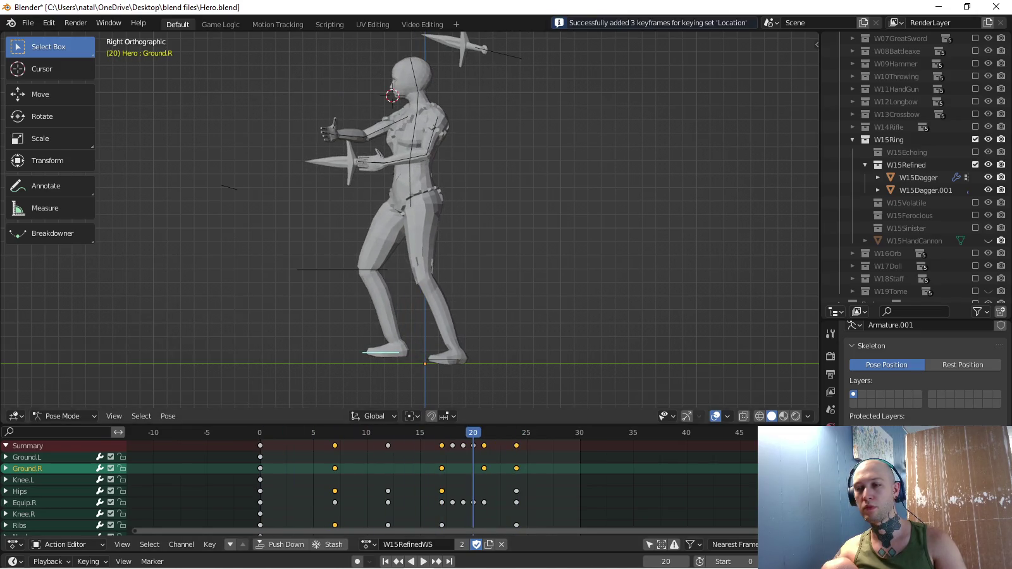
{"action": "key", "text": "g"}
{"action": "key", "text": "z"}
{"action": "key", "text": "z"}
{"action": "key", "text": "Return"}
{"action": "key", "text": "i"}
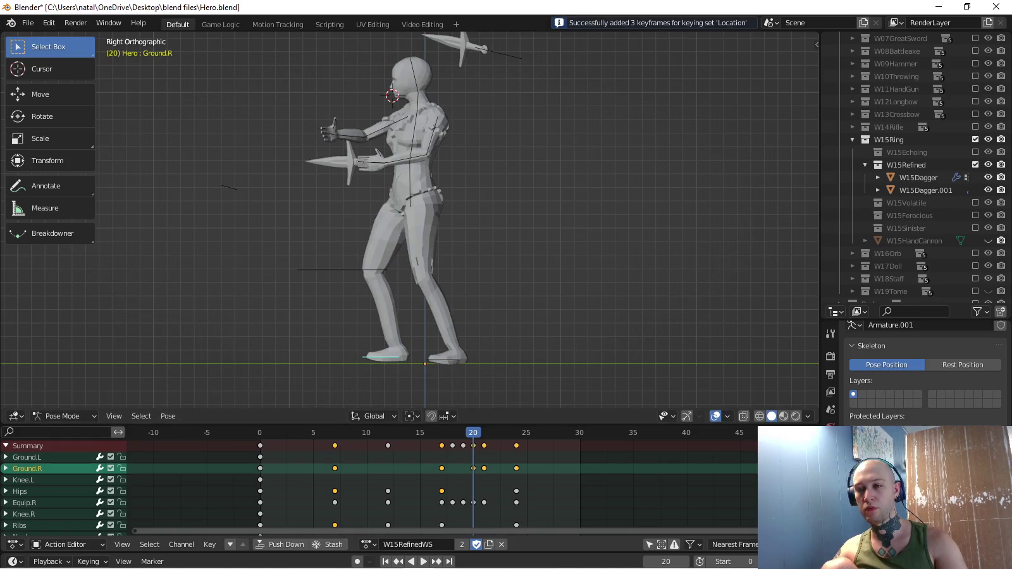
{"action": "key", "text": "space"}
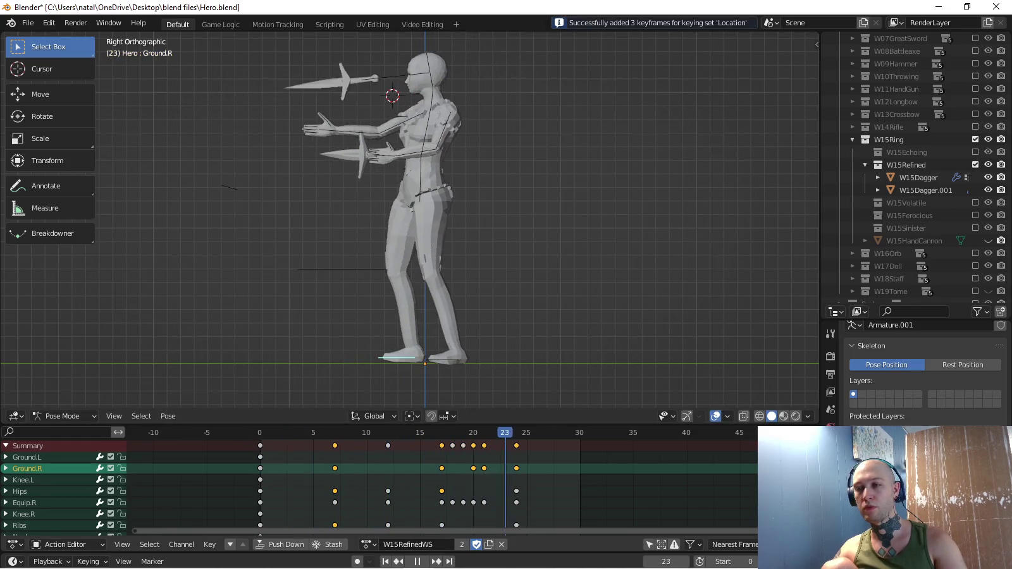
{"action": "key", "text": "space"}
{"action": "middle_click_drag", "start_coordinate": [411, 221], "coordinate": [480, 189]}
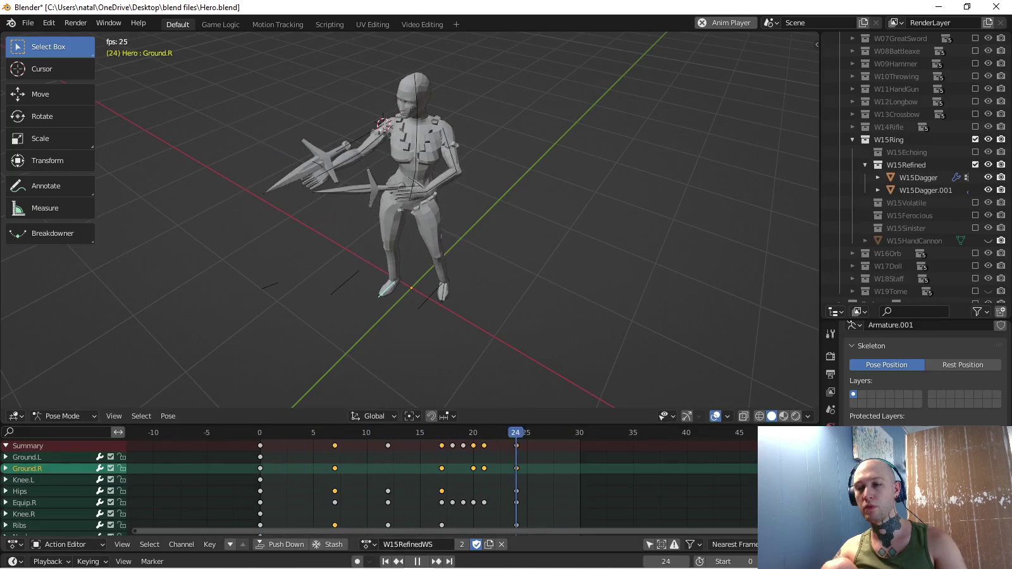
With the Rotation keying set, paste the frame 0 pose at frame 24 and key it.
{"action": "key", "text": "space"}
{"action": "left_click", "coordinate": [87, 562]}
{"action": "left_click", "coordinate": [69, 492]}
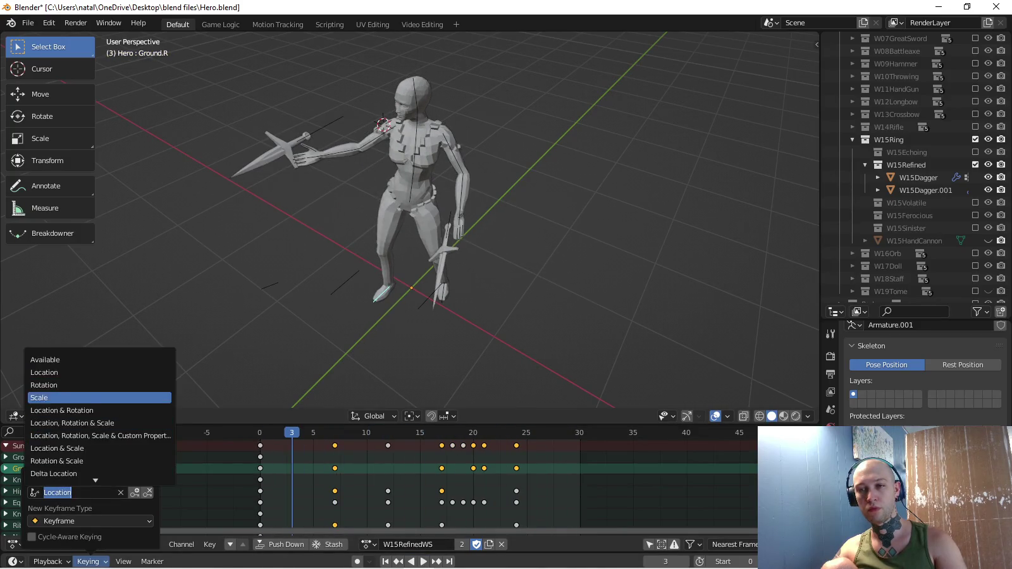
{"action": "key", "text": "shift+Left"}
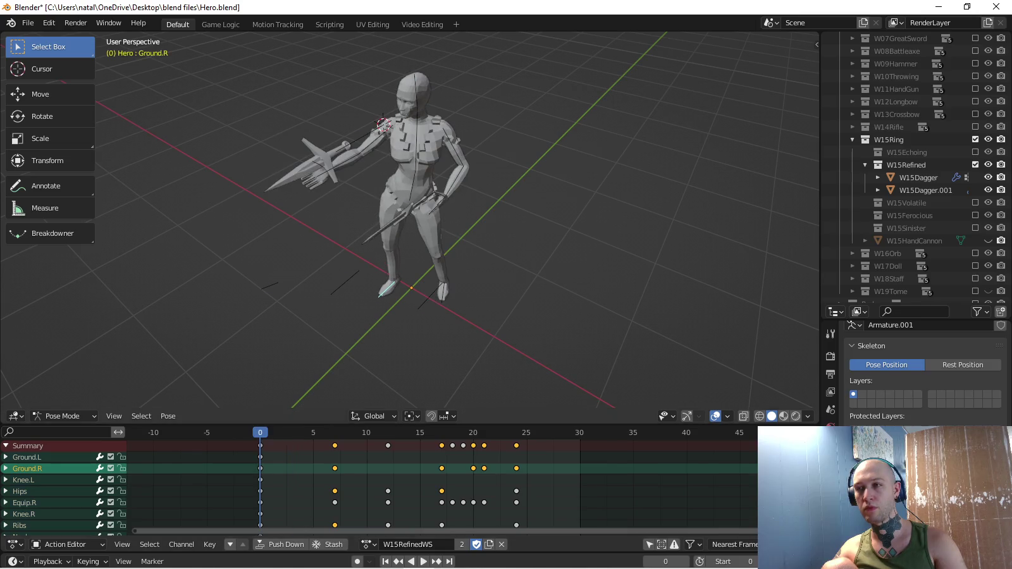
{"action": "middle_click_drag", "start_coordinate": [411, 222], "coordinate": [355, 209]}
{"action": "scroll", "coordinate": [409, 221], "scroll_direction": "up", "scroll_amount": 3}
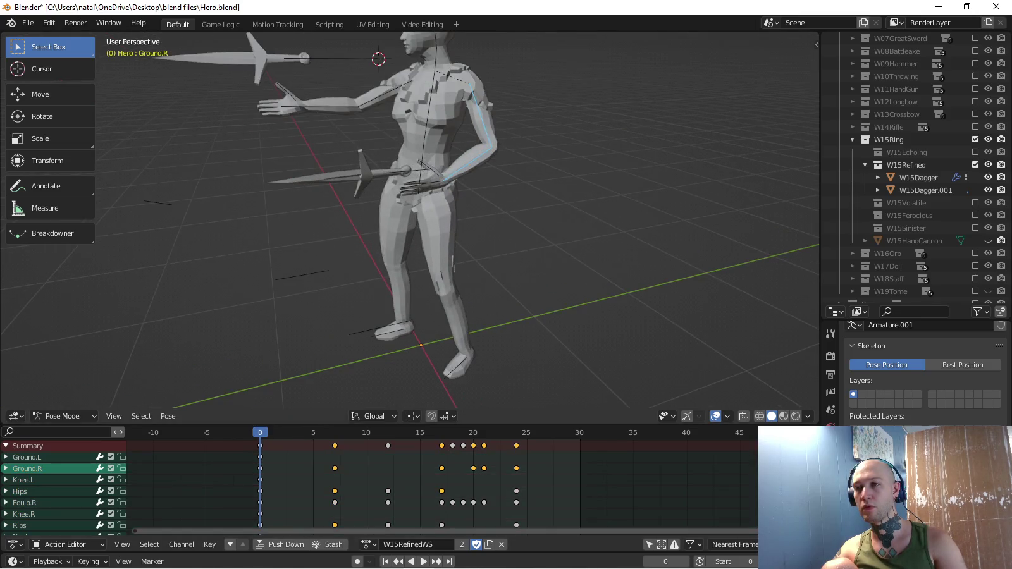
{"action": "key", "text": "shift+Right"}
{"action": "key", "text": "ctrl+v"}
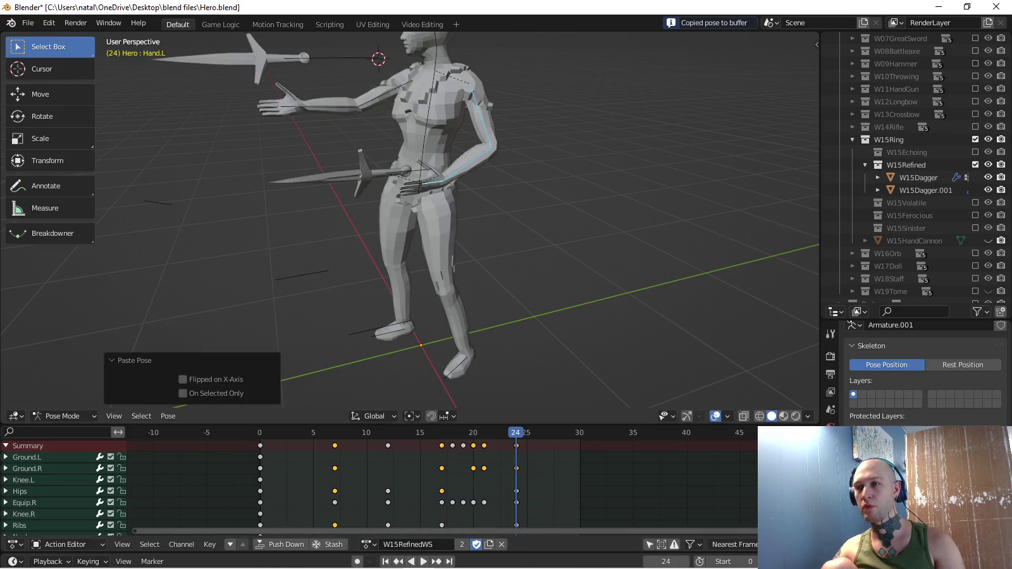
{"action": "key", "text": "i"}
Play the throw, pause at frame 22 to orbit around the character, then replay.
{"action": "scroll", "coordinate": [412, 222], "scroll_direction": "down", "scroll_amount": 2}
{"action": "scroll", "coordinate": [411, 221], "scroll_direction": "down", "scroll_amount": 2}
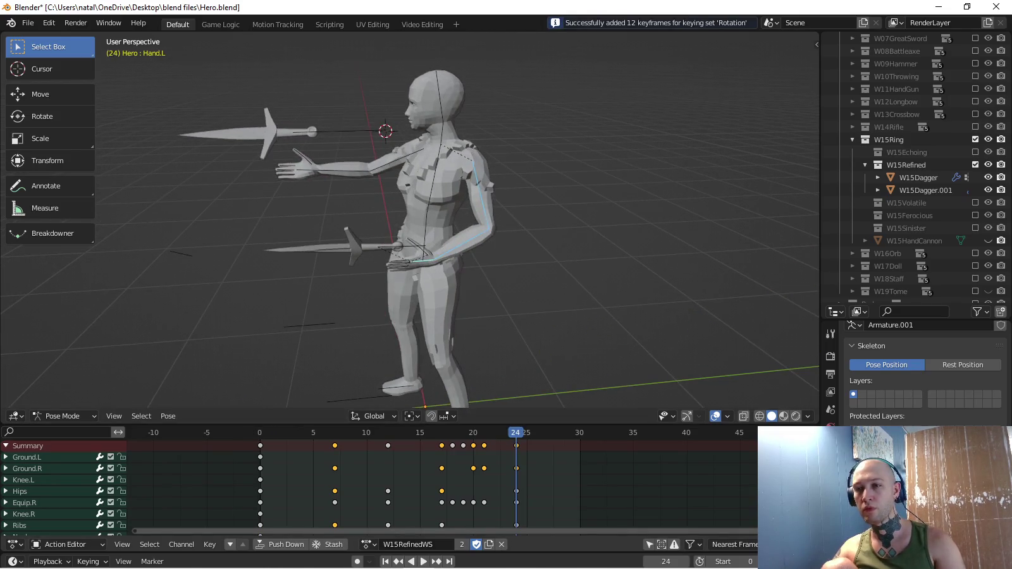
{"action": "key", "text": "space"}
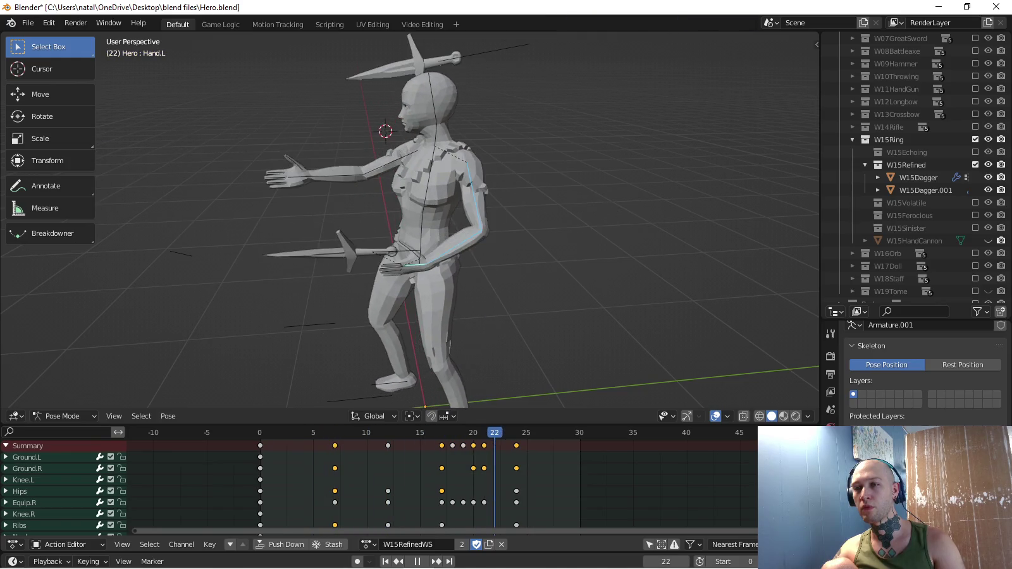
{"action": "key", "text": "space"}
{"action": "middle_click_drag", "start_coordinate": [443, 221], "coordinate": [494, 216]}
{"action": "middle_click_drag", "start_coordinate": [412, 221], "coordinate": [443, 215]}
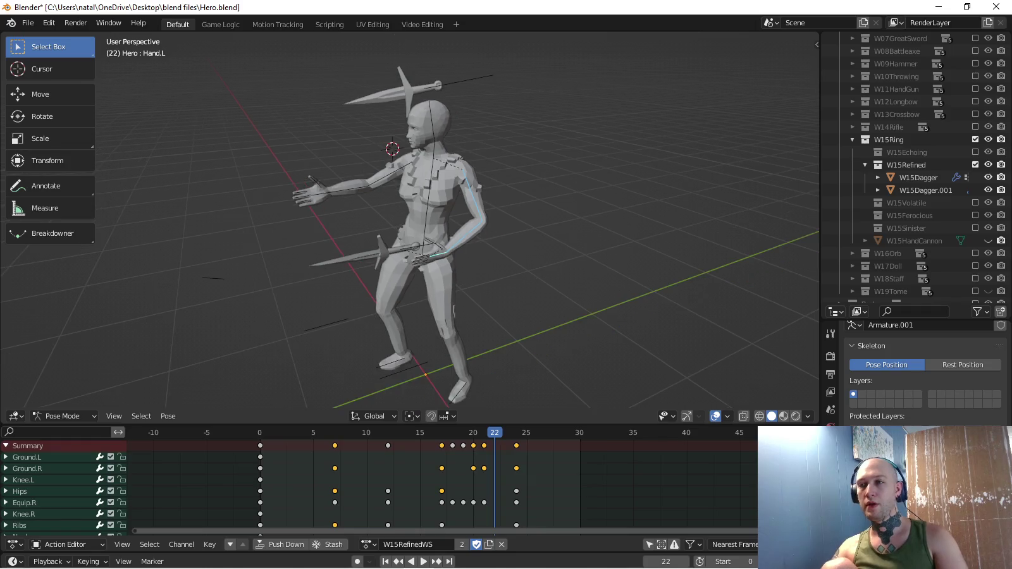
{"action": "scroll", "coordinate": [412, 222], "scroll_direction": "down", "scroll_amount": 1}
{"action": "key", "text": "space"}
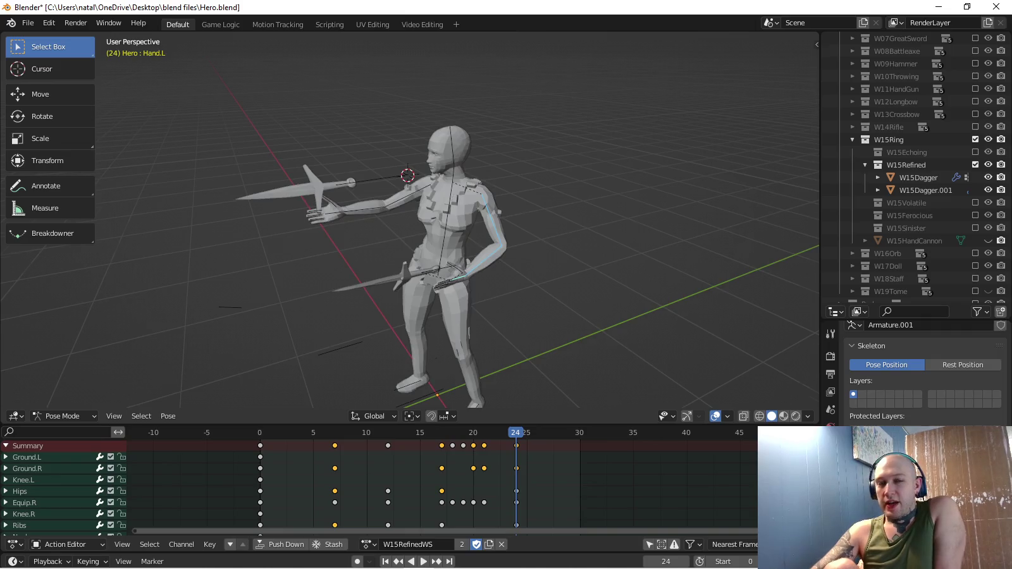
{"action": "scroll", "coordinate": [443, 253], "scroll_direction": "down", "scroll_amount": 2}
{"action": "scroll", "coordinate": [443, 253], "scroll_direction": "down", "scroll_amount": 1}
{"action": "scroll", "coordinate": [442, 253], "scroll_direction": "down", "scroll_amount": 1}
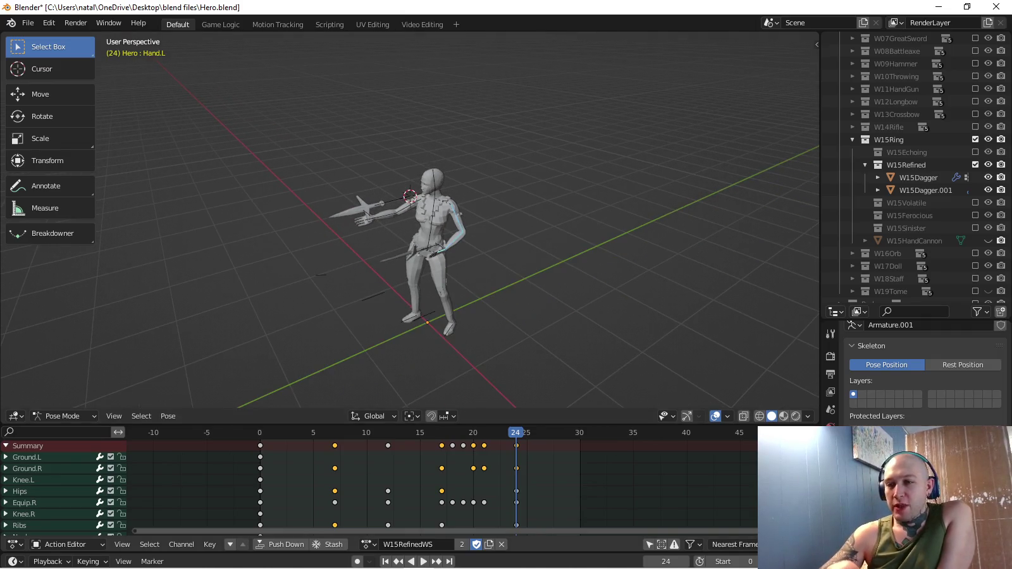
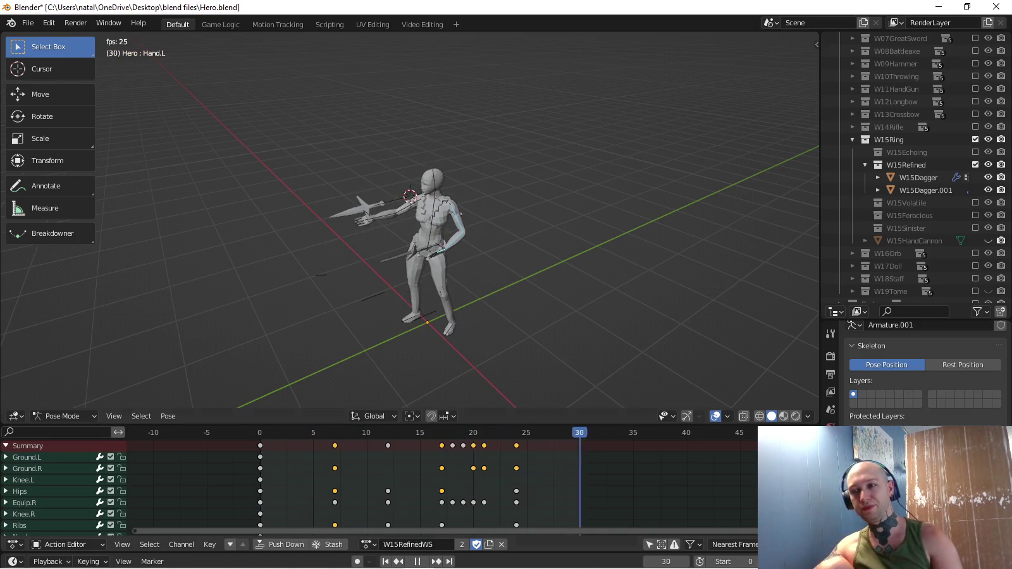
Stop playback and set the active keying set to Location & Rotation.
{"action": "key", "text": "space"}
{"action": "key", "text": "KP_3"}
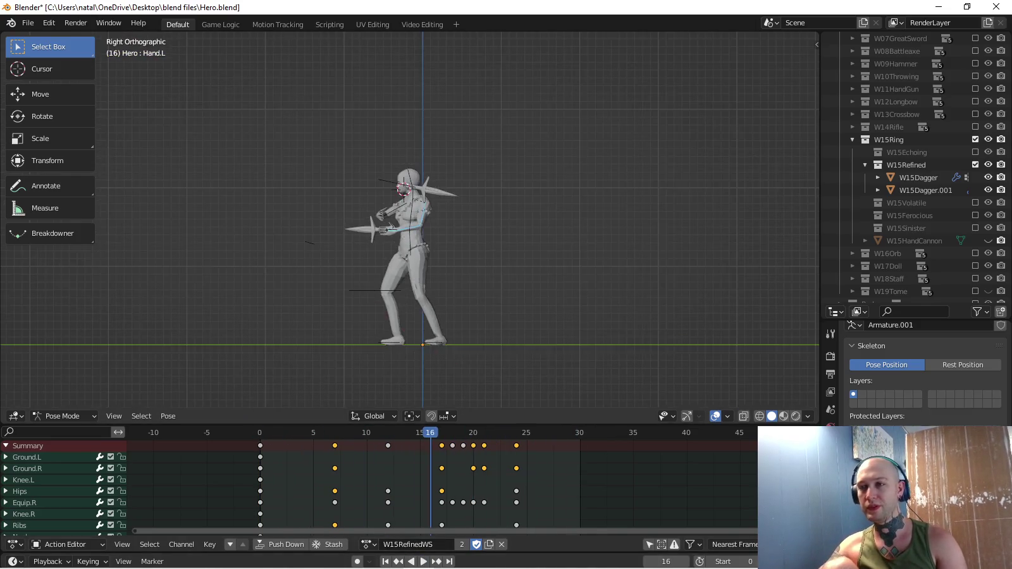
{"action": "left_click", "coordinate": [88, 562]}
{"action": "left_click", "coordinate": [63, 494]}
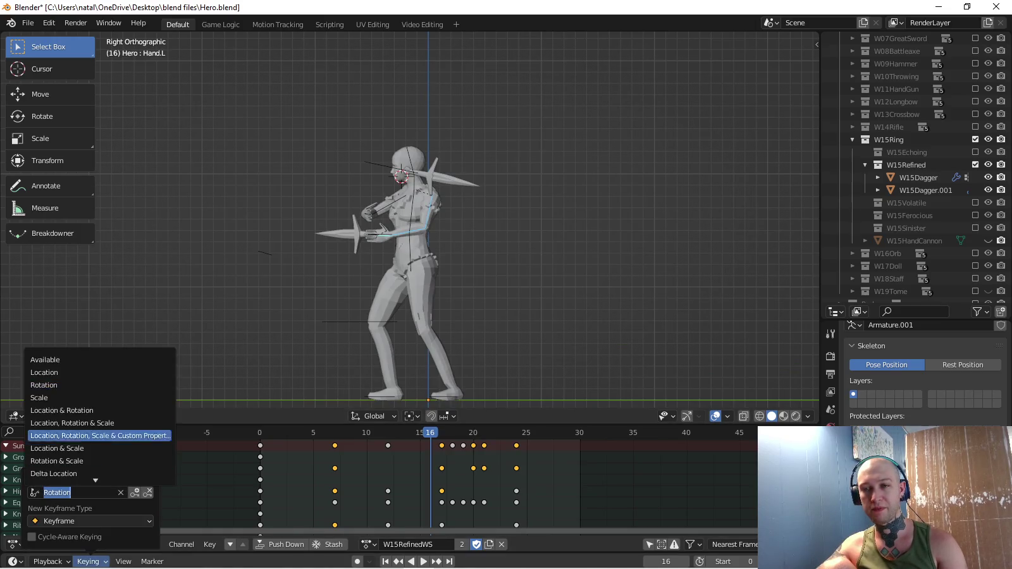
{"action": "left_click", "coordinate": [92, 411]}
At frame 7, rotate and move the Equip.L dagger, viewed from above.
{"action": "left_click_drag", "start_coordinate": [431, 433], "coordinate": [334, 432]}
{"action": "middle_click_drag", "start_coordinate": [405, 222], "coordinate": [443, 284]}
{"action": "key", "text": "KP_7"}
{"action": "scroll", "coordinate": [457, 220], "scroll_direction": "up", "scroll_amount": 3}
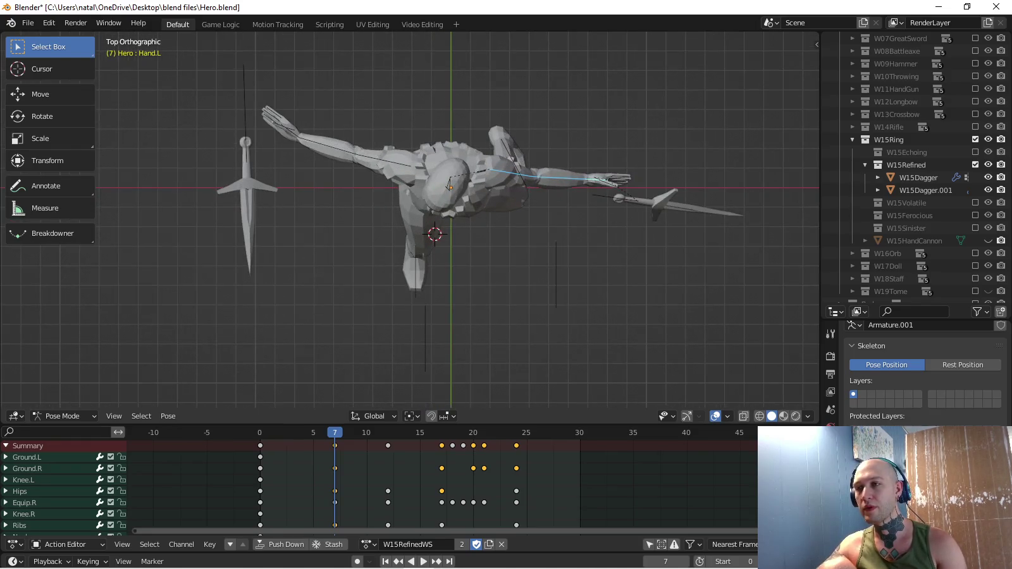
{"action": "middle_click_drag", "start_coordinate": [565, 171], "coordinate": [491, 204], "text": "shift"}
{"action": "key", "text": "r"}
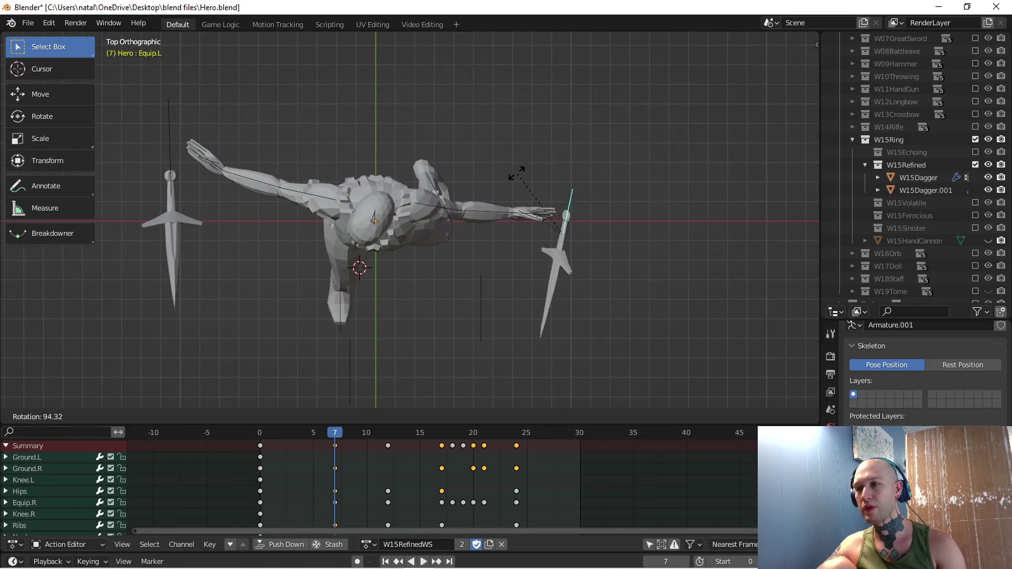
{"action": "left_click", "coordinate": [506, 178]}
{"action": "key", "text": "g"}
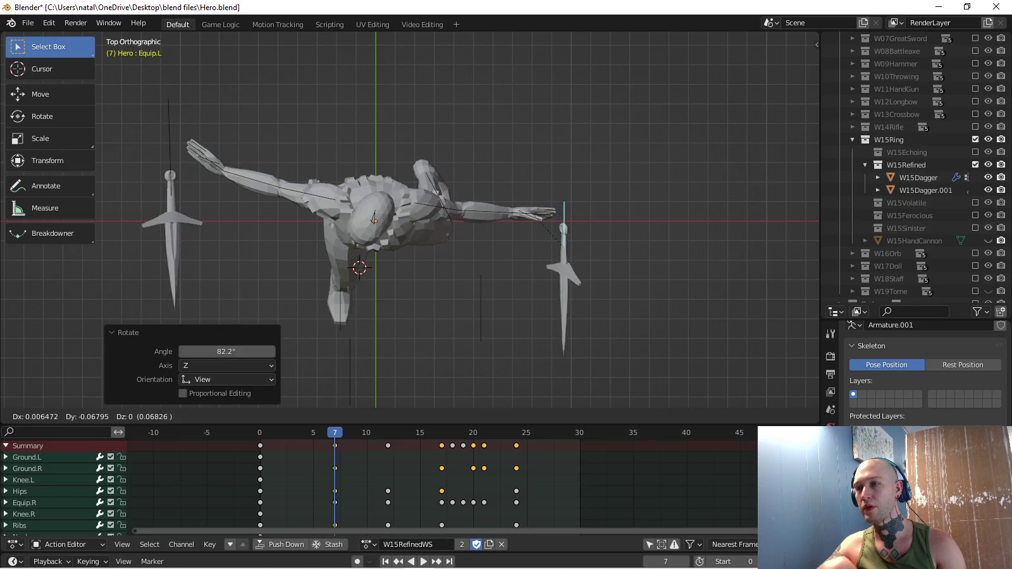
{"action": "left_click", "coordinate": [557, 222]}
Refine the dagger's angle from the side view, key it at frame 7, and play back.
{"action": "middle_click_drag", "start_coordinate": [557, 222], "coordinate": [481, 209]}
{"action": "key", "text": "KP_3"}
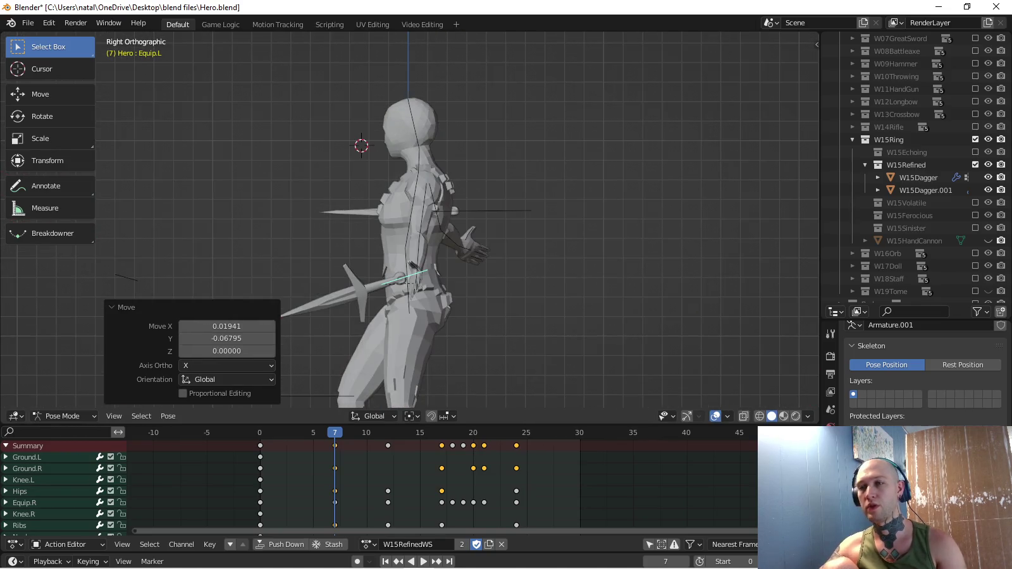
{"action": "key", "text": "r"}
{"action": "middle_click_drag", "start_coordinate": [514, 286], "coordinate": [533, 287], "text": "shift"}
{"action": "left_click", "coordinate": [527, 305]}
{"action": "key", "text": "i"}
{"action": "key", "text": "space"}
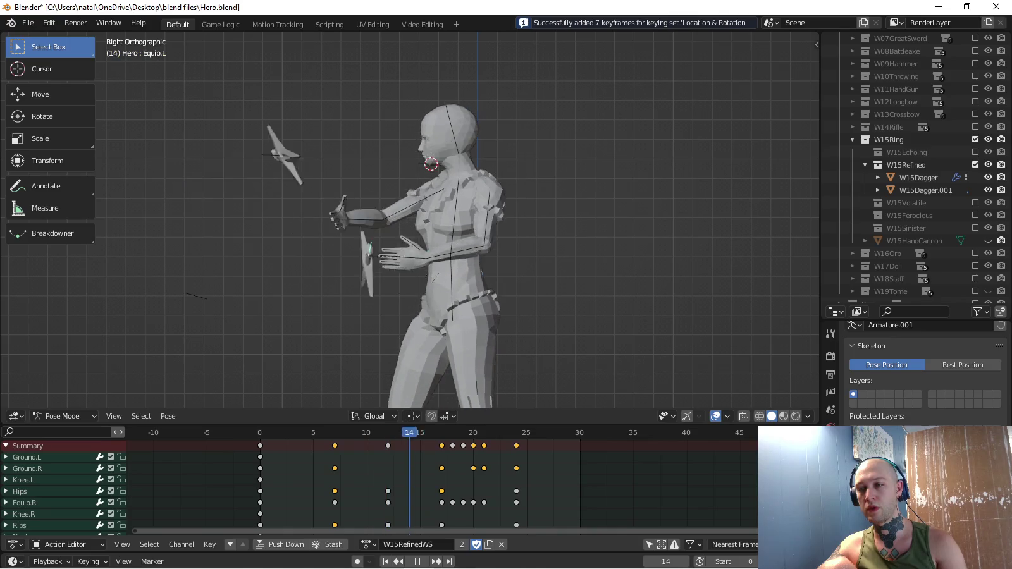
Re-angle and move the Equip.L dagger at frame 12, key it, and start playback.
{"action": "key", "text": "KP_7"}
{"action": "key", "text": "r"}
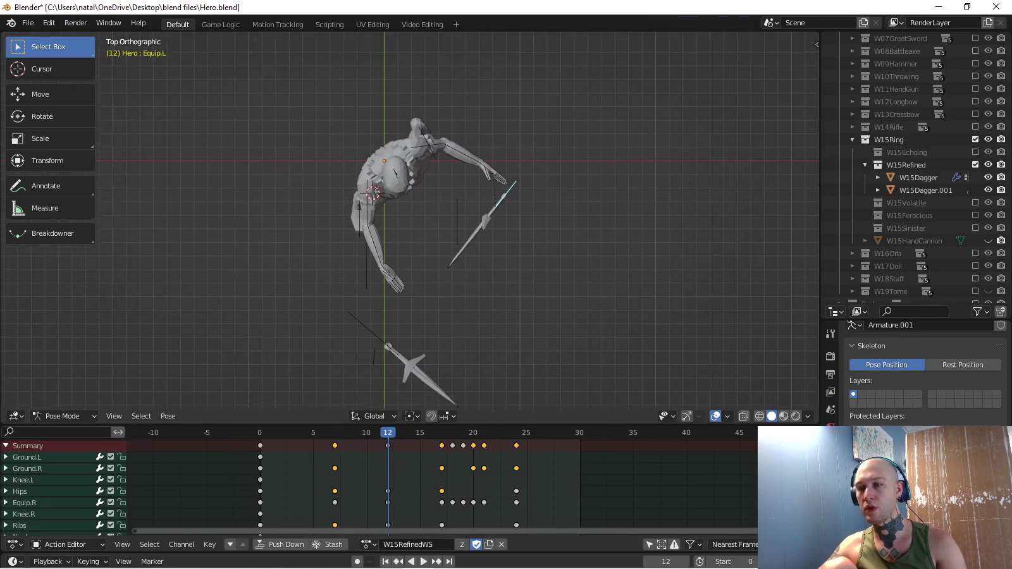
{"action": "left_click", "coordinate": [494, 299]}
{"action": "key", "text": "g"}
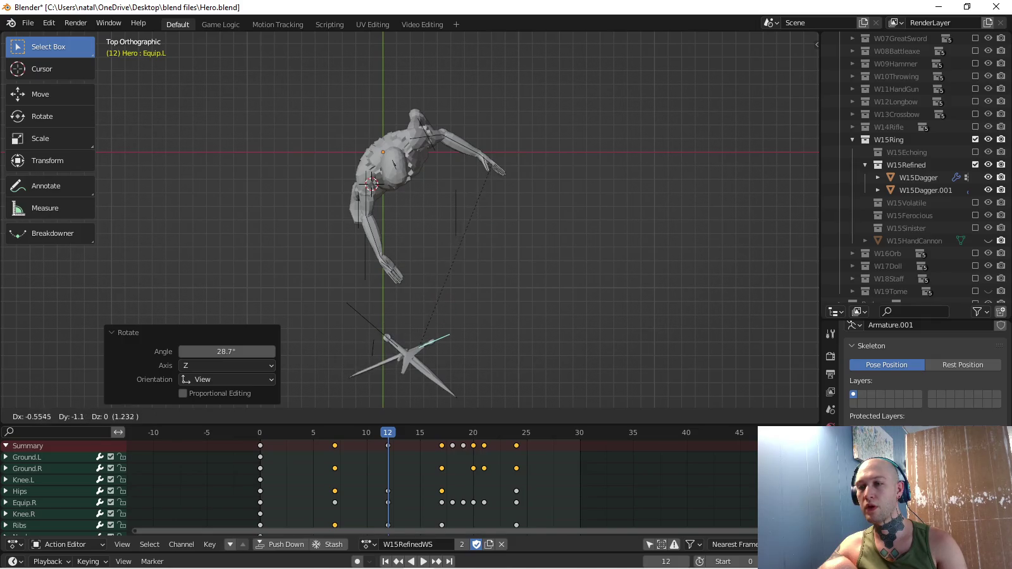
{"action": "key", "text": "Return"}
{"action": "middle_click_drag", "start_coordinate": [443, 253], "coordinate": [569, 209]}
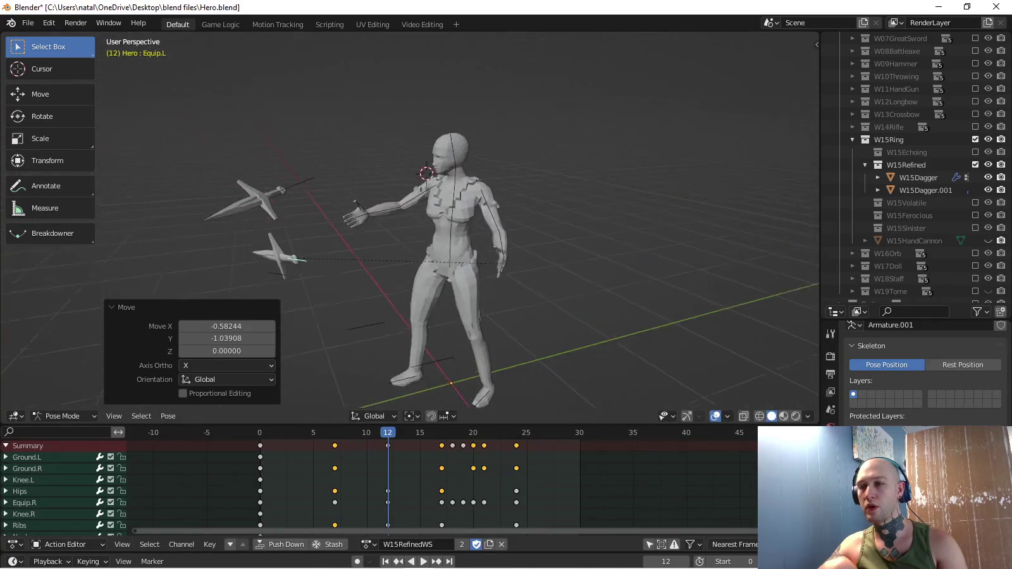
{"action": "key", "text": "i"}
{"action": "key", "text": "KP_7"}
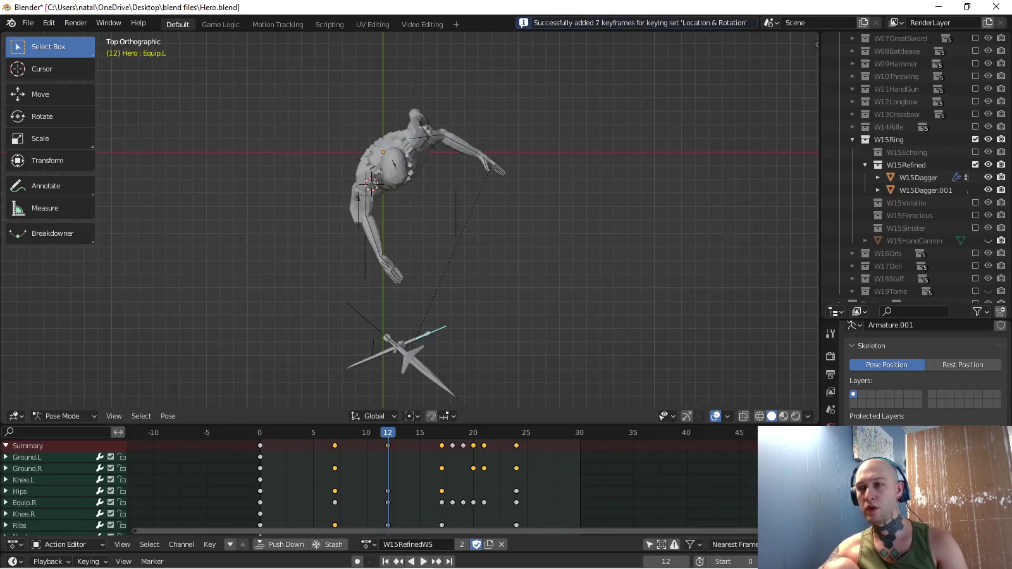
{"action": "key", "text": "space"}
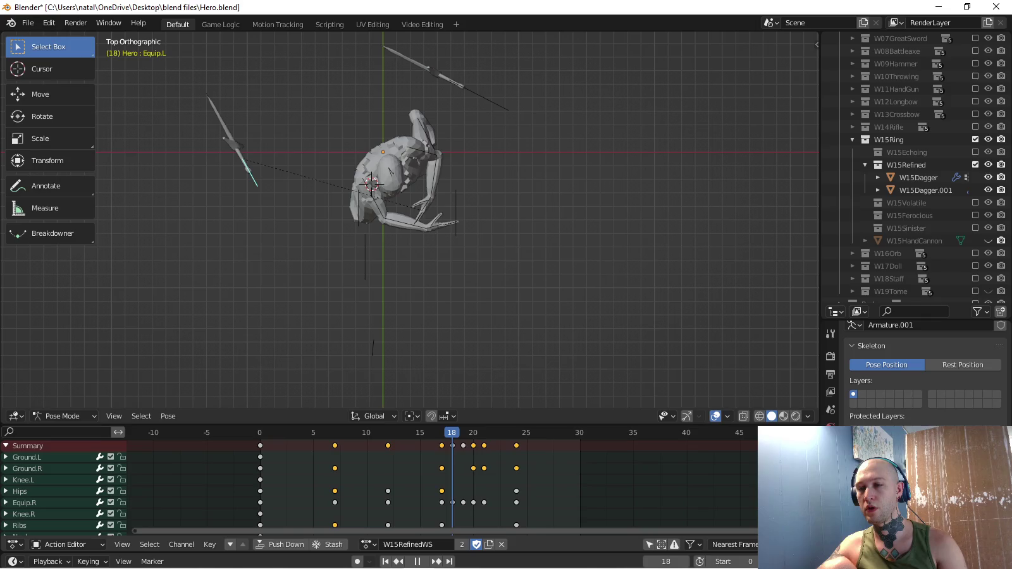
Key new dagger angles and positions at frames 17 and 18.
{"action": "key", "text": "r"}
{"action": "key", "text": "Return"}
{"action": "key", "text": "g"}
{"action": "key", "text": "Return"}
{"action": "key", "text": "i"}
{"action": "key", "text": "space"}
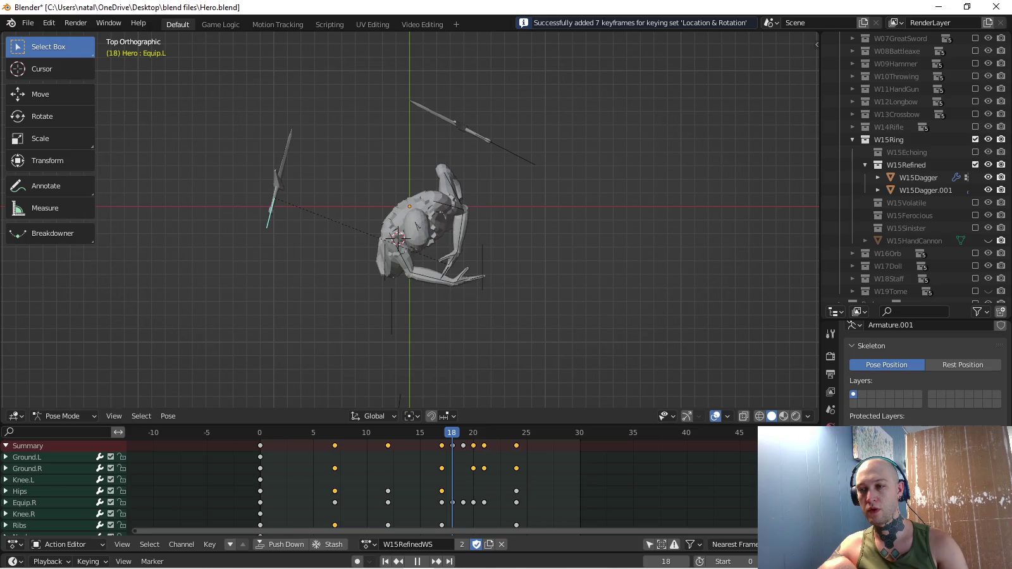
{"action": "key", "text": "r"}
{"action": "key", "text": "Return"}
{"action": "key", "text": "g"}
{"action": "key", "text": "Return"}
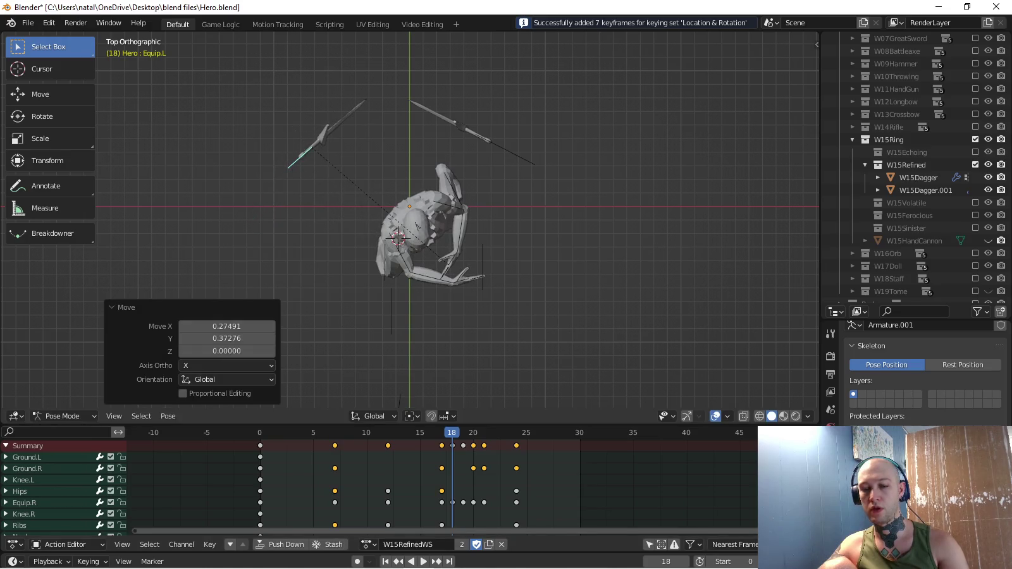
{"action": "key", "text": "i"}
Key rotated and moved dagger poses at frames 19 and 20.
{"action": "key", "text": "Right"}
{"action": "key", "text": "r"}
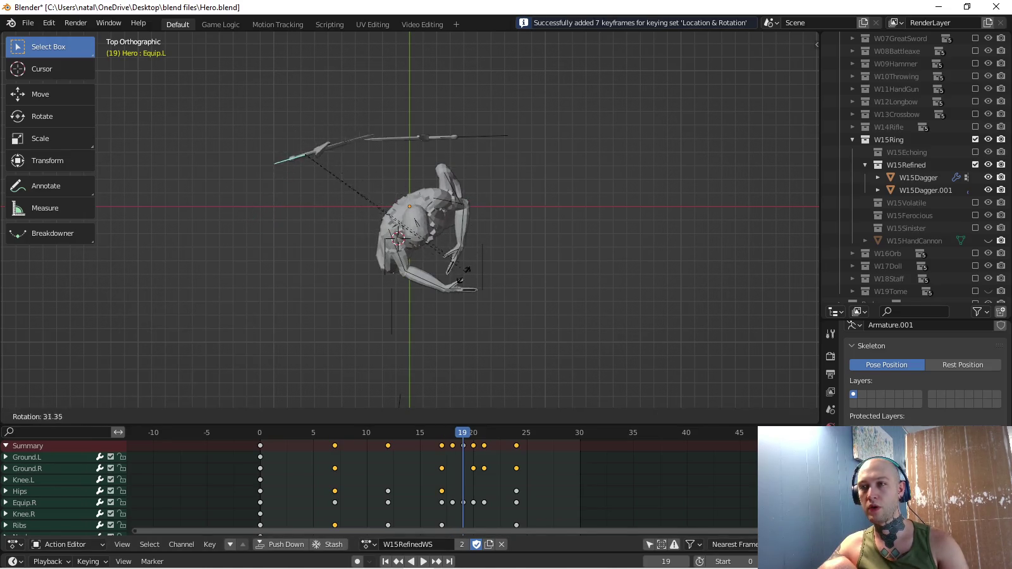
{"action": "key", "text": "Return"}
{"action": "key", "text": "Return"}
{"action": "key", "text": "i"}
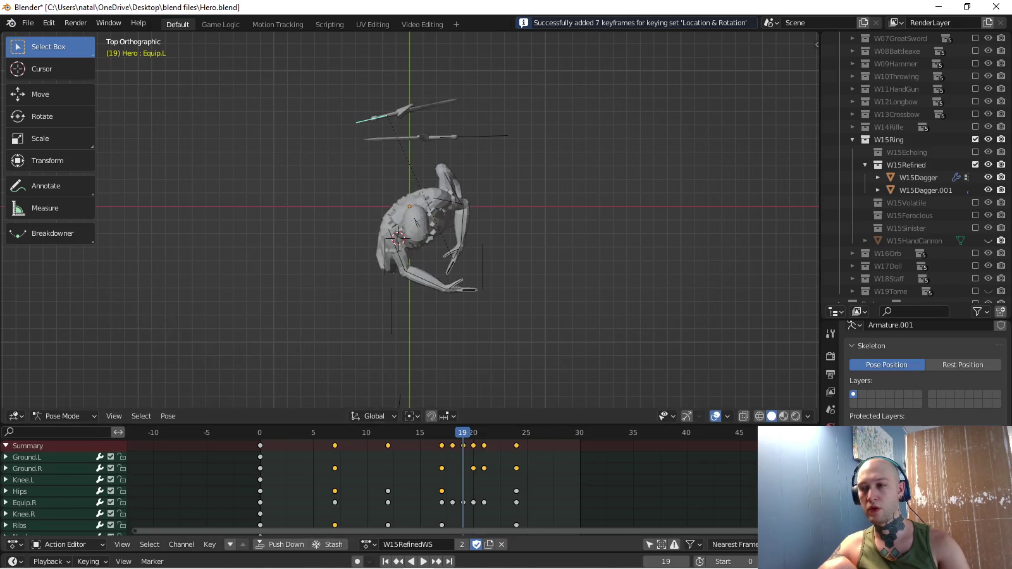
{"action": "key", "text": "Right"}
{"action": "key", "text": "r"}
{"action": "key", "text": "Return"}
{"action": "key", "text": "g"}
{"action": "key", "text": "Return"}
{"action": "key", "text": "i"}
Key the dagger's frame-21 pose, review it from the side, and copy the frame-0 pose.
{"action": "key", "text": "Right"}
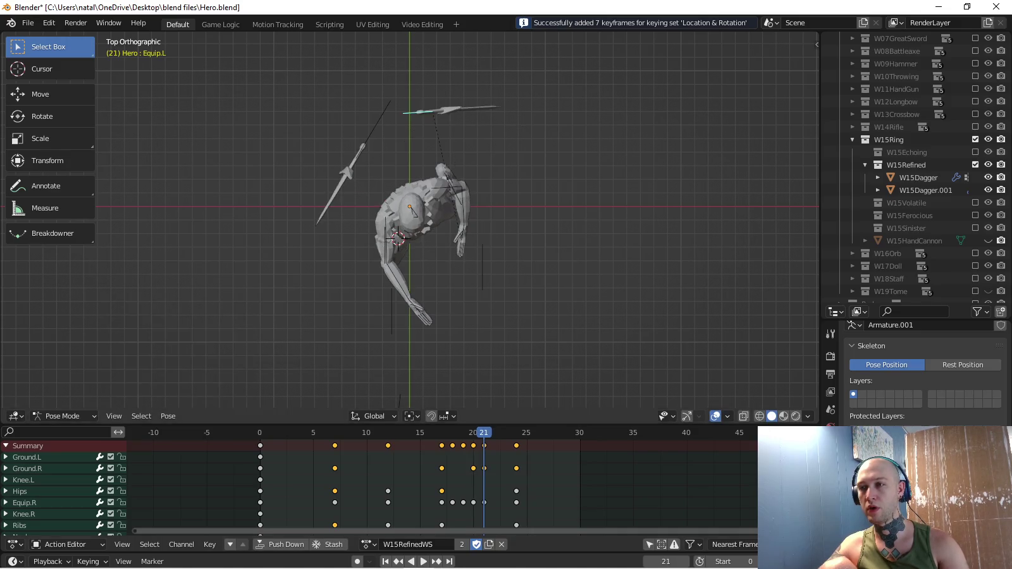
{"action": "key", "text": "r"}
{"action": "key", "text": "Return"}
{"action": "key", "text": "g"}
{"action": "key", "text": "Return"}
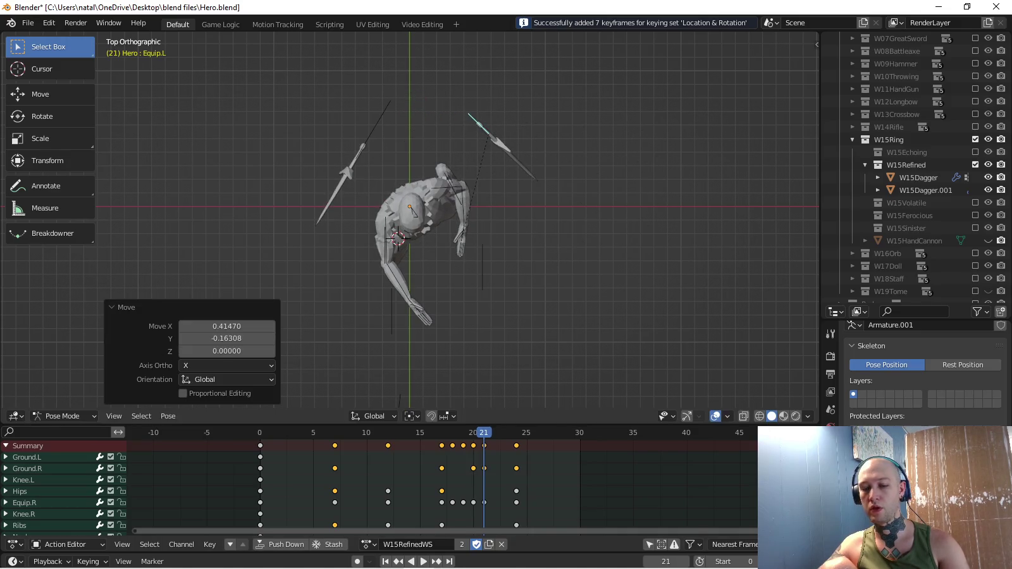
{"action": "key", "text": "i"}
{"action": "middle_click_drag", "start_coordinate": [455, 253], "coordinate": [481, 253]}
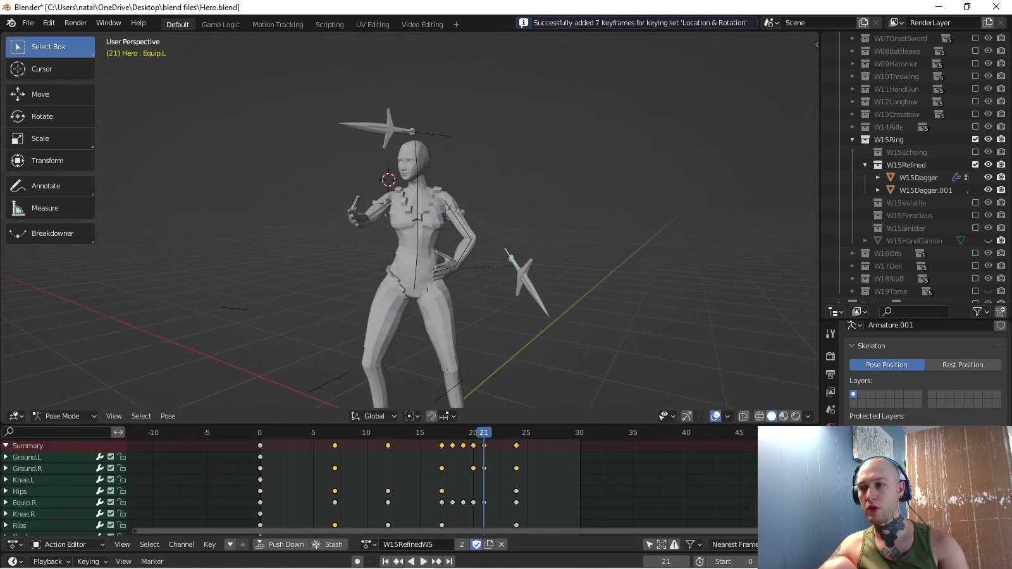
{"action": "key", "text": "KP_3"}
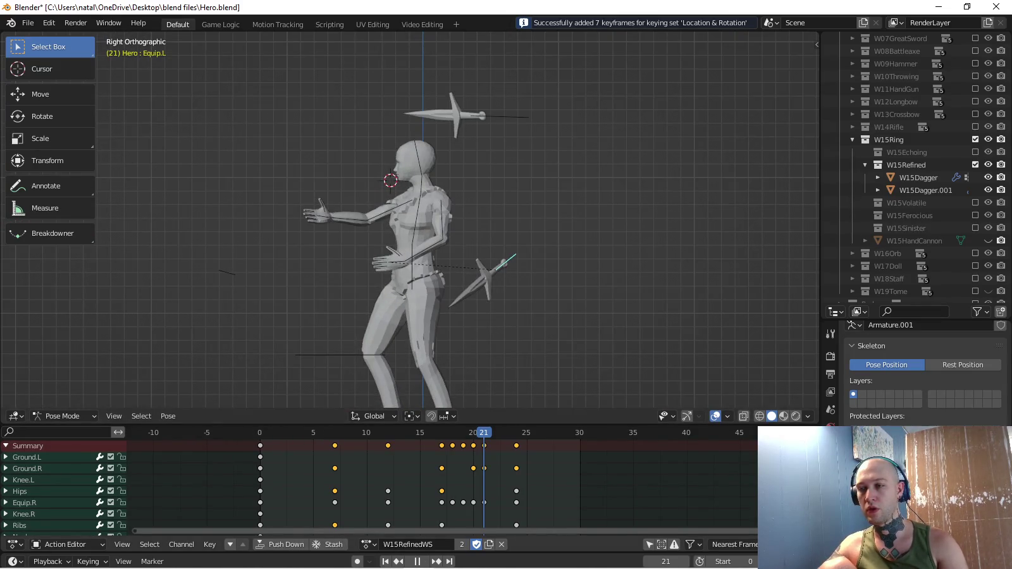
{"action": "key", "text": "space"}
{"action": "key", "text": "space"}
{"action": "key", "text": "shift+Left"}
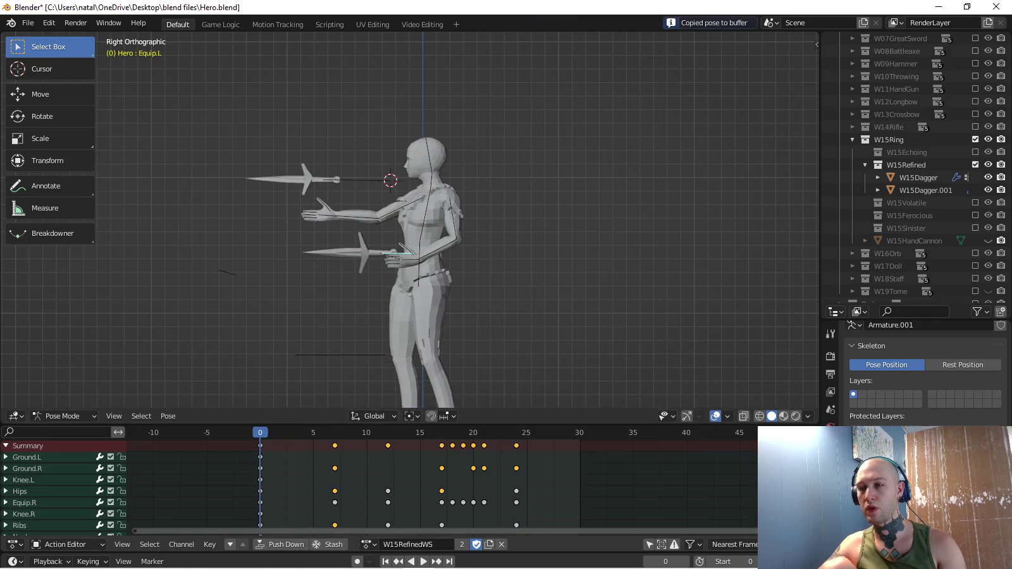
Paste the frame-0 pose at frame 24 and key its location only.
{"action": "key", "text": "shift+Right"}
{"action": "key", "text": "ctrl+v"}
{"action": "left_click", "coordinate": [88, 562]}
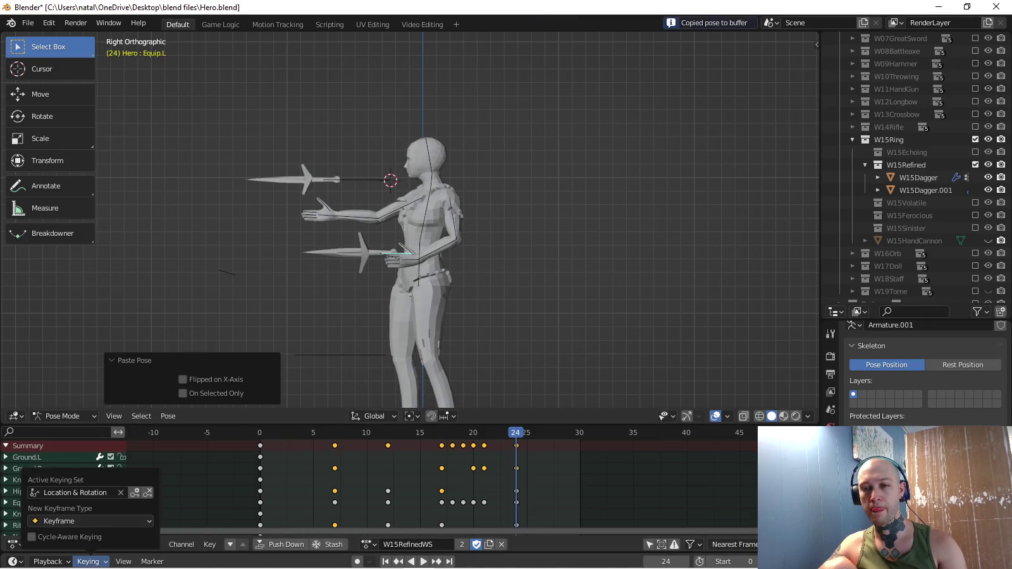
{"action": "left_click", "coordinate": [75, 493]}
{"action": "scroll", "coordinate": [412, 222], "scroll_direction": "up", "scroll_amount": 1}
{"action": "scroll", "coordinate": [410, 216], "scroll_direction": "up", "scroll_amount": 3}
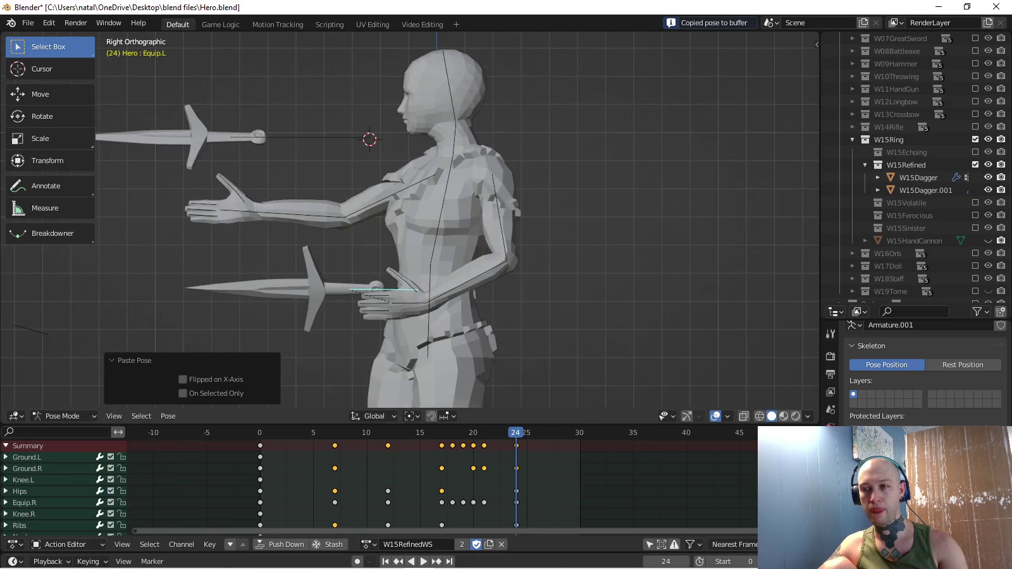
{"action": "key", "text": "i"}
Switch the active keying set to Rotation.
{"action": "left_click", "coordinate": [88, 562]}
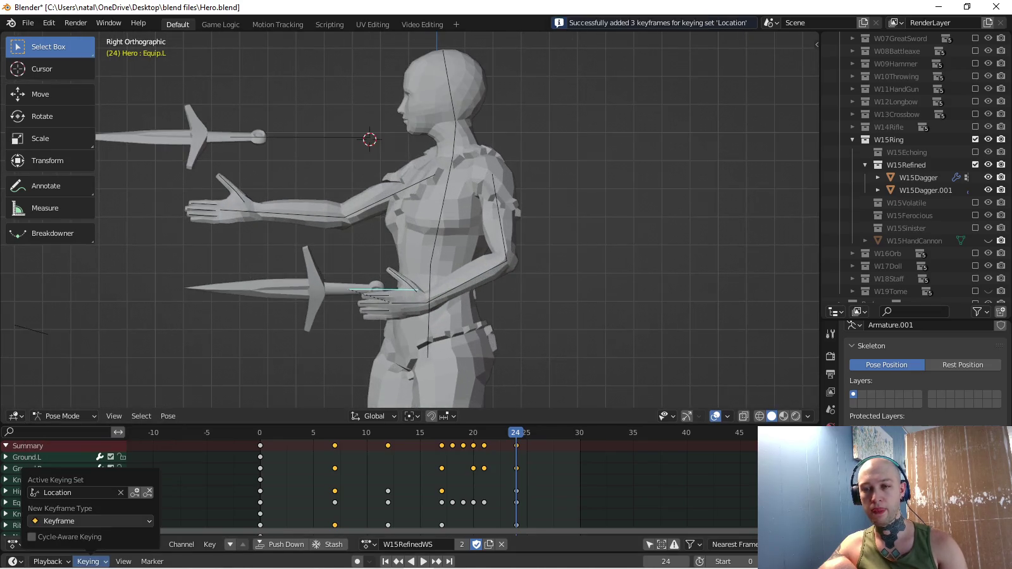
{"action": "left_click", "coordinate": [75, 488]}
{"action": "left_click", "coordinate": [70, 396]}
{"action": "scroll", "coordinate": [354, 304], "scroll_direction": "up", "scroll_amount": 2}
{"action": "scroll", "coordinate": [354, 304], "scroll_direction": "up", "scroll_amount": 1}
Turn the dagger about 51° around its grip and key its rotation at frame 24.
{"action": "key", "text": "shift+s"}
{"action": "left_click", "coordinate": [445, 356]}
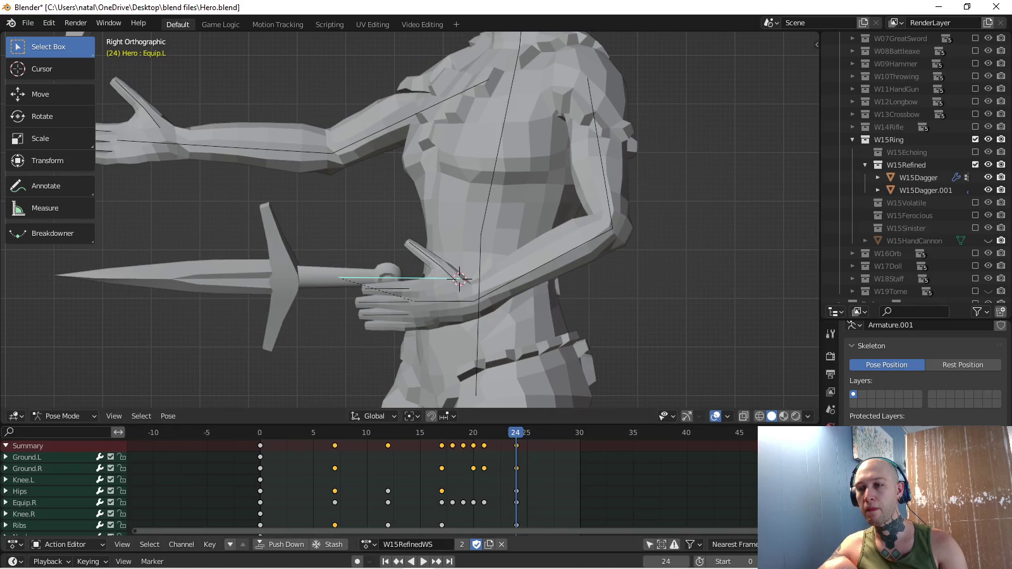
{"action": "key", "text": "r"}
{"action": "key", "text": "Return"}
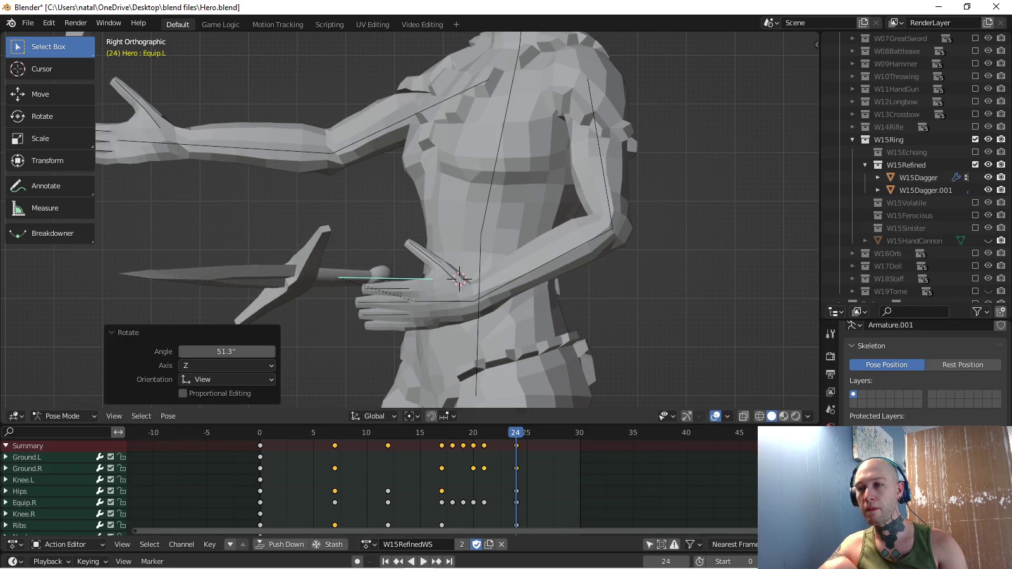
{"action": "key", "text": "KP_7"}
{"action": "key", "text": "r"}
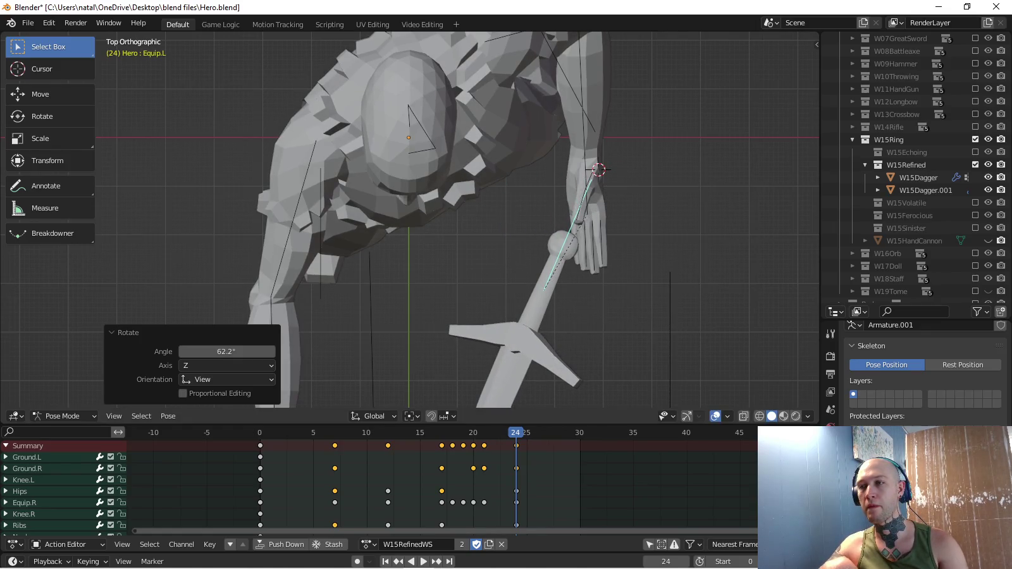
{"action": "key", "text": "r"}
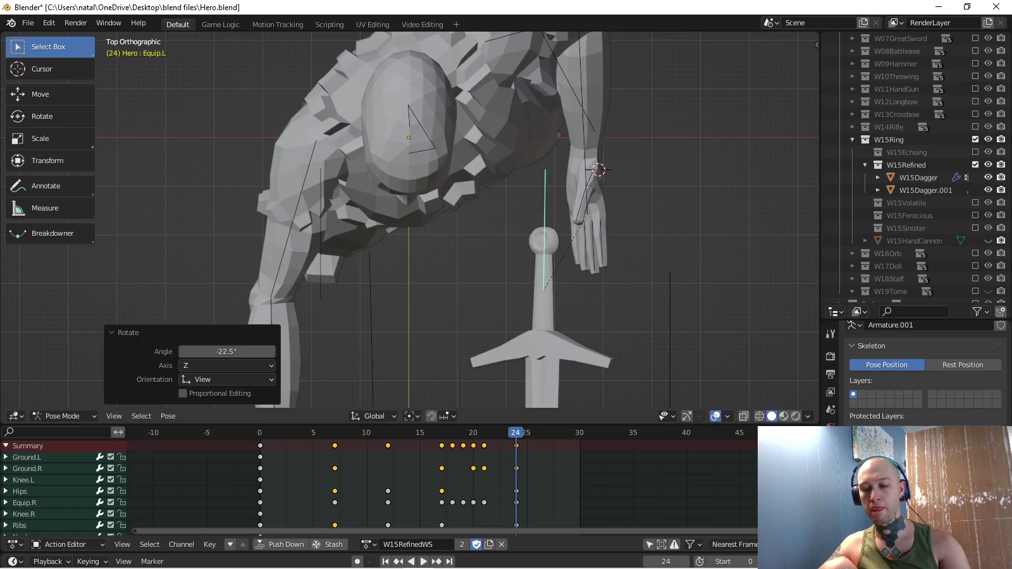
{"action": "key", "text": "i"}
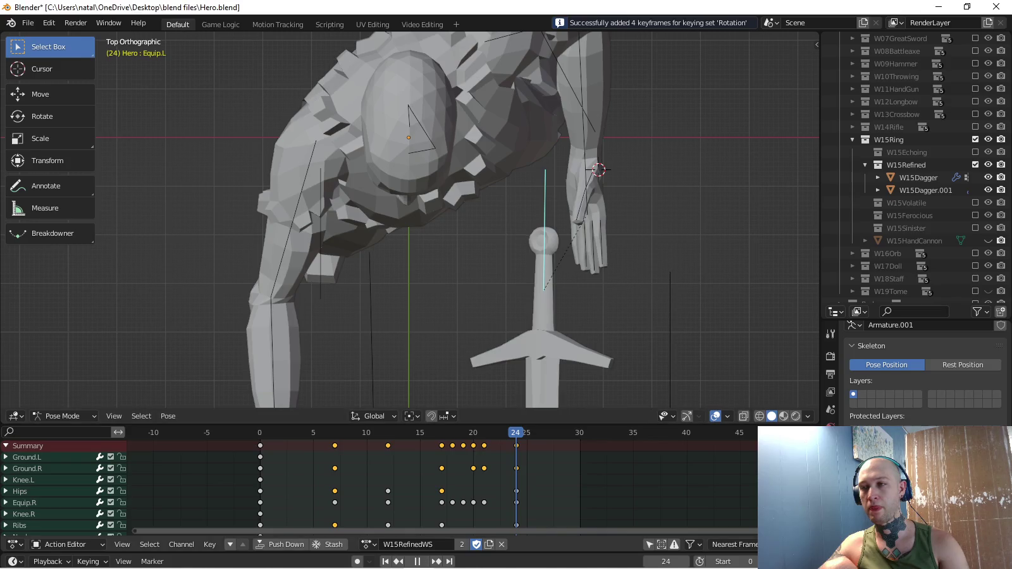
Rotate the sword bone around Y at frame 24, key it, and preview.
{"action": "key", "text": "shift+Left"}
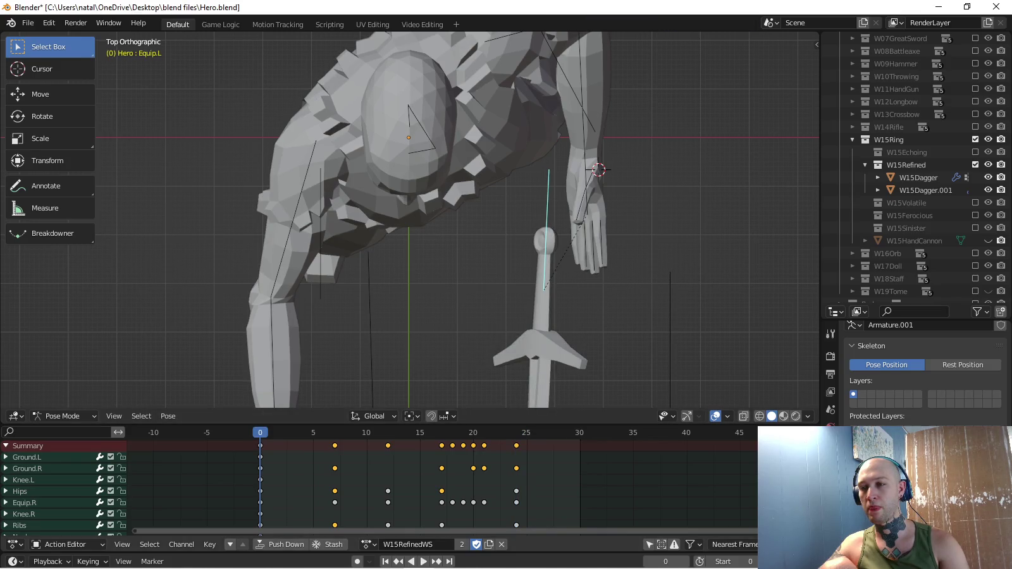
{"action": "key", "text": "shift+Right"}
{"action": "key", "text": "r"}
{"action": "key", "text": "y"}
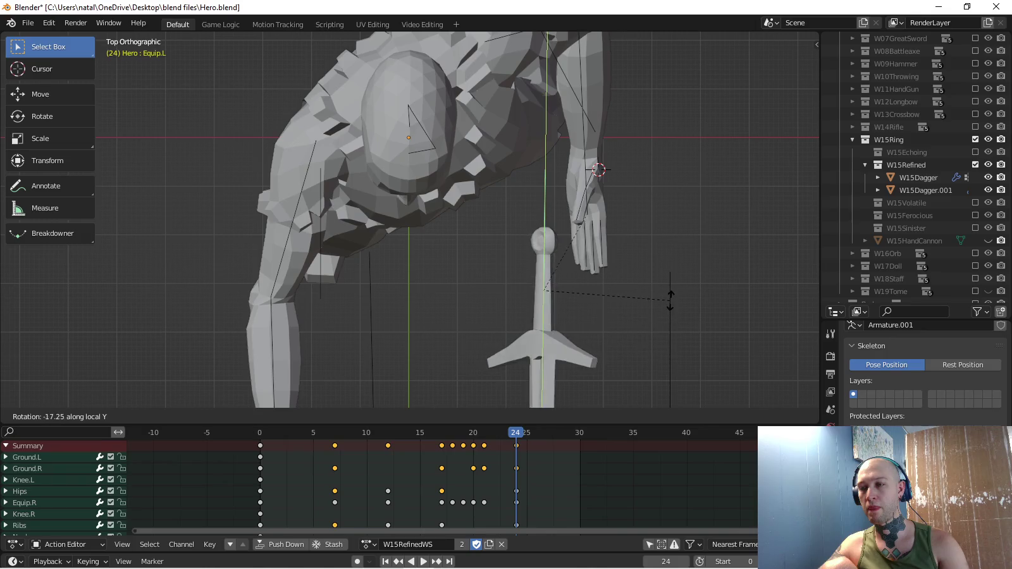
{"action": "left_click", "coordinate": [671, 292]}
{"action": "key", "text": "i"}
{"action": "key", "text": "space"}
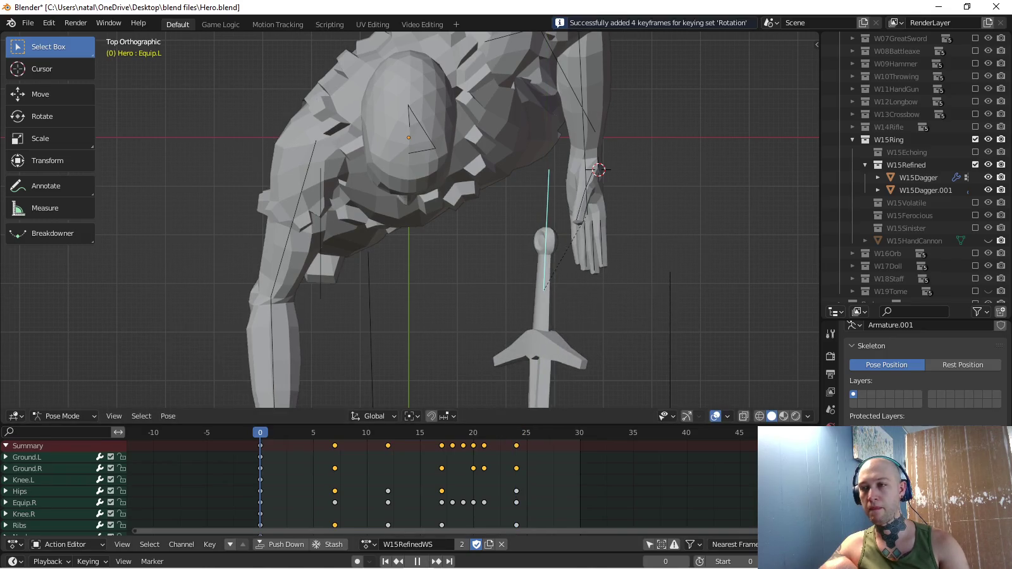
Tilt the Equip.L dagger slightly at frame 24, key it, and replay from the start.
{"action": "key", "text": "shift+Right"}
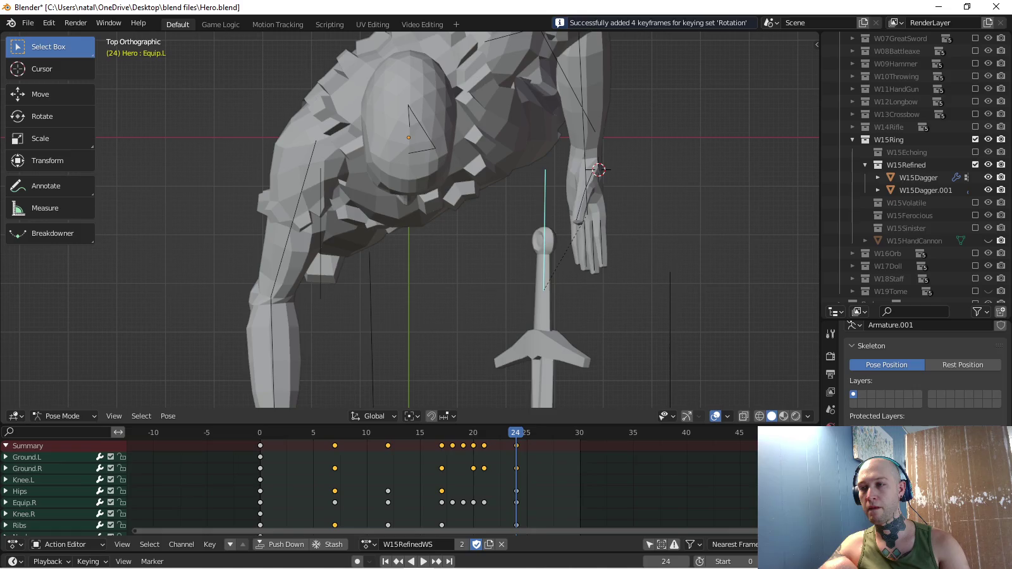
{"action": "key", "text": "r"}
{"action": "key", "text": "Return"}
{"action": "key", "text": "i"}
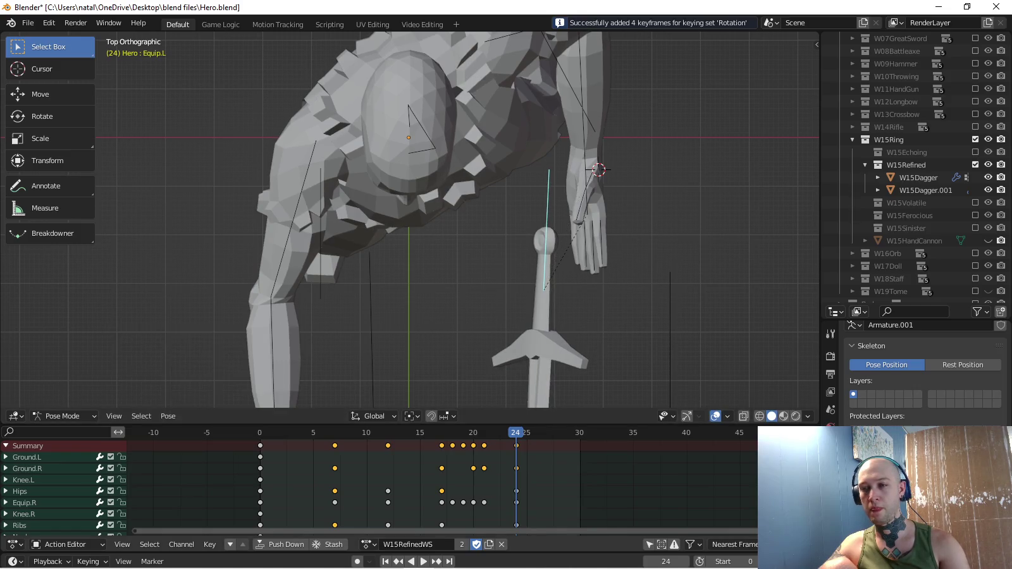
{"action": "scroll", "coordinate": [403, 169], "scroll_direction": "down", "scroll_amount": 4}
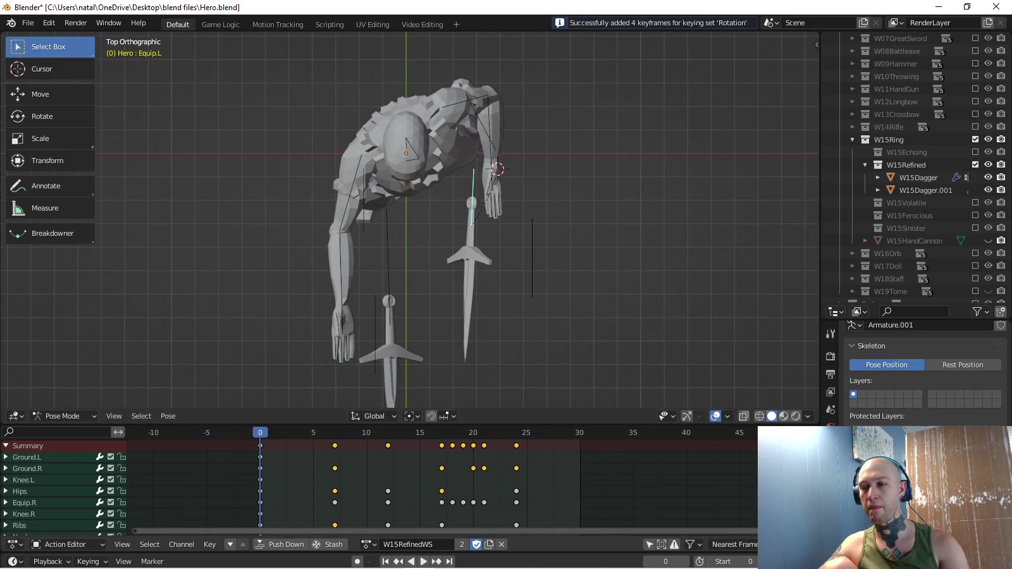
{"action": "key", "text": "space"}
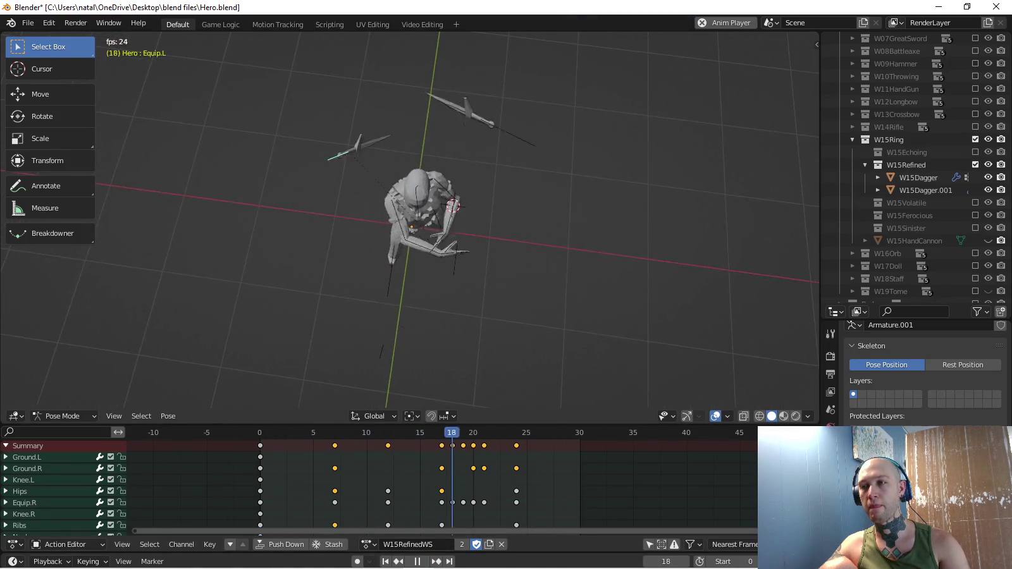
Box-select the dagger keys at frames 17–21 and move them one frame earlier, to 16–20.
{"action": "middle_click_drag", "start_coordinate": [443, 253], "coordinate": [442, 159]}
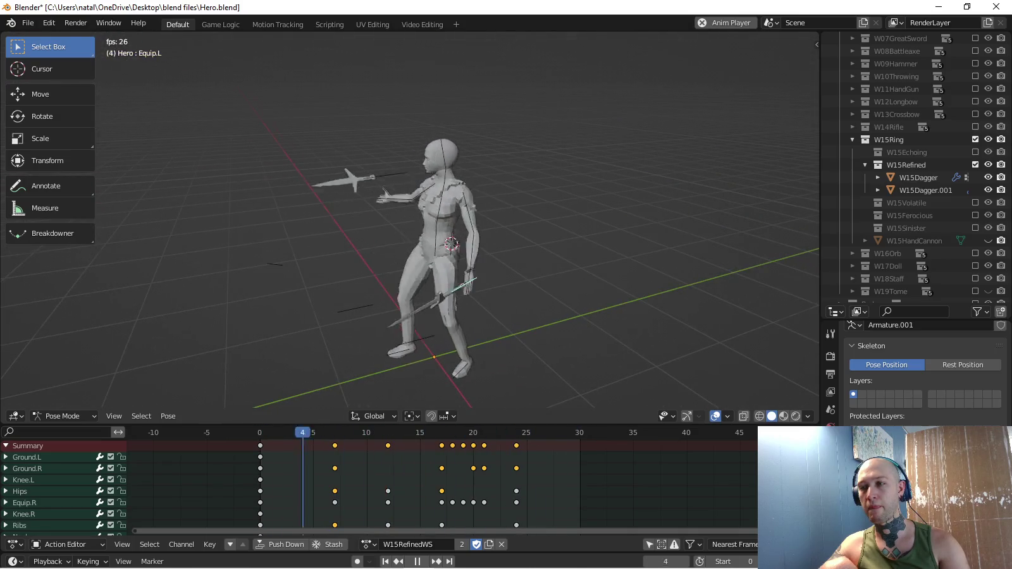
{"action": "key", "text": "KP_3"}
{"action": "key", "text": "KP_1"}
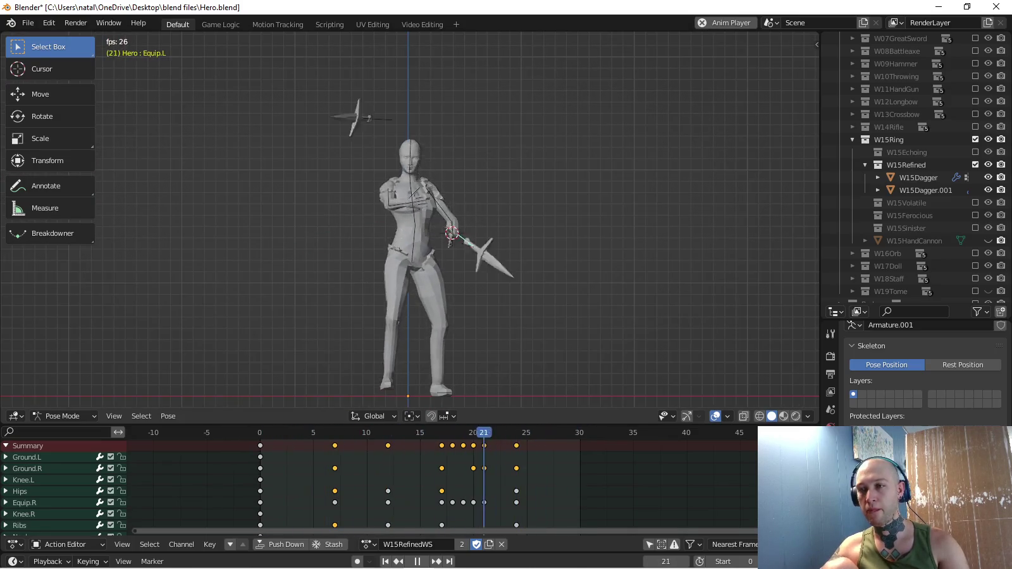
{"action": "key", "text": "KP_3"}
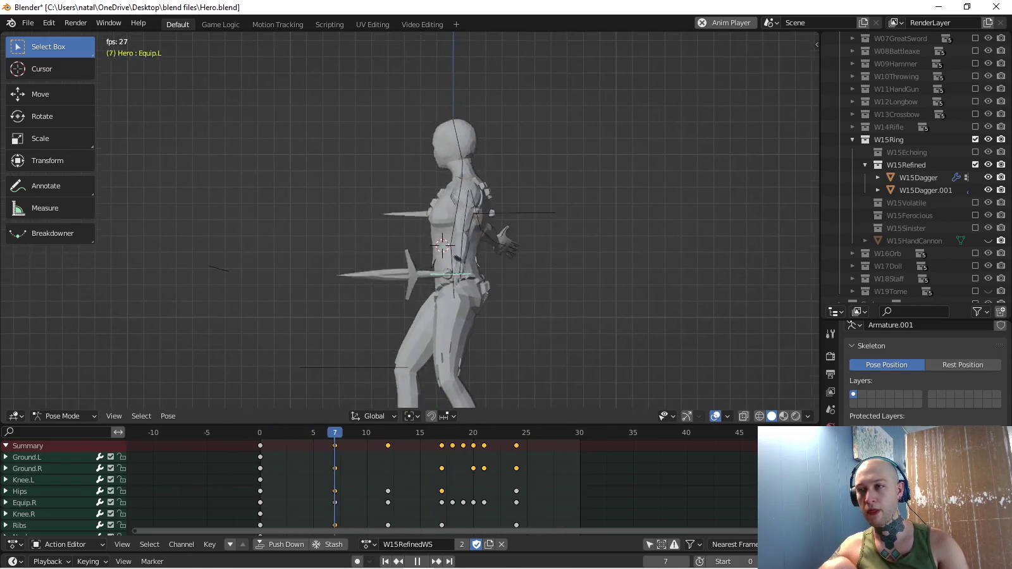
{"action": "mouse_move", "coordinate": [442, 253]}
{"action": "middle_mouse_down"}
{"action": "mouse_move", "coordinate": [481, 209]}
{"action": "mouse_move", "coordinate": [519, 190]}
{"action": "mouse_move", "coordinate": [500, 202]}
{"action": "middle_mouse_up"}
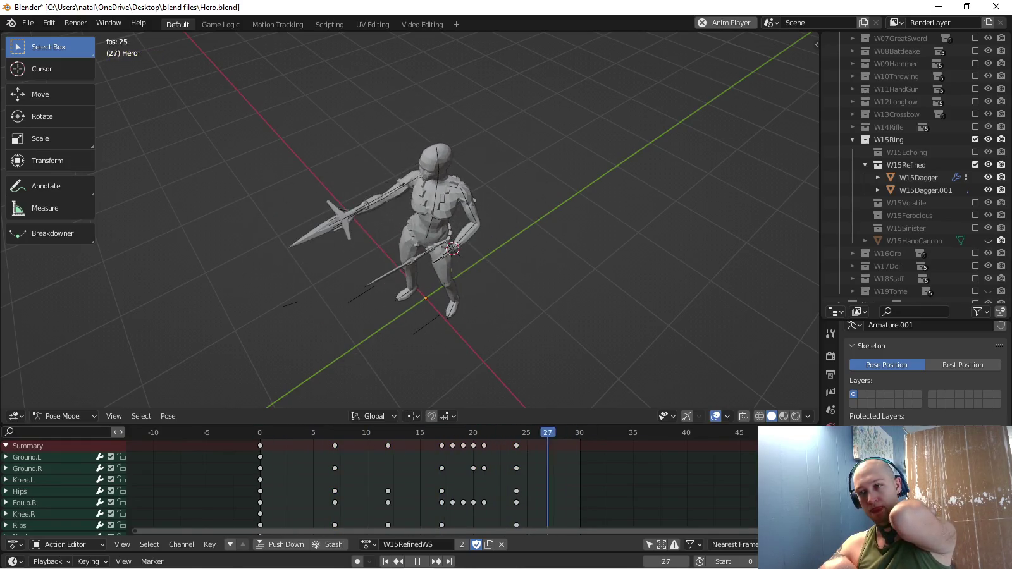
{"action": "left_click_drag", "start_coordinate": [425, 427], "coordinate": [498, 528]}
{"action": "left_click_drag", "start_coordinate": [473, 445], "coordinate": [464, 445]}
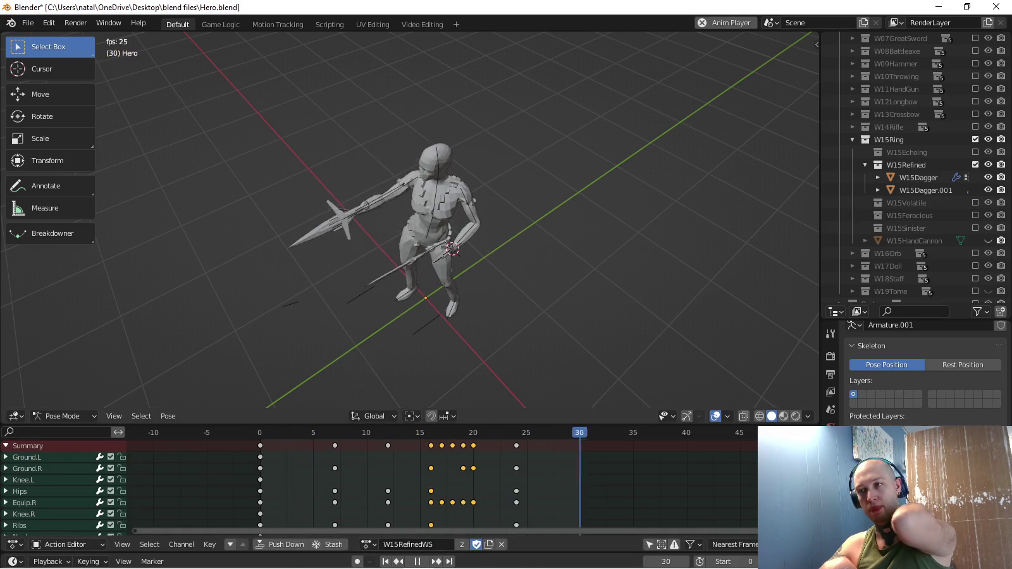
{"action": "key", "text": "KP_3"}
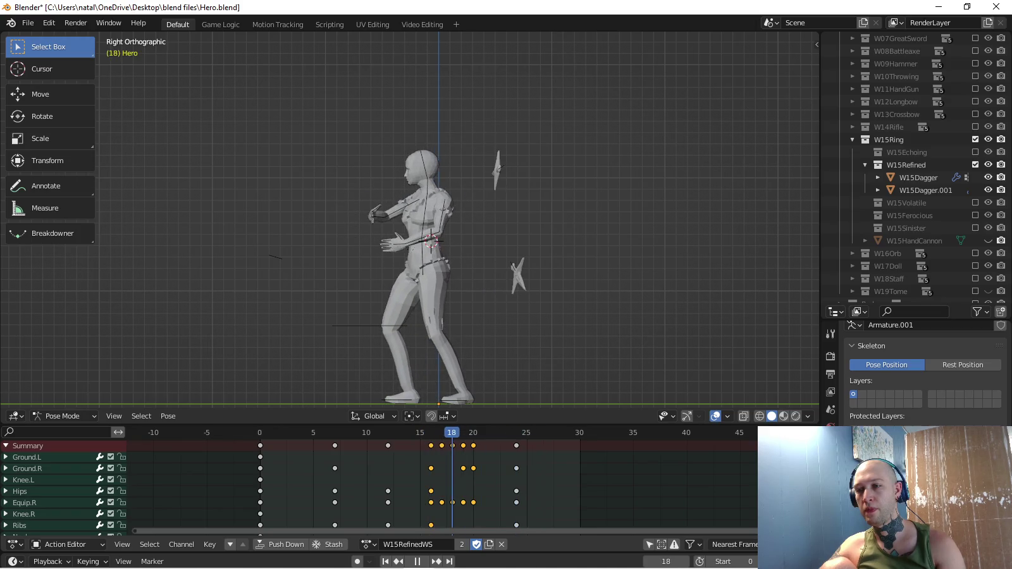
Select the Equip.R bone and key a new rotation for it at frame 19.
{"action": "left_click", "coordinate": [498, 168]}
{"action": "scroll", "coordinate": [499, 170], "scroll_direction": "up", "scroll_amount": 3}
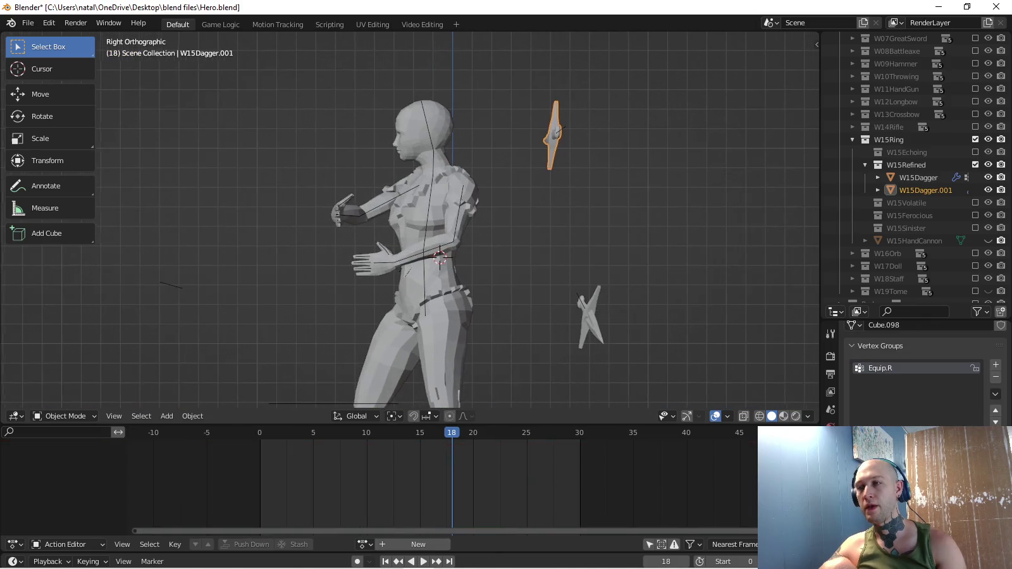
{"action": "left_click", "coordinate": [555, 132]}
{"action": "key", "text": "space"}
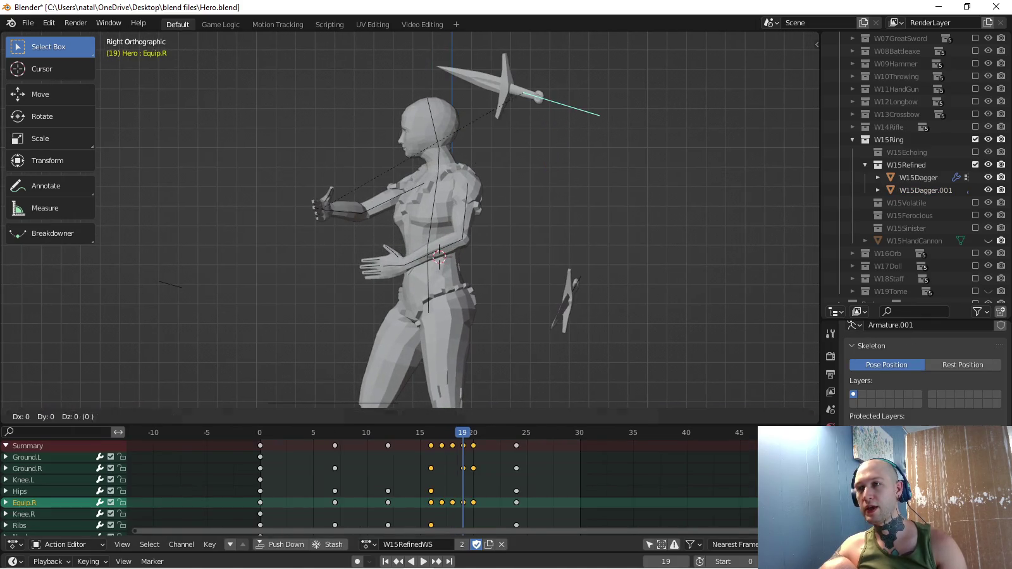
{"action": "key", "text": "r"}
{"action": "key", "text": "Return"}
{"action": "key", "text": "i"}
Move the Equip.R dagger at frame 20, key it, and review the throw in playback.
{"action": "key", "text": "Right"}
{"action": "key", "text": "g"}
{"action": "key", "text": "Return"}
{"action": "key", "text": "i"}
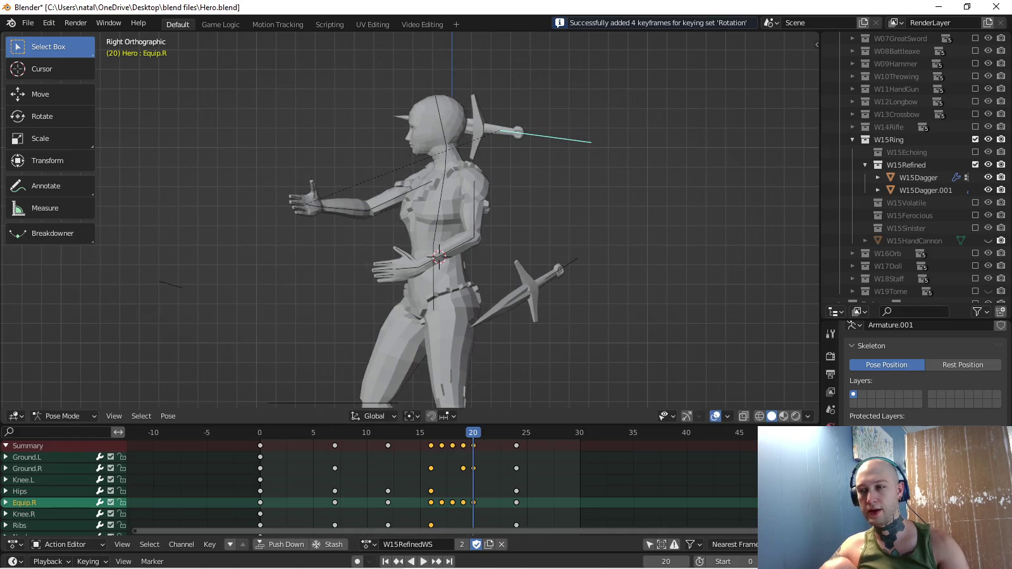
{"action": "key", "text": "space"}
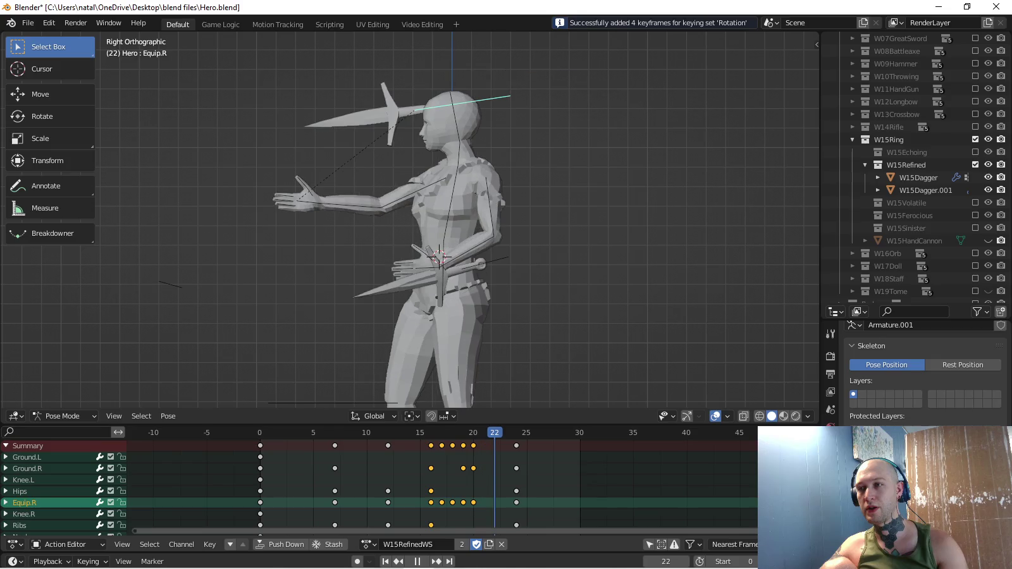
{"action": "key", "text": "space"}
{"action": "key", "text": "space"}
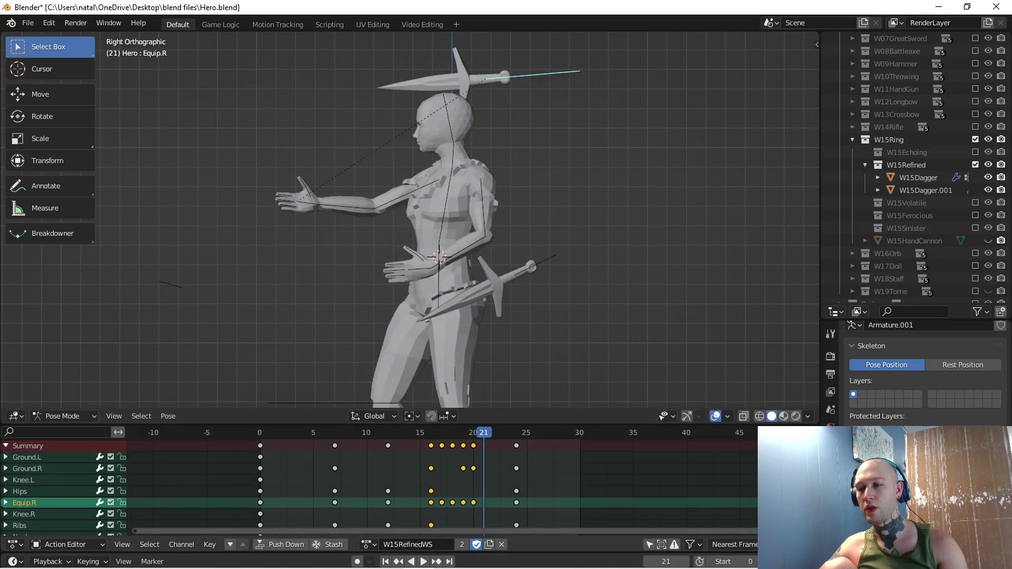
{"action": "key", "text": "space"}
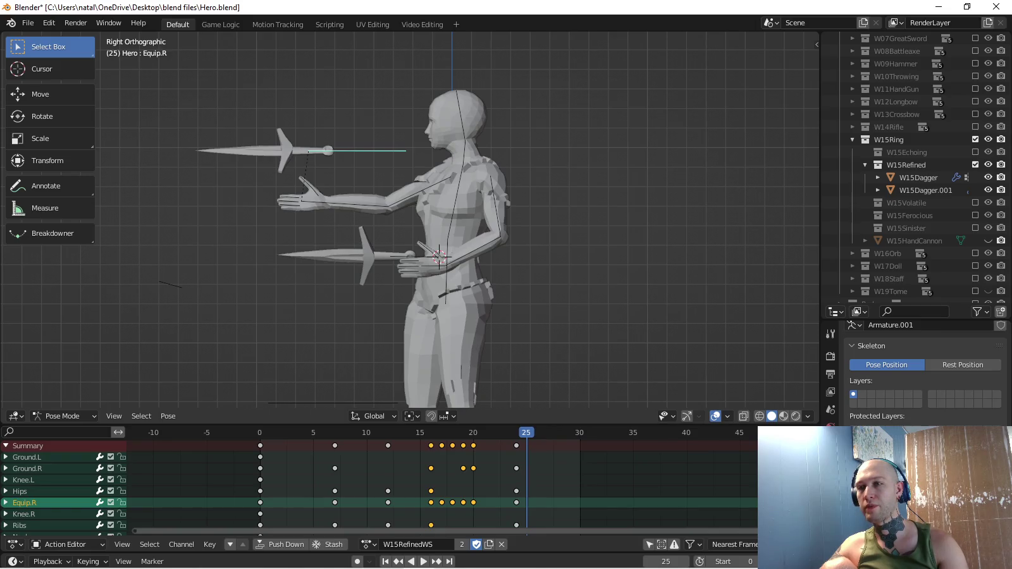
{"action": "key", "text": "space"}
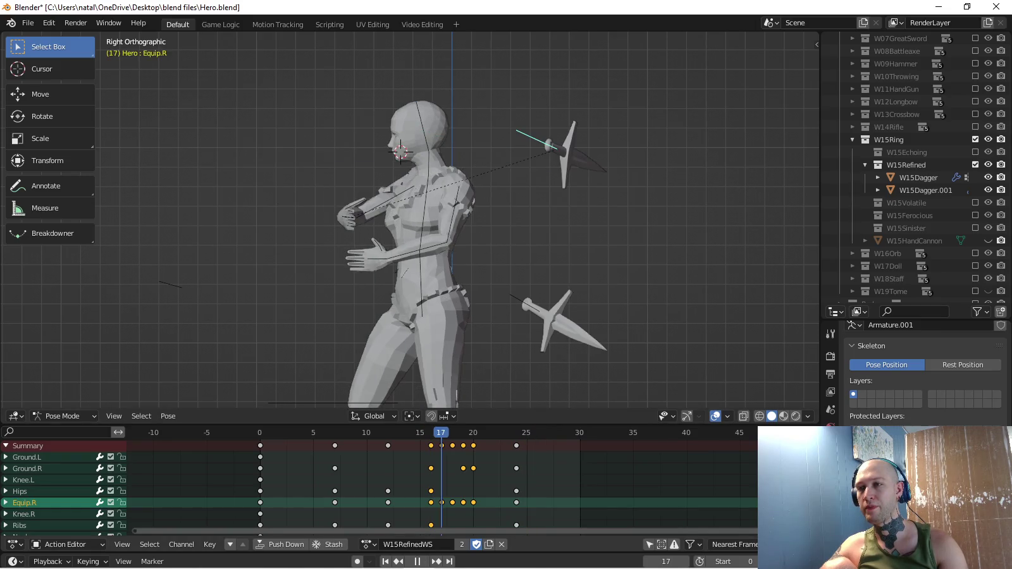
Rotate the Equip.R dagger to lie horizontal and lower it slightly.
{"action": "key", "text": "r"}
{"action": "left_click", "coordinate": [670, 123]}
{"action": "key", "text": "g"}
{"action": "left_click", "coordinate": [671, 167]}
{"action": "left_click", "coordinate": [670, 166]}
Set the keying set to Location & Rotation and key the dagger at frame 19.
{"action": "left_click", "coordinate": [89, 562]}
{"action": "left_click", "coordinate": [67, 477]}
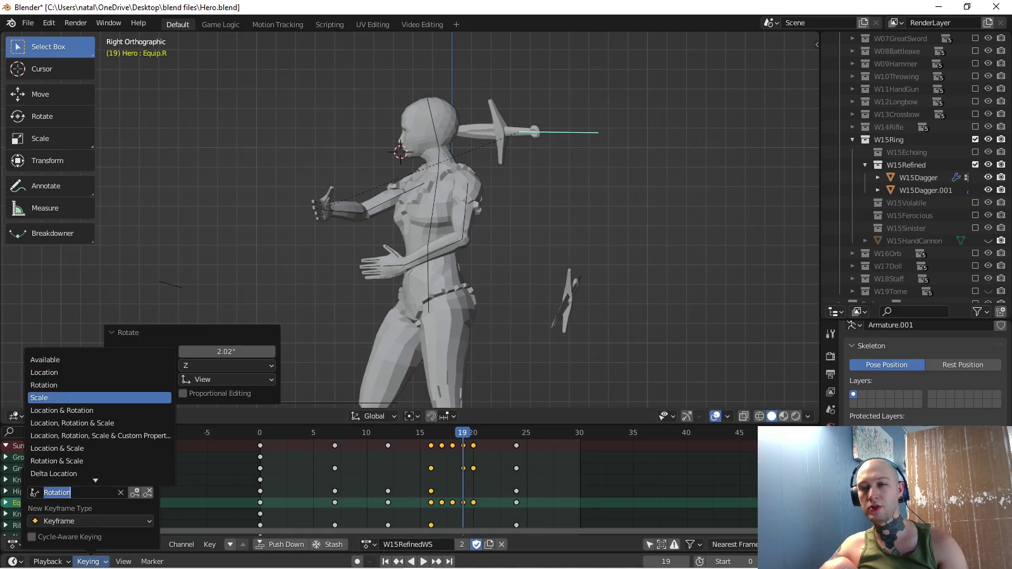
{"action": "left_click", "coordinate": [96, 373]}
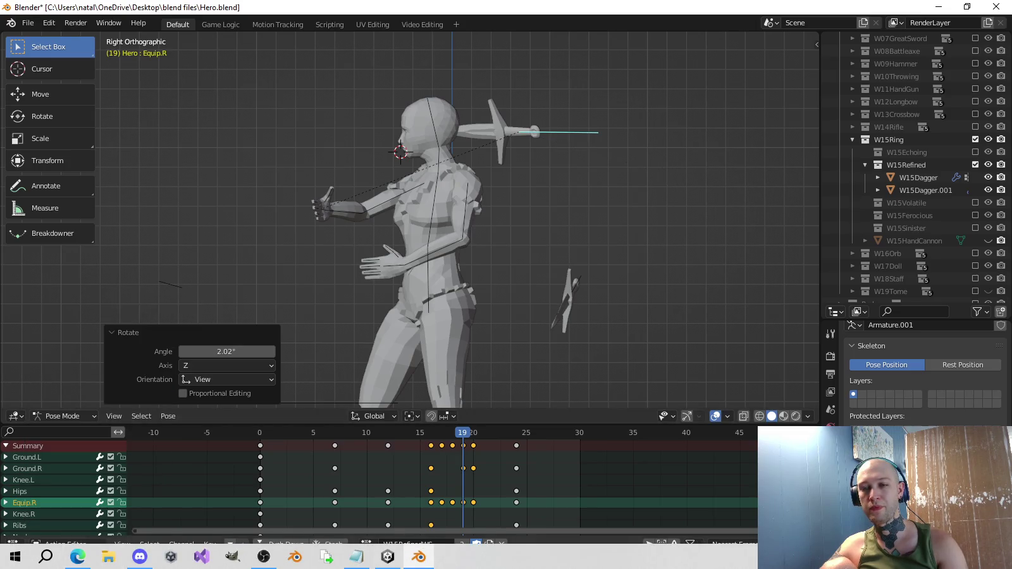
{"action": "left_click", "coordinate": [89, 562]}
{"action": "left_click", "coordinate": [73, 492]}
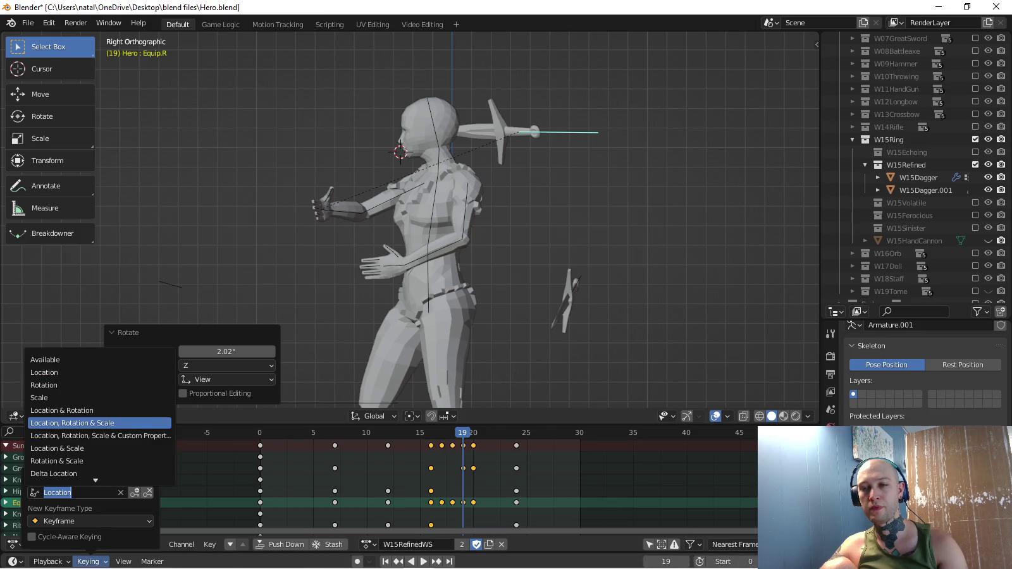
{"action": "left_click", "coordinate": [69, 413]}
{"action": "key", "text": "i"}
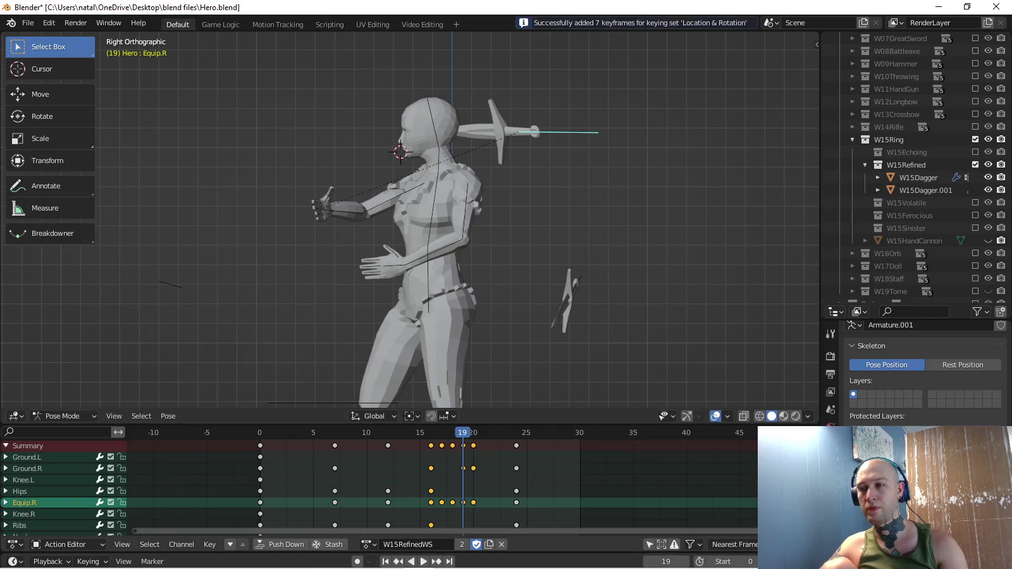
Rotate Equip.R by −6.42° at frame 20, key it, and replay the throw.
{"action": "key", "text": "Right"}
{"action": "key", "text": "r"}
{"action": "key", "text": "Return"}
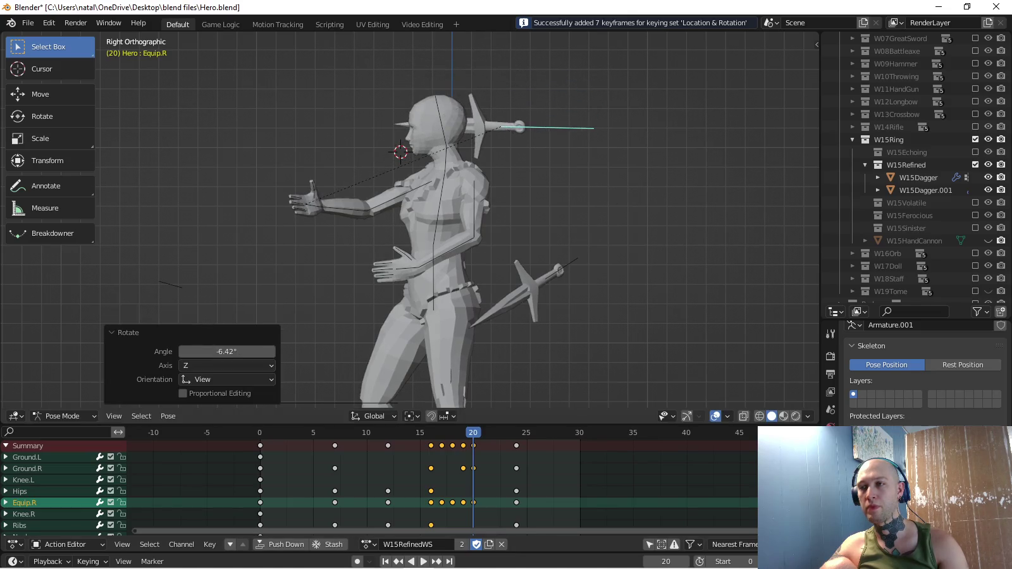
{"action": "key", "text": "i"}
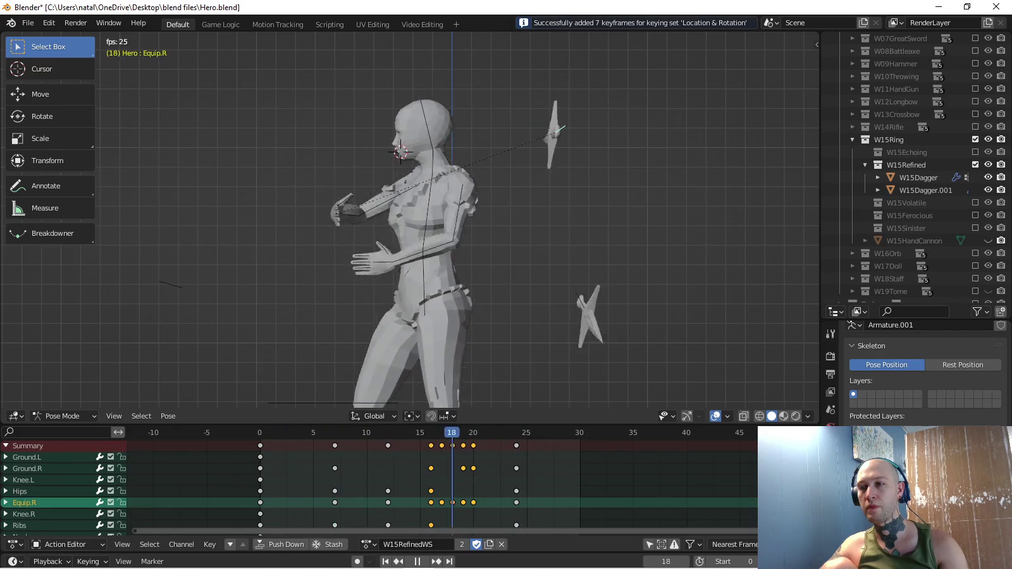
{"action": "key", "text": "space"}
{"action": "scroll", "coordinate": [411, 221], "scroll_direction": "down", "scroll_amount": 2, "text": "shift"}
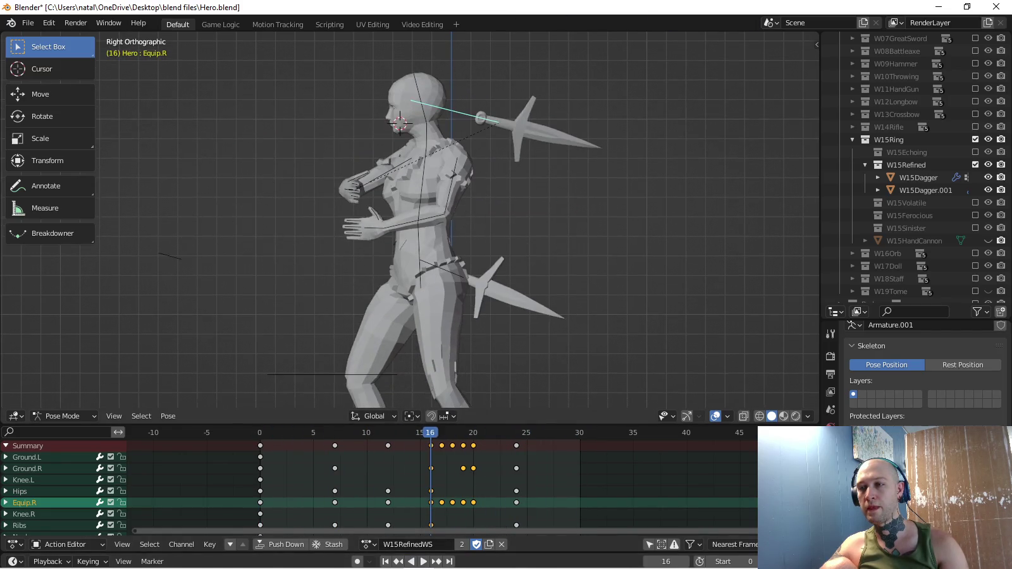
{"action": "key", "text": "space"}
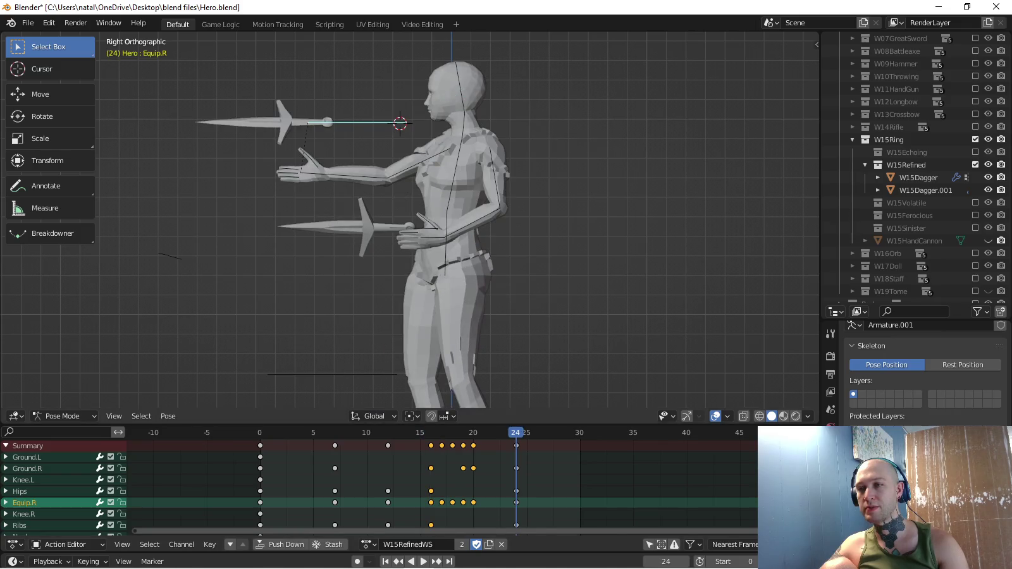
{"action": "key", "text": "space"}
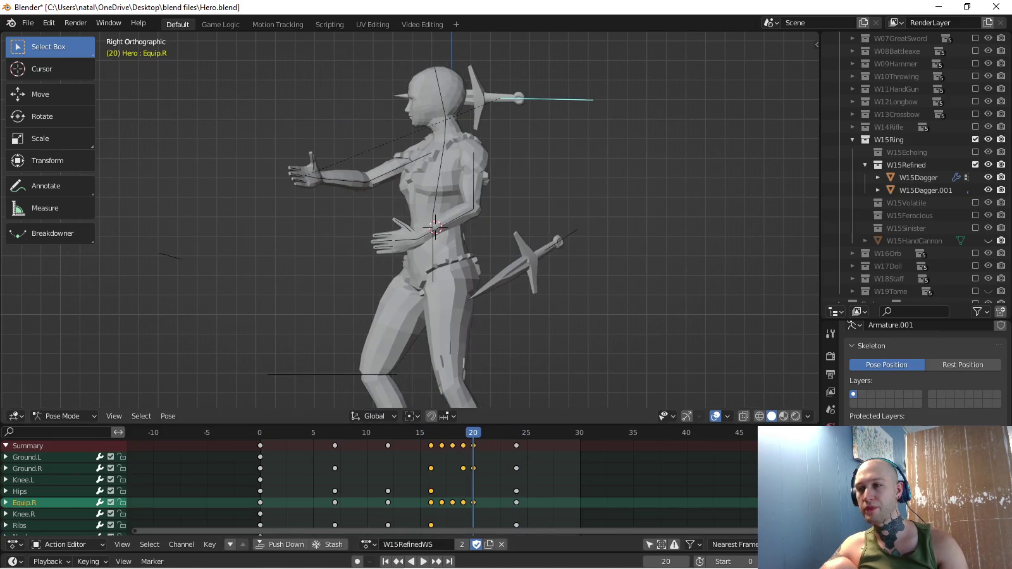
Select the Equip.L dagger bone and rotate it 29.7° to horizontal.
{"action": "left_click", "coordinate": [566, 236]}
{"action": "key", "text": "r"}
{"action": "left_click", "coordinate": [627, 260]}
Rotate the Equip.L dagger 25.5°, reposition it, and key its location and rotation.
{"action": "key", "text": "i"}
{"action": "middle_click_drag", "start_coordinate": [627, 260], "coordinate": [695, 241]}
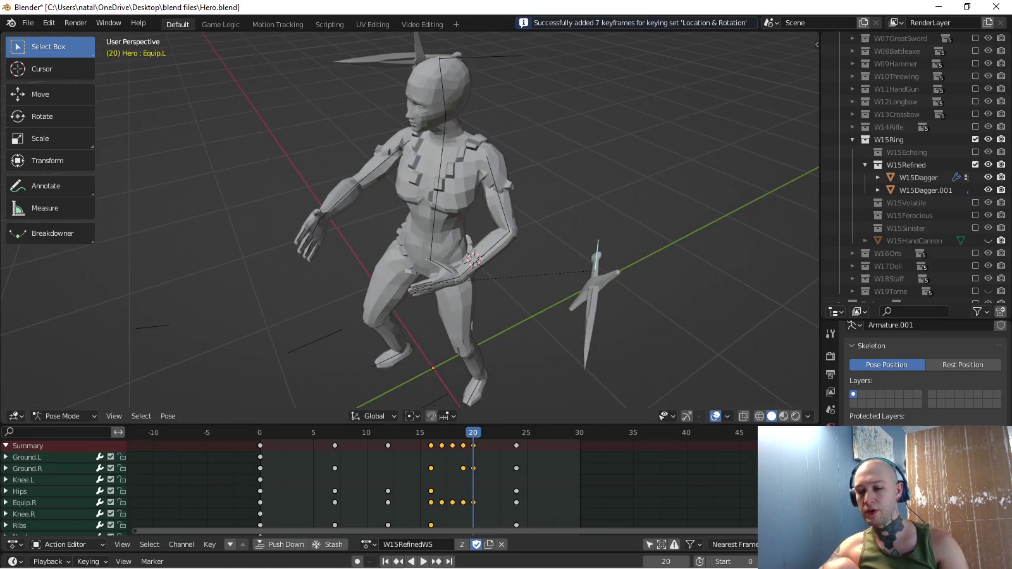
{"action": "key", "text": "KP_7"}
{"action": "key", "text": "r"}
{"action": "left_click", "coordinate": [571, 284]}
{"action": "key", "text": "g"}
{"action": "key", "text": "Return"}
{"action": "key", "text": "i"}
Adjust the Equip.L dagger's rotation, then replay the action from frame 19.
{"action": "key", "text": "KP_5"}
{"action": "mouse_move", "coordinate": [569, 266]}
{"action": "middle_mouse_down"}
{"action": "mouse_move", "coordinate": [582, 189]}
{"action": "mouse_move", "coordinate": [595, 184]}
{"action": "middle_mouse_up"}
{"action": "key", "text": "KP_7"}
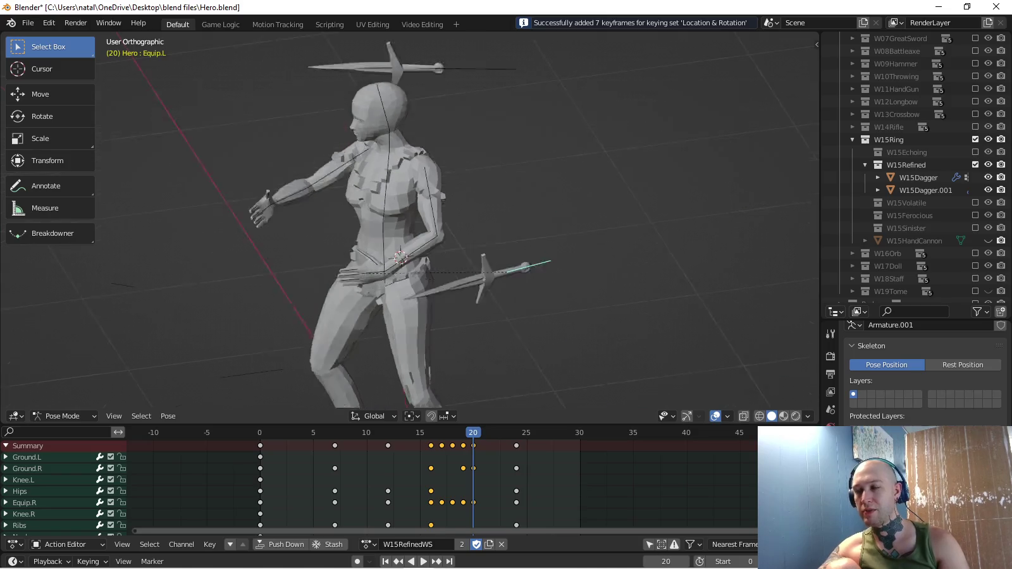
{"action": "key", "text": "space"}
{"action": "key", "text": "r"}
{"action": "key", "text": "Return"}
{"action": "key", "text": "Left"}
{"action": "key", "text": "space"}
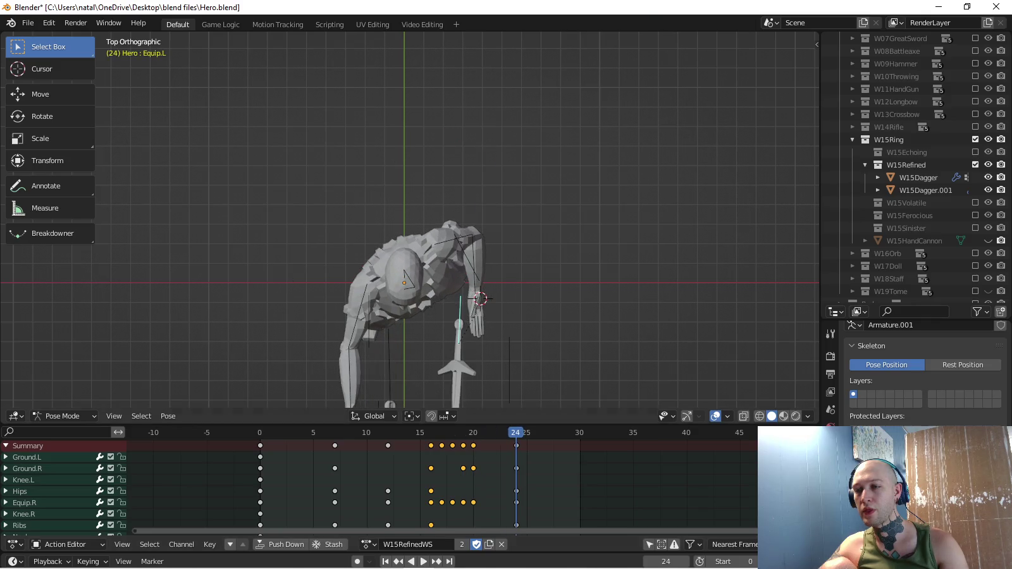
Orbit and zoom around the character to inspect the dagger motion.
{"action": "middle_click_drag", "start_coordinate": [409, 222], "coordinate": [409, 189]}
{"action": "scroll", "coordinate": [409, 222], "scroll_direction": "down", "scroll_amount": 3}
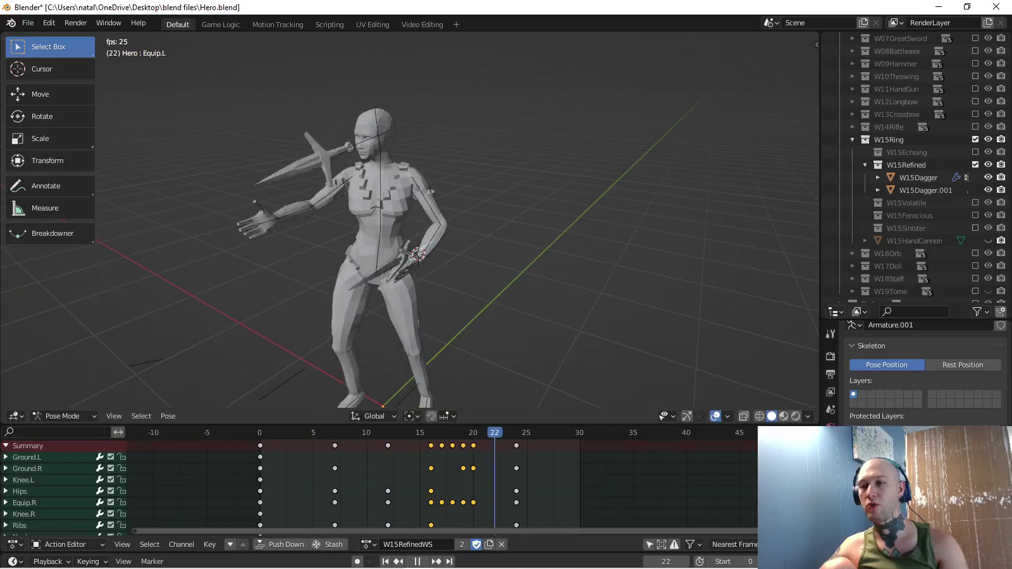
{"action": "scroll", "coordinate": [409, 222], "scroll_direction": "down", "scroll_amount": 2}
{"action": "mouse_move", "coordinate": [411, 253]}
{"action": "middle_mouse_down"}
{"action": "mouse_move", "coordinate": [443, 221]}
{"action": "mouse_move", "coordinate": [405, 228]}
{"action": "middle_mouse_up"}
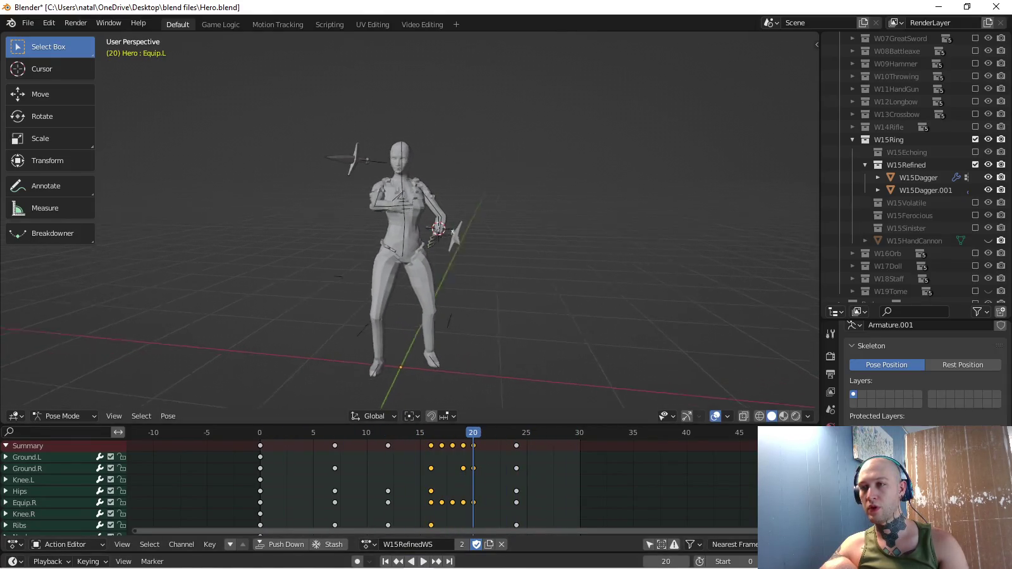
{"action": "scroll", "coordinate": [410, 221], "scroll_direction": "up", "scroll_amount": 5}
{"action": "mouse_move", "coordinate": [379, 253]}
{"action": "middle_mouse_down"}
{"action": "mouse_move", "coordinate": [480, 240]}
{"action": "mouse_move", "coordinate": [455, 253]}
{"action": "mouse_move", "coordinate": [468, 253]}
{"action": "mouse_move", "coordinate": [380, 253]}
{"action": "middle_mouse_up"}
{"action": "middle_click_drag", "start_coordinate": [442, 253], "coordinate": [437, 253]}
Go to frame 20 and reposition the Equip.L dagger from the top view.
{"action": "key", "text": "g"}
{"action": "key", "text": "Return"}
{"action": "key", "text": "Left"}
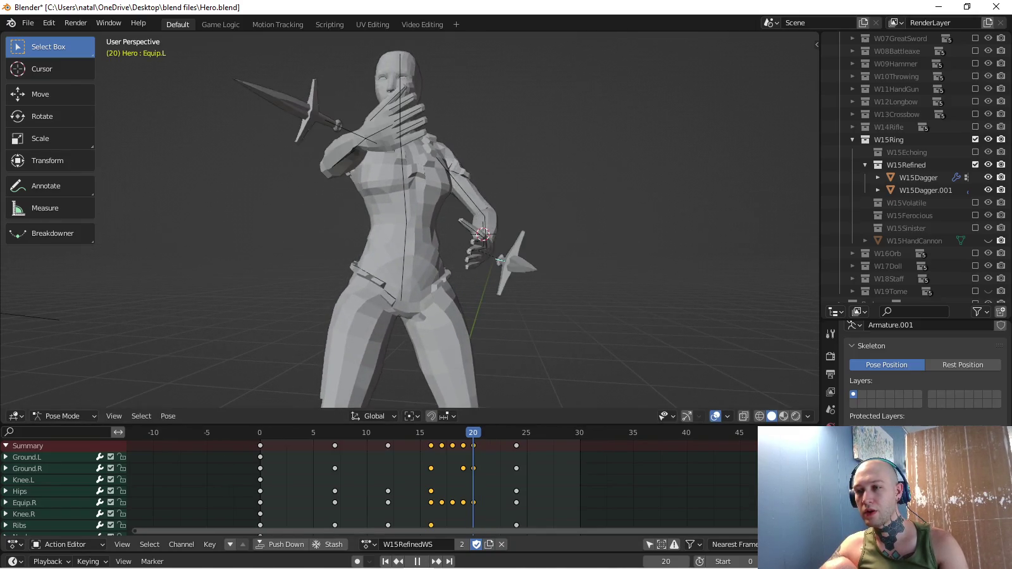
{"action": "key", "text": "KP_5"}
{"action": "key", "text": "KP_7"}
{"action": "key", "text": "g"}
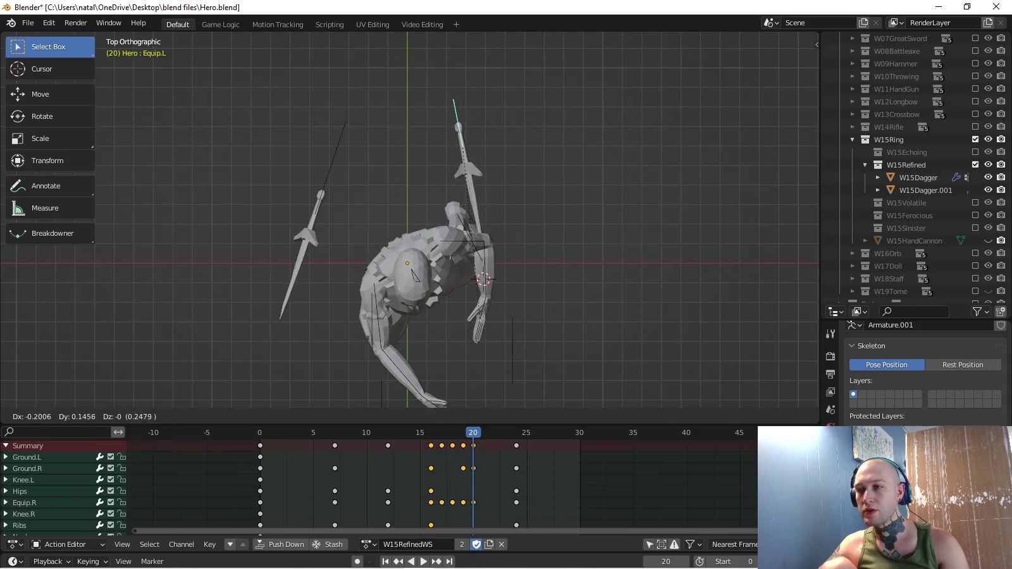
{"action": "key", "text": "Return"}
Nudge Equip.L 0.01294 along X, key it at frame 20, and play.
{"action": "key", "text": "r"}
{"action": "key", "text": "g"}
{"action": "key", "text": "x"}
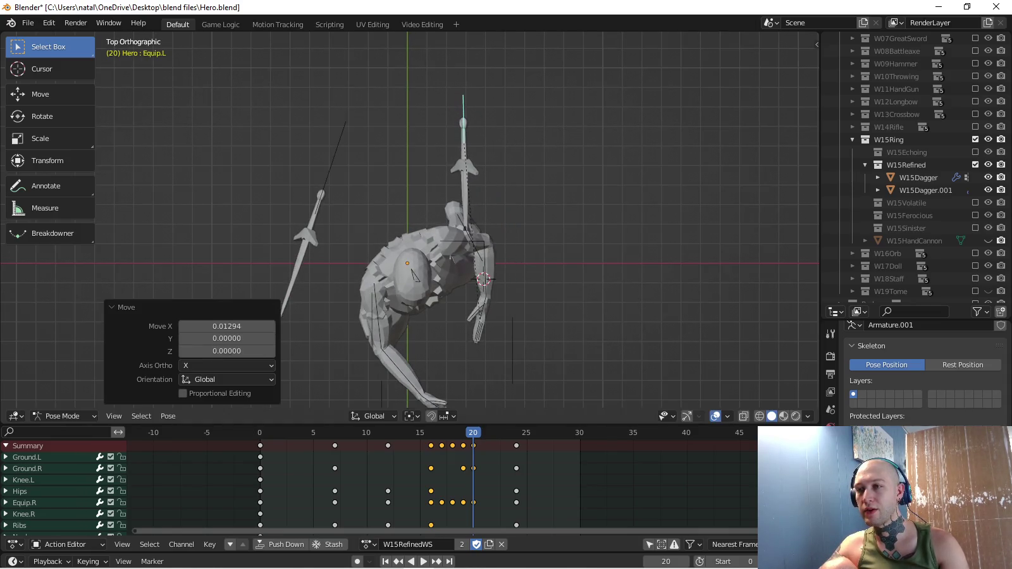
{"action": "middle_click_drag", "start_coordinate": [443, 189], "coordinate": [443, 316]}
{"action": "key", "text": "KP_3"}
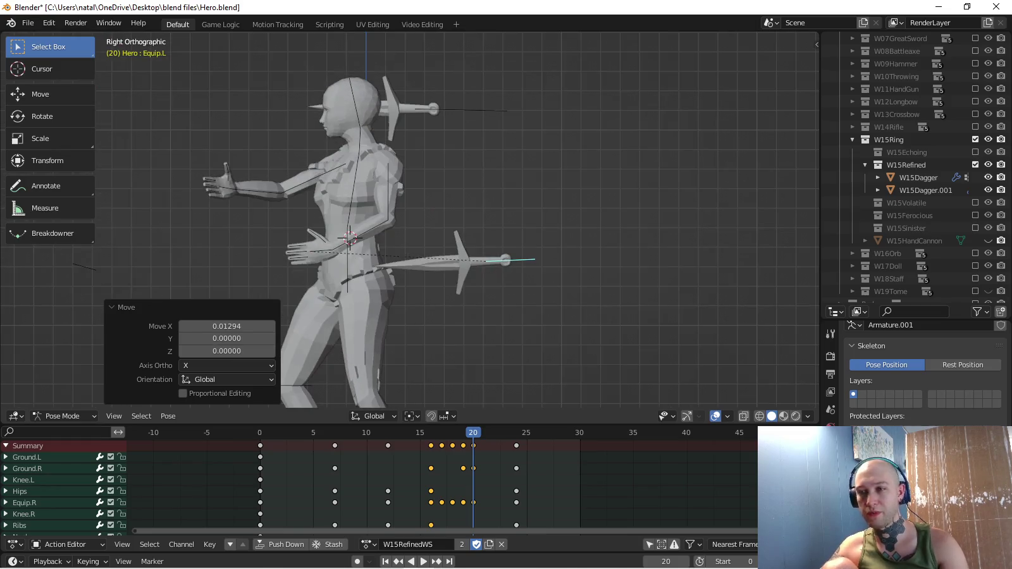
{"action": "key", "text": "i"}
{"action": "key", "text": "space"}
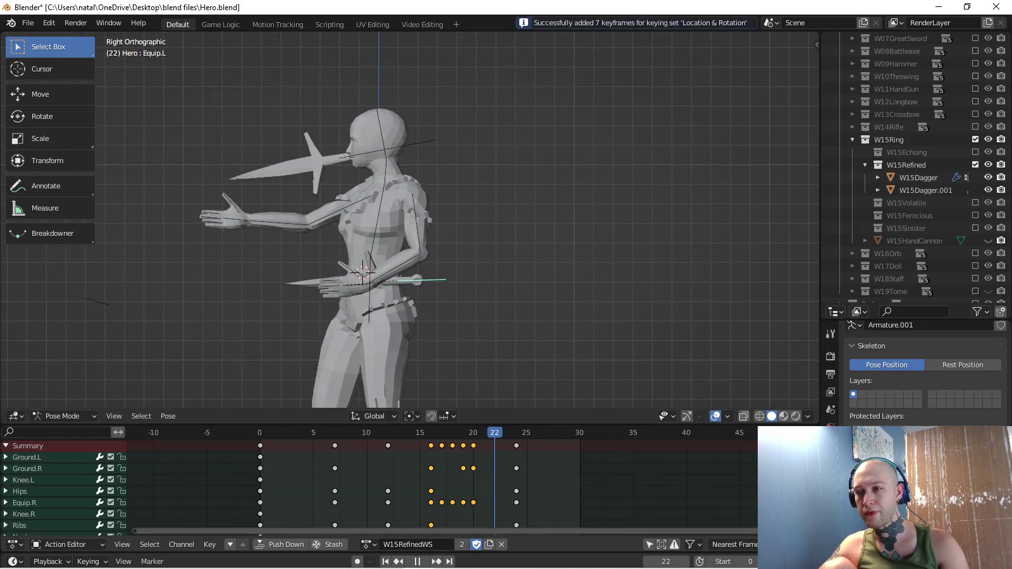
Move Equip.L at frame 22, key its new placement, and replay the action.
{"action": "middle_click_drag", "start_coordinate": [442, 221], "coordinate": [443, 285]}
{"action": "key", "text": "KP_7"}
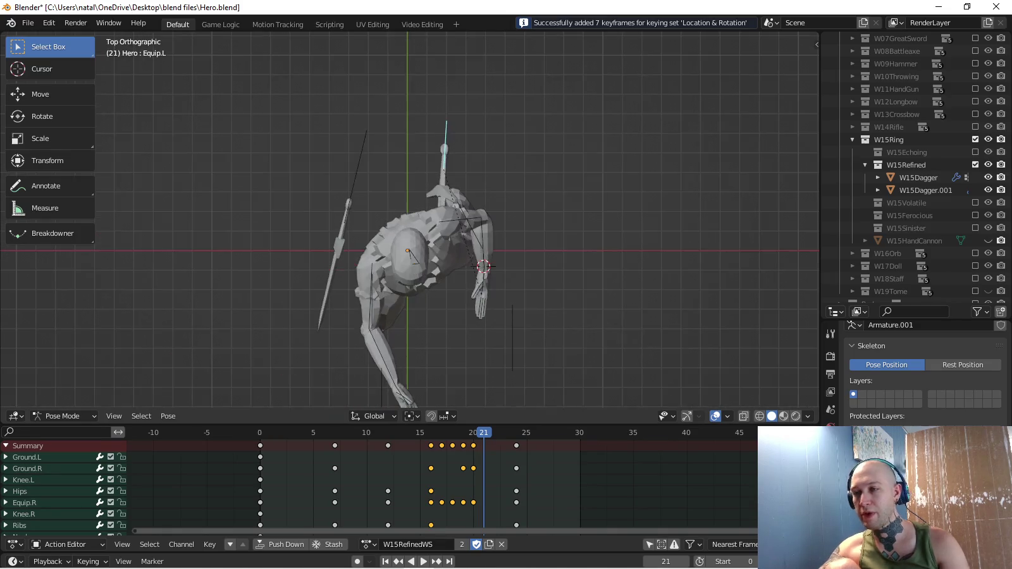
{"action": "key", "text": "Right"}
{"action": "key", "text": "g"}
{"action": "key", "text": "Return"}
{"action": "key", "text": "i"}
{"action": "middle_click_drag", "start_coordinate": [442, 190], "coordinate": [443, 285]}
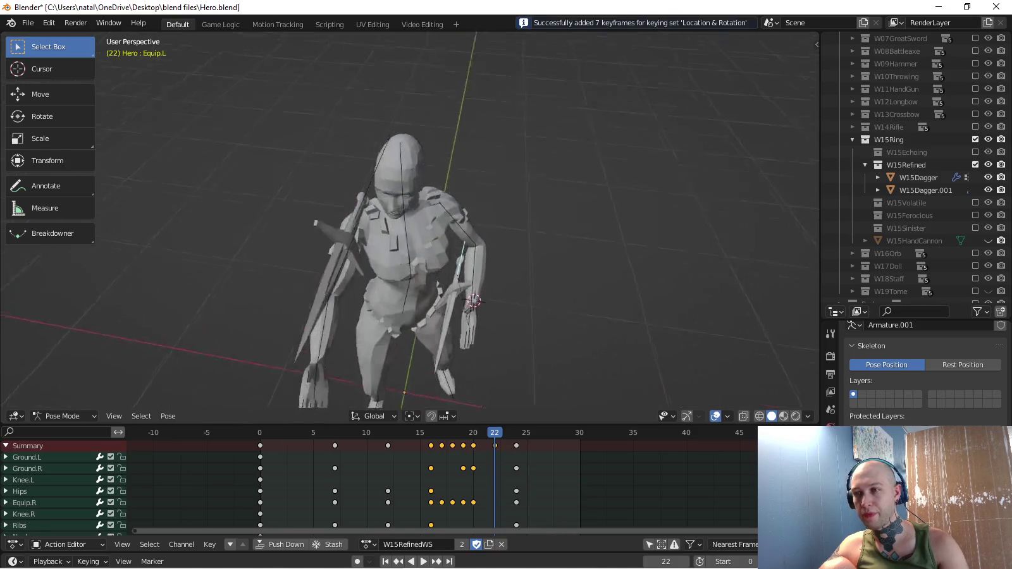
{"action": "key", "text": "space"}
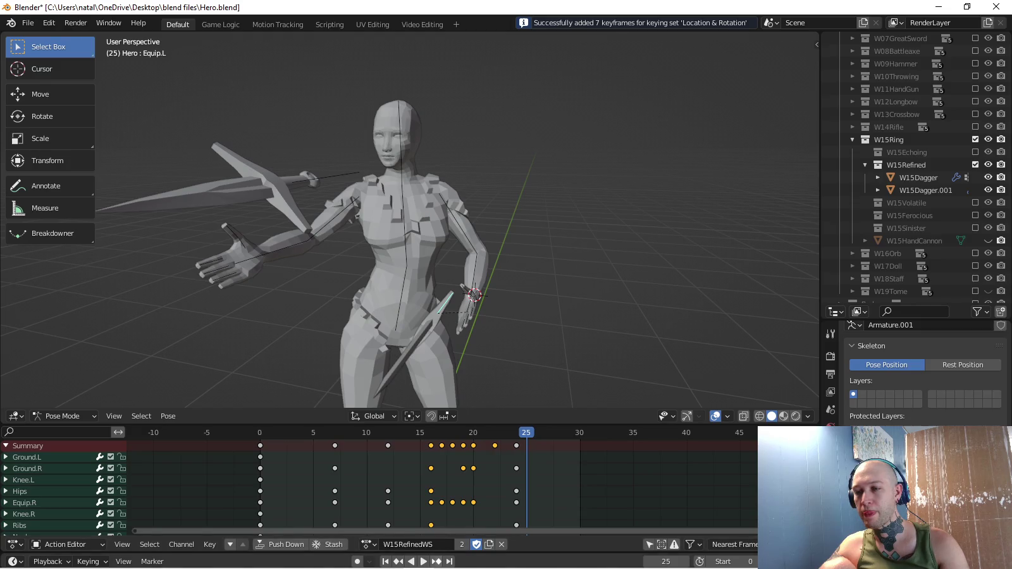
{"action": "key", "text": "space"}
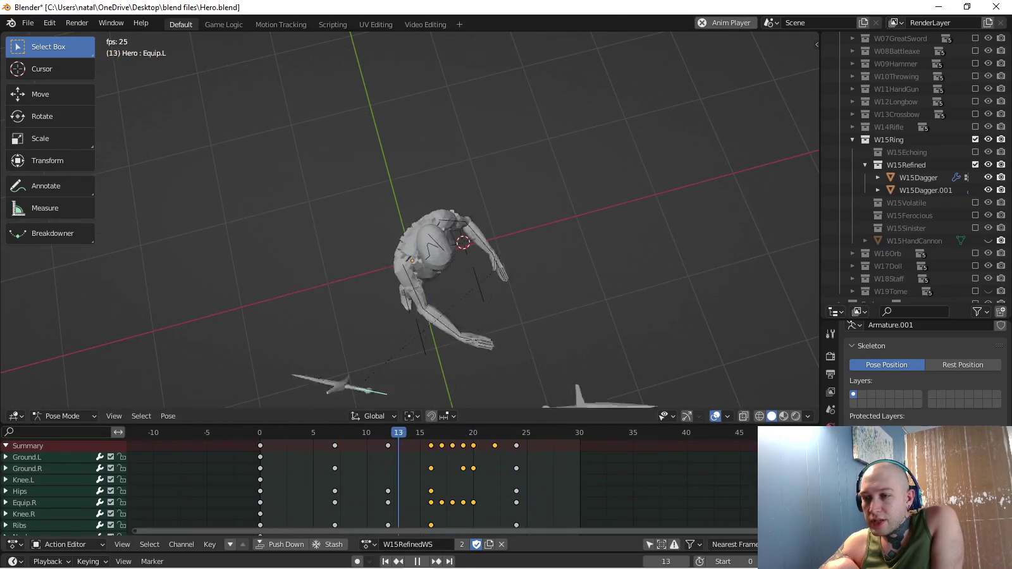
Stop playback and return to posing the rig after accidentally selecting W15Dagger.001.
{"action": "key", "text": "Escape"}
{"action": "middle_click_drag", "start_coordinate": [411, 316], "coordinate": [418, 190]}
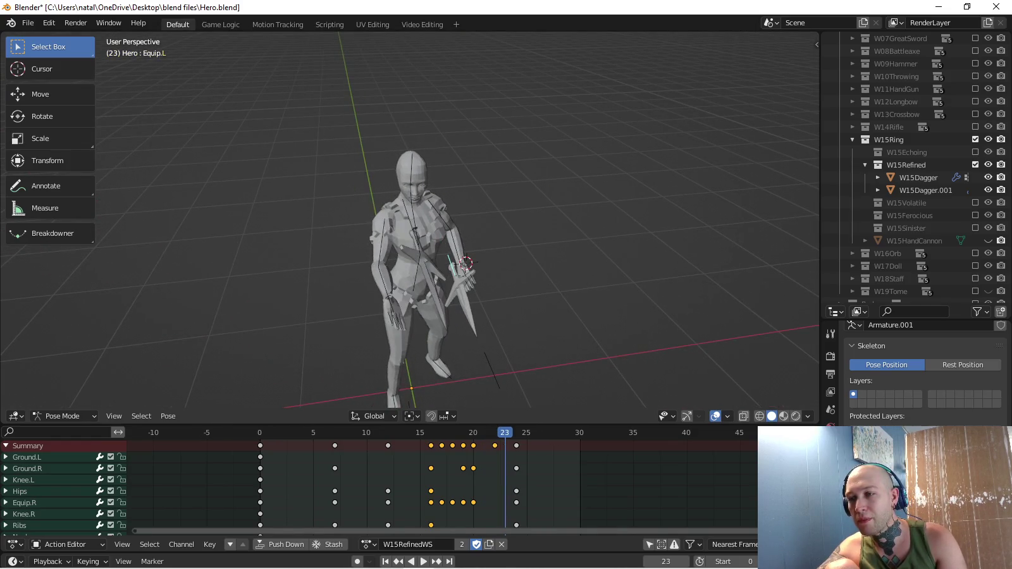
{"action": "left_click", "coordinate": [925, 190]}
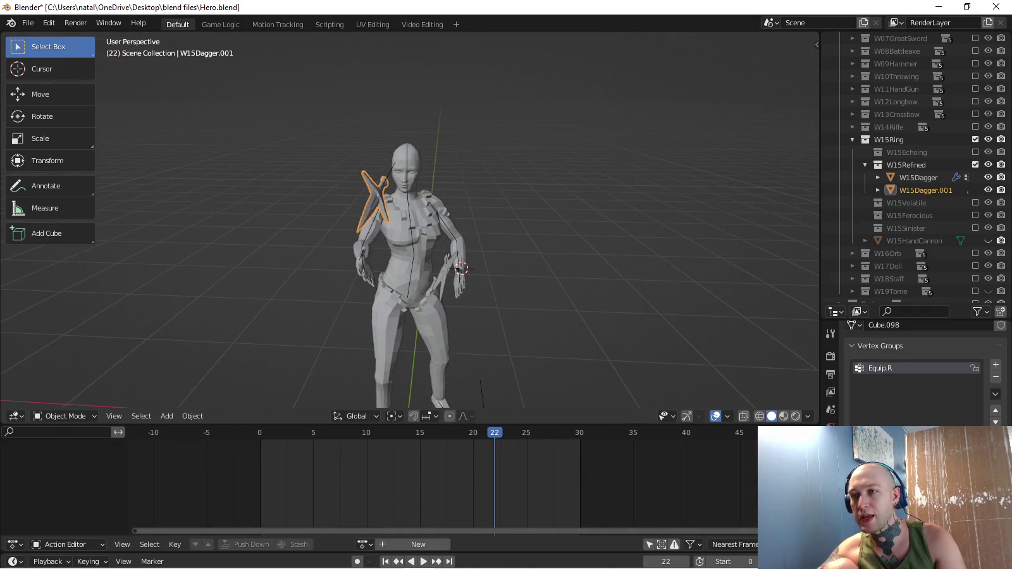
{"action": "key", "text": "KP_7"}
{"action": "key", "text": "ctrl+z"}
{"action": "scroll", "coordinate": [367, 341], "scroll_direction": "up", "scroll_amount": 3}
Move Equip.R, key its location and rotation, and play the throw through.
{"action": "key", "text": "g"}
{"action": "key", "text": "Return"}
{"action": "key", "text": "i"}
{"action": "key", "text": "space"}
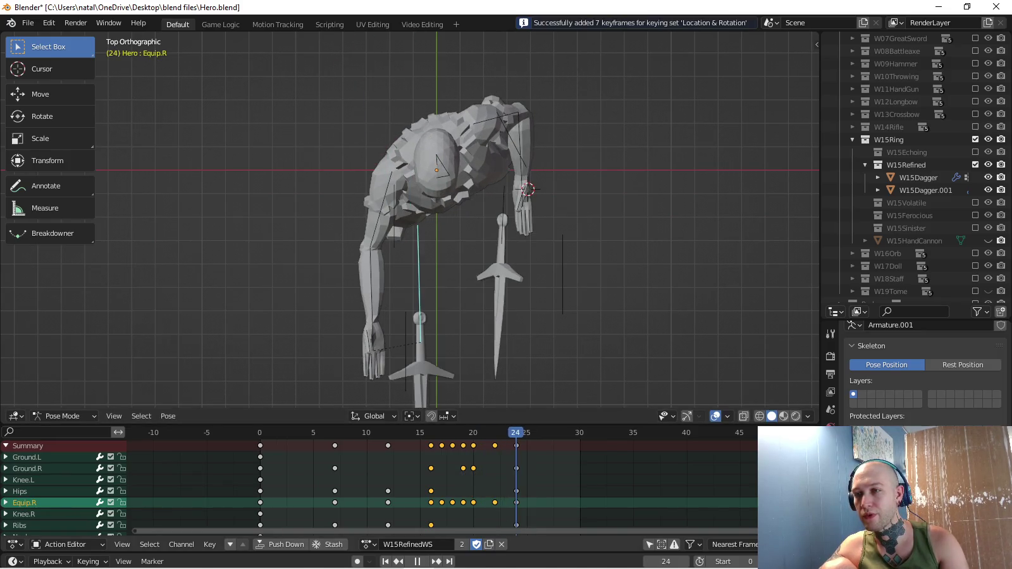
{"action": "middle_click_drag", "start_coordinate": [443, 253], "coordinate": [481, 189]}
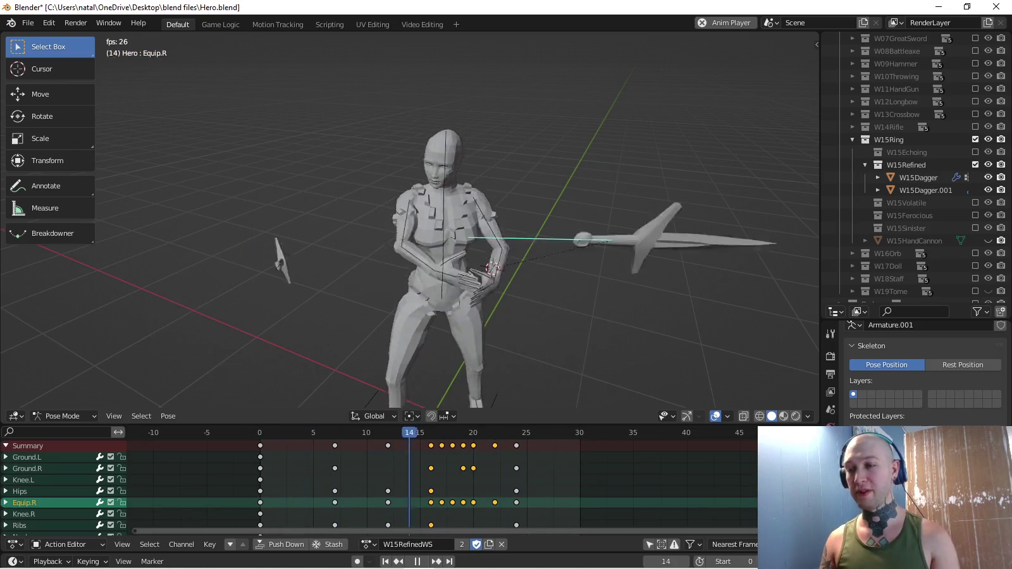
{"action": "key", "text": "space"}
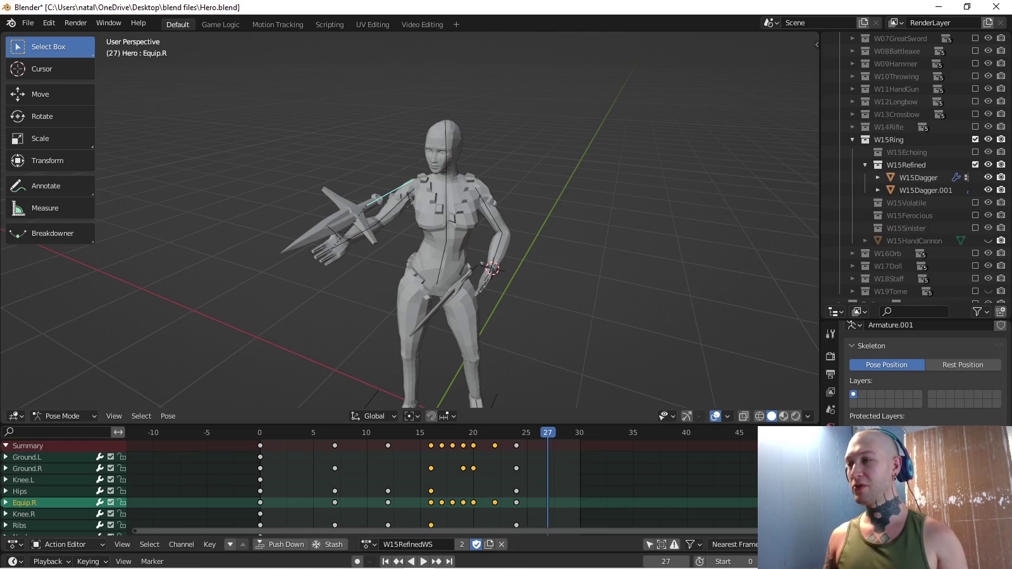
Replay the W15RefinedWS action, then switch to the W15RefinedCombat action.
{"action": "key", "text": "space"}
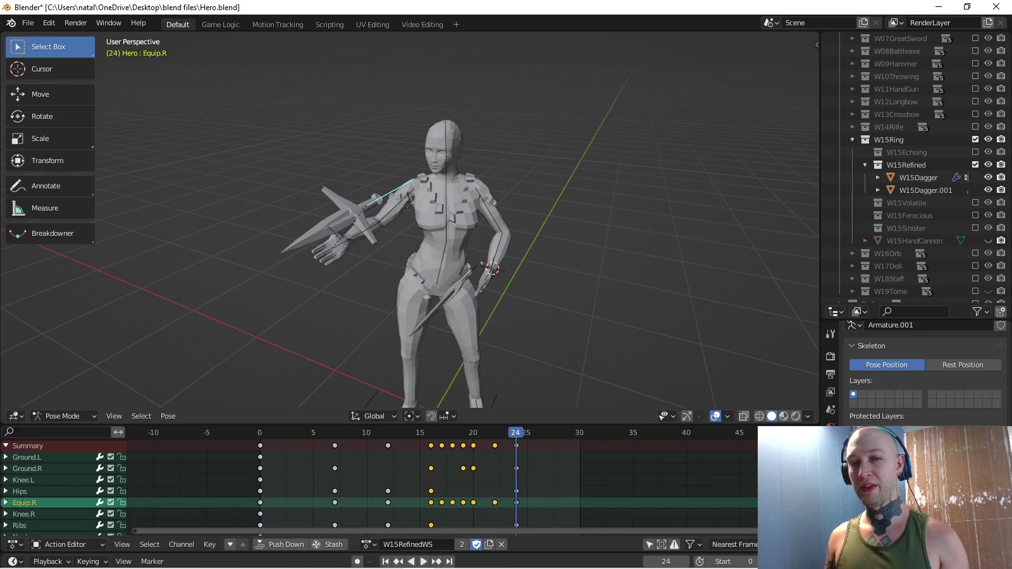
{"action": "middle_click_drag", "start_coordinate": [443, 253], "coordinate": [500, 244]}
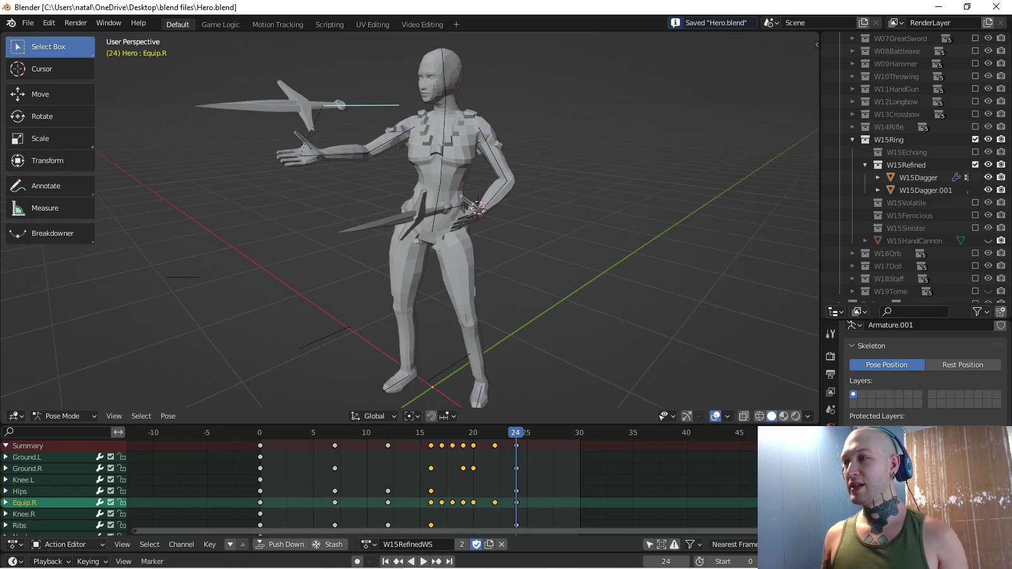
{"action": "key", "text": "space"}
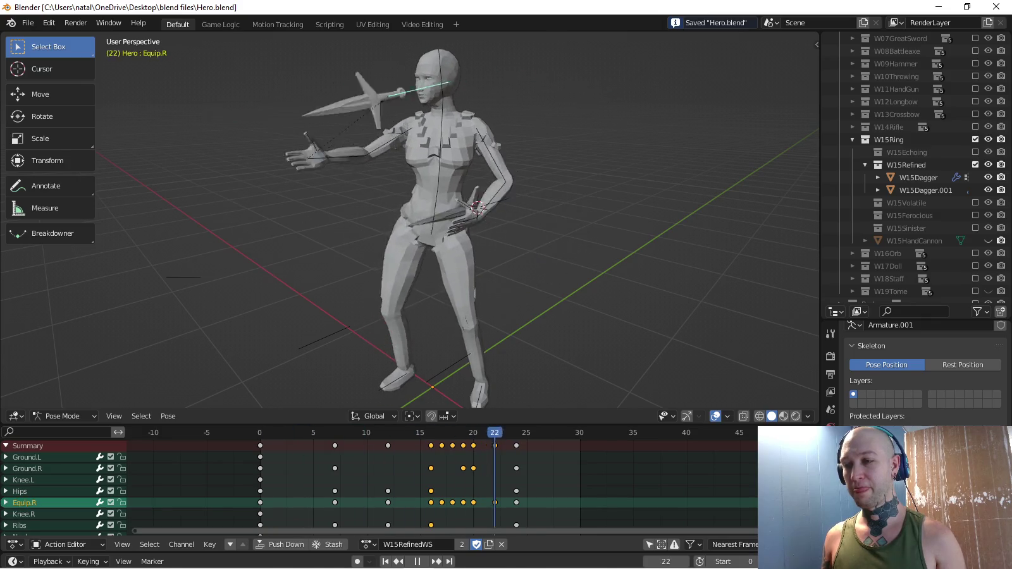
{"action": "left_click", "coordinate": [369, 544]}
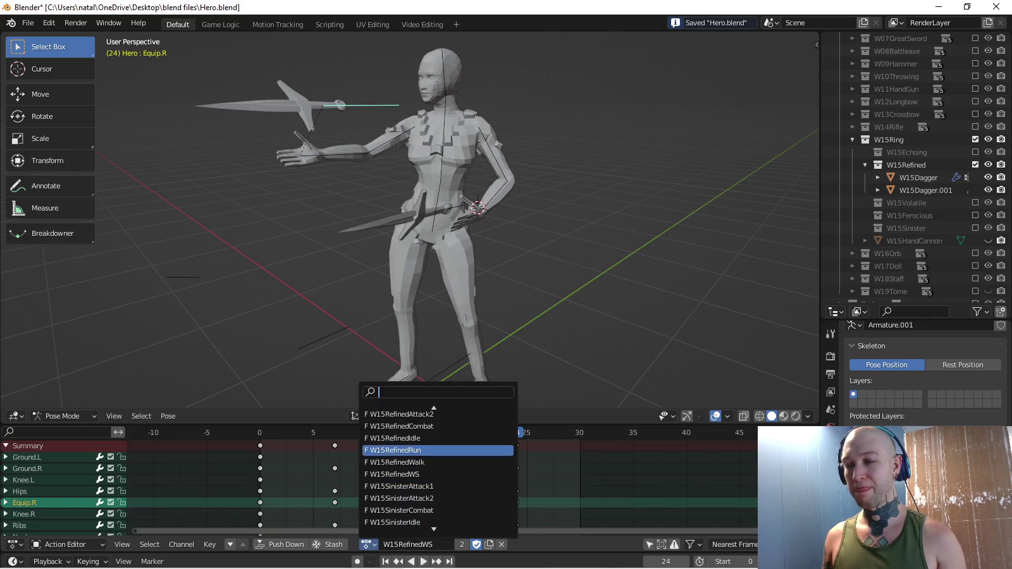
{"action": "left_click", "coordinate": [404, 422]}
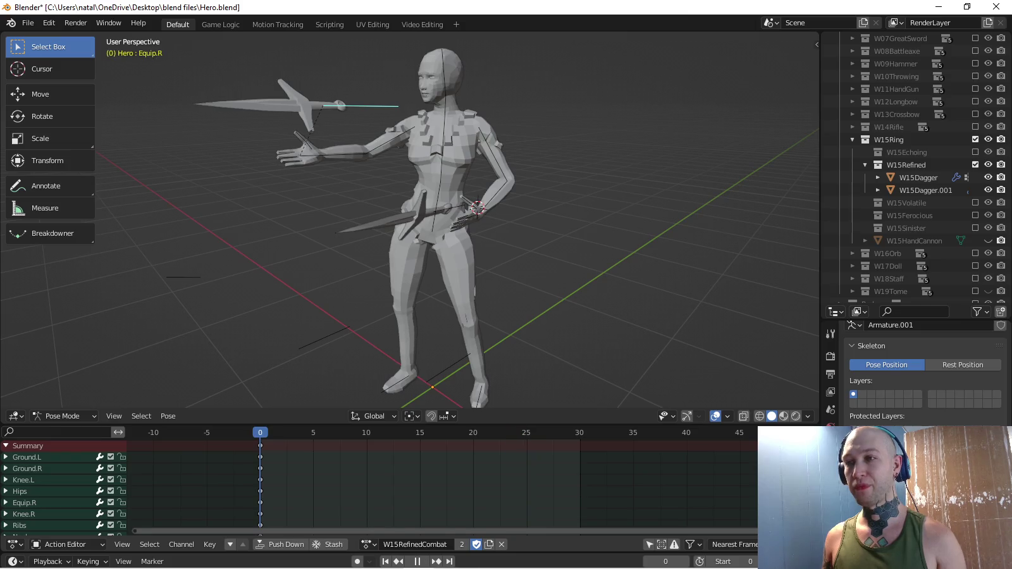
Select the Hips bone and shift its position from the right-side view.
{"action": "key", "text": "KP_3"}
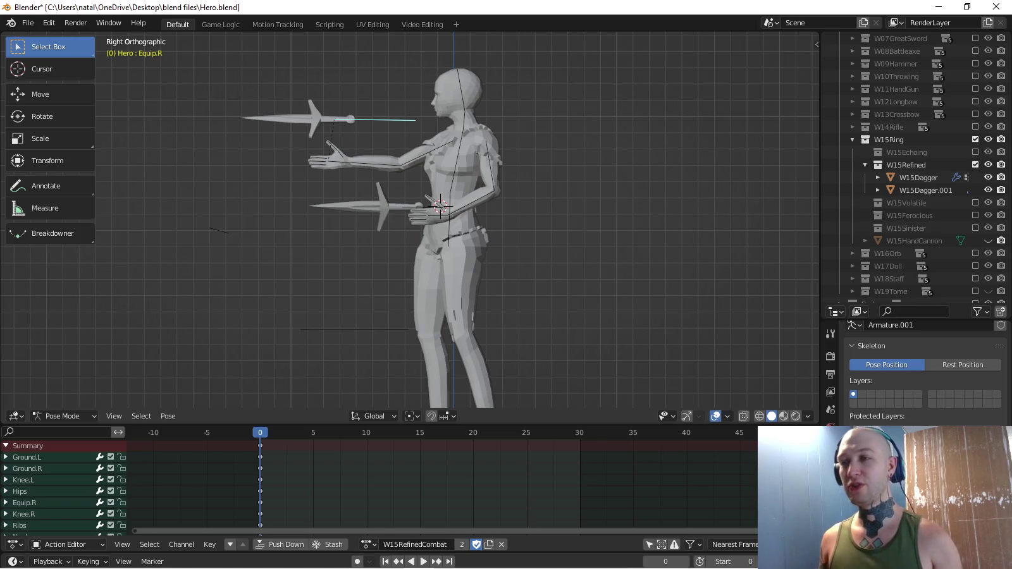
{"action": "left_click", "coordinate": [20, 492]}
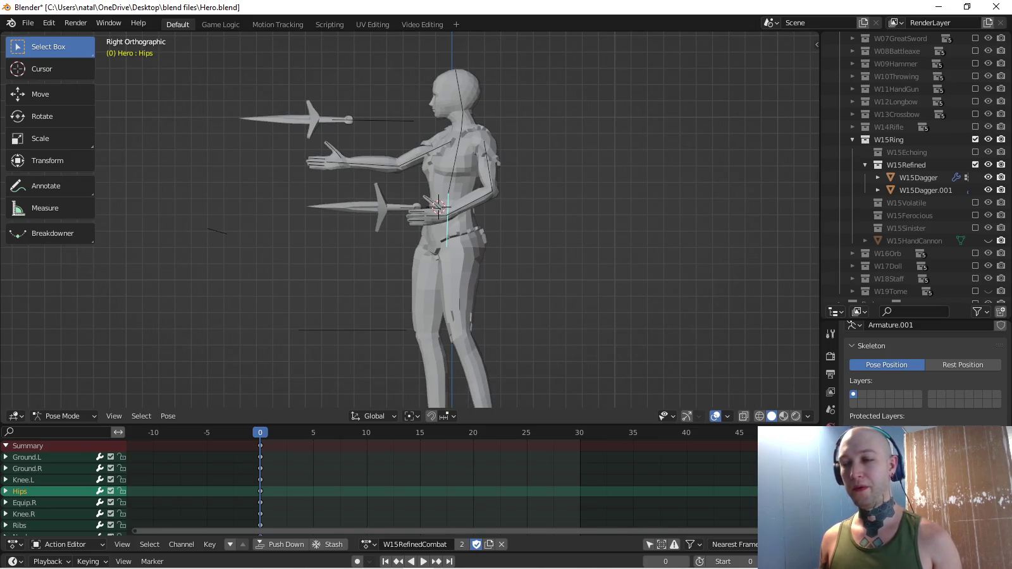
{"action": "key", "text": "g"}
{"action": "key", "text": "Escape"}
{"action": "key", "text": "g"}
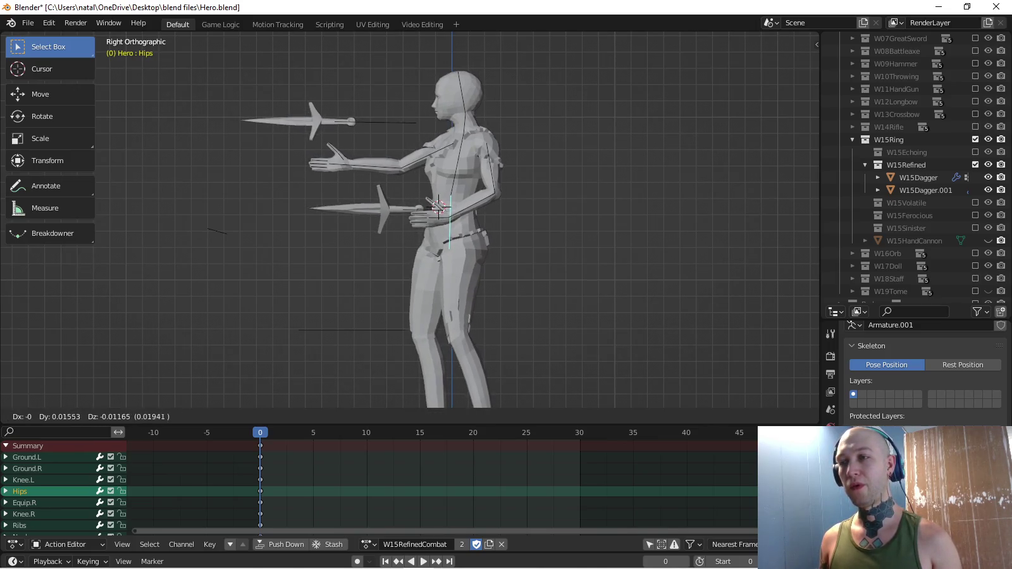
{"action": "key", "text": "Escape"}
{"action": "key", "text": "g"}
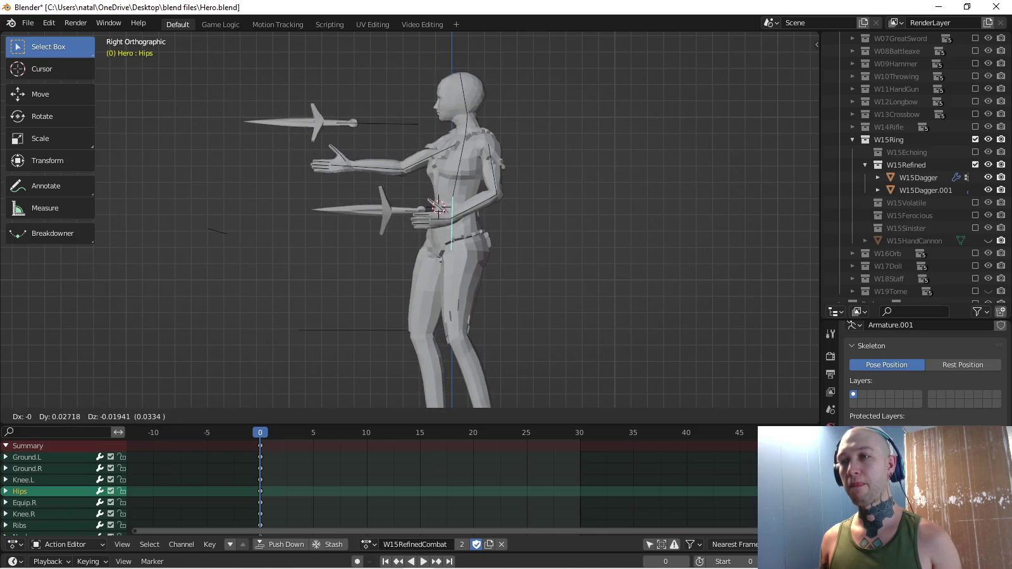
{"action": "key", "text": "Return"}
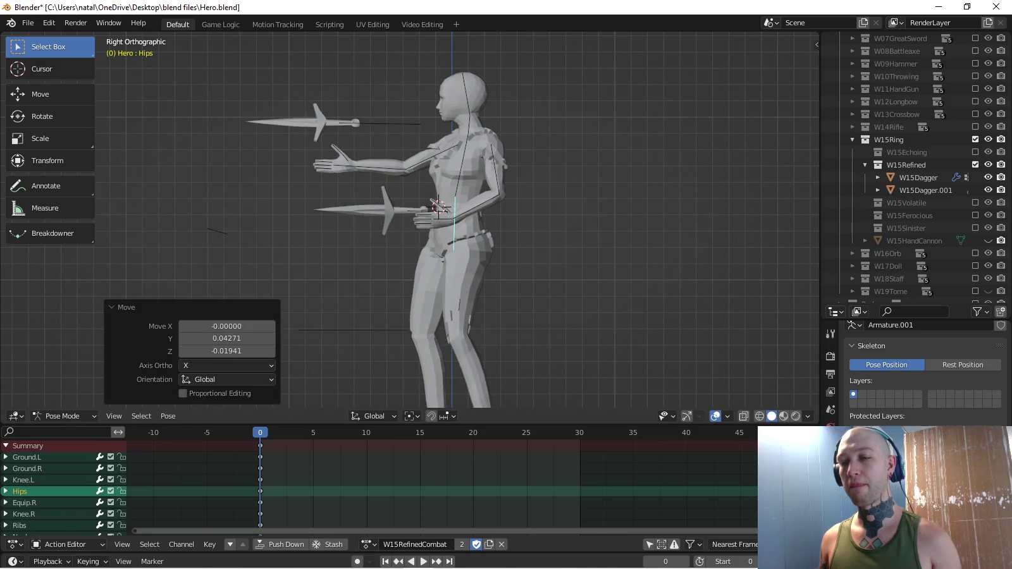
Key the pose at frame 12 and set the keying set to Rotation.
{"action": "key", "text": "space"}
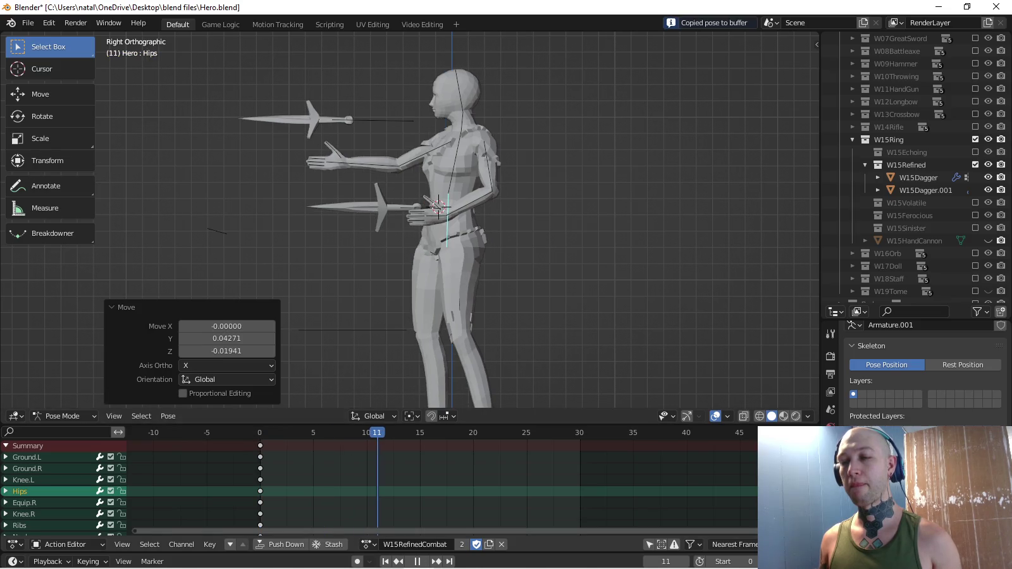
{"action": "key", "text": "space"}
{"action": "key", "text": "i"}
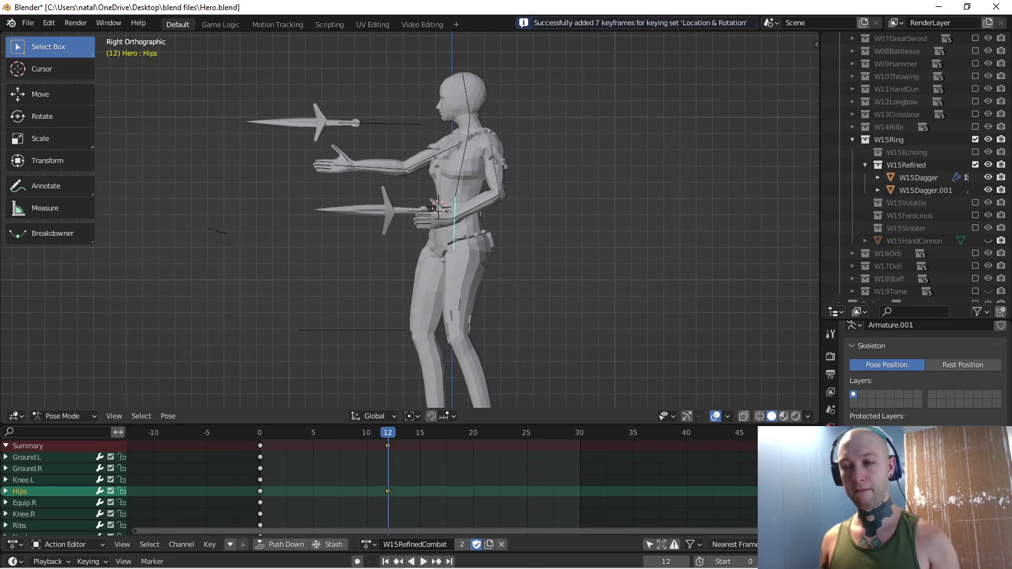
{"action": "key", "text": "space"}
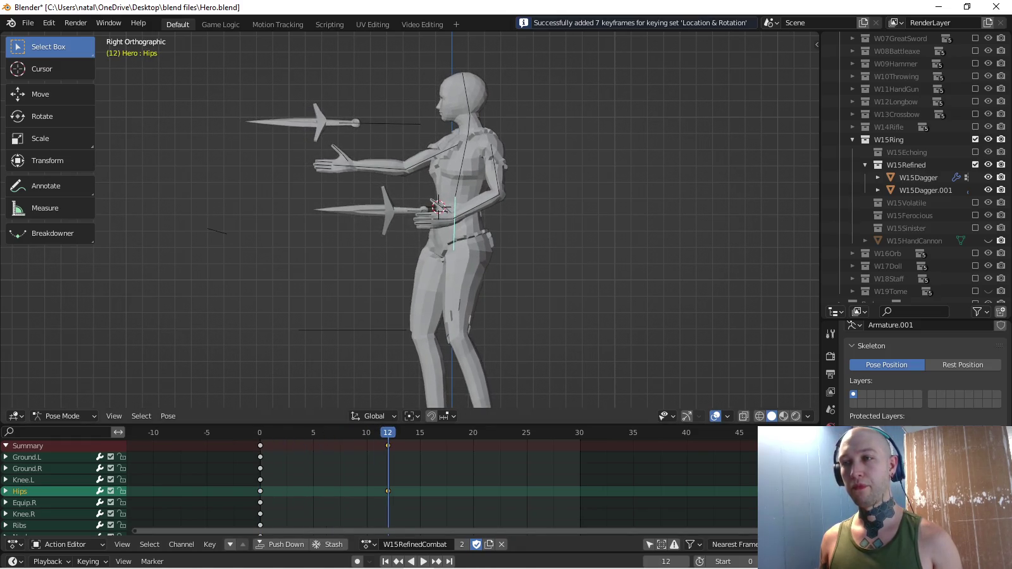
{"action": "left_click", "coordinate": [88, 562]}
{"action": "left_click", "coordinate": [76, 492]}
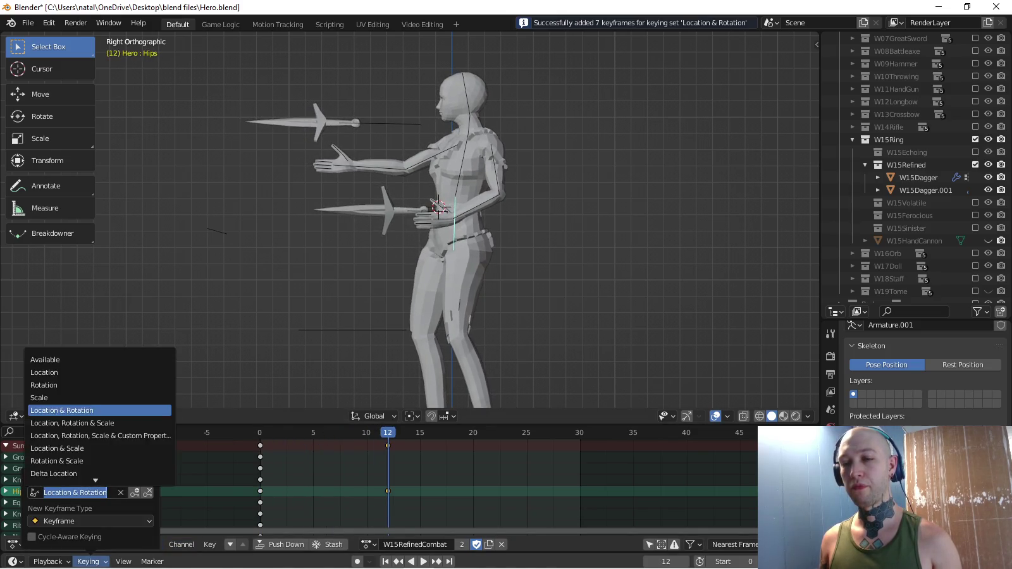
{"action": "left_click", "coordinate": [57, 386]}
Rotate the upper arm, forearm and hand bones to reposition both daggers.
{"action": "left_click", "coordinate": [432, 157]}
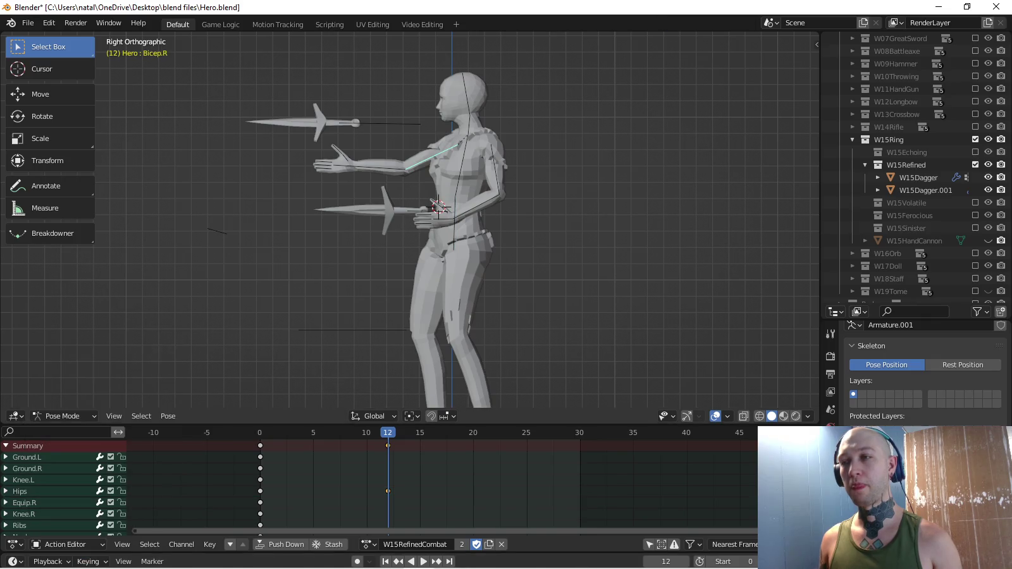
{"action": "key", "text": "r"}
{"action": "left_click", "coordinate": [542, 267]}
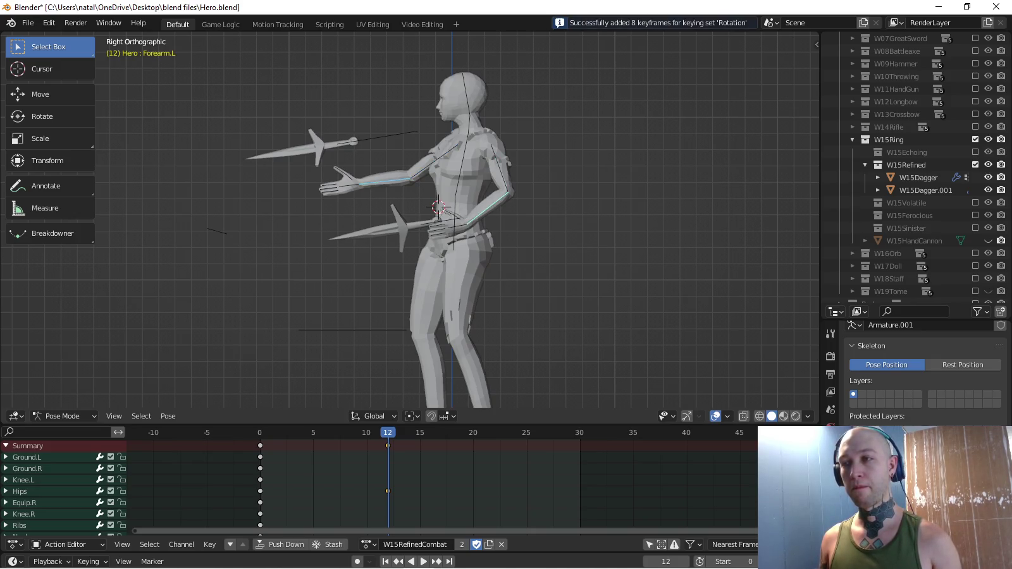
{"action": "key", "text": "r"}
{"action": "left_click", "coordinate": [513, 287]}
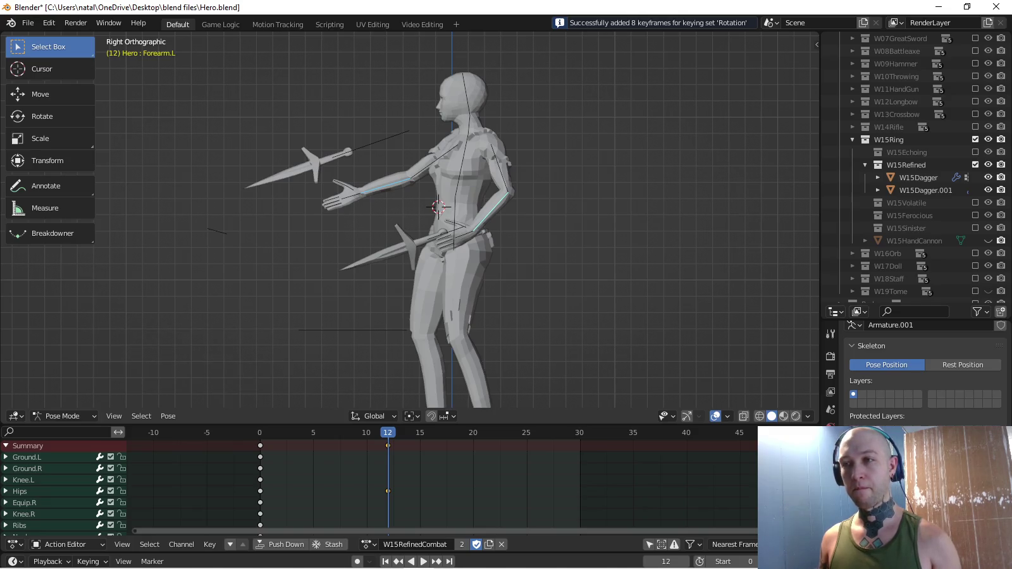
{"action": "key", "text": "r"}
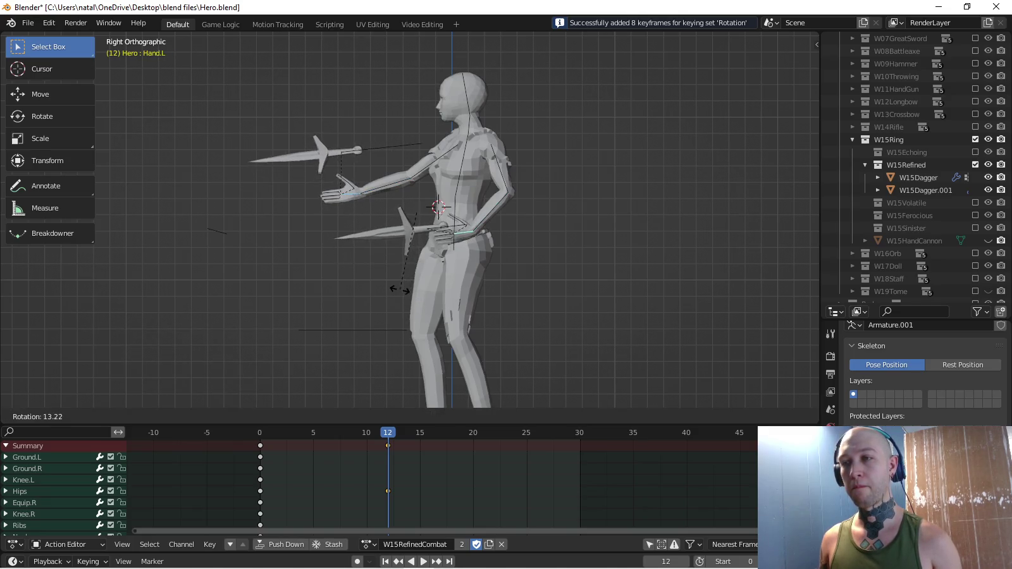
{"action": "left_click", "coordinate": [395, 289]}
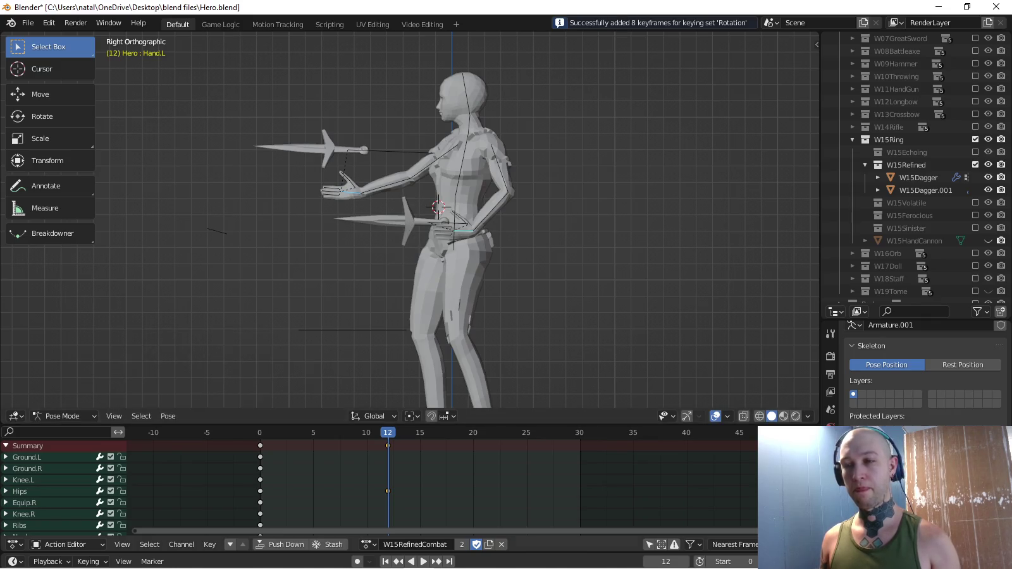
{"action": "key", "text": "space"}
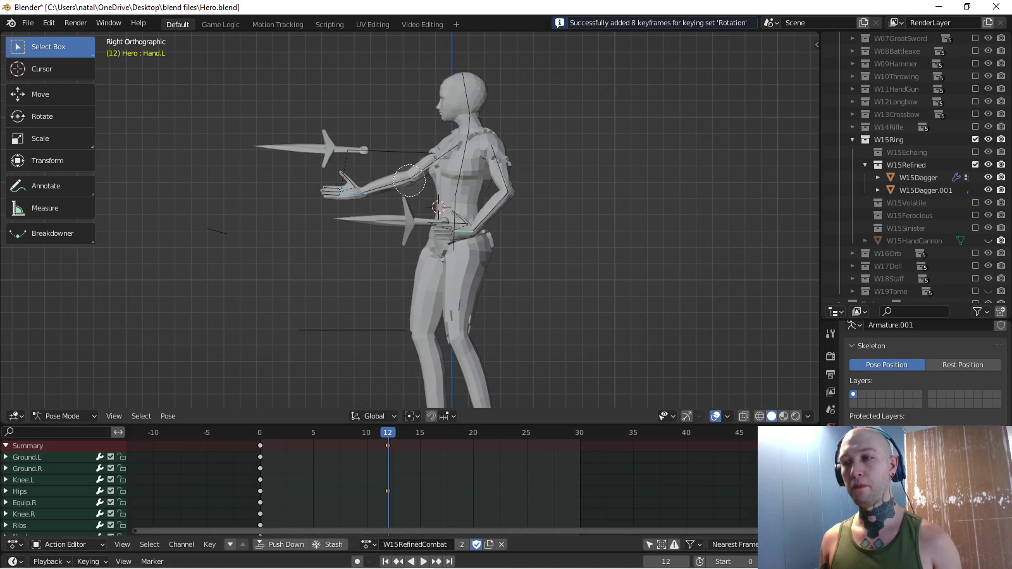
Paste the frame-0 pose at frame 24 and keyframe it.
{"action": "key", "text": "shift+Left"}
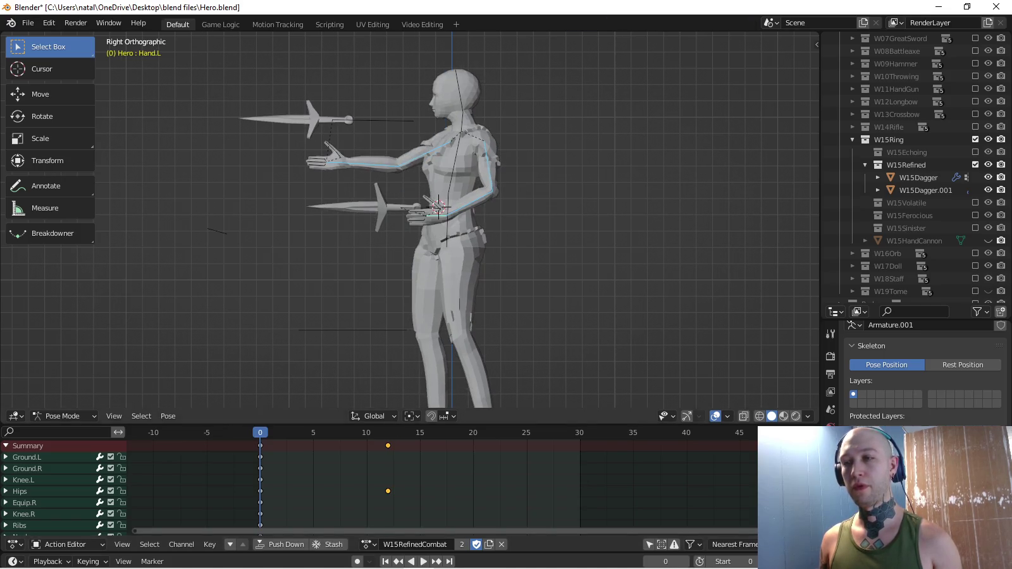
{"action": "key", "text": "space"}
{"action": "key", "text": "space"}
{"action": "key", "text": "ctrl+v"}
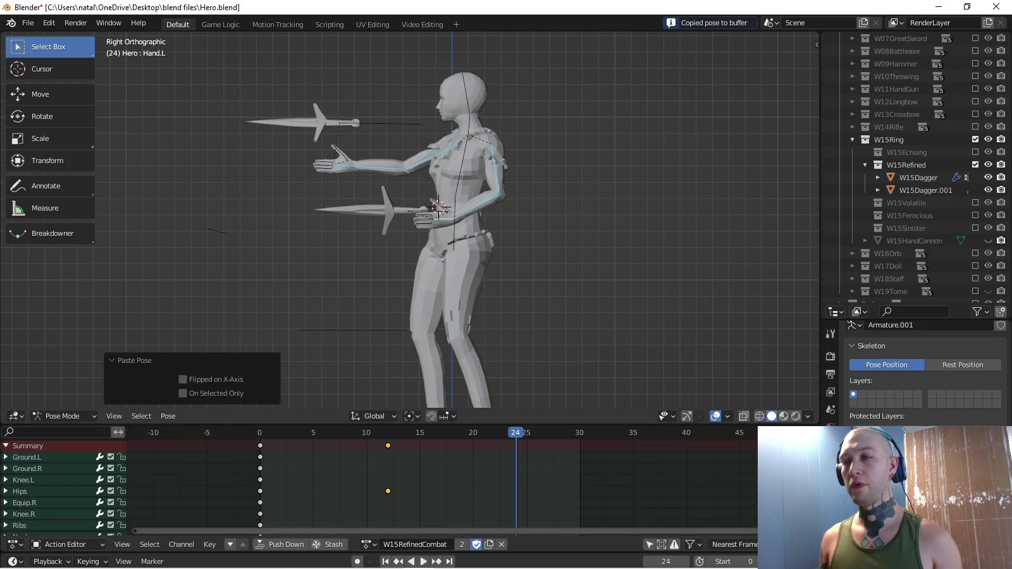
{"action": "key", "text": "i"}
{"action": "key", "text": "space"}
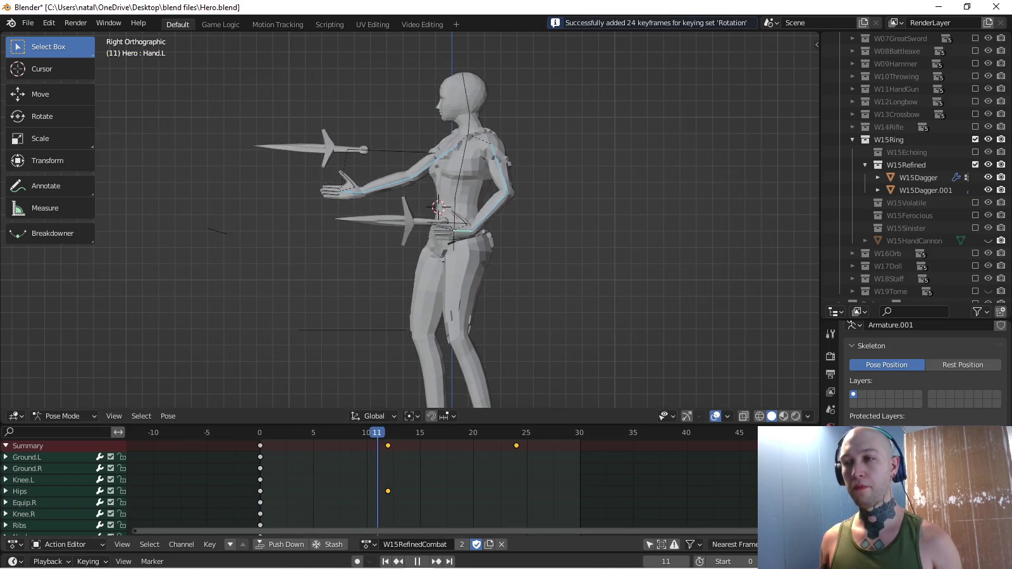
Check the active keying set and recover from an accidental exit from Pose Mode.
{"action": "left_click", "coordinate": [88, 561]}
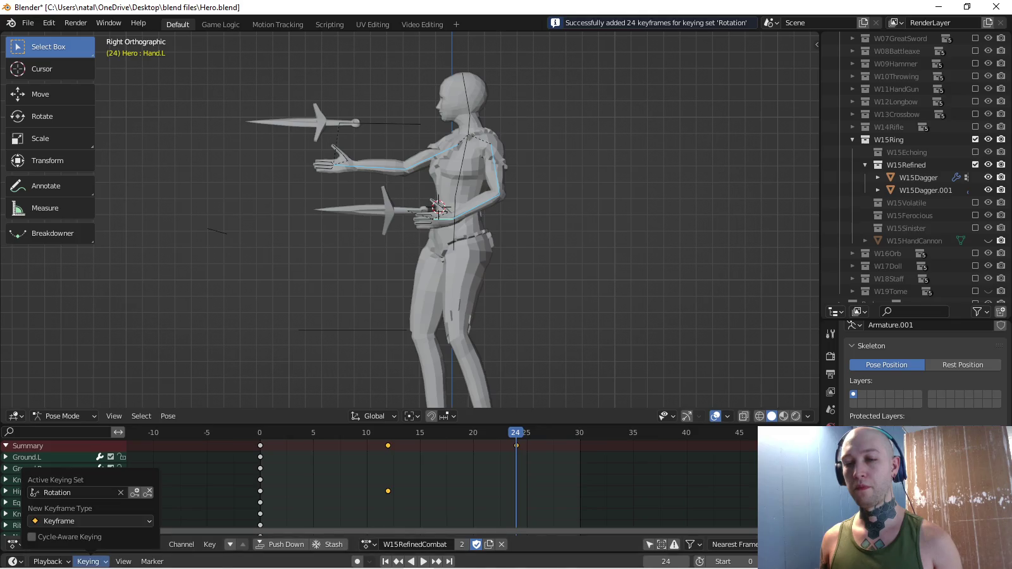
{"action": "left_click", "coordinate": [57, 494]}
{"action": "left_click", "coordinate": [64, 411]}
{"action": "key", "text": "ctrl+z"}
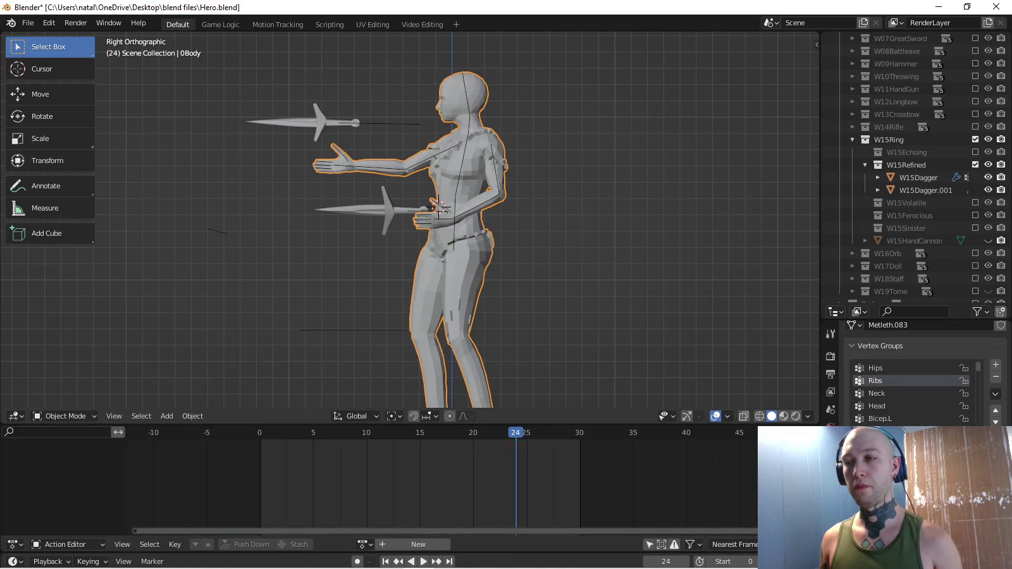
{"action": "key", "text": "ctrl+shift+z"}
{"action": "middle_click_drag", "start_coordinate": [443, 253], "coordinate": [569, 241]}
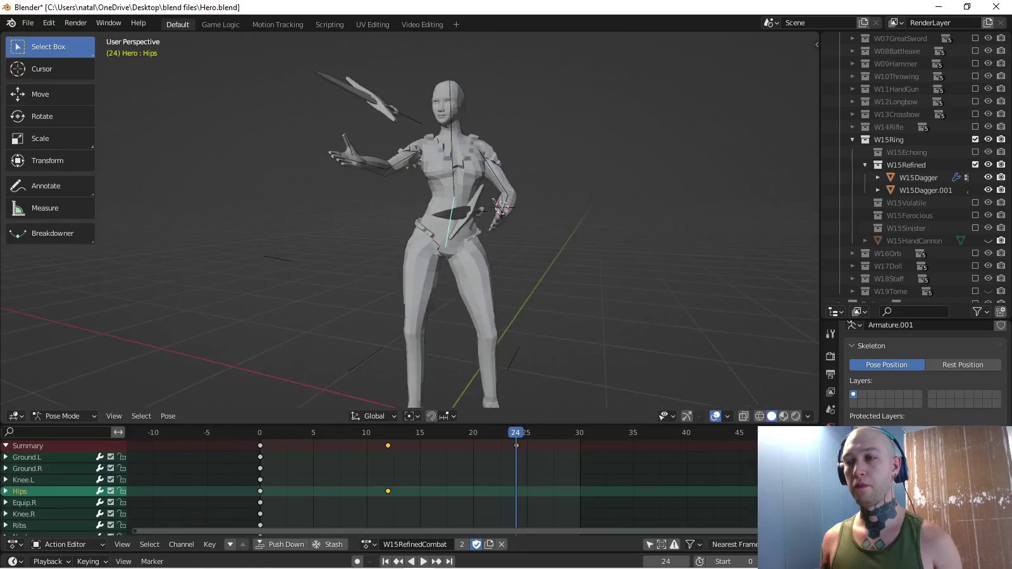
At frame 24, tilt the Hips bone and keyframe it.
{"action": "key", "text": "space"}
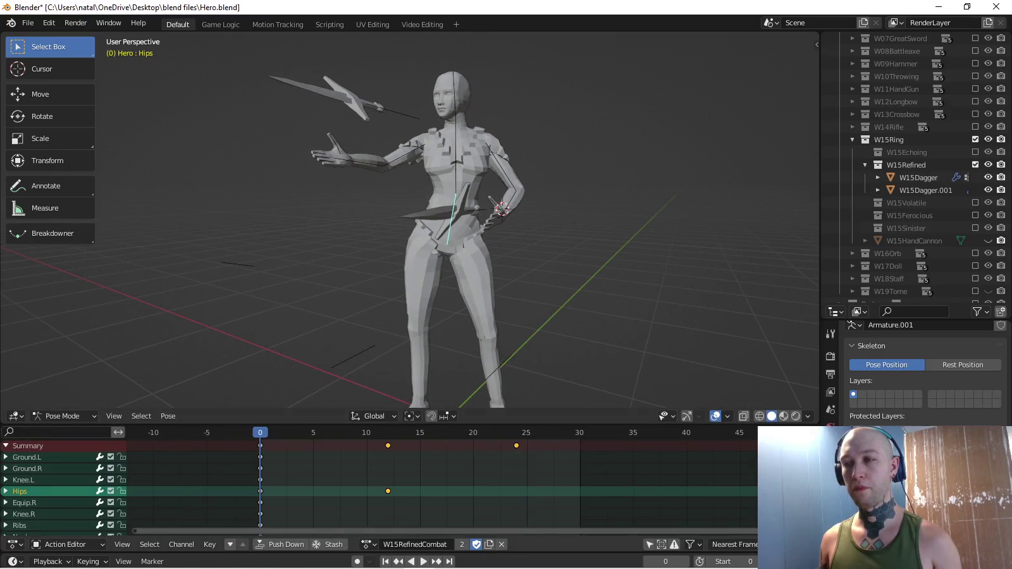
{"action": "key", "text": "space"}
{"action": "scroll", "coordinate": [409, 228], "scroll_direction": "up", "scroll_amount": 1}
{"action": "scroll", "coordinate": [409, 228], "scroll_direction": "up", "scroll_amount": 2}
{"action": "scroll", "coordinate": [410, 227], "scroll_direction": "up", "scroll_amount": 1}
{"action": "key", "text": "r"}
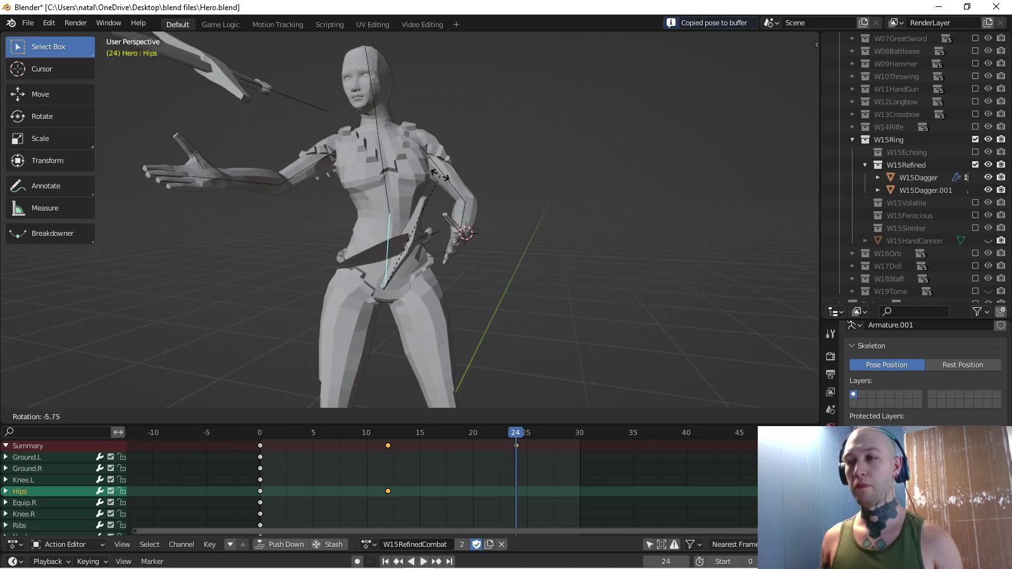
{"action": "key", "text": "Return"}
{"action": "key", "text": "i"}
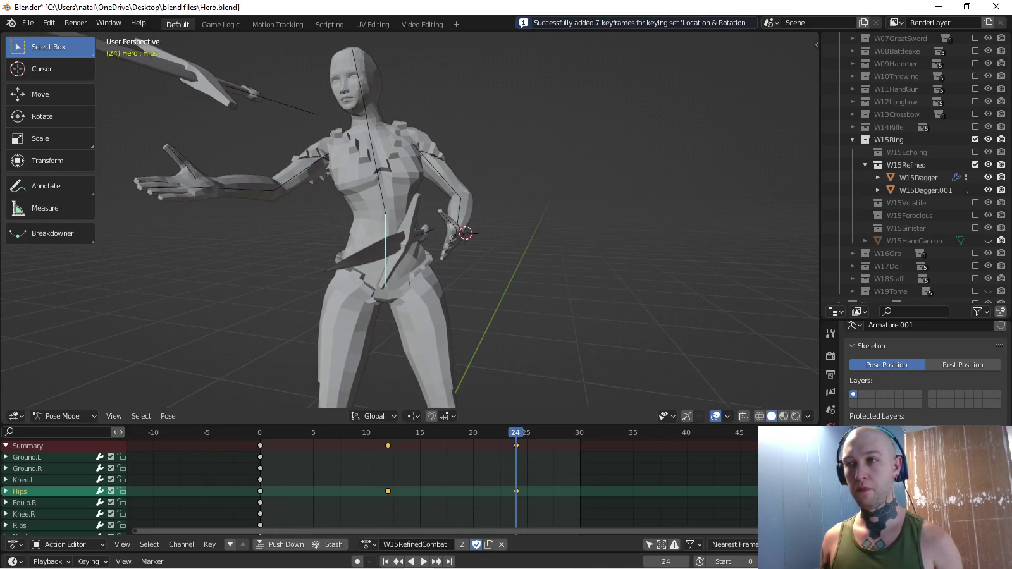
Select Ribs, set the keying set to Rotation, and turn the chest 9.9°.
{"action": "left_click", "coordinate": [379, 174]}
{"action": "key", "text": "i"}
{"action": "left_click", "coordinate": [88, 492]}
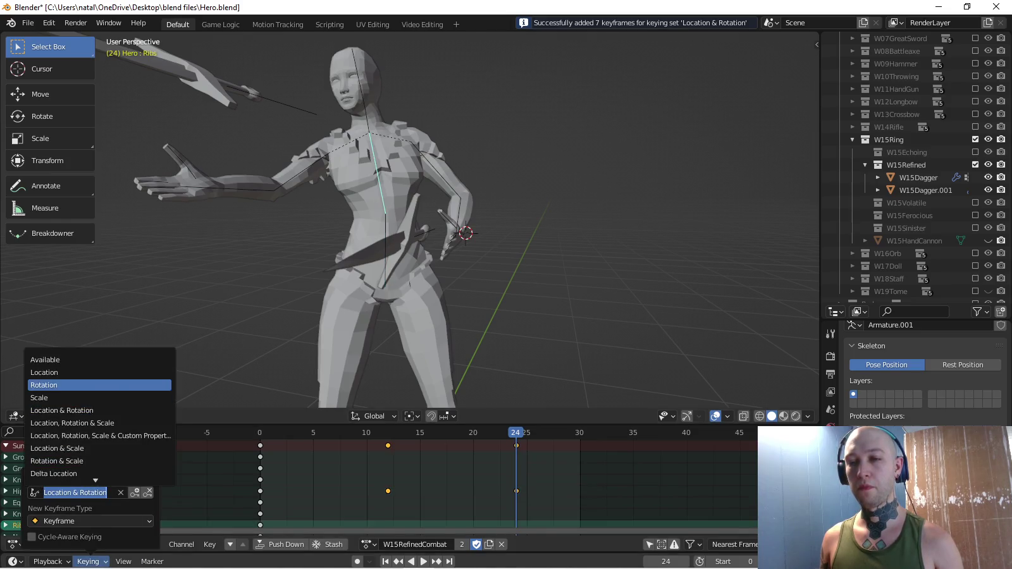
{"action": "key", "text": "Escape"}
{"action": "key", "text": "r"}
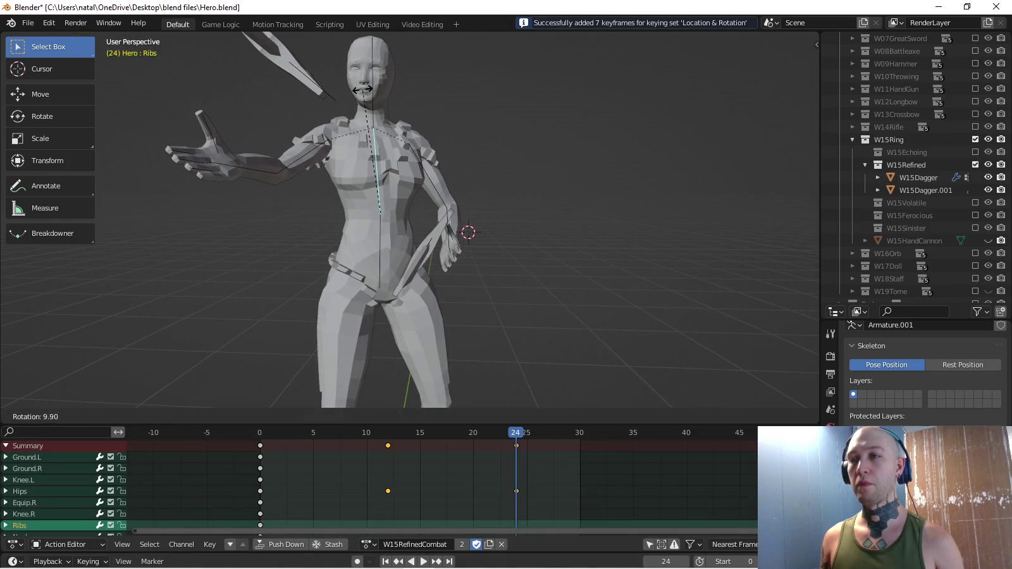
{"action": "key", "text": "Return"}
Refine the torso rotation from front and side views, adding Hips to the selection.
{"action": "key", "text": "KP_1"}
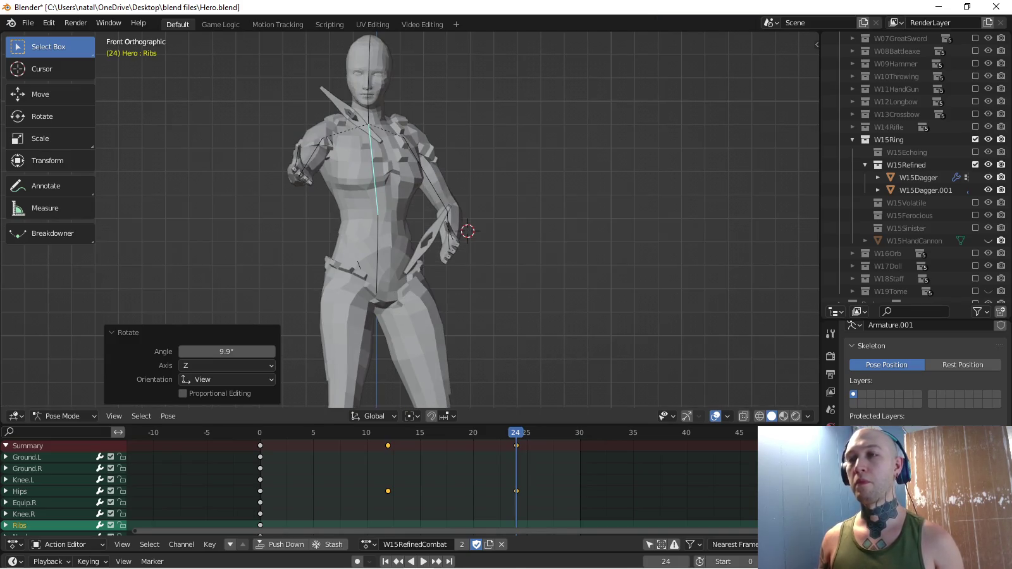
{"action": "key", "text": "r"}
{"action": "left_click", "coordinate": [365, 84]}
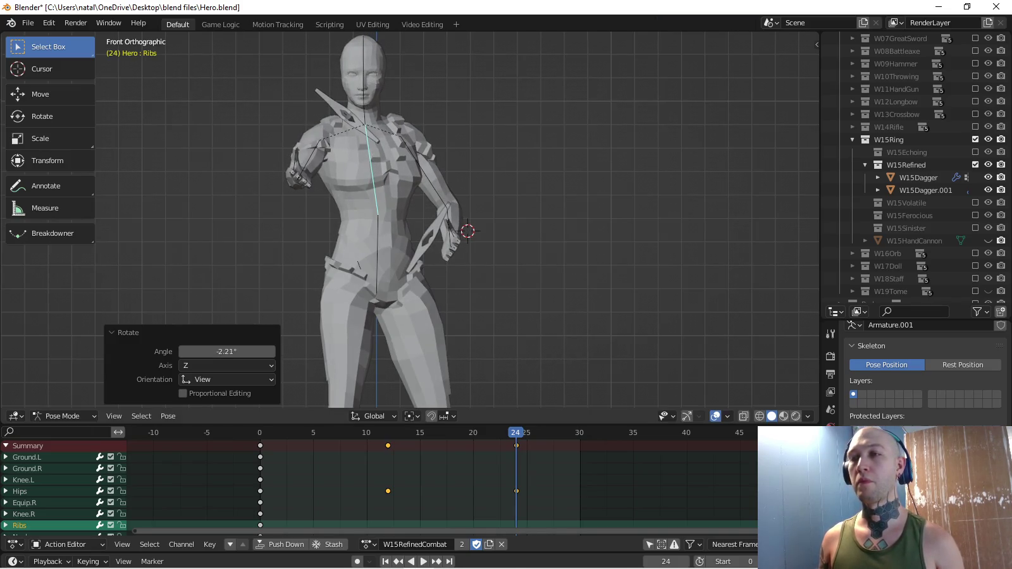
{"action": "key", "text": "KP_3"}
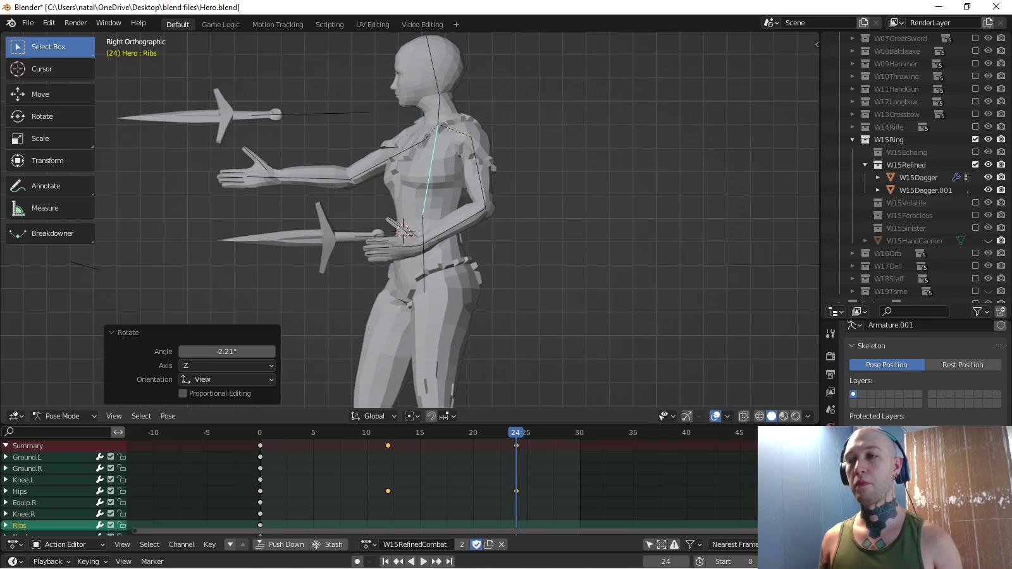
{"action": "key", "text": "r"}
{"action": "left_click", "coordinate": [481, 106]}
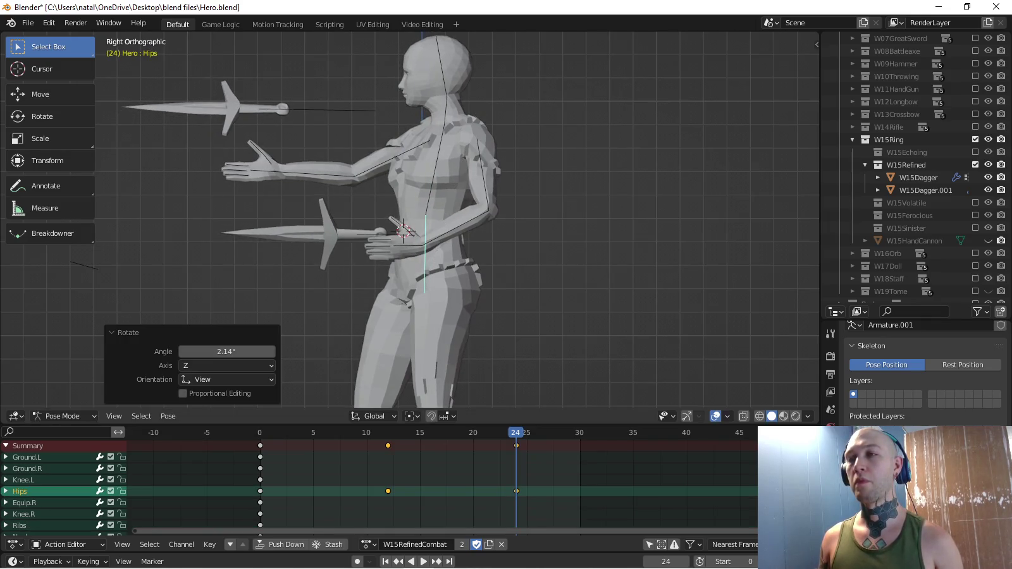
{"action": "key", "text": "r"}
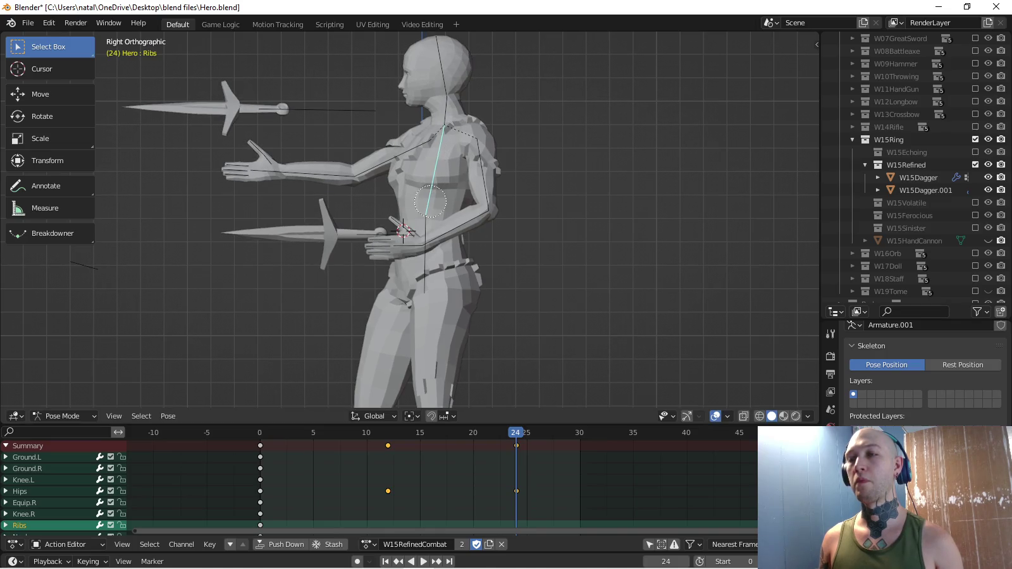
{"action": "left_click", "coordinate": [430, 201], "text": "shift"}
Play back the torso turn and review it from the front.
{"action": "key", "text": "space"}
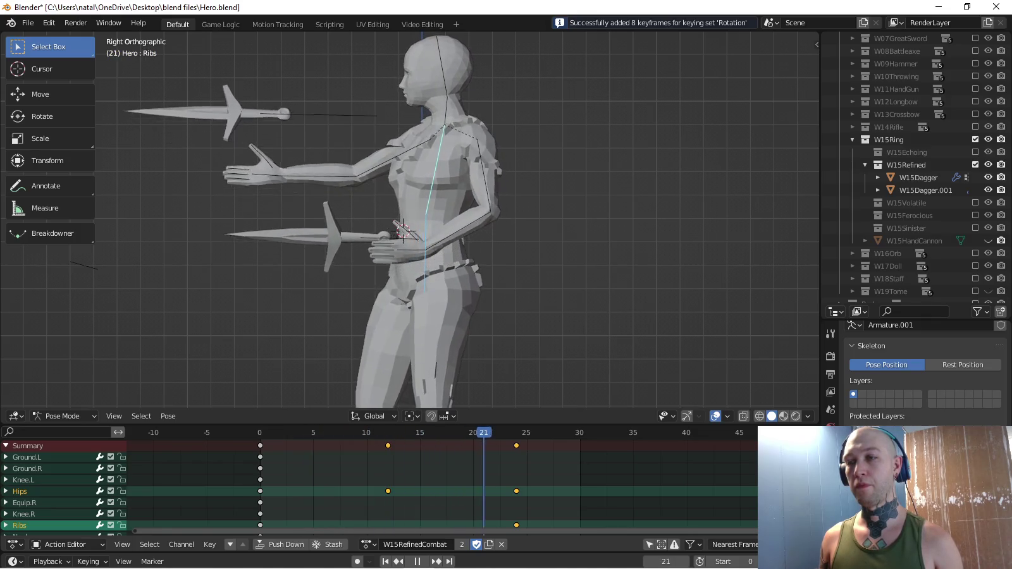
{"action": "key", "text": "space"}
{"action": "middle_click_drag", "start_coordinate": [443, 254], "coordinate": [418, 241]}
{"action": "key", "text": "KP_1"}
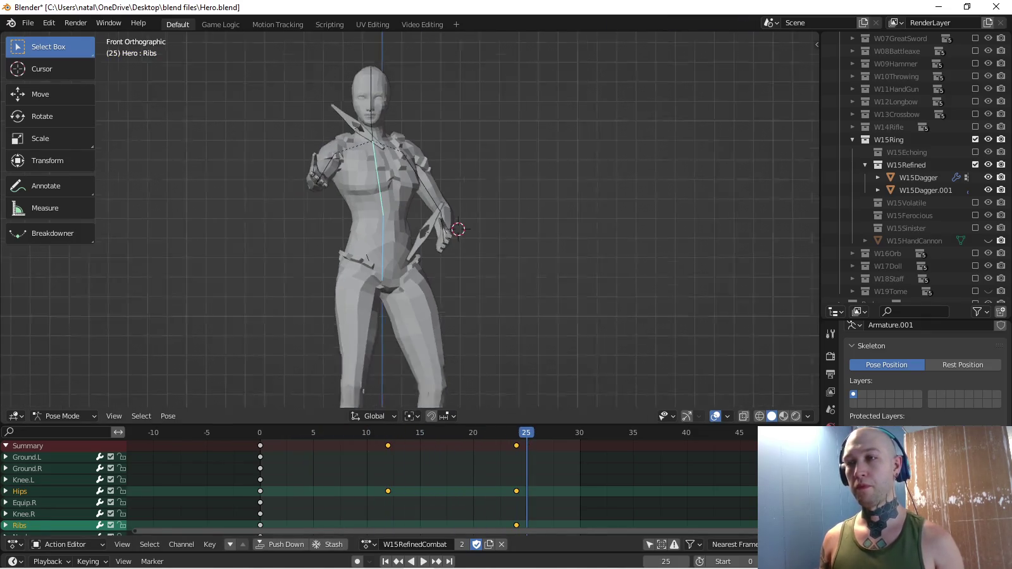
{"action": "key", "text": "space"}
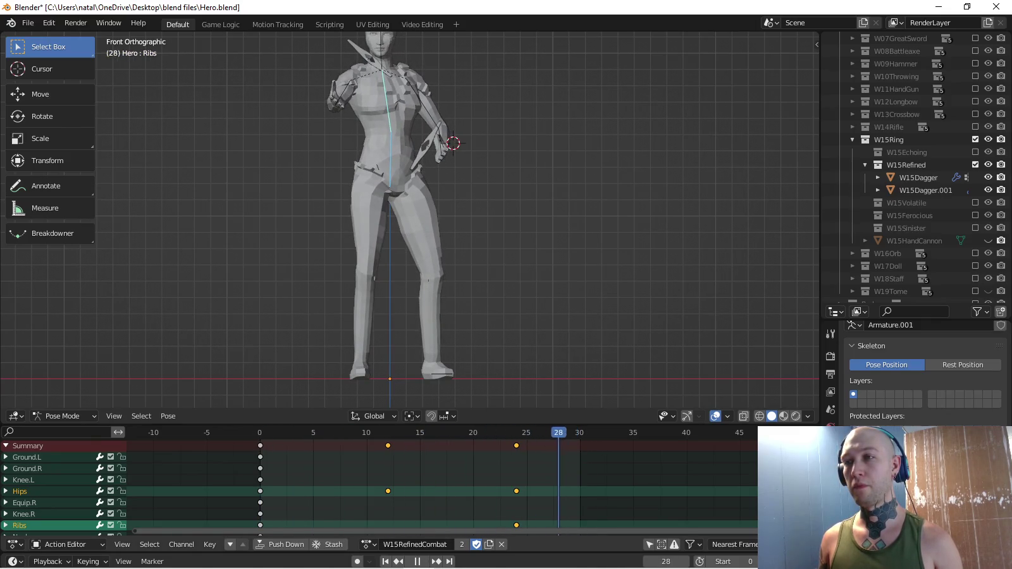
{"action": "key", "text": "space"}
{"action": "scroll", "coordinate": [409, 222], "scroll_direction": "up", "scroll_amount": 3}
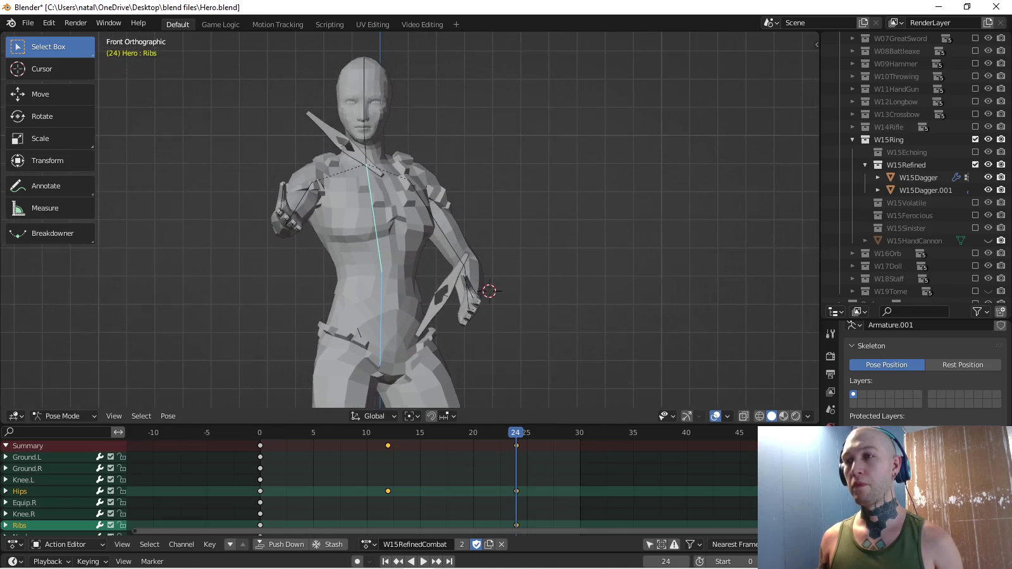
Rotate Ribs 0.765° about Z, key its rotation, and replay the action.
{"action": "key", "text": "r"}
{"action": "key", "text": "Return"}
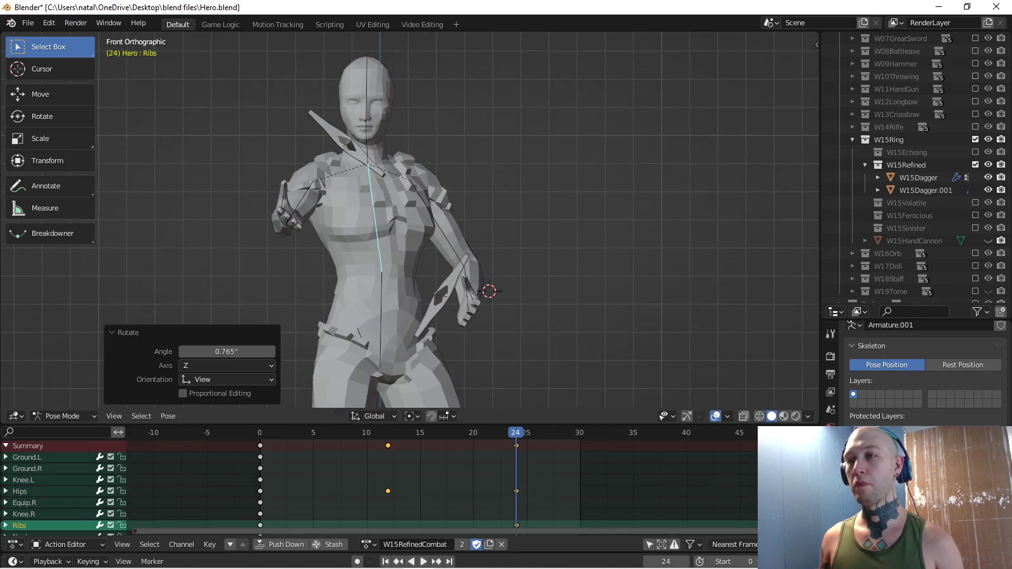
{"action": "key", "text": "i"}
{"action": "key", "text": "space"}
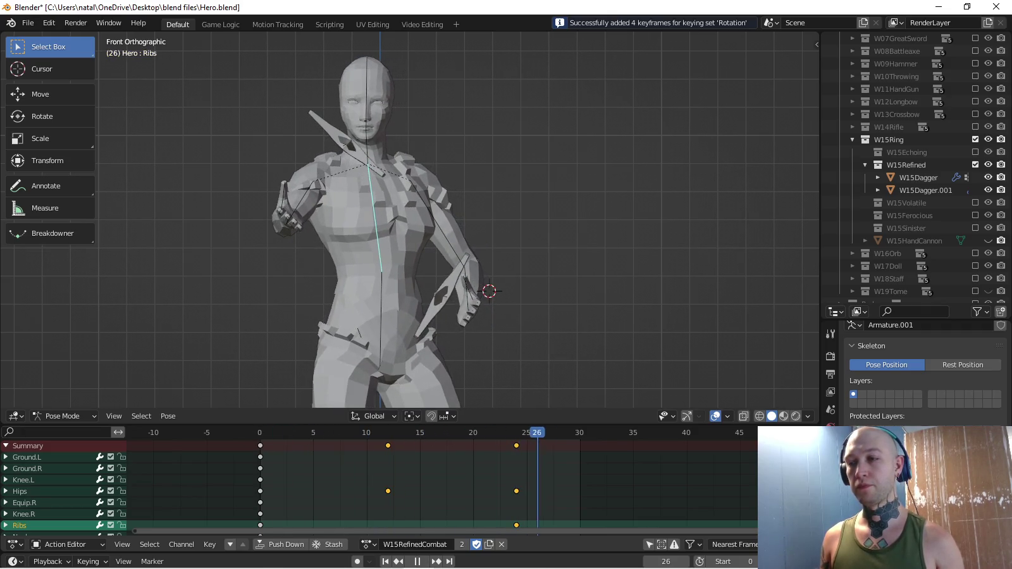
{"action": "key", "text": "Escape"}
{"action": "key", "text": "KP_3"}
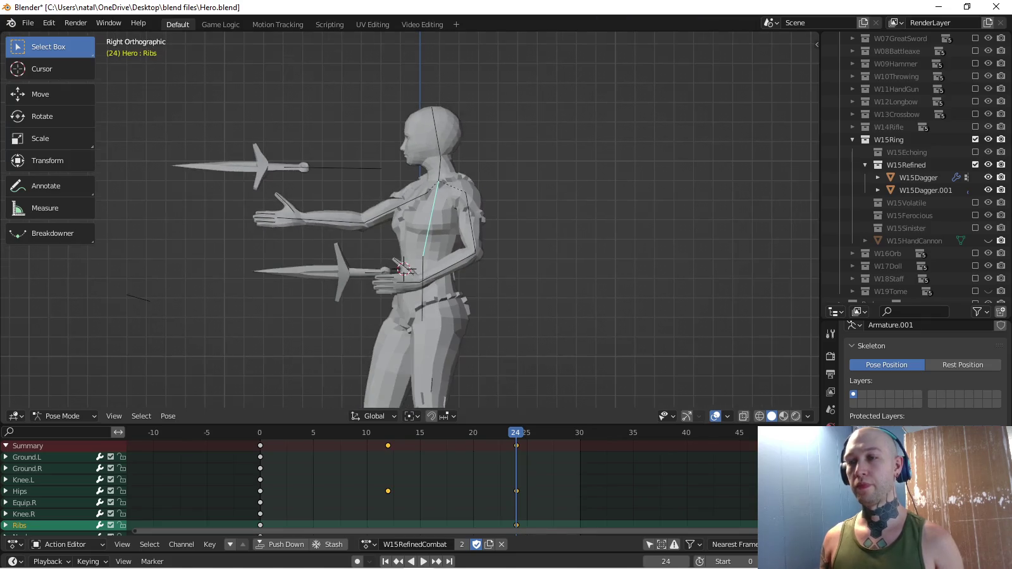
{"action": "key", "text": "space"}
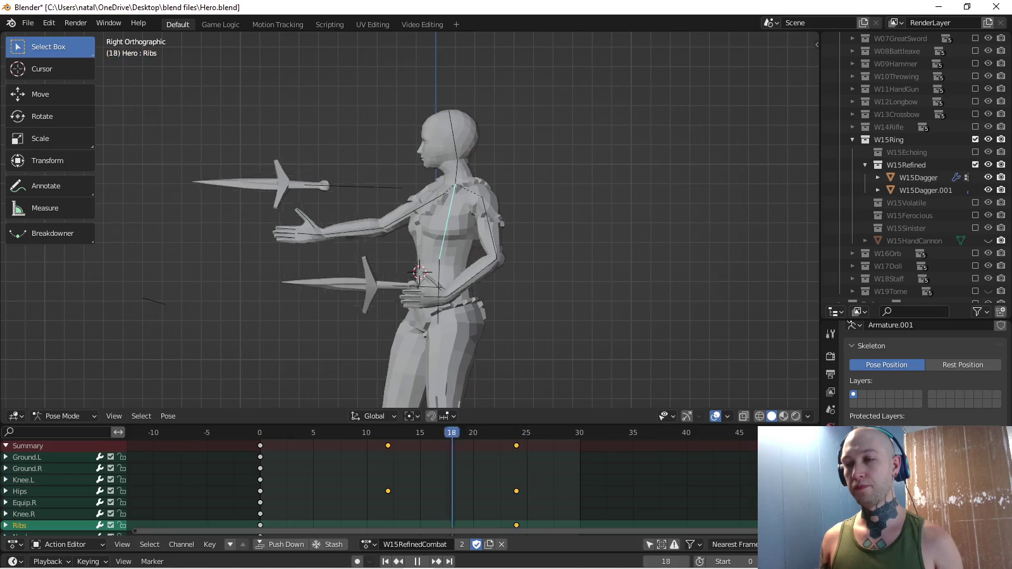
Stop playback and scroll the timeline to bring the Hips and Ribs keys into view.
{"action": "key", "text": "space"}
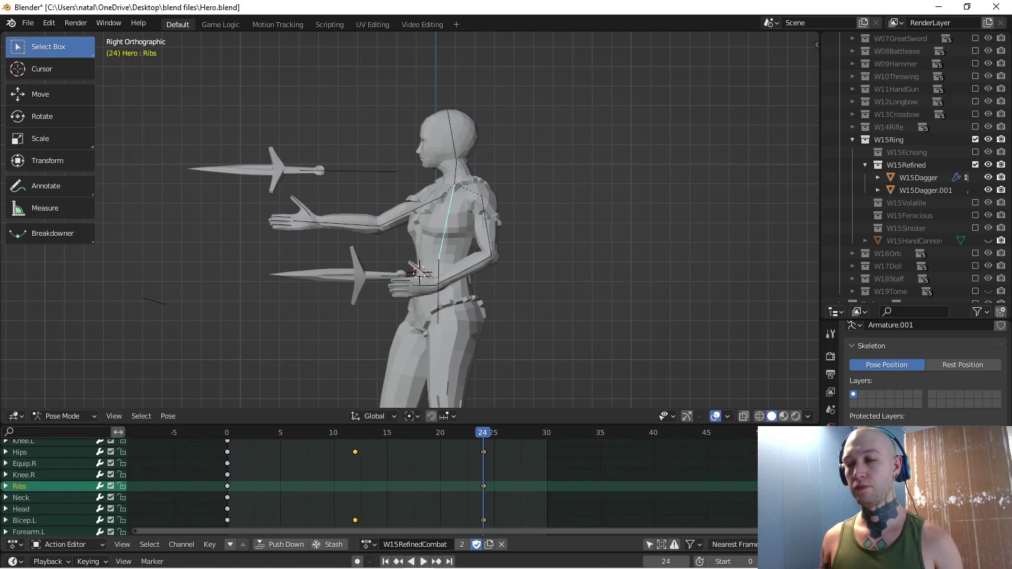
{"action": "middle_click_drag", "start_coordinate": [444, 506], "coordinate": [380, 443]}
{"action": "scroll", "coordinate": [63, 484], "scroll_direction": "down", "scroll_amount": 5}
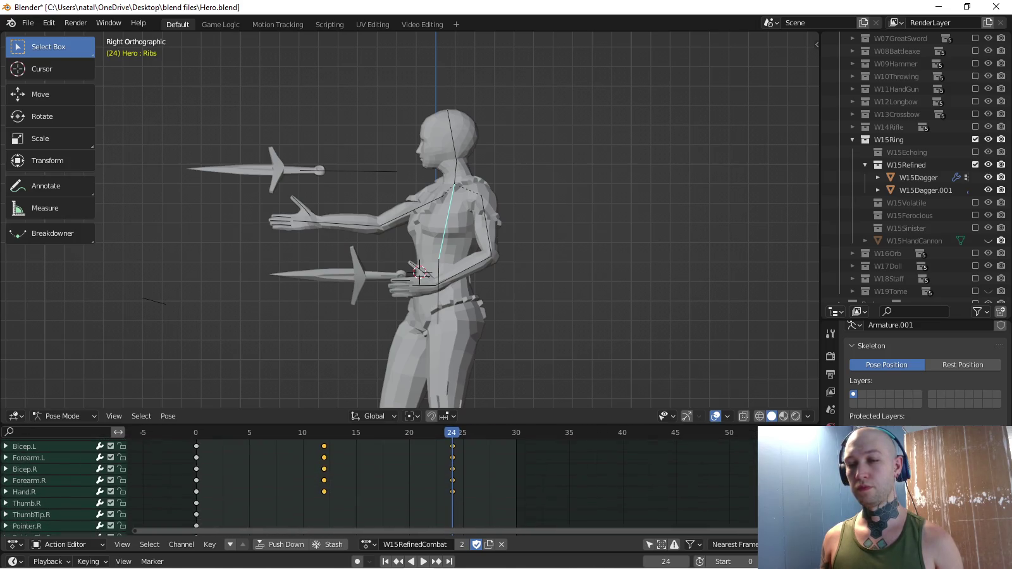
{"action": "scroll", "coordinate": [380, 484], "scroll_direction": "down", "scroll_amount": 3}
{"action": "scroll", "coordinate": [63, 484], "scroll_direction": "down", "scroll_amount": 3}
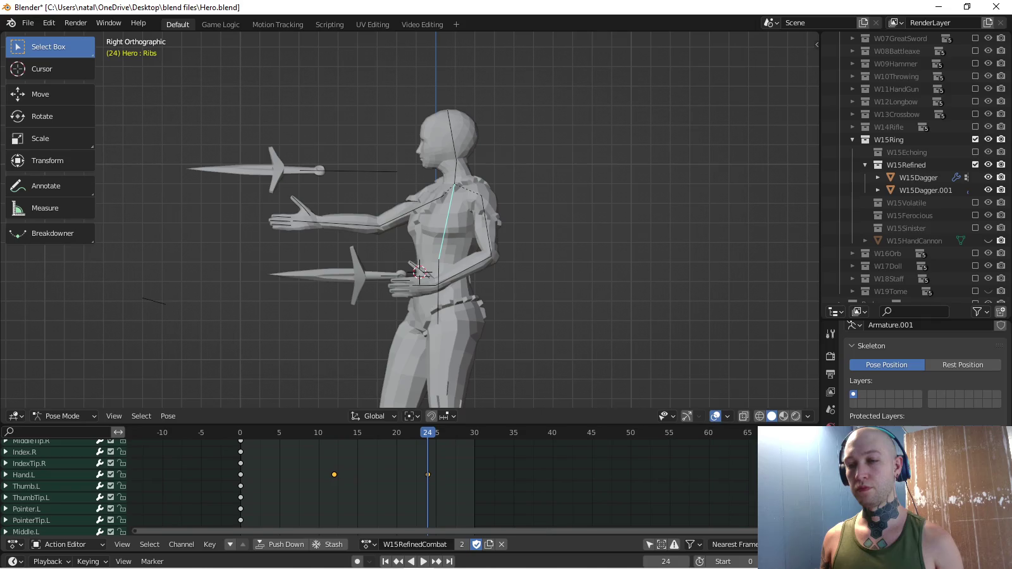
{"action": "scroll", "coordinate": [64, 484], "scroll_direction": "down", "scroll_amount": 4}
{"action": "middle_click_drag", "start_coordinate": [379, 481], "coordinate": [390, 532]}
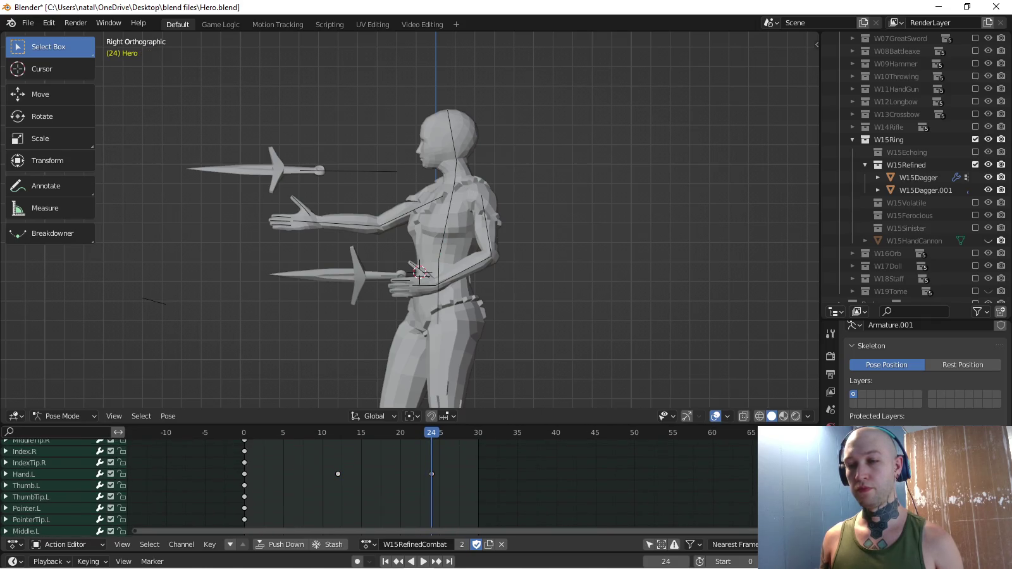
{"action": "mouse_move", "coordinate": [390, 480]}
{"action": "middle_mouse_down"}
{"action": "mouse_move", "coordinate": [406, 442]}
{"action": "mouse_move", "coordinate": [401, 500]}
{"action": "mouse_move", "coordinate": [399, 480]}
{"action": "middle_mouse_up"}
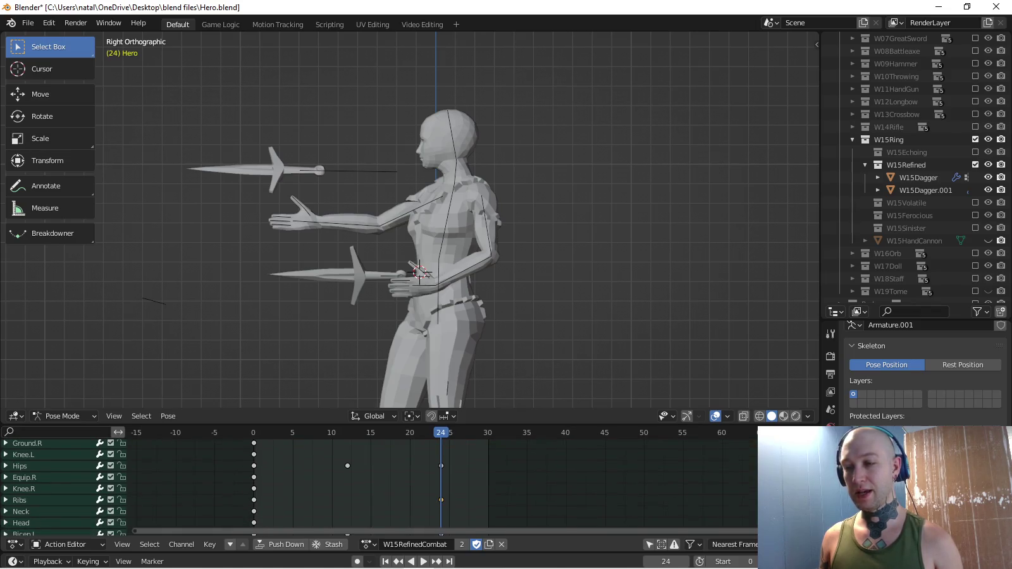
Paste the copied pose on the Ribs bone at frame 12 and key its rotation.
{"action": "key", "text": "shift+Left"}
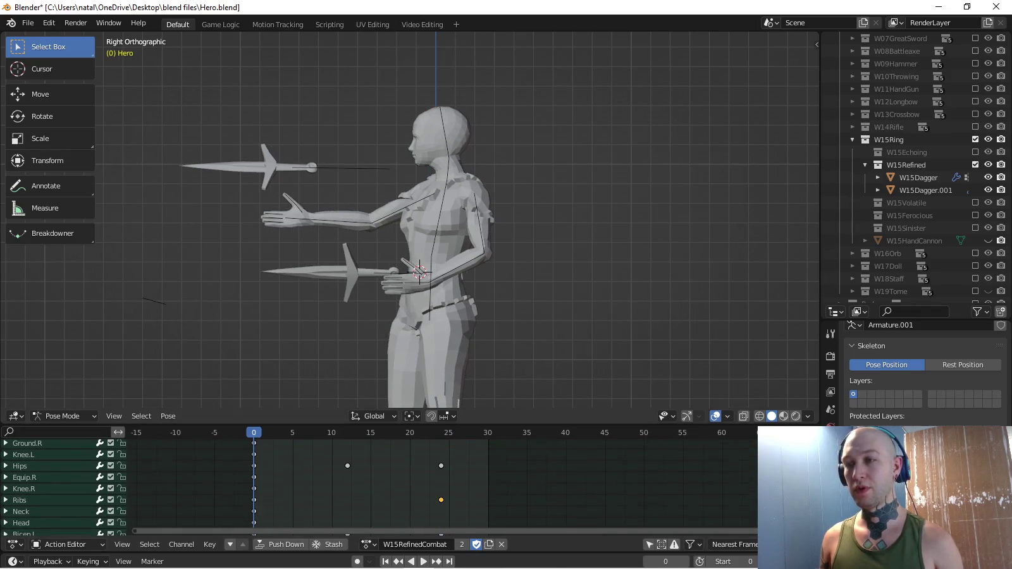
{"action": "left_click", "coordinate": [441, 499]}
{"action": "key", "text": "Up"}
{"action": "key", "text": "ctrl+v"}
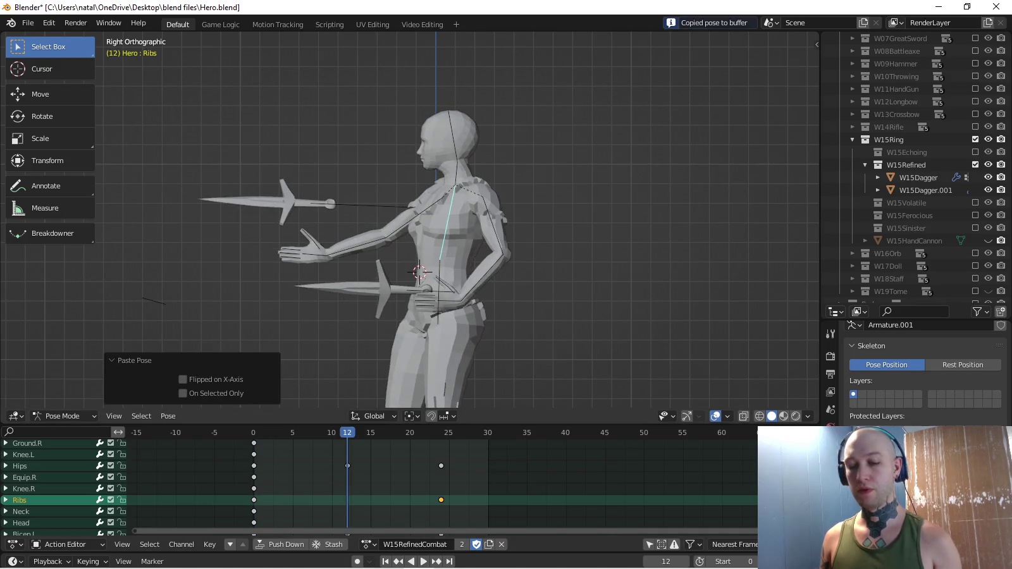
{"action": "key", "text": "i"}
Move the frame-24 Hips and Ribs keys to frame 30 and preview the timing.
{"action": "left_click_drag", "start_coordinate": [423, 443], "coordinate": [461, 509]}
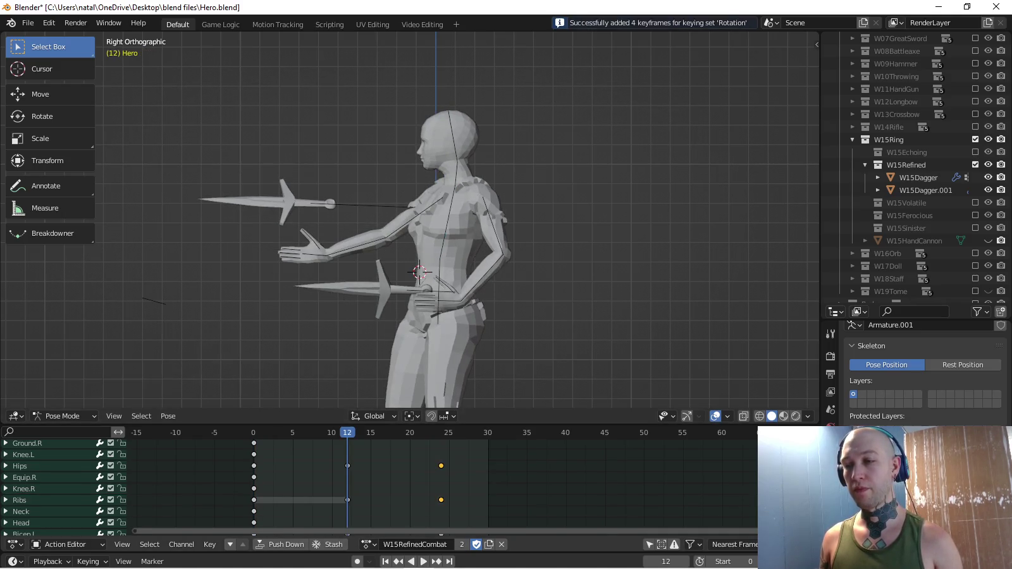
{"action": "key", "text": "g"}
{"action": "key", "text": "Return"}
{"action": "key", "text": "space"}
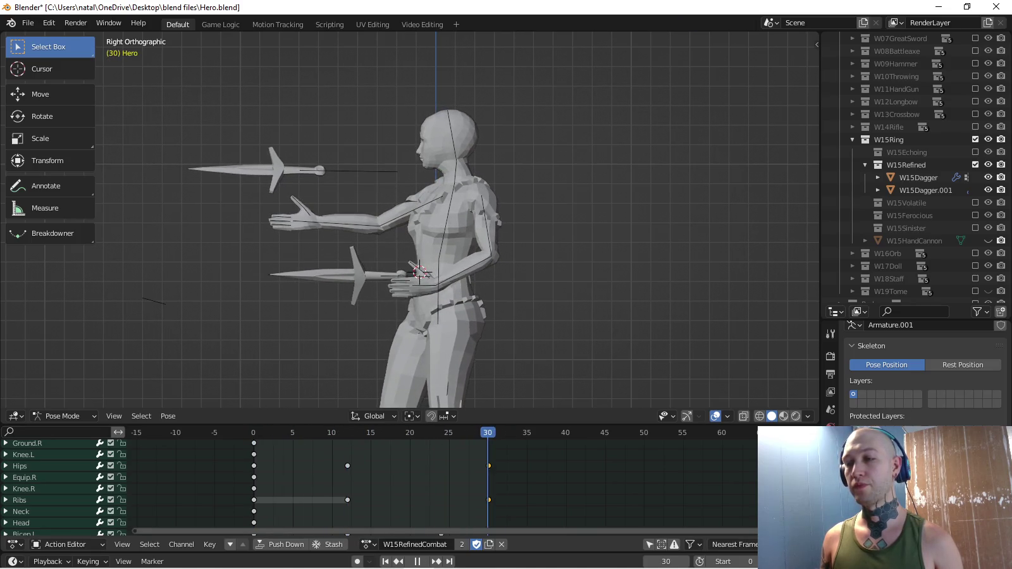
{"action": "key", "text": "space"}
Orbit around the character and select the bones of the extended arm.
{"action": "key", "text": "KP_8"}
{"action": "key", "text": "KP_4"}
{"action": "key", "text": "KP_3"}
{"action": "key", "text": "KP_1"}
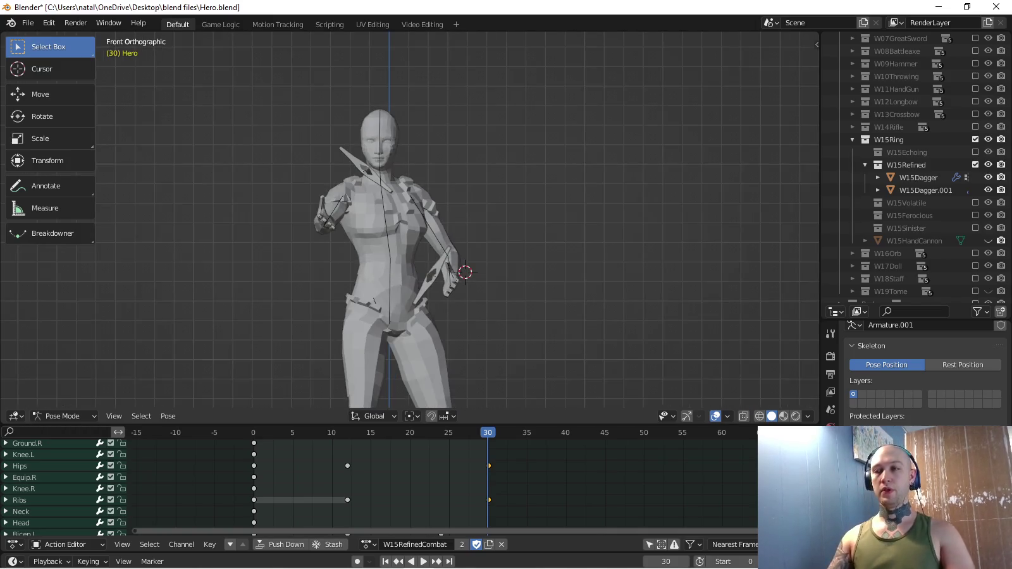
{"action": "middle_click_drag", "start_coordinate": [240, 229], "coordinate": [411, 208]}
{"action": "key", "text": "c"}
{"action": "key", "text": "Escape"}
{"action": "left_click_drag", "start_coordinate": [457, 290], "coordinate": [512, 248]}
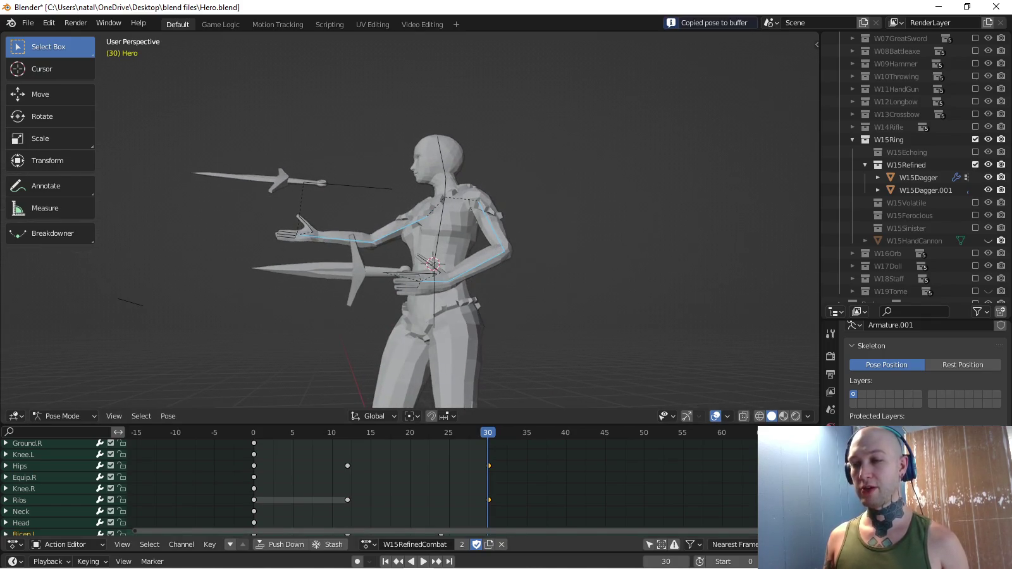
At frame 12, set the active keying set to Rotation.
{"action": "left_click", "coordinate": [340, 432]}
{"action": "key", "text": "Right"}
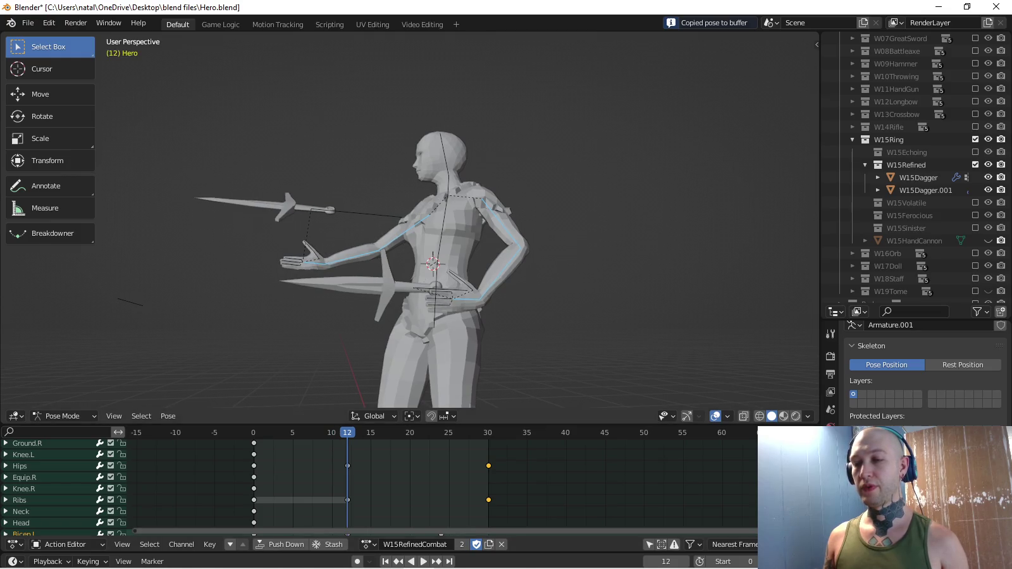
{"action": "left_click", "coordinate": [88, 562]}
{"action": "left_click", "coordinate": [76, 493]}
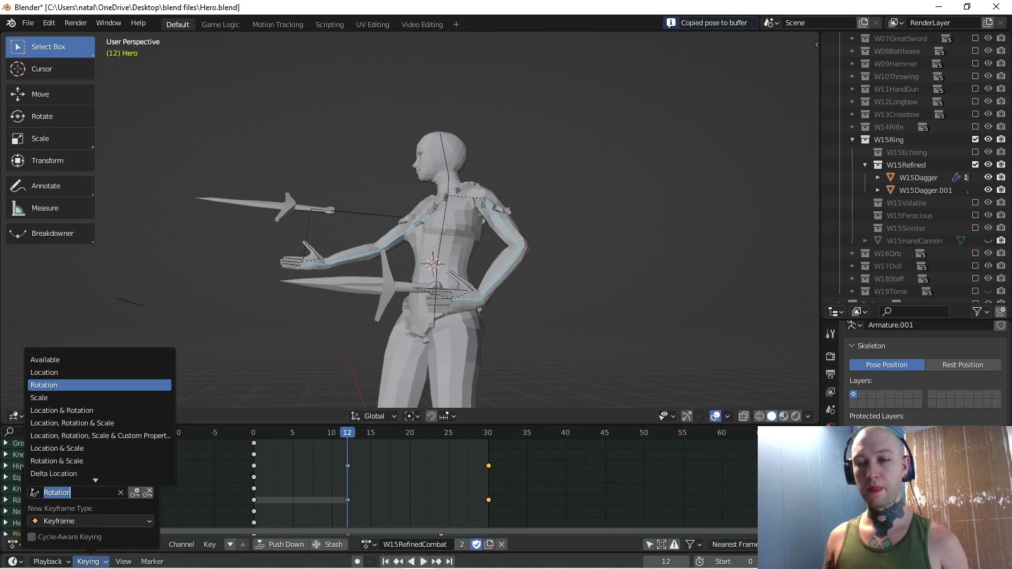
{"action": "left_click", "coordinate": [63, 461]}
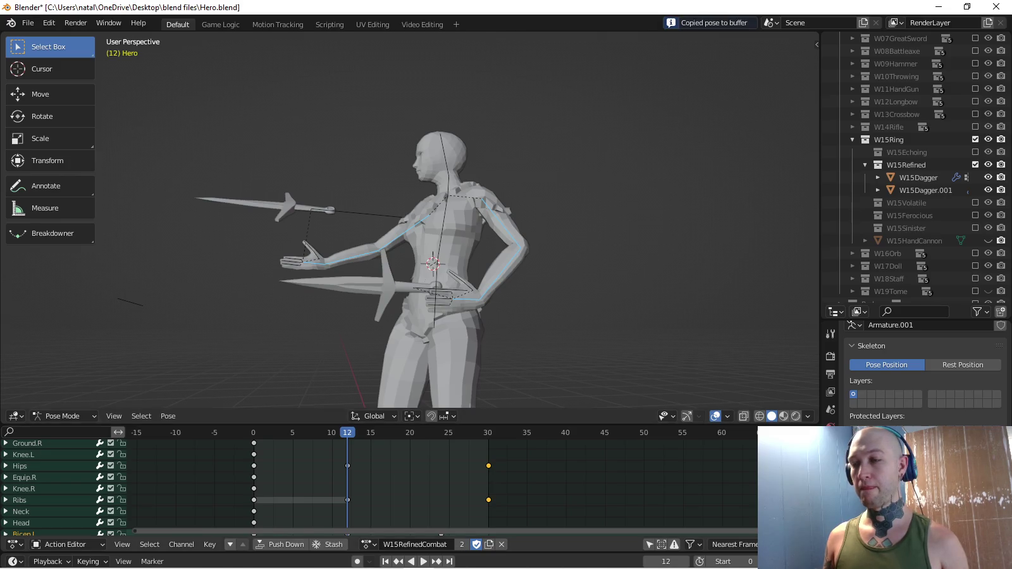
Paste the copied pose at frame 36, key its rotation, and play back the motion.
{"action": "key", "text": "shift+Right"}
{"action": "key", "text": "ctrl+v"}
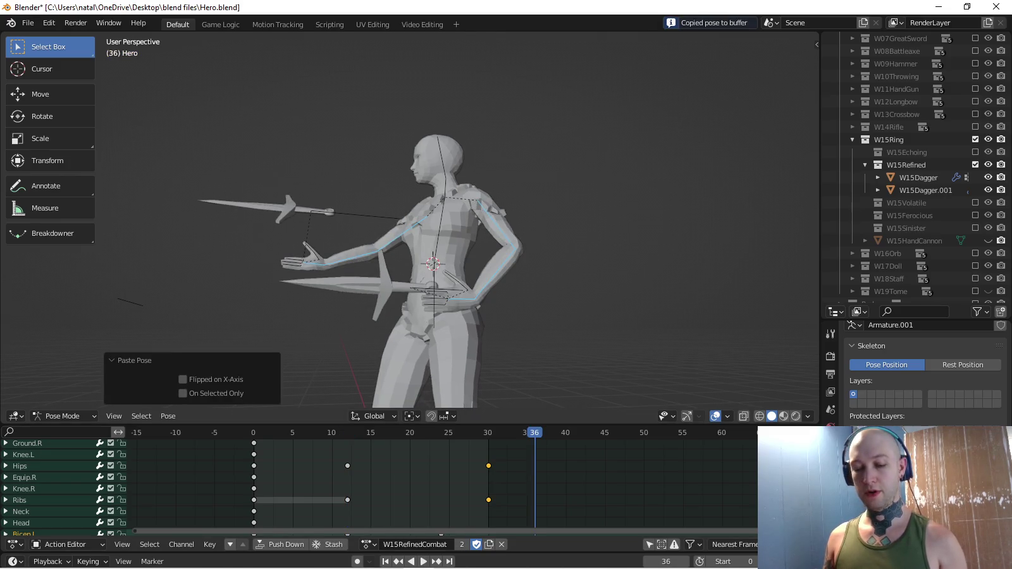
{"action": "key", "text": "i"}
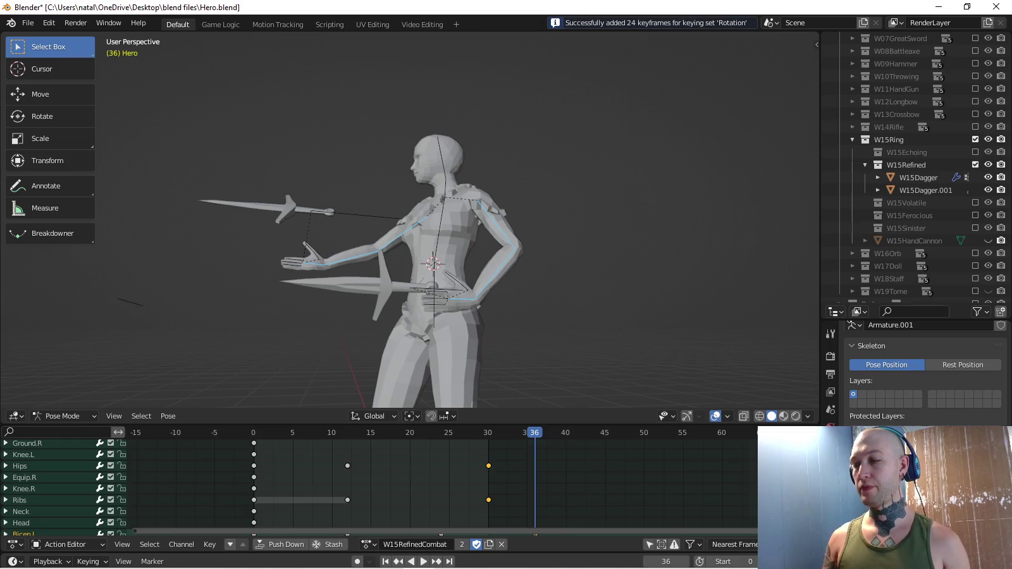
{"action": "middle_click_drag", "start_coordinate": [443, 481], "coordinate": [376, 504]}
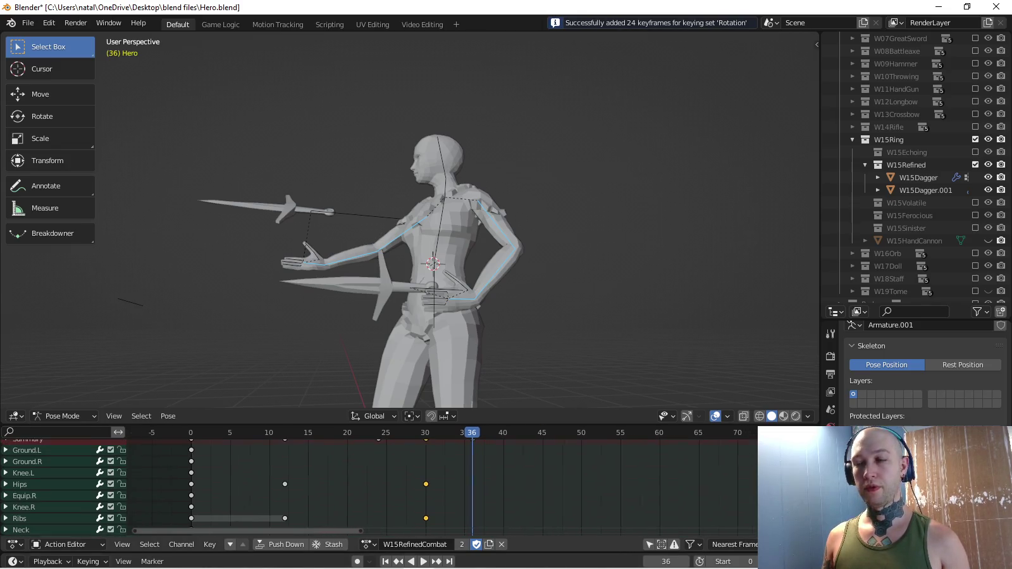
{"action": "key", "text": "space"}
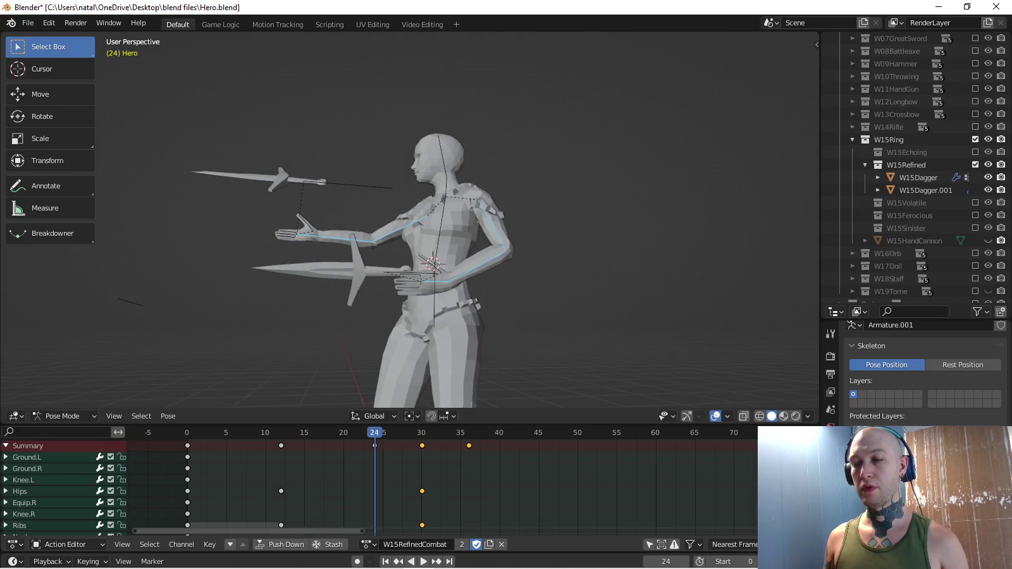
{"action": "key", "text": "space"}
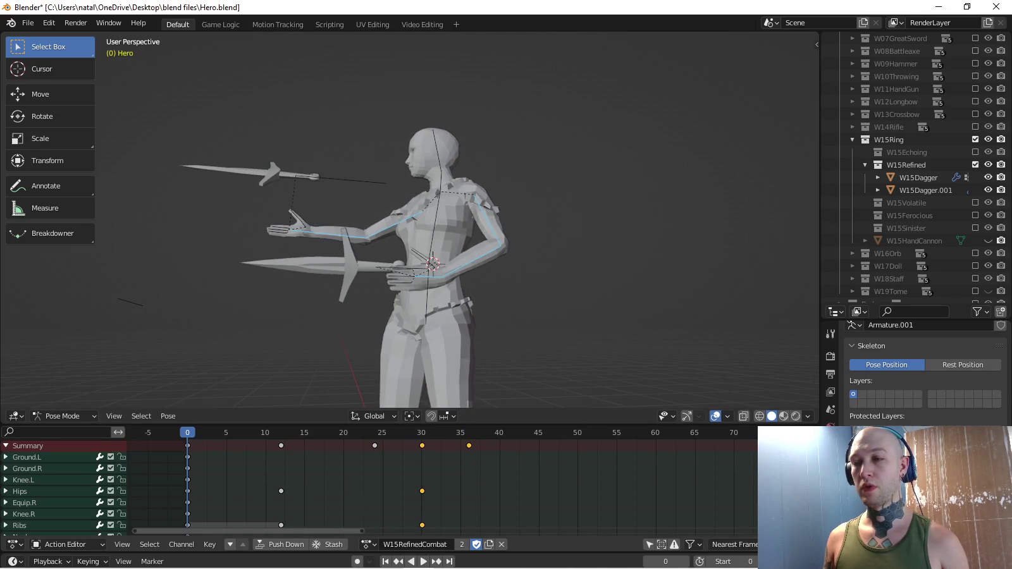
Select the Hips and Ribs bones and key the pasted pose's rotation at frame 48.
{"action": "left_click", "coordinate": [435, 303]}
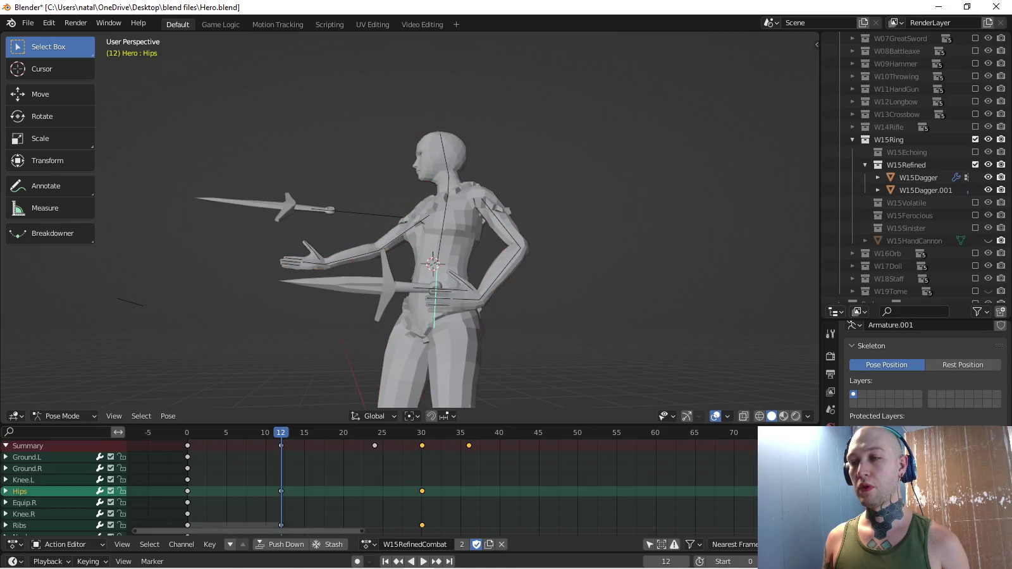
{"action": "left_click", "coordinate": [442, 234], "text": "shift"}
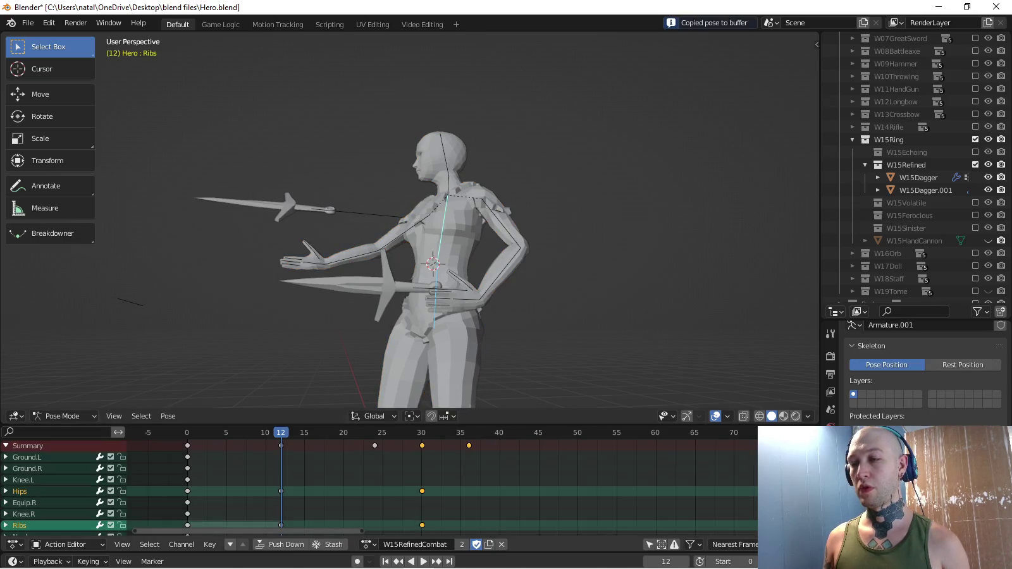
{"action": "key", "text": "space"}
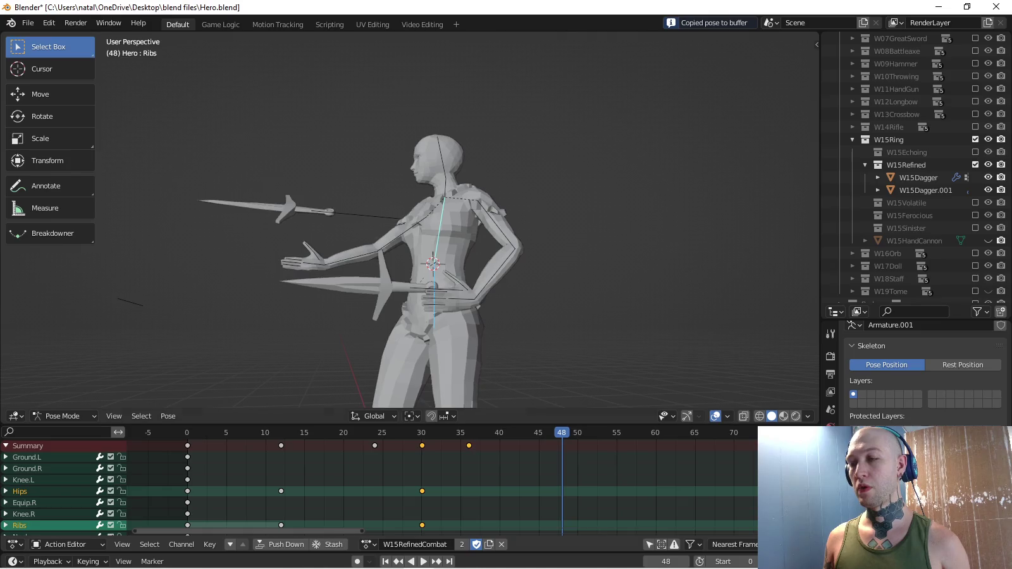
{"action": "key", "text": "ctrl+v"}
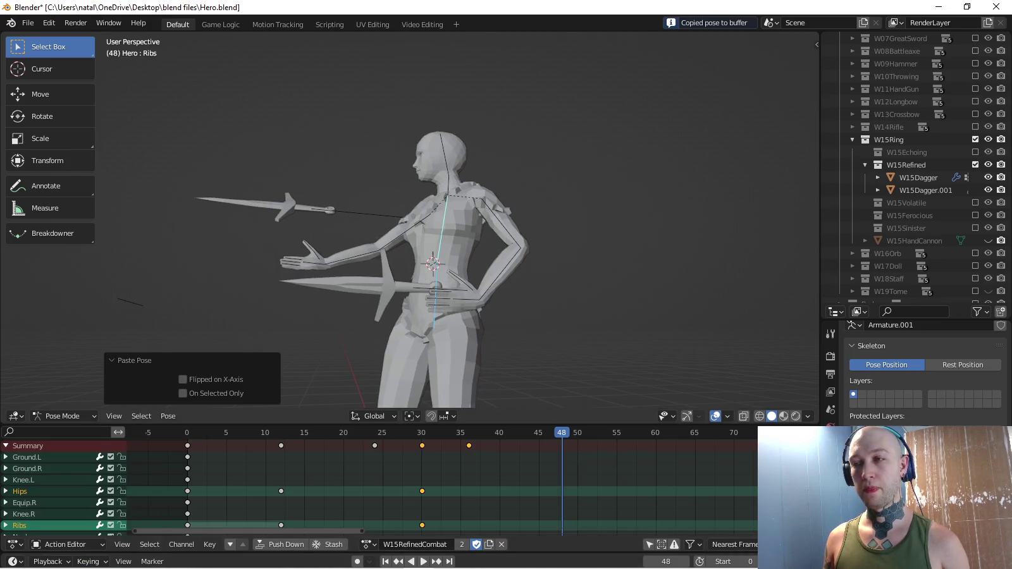
{"action": "key", "text": "i"}
Switch the keying set to Location & Rotation and key the Hips at frame 48.
{"action": "left_click", "coordinate": [88, 561]}
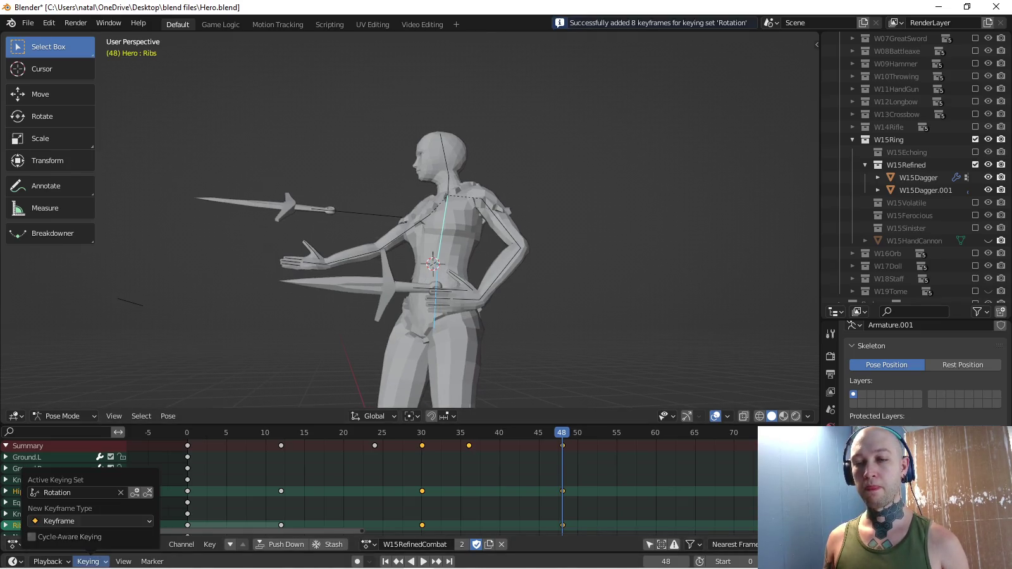
{"action": "left_click", "coordinate": [76, 491]}
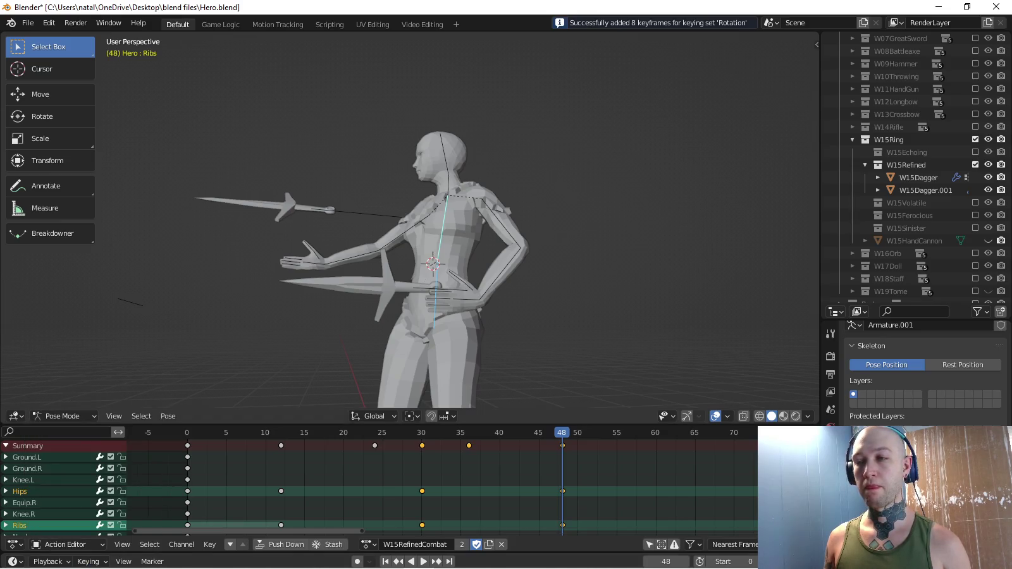
{"action": "left_click", "coordinate": [435, 310]}
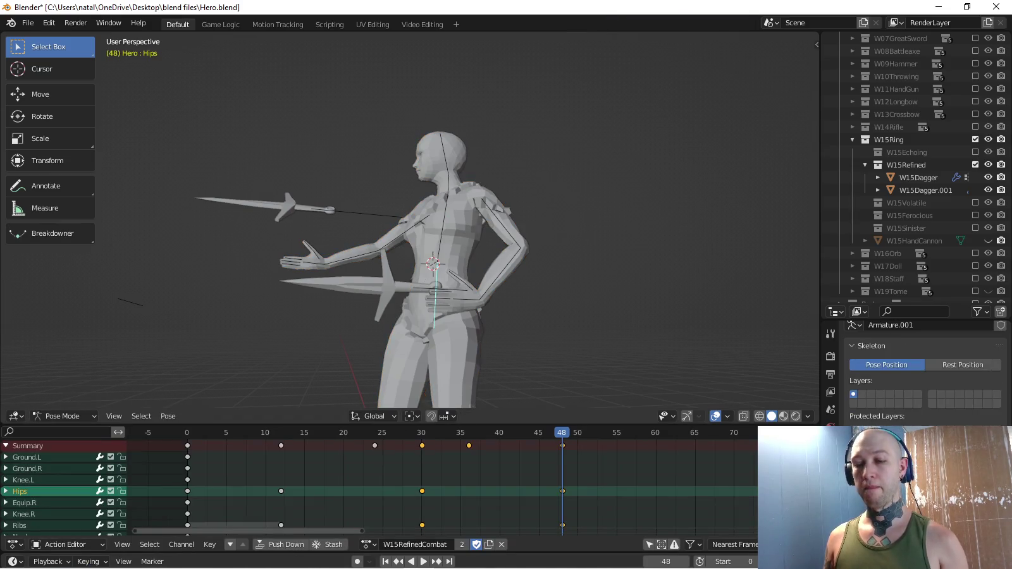
{"action": "key", "text": "i"}
Preview the animation from the front and right-side views.
{"action": "key", "text": "KP_1"}
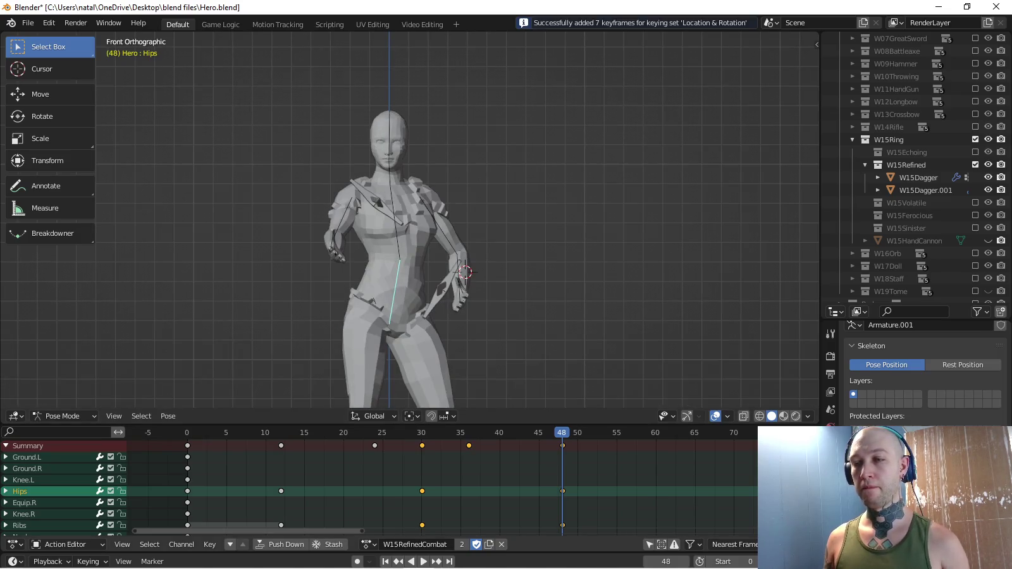
{"action": "key", "text": "space"}
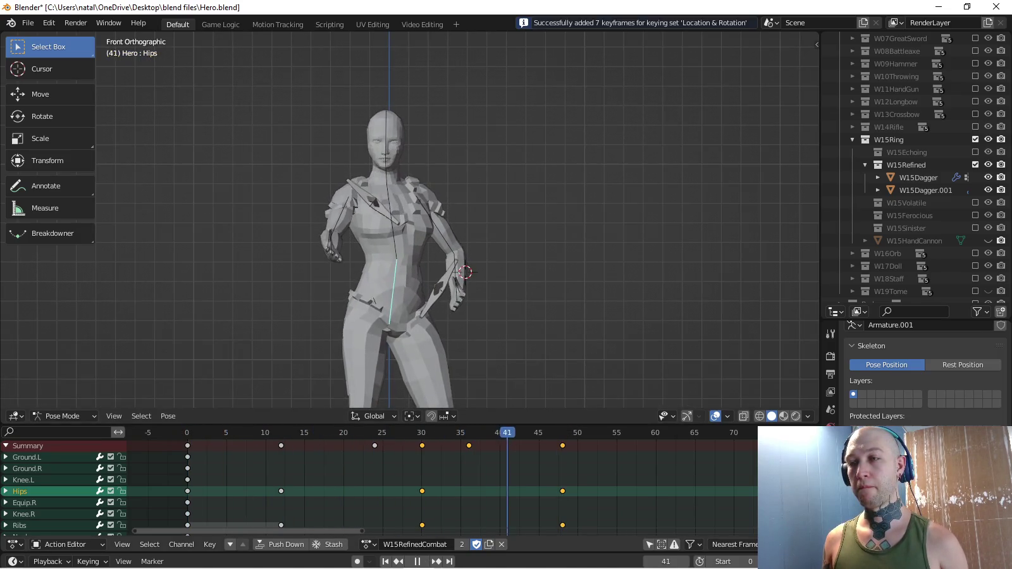
{"action": "key", "text": "Escape"}
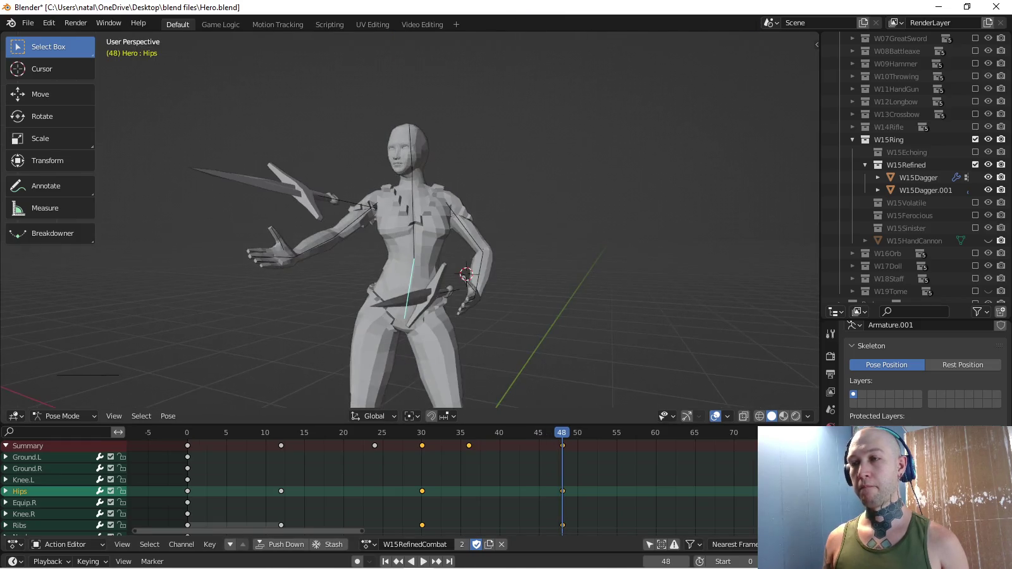
{"action": "key", "text": "KP_3"}
{"action": "middle_click_drag", "start_coordinate": [411, 253], "coordinate": [384, 239], "text": "shift"}
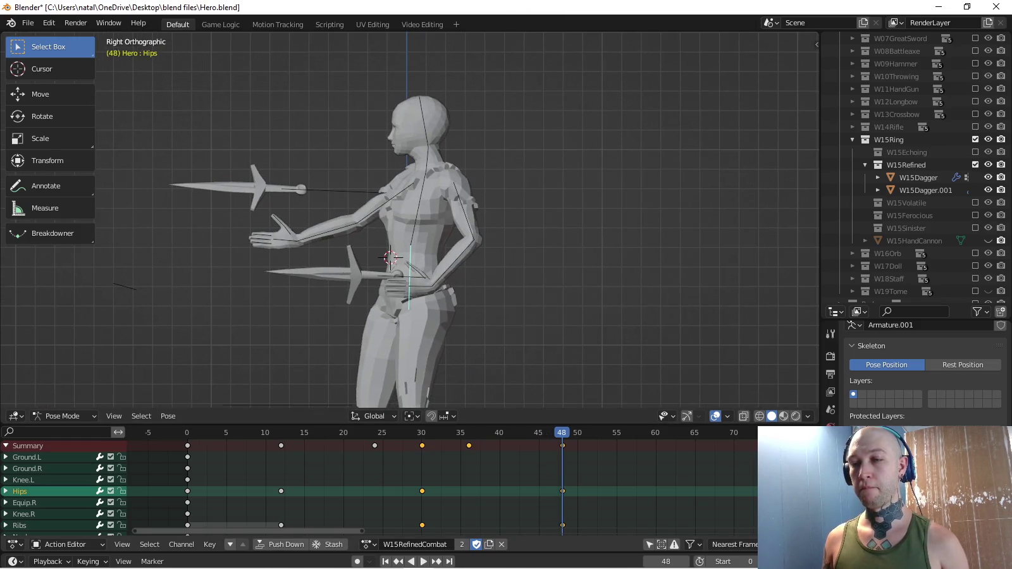
{"action": "key", "text": "space"}
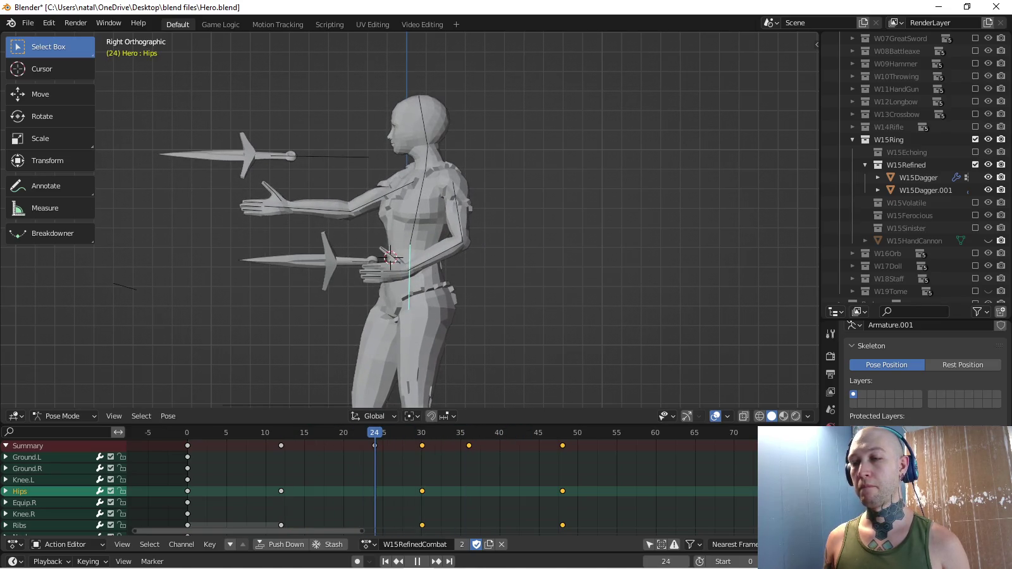
Circle-select the arm chain down to the hand and copy its pose.
{"action": "key", "text": "Escape"}
{"action": "left_click", "coordinate": [330, 209]}
{"action": "key", "text": "c"}
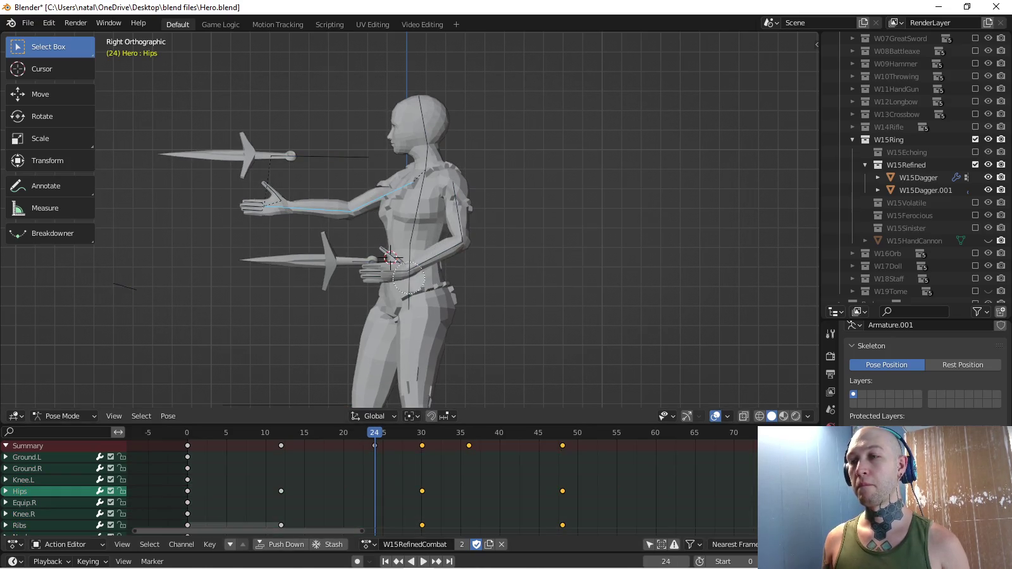
{"action": "left_click_drag", "start_coordinate": [452, 183], "coordinate": [443, 260]}
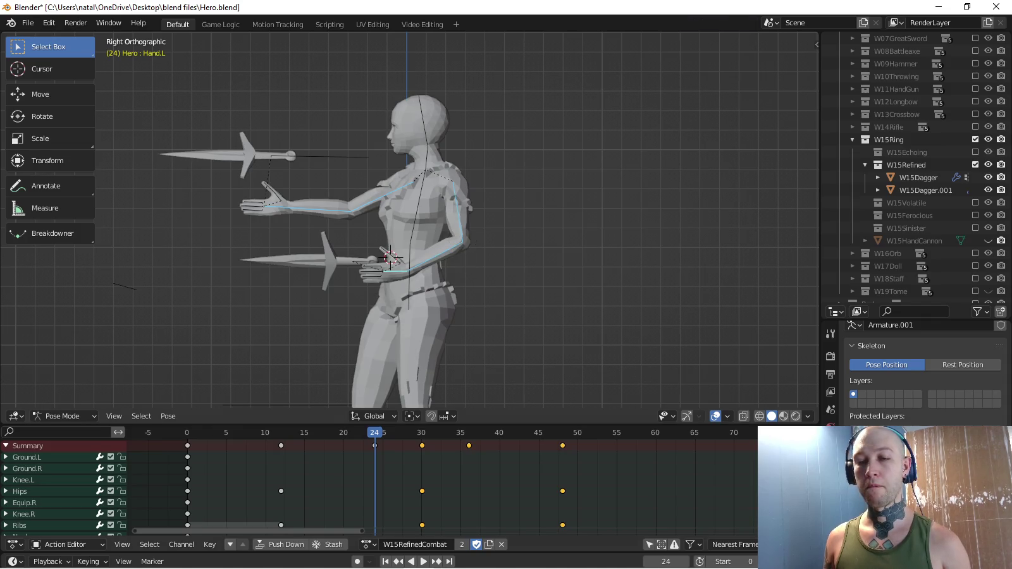
{"action": "key", "text": "ctrl+c"}
Set the keying set to Rotation, key the pasted arm pose at frame 64, and preview the hold.
{"action": "left_click", "coordinate": [89, 561]}
{"action": "left_click", "coordinate": [76, 492]}
{"action": "left_click", "coordinate": [50, 383]}
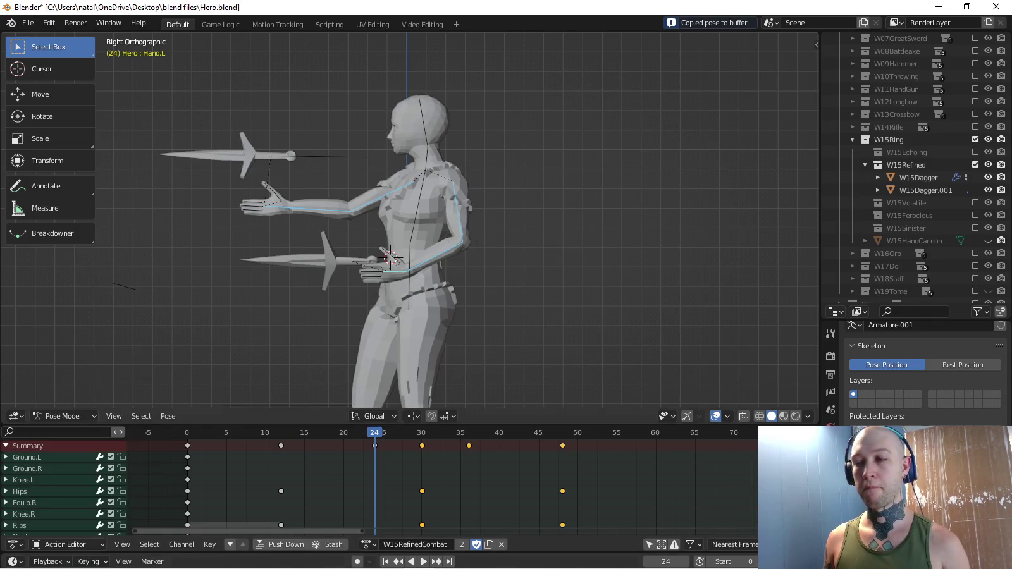
{"action": "key", "text": "space"}
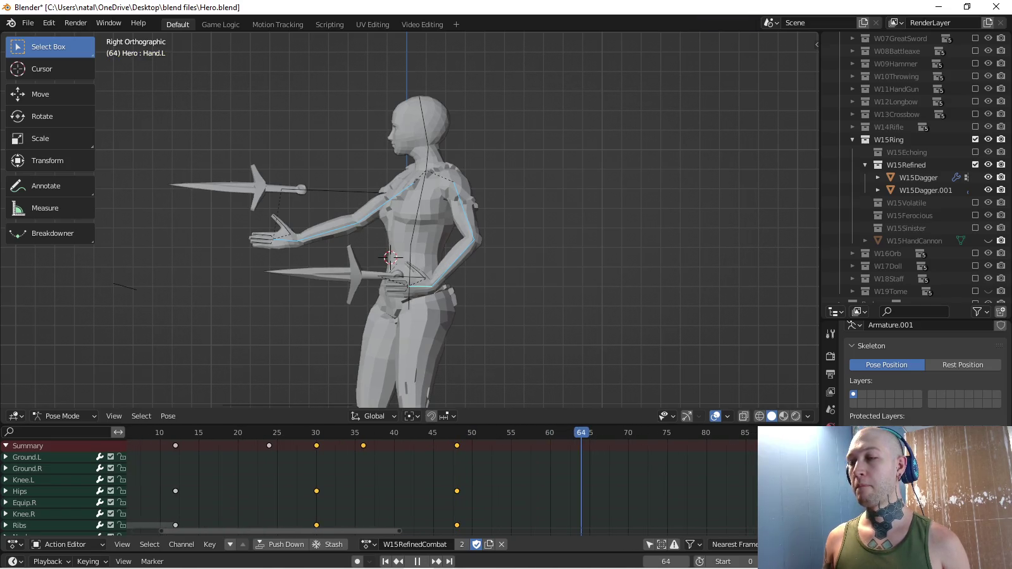
{"action": "key", "text": "space"}
{"action": "key", "text": "ctrl+v"}
{"action": "key", "text": "i"}
{"action": "key", "text": "space"}
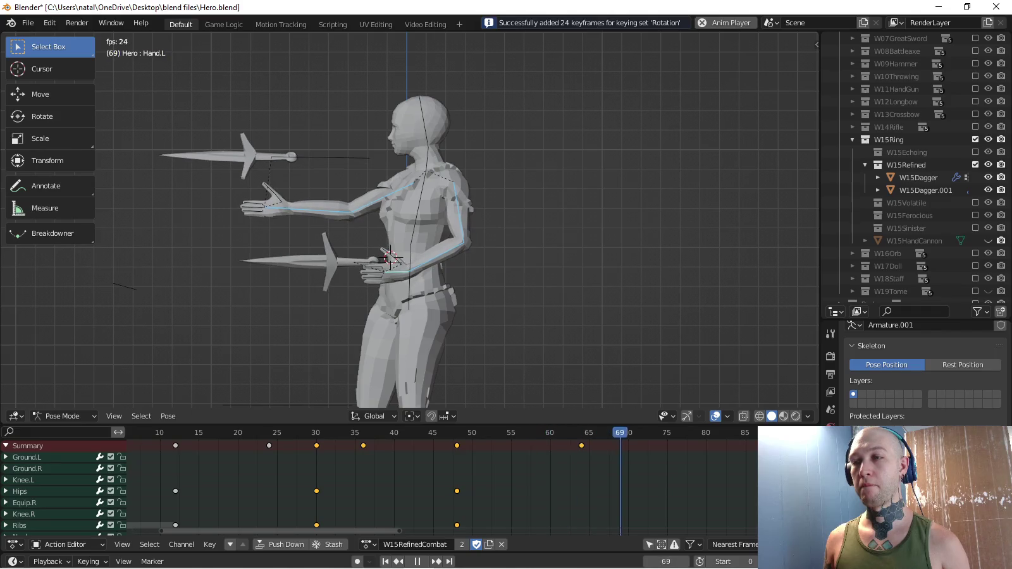
{"action": "key", "text": "space"}
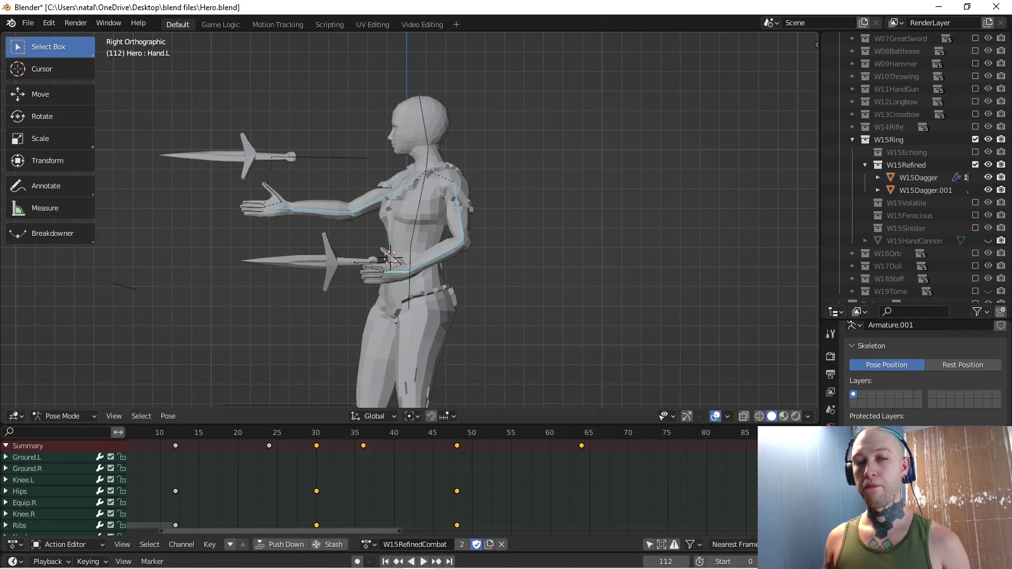
Review the playback from the right side, then key the pasted pose's rotation at frame 80.
{"action": "key", "text": "KP_3"}
{"action": "scroll", "coordinate": [412, 222], "scroll_direction": "down", "scroll_amount": 2}
{"action": "scroll", "coordinate": [411, 222], "scroll_direction": "down", "scroll_amount": 2}
{"action": "key", "text": "space"}
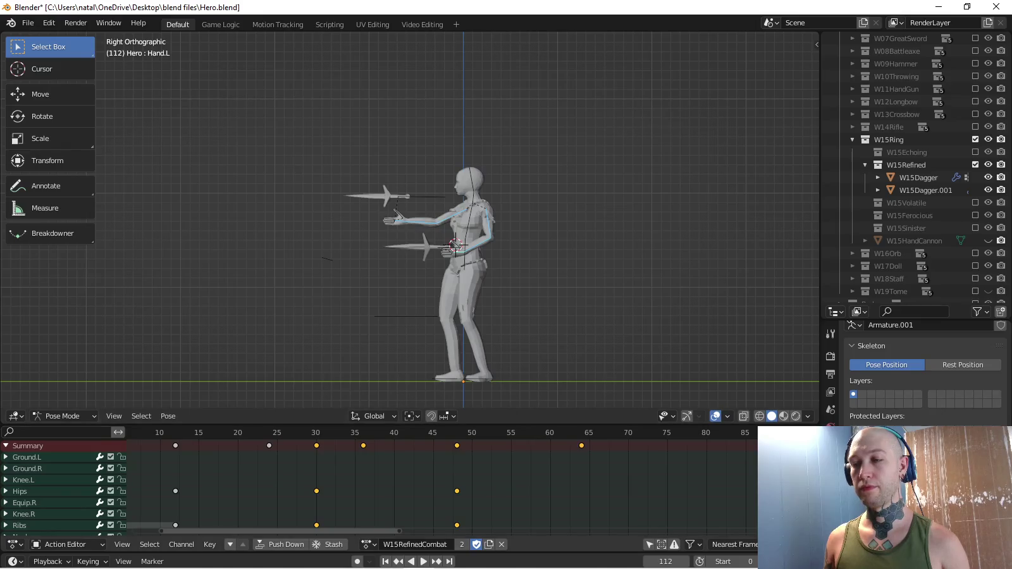
{"action": "scroll", "coordinate": [411, 222], "scroll_direction": "up", "scroll_amount": 4}
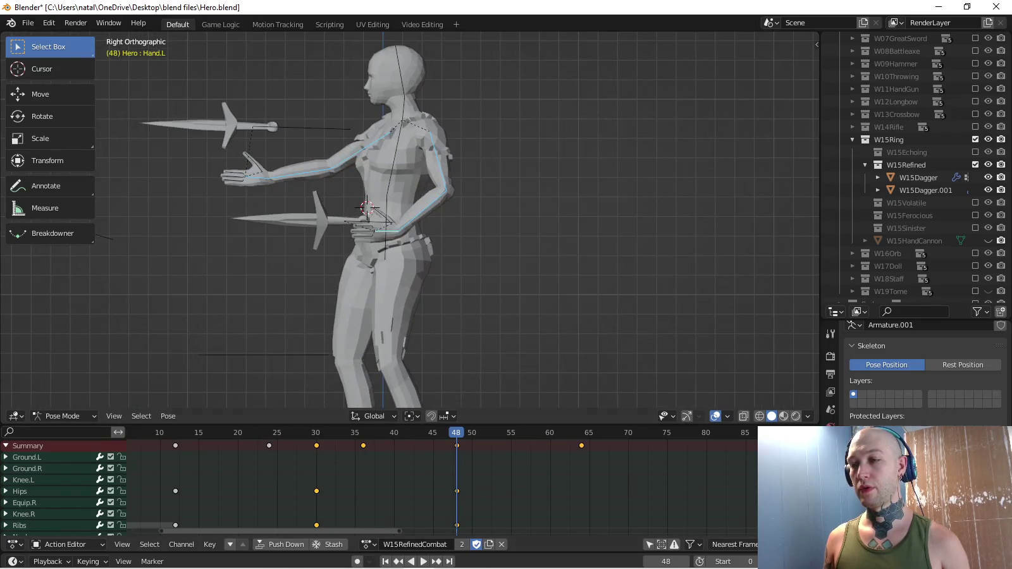
{"action": "key", "text": "Up"}
{"action": "scroll", "coordinate": [411, 221], "scroll_direction": "down", "scroll_amount": 3}
{"action": "scroll", "coordinate": [443, 480], "scroll_direction": "down", "scroll_amount": 3, "text": "ctrl"}
{"action": "key", "text": "space"}
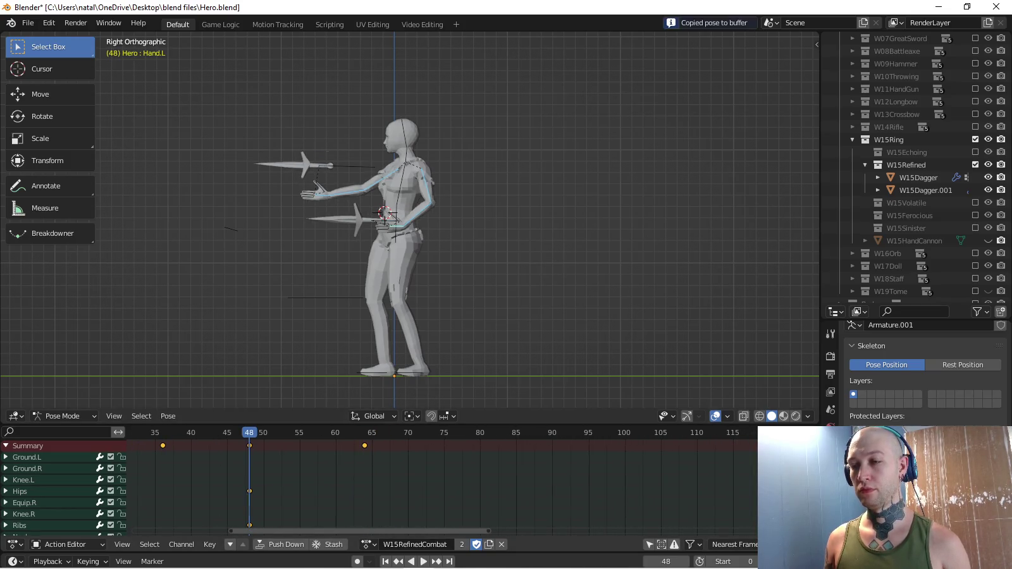
{"action": "key", "text": "space"}
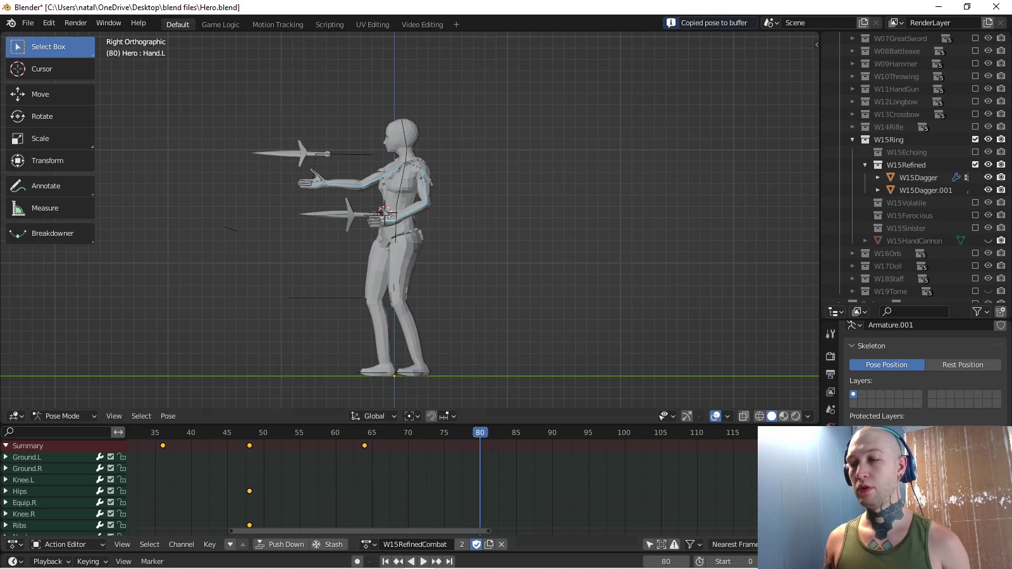
{"action": "key", "text": "ctrl+v"}
{"action": "key", "text": "i"}
Copy the current pose and key it pasted at frame 94.
{"action": "key", "text": "space"}
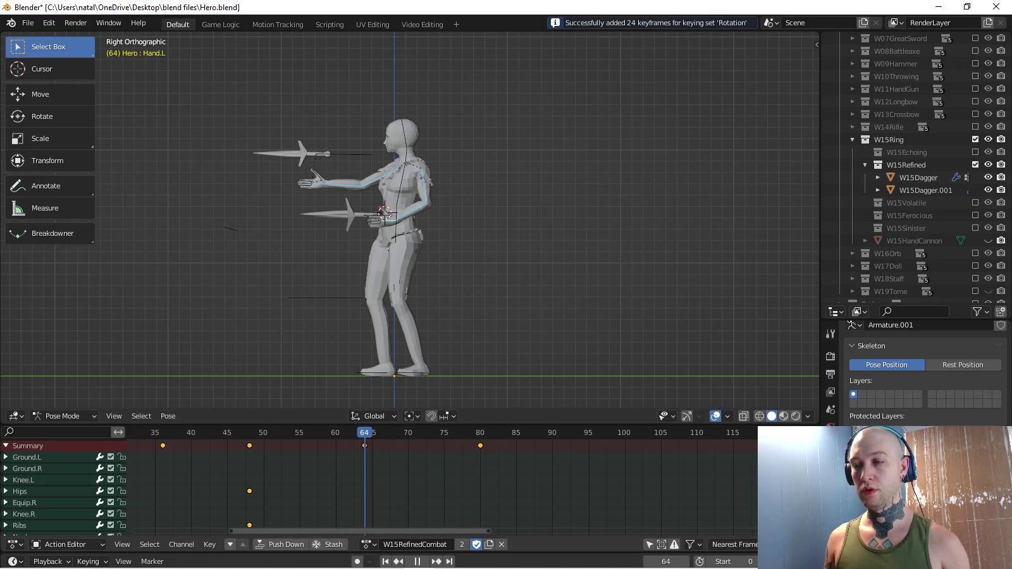
{"action": "key", "text": "ctrl+c"}
{"action": "key", "text": "space"}
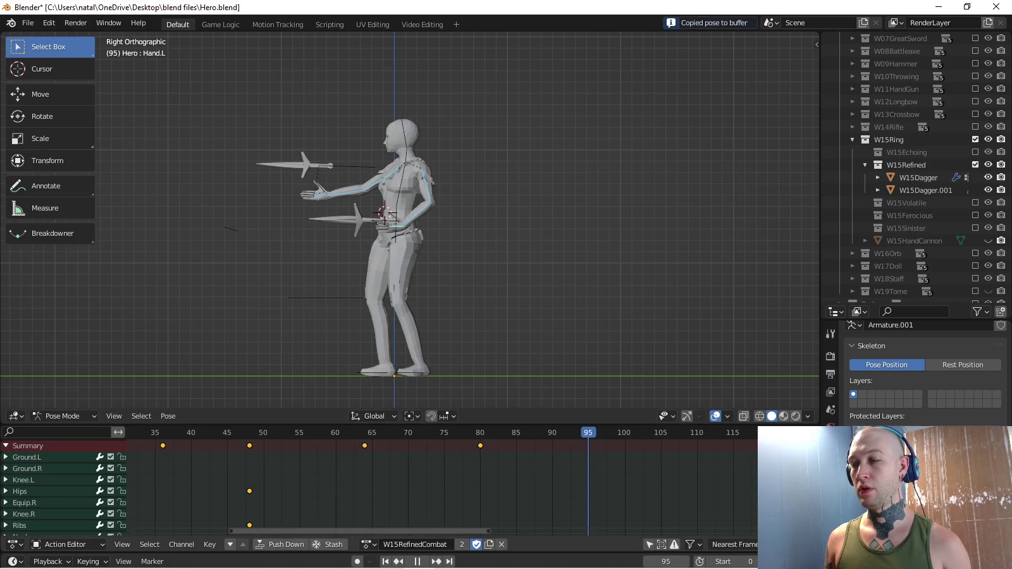
{"action": "key", "text": "ctrl+shift+v"}
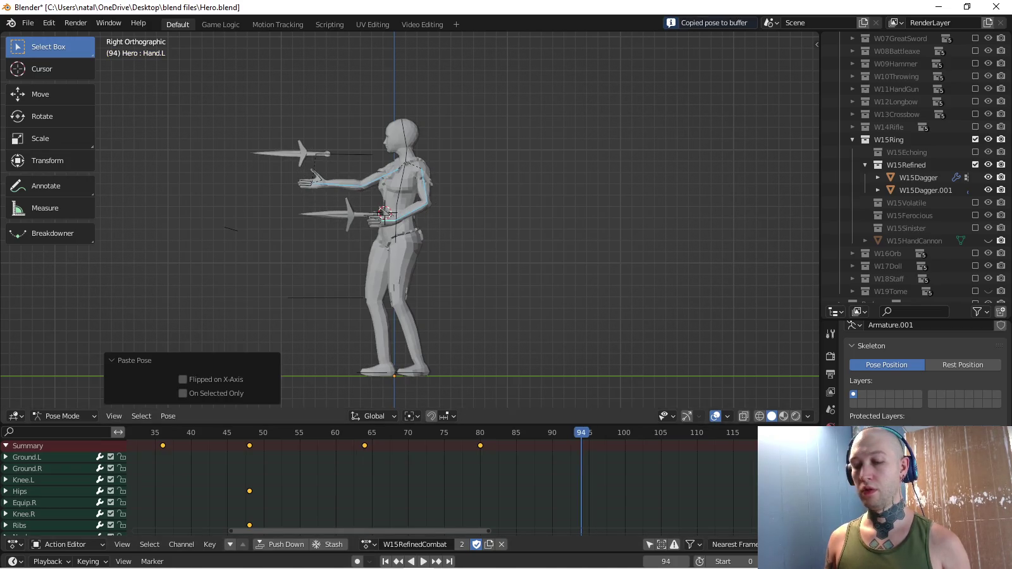
{"action": "key", "text": "i"}
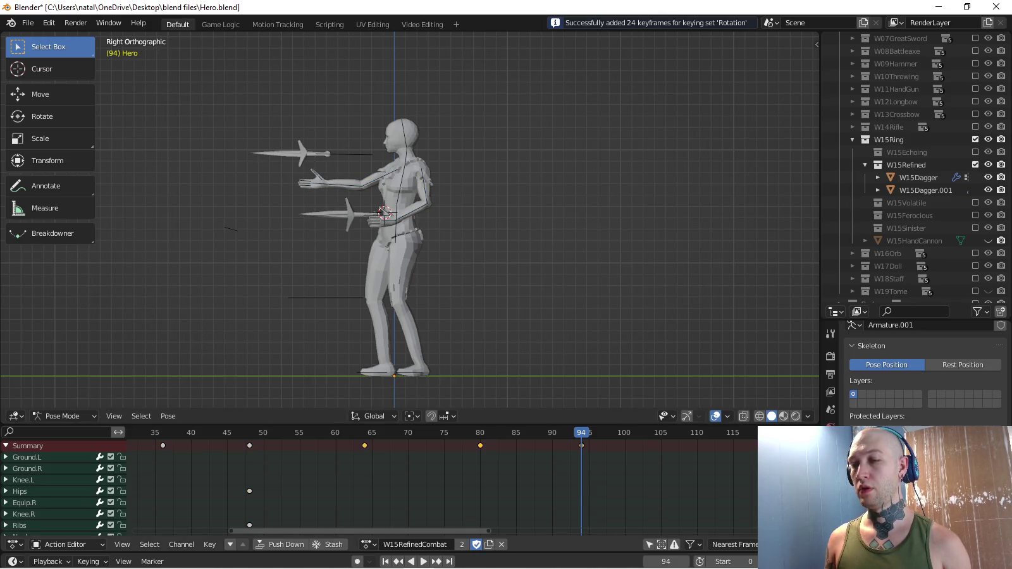
Repeat the later keys 30 frames further along and review playback out to frame 214.
{"action": "key", "text": "ctrl+c"}
{"action": "key", "text": "ctrl+v"}
{"action": "key", "text": "space"}
{"action": "key", "text": "space"}
{"action": "scroll", "coordinate": [443, 487], "scroll_direction": "right", "scroll_amount": 5, "text": "ctrl"}
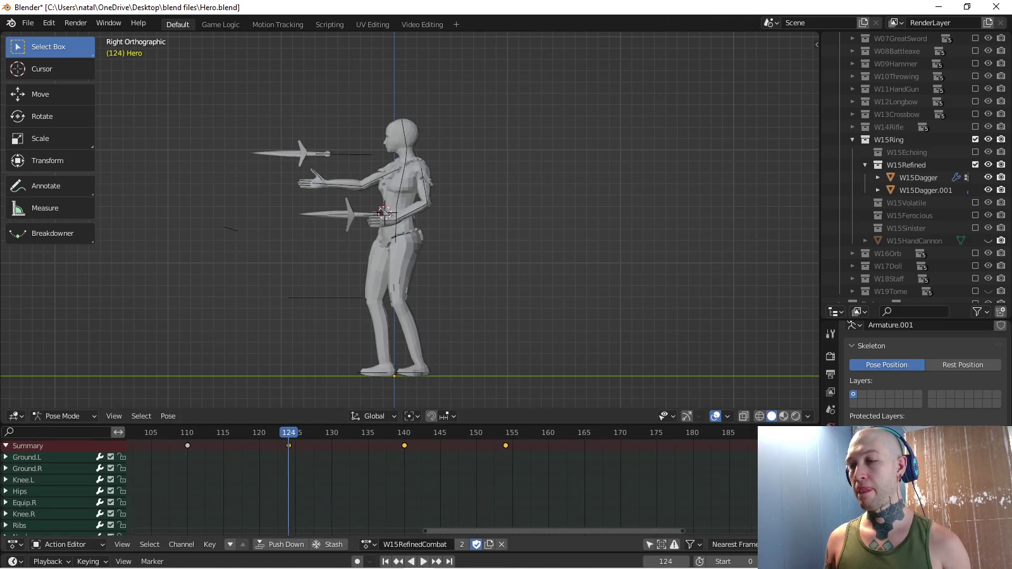
{"action": "key", "text": "space"}
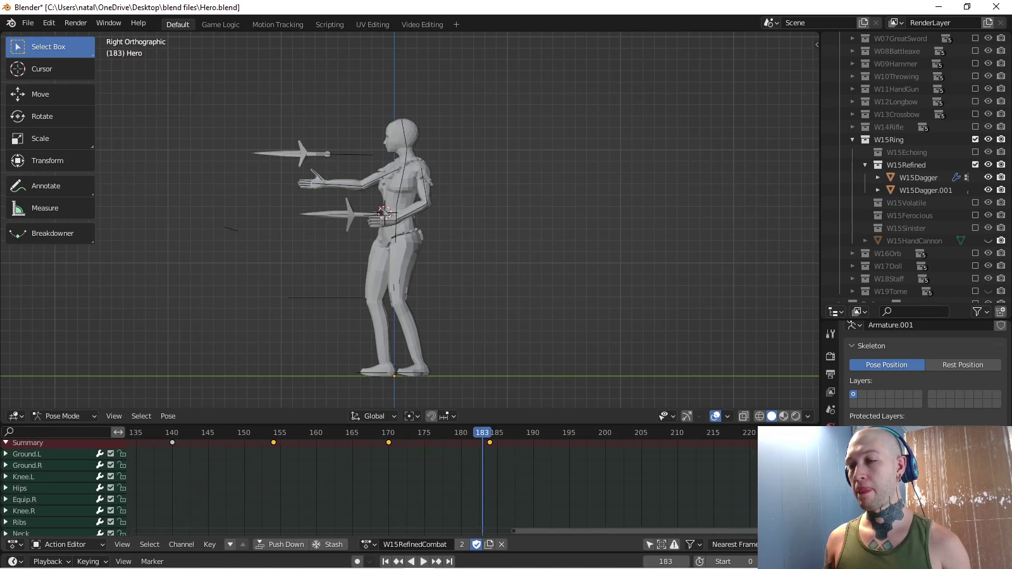
{"action": "scroll", "coordinate": [442, 487], "scroll_direction": "right", "scroll_amount": 3, "text": "ctrl"}
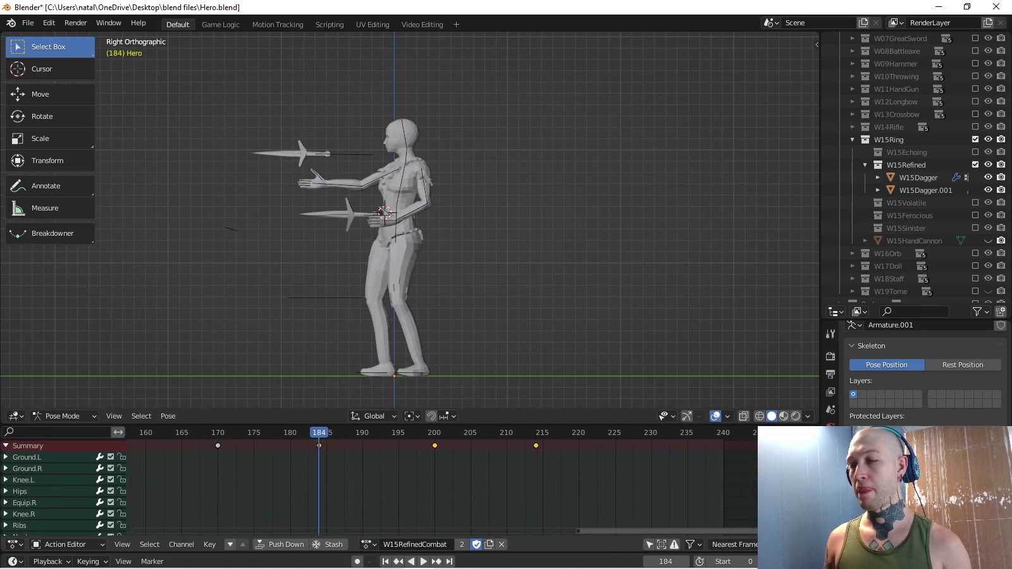
{"action": "key", "text": "Up"}
{"action": "key", "text": "Up"}
{"action": "scroll", "coordinate": [443, 487], "scroll_direction": "down", "scroll_amount": 5}
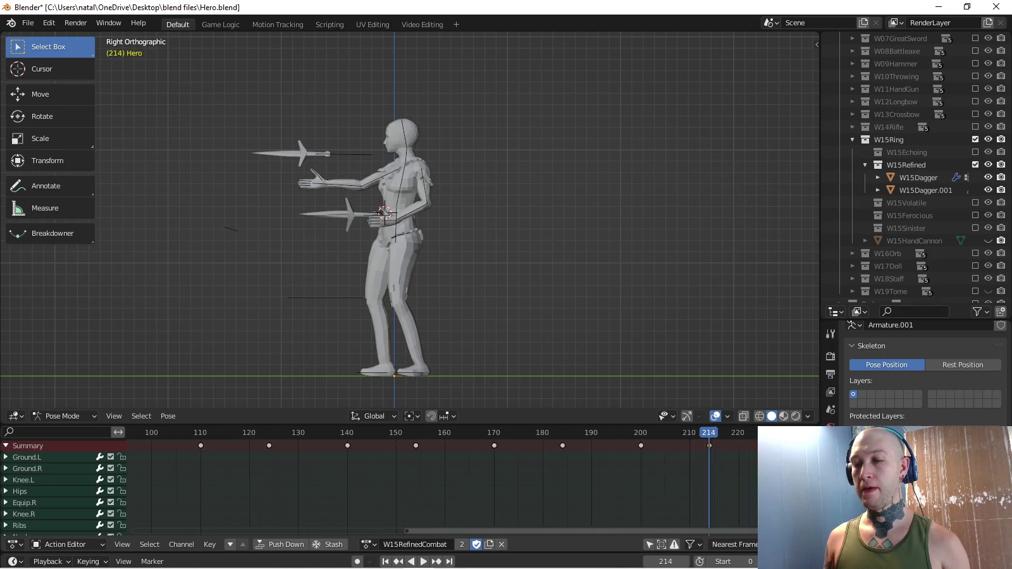
{"action": "key", "text": "space"}
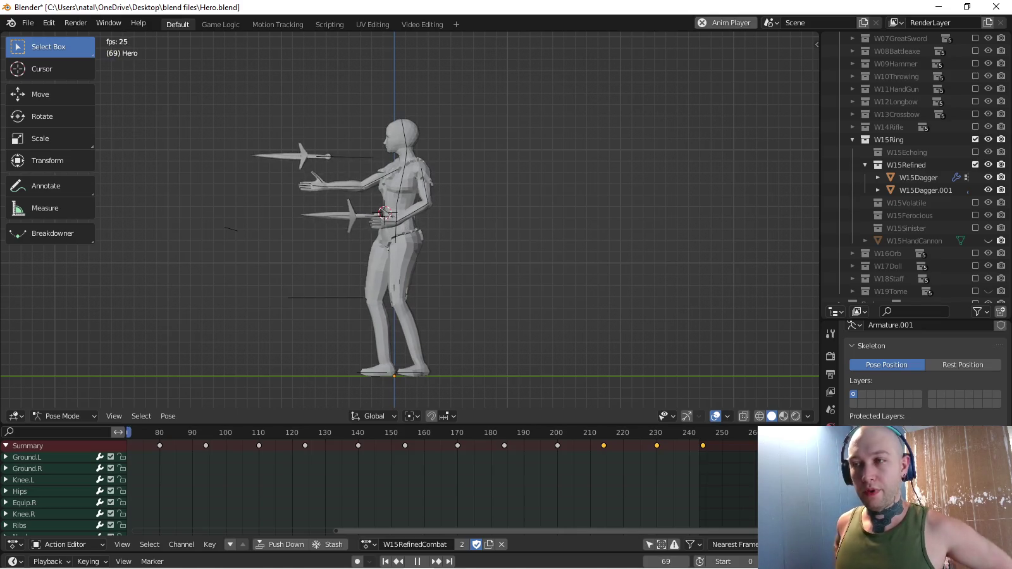
{"action": "key", "text": "space"}
{"action": "key", "text": "space"}
{"action": "key", "text": "shift+Left"}
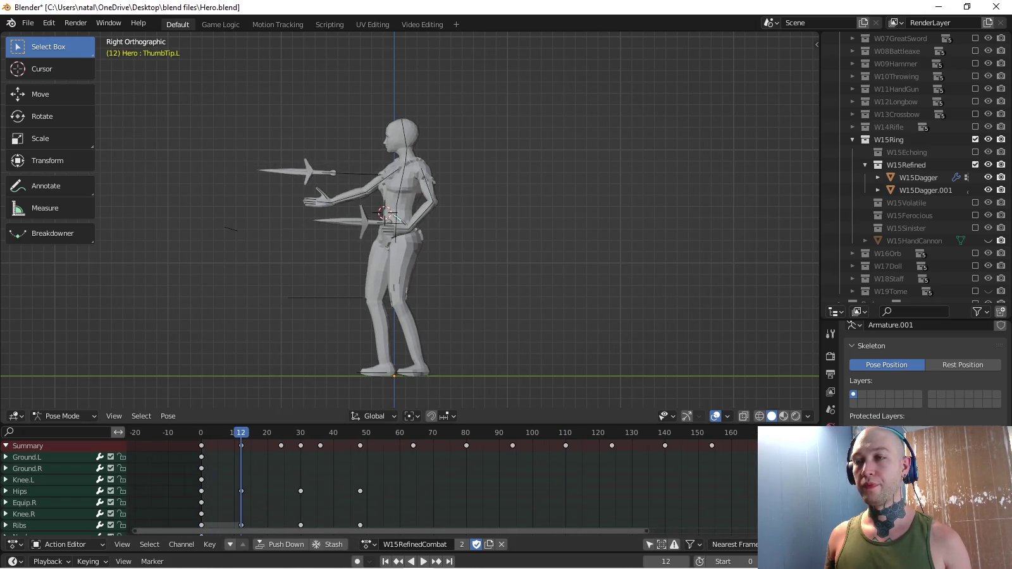
Select the Hips bone and set the active keying set to Location & Rotation.
{"action": "scroll", "coordinate": [410, 220], "scroll_direction": "up", "scroll_amount": 4}
{"action": "left_click", "coordinate": [381, 231]}
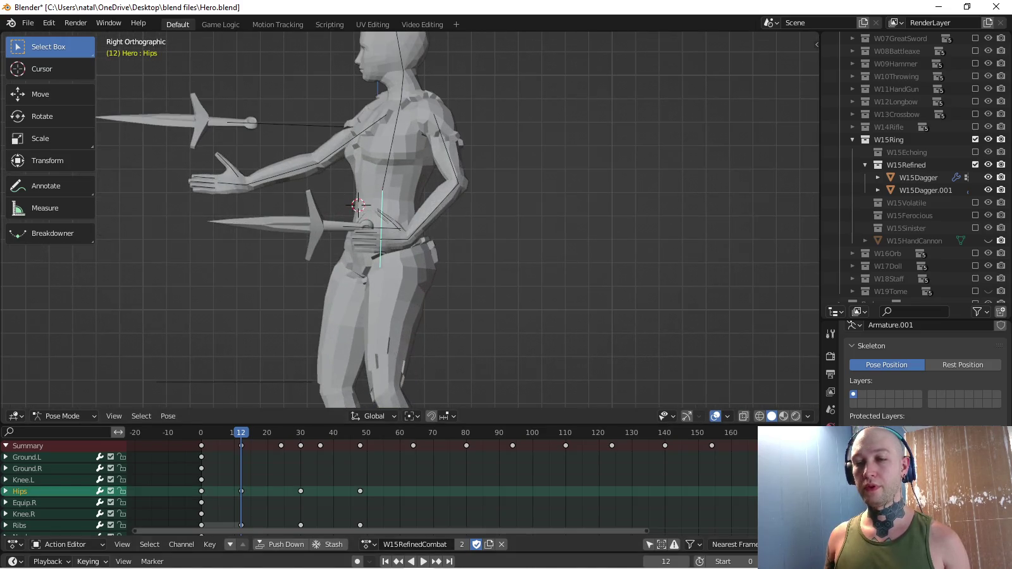
{"action": "left_click", "coordinate": [88, 561]}
{"action": "left_click", "coordinate": [88, 560]}
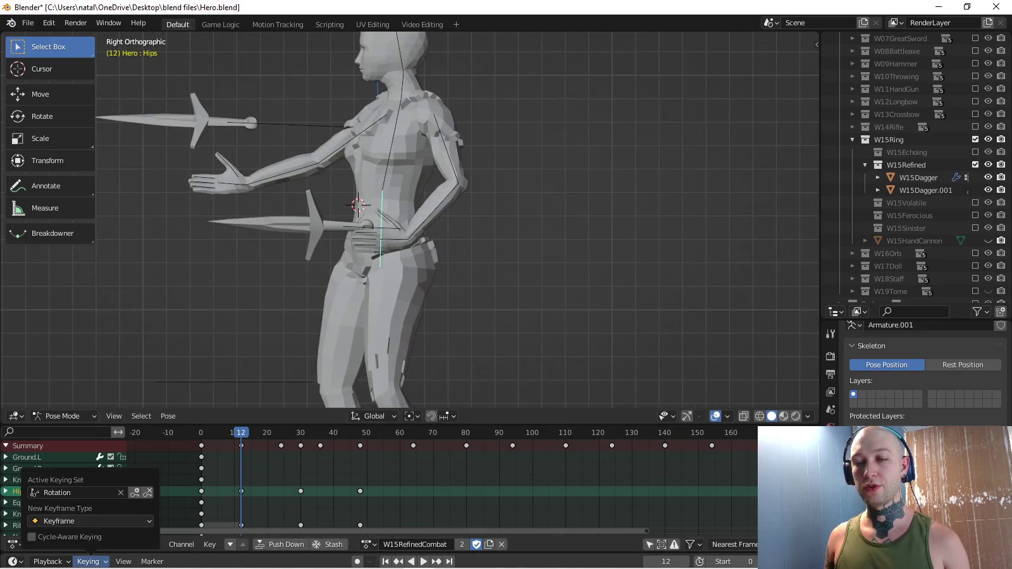
{"action": "left_click", "coordinate": [70, 492]}
{"action": "left_click", "coordinate": [100, 411]}
Paste the copied pose onto the Hips and key its location and rotation at frame 80.
{"action": "key", "text": "space"}
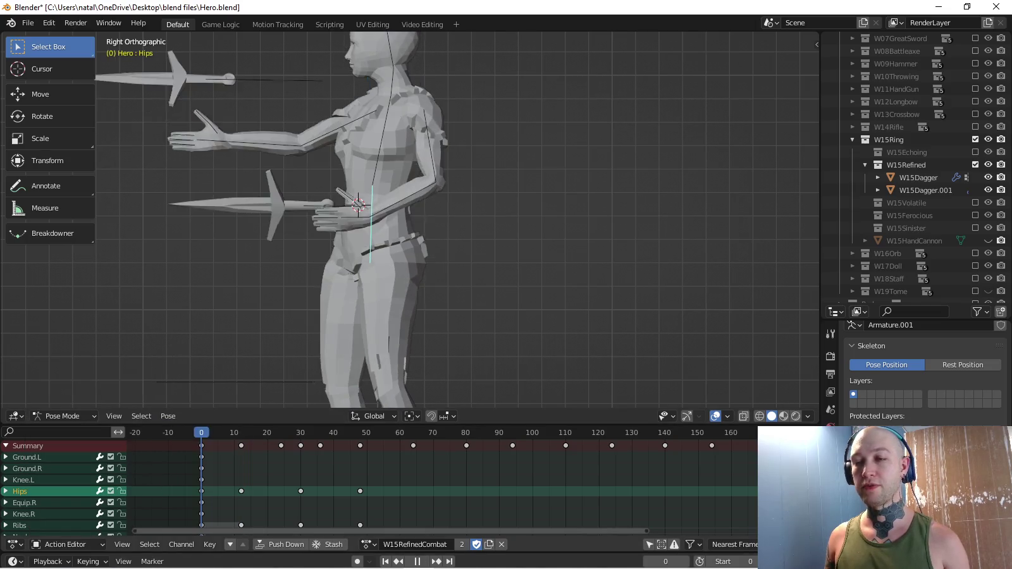
{"action": "key", "text": "space"}
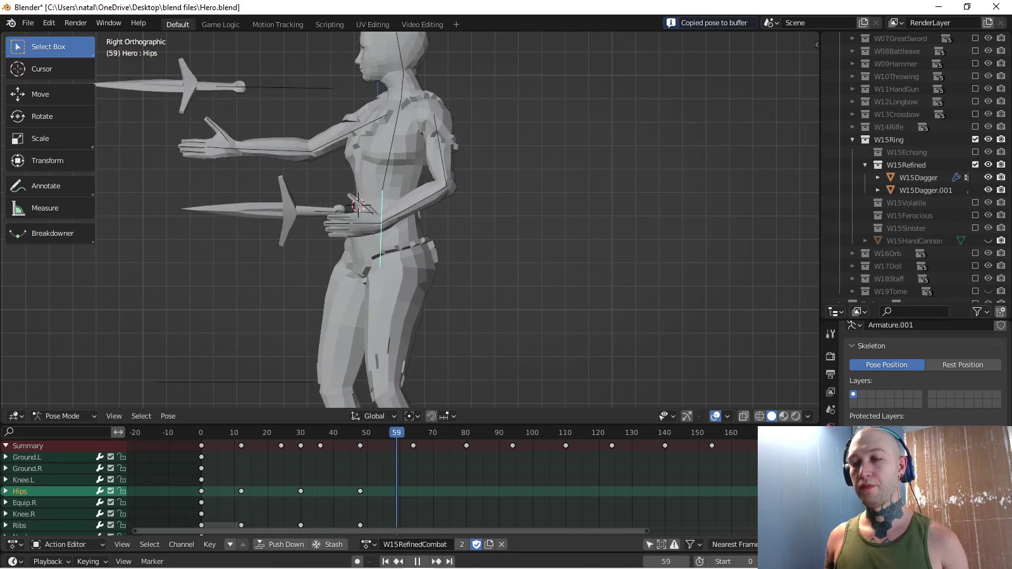
{"action": "key", "text": "Right"}
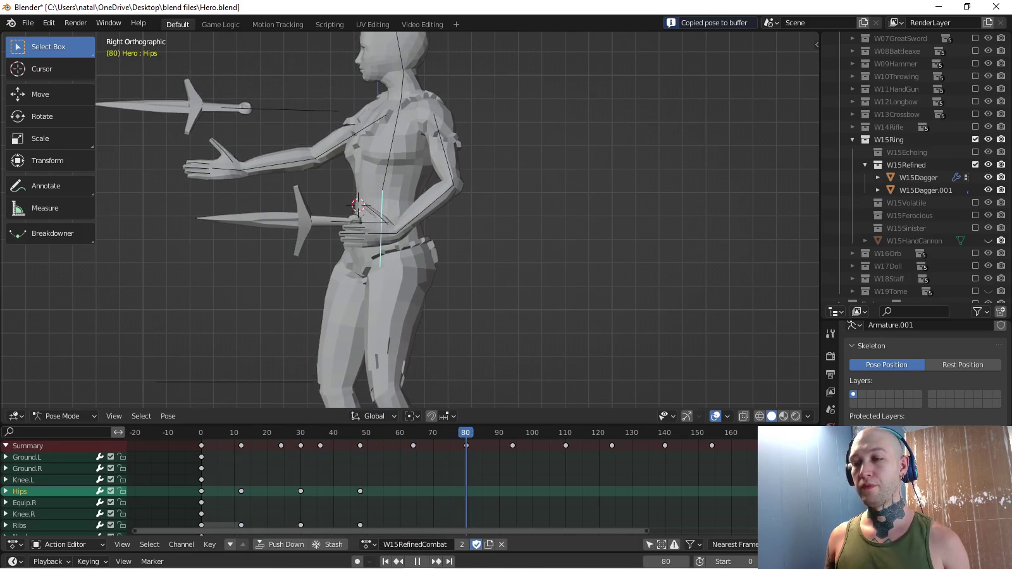
{"action": "key", "text": "ctrl+v"}
{"action": "key", "text": "i"}
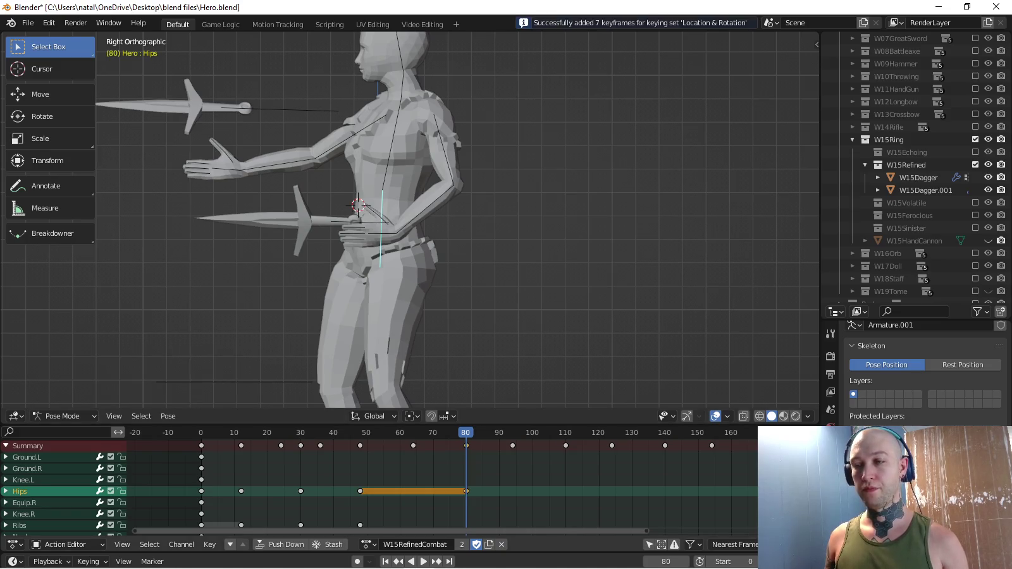
{"action": "key", "text": "space"}
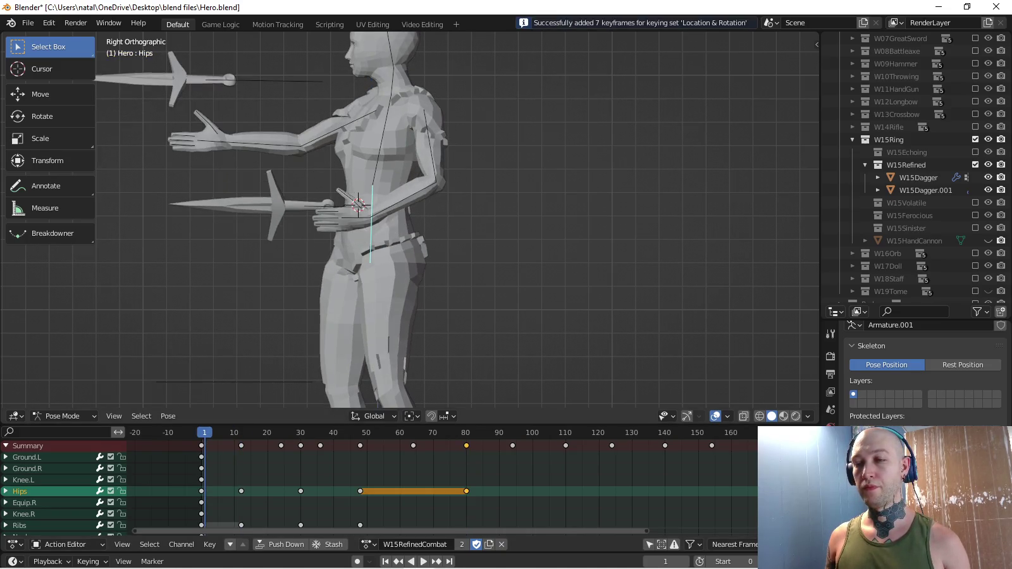
Copy the starting Hips pose and key it at frame 64.
{"action": "key", "text": "shift+Left"}
{"action": "key", "text": "space"}
{"action": "key", "text": "ctrl+c"}
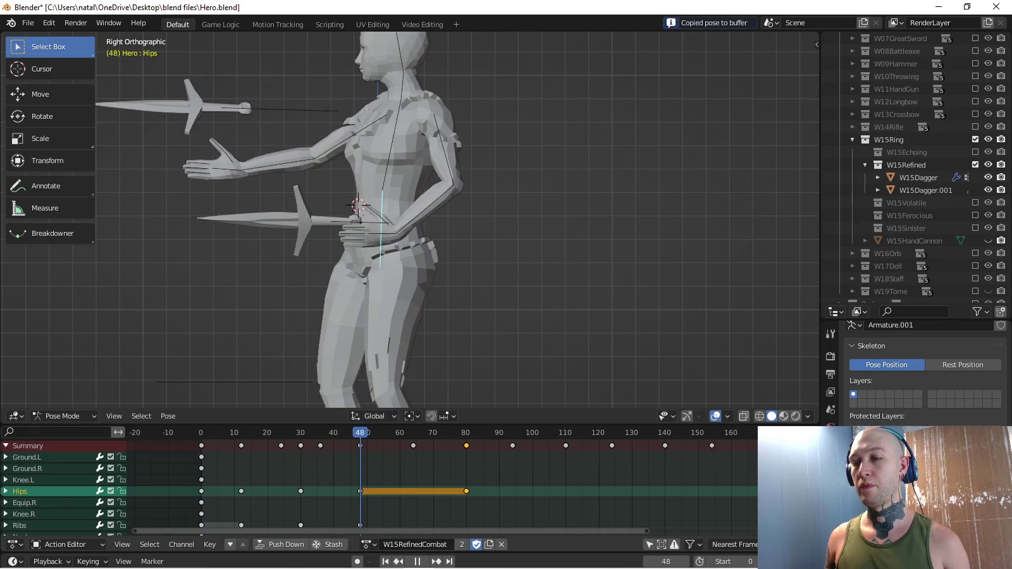
{"action": "key", "text": "space"}
{"action": "key", "text": "ctrl+v"}
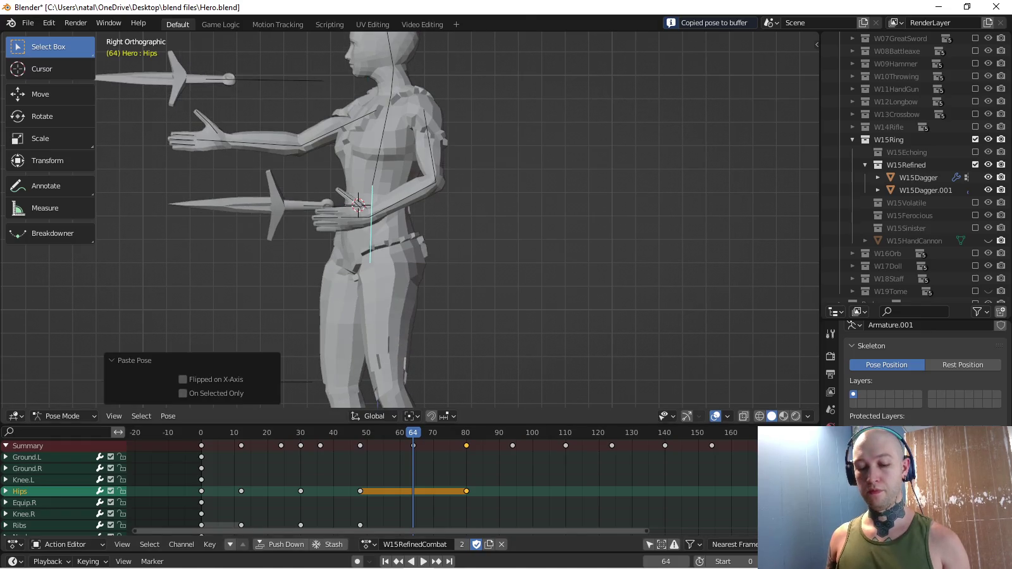
{"action": "key", "text": "i"}
Key the copied Hips pose at frame 94, then key the frame-80 pose again at 110.
{"action": "key", "text": "space"}
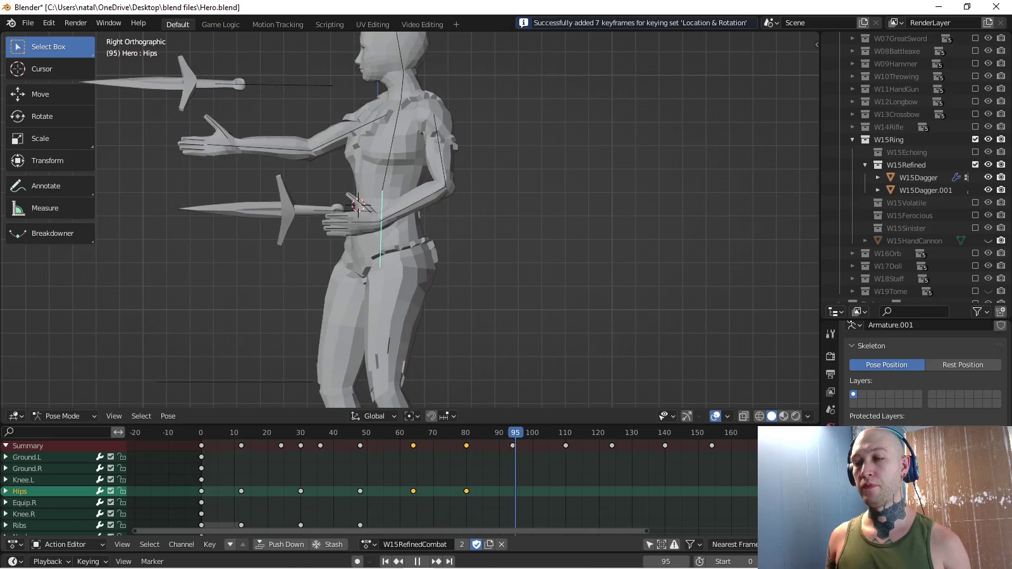
{"action": "key", "text": "space"}
{"action": "key", "text": "ctrl+v"}
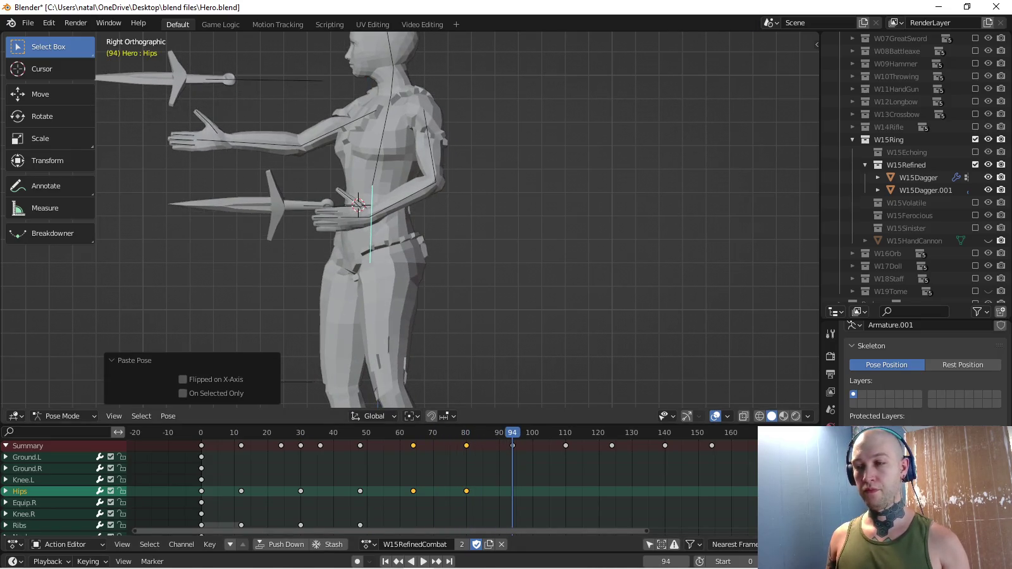
{"action": "key", "text": "i"}
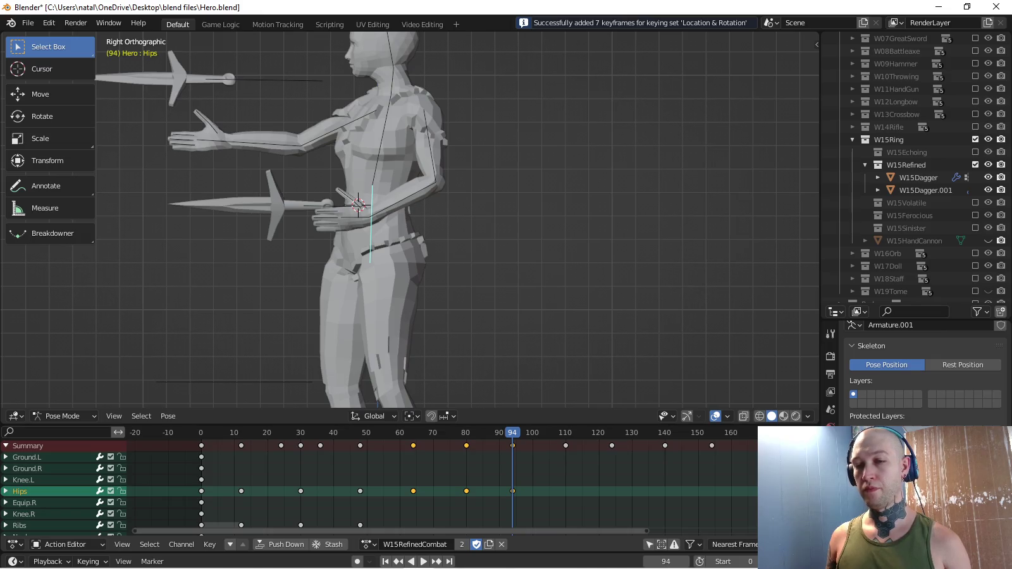
{"action": "key", "text": "Down"}
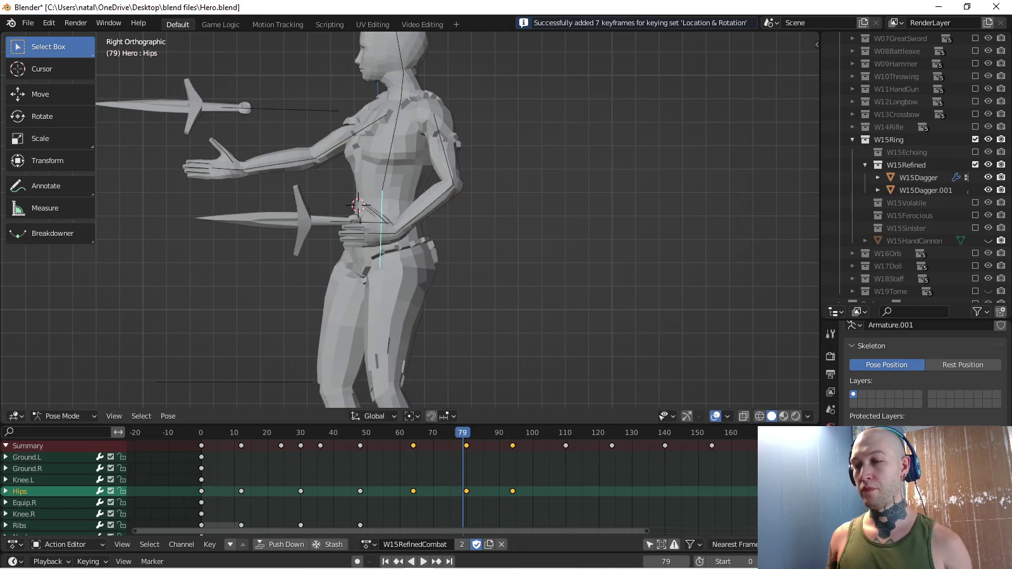
{"action": "key", "text": "ctrl+c"}
{"action": "key", "text": "space"}
{"action": "key", "text": "space"}
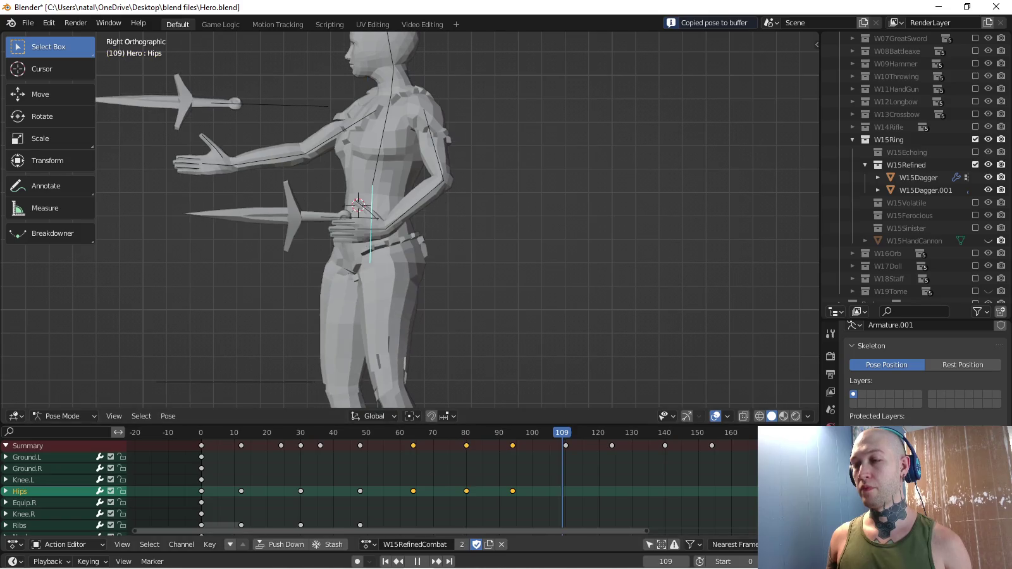
{"action": "key", "text": "ctrl+v"}
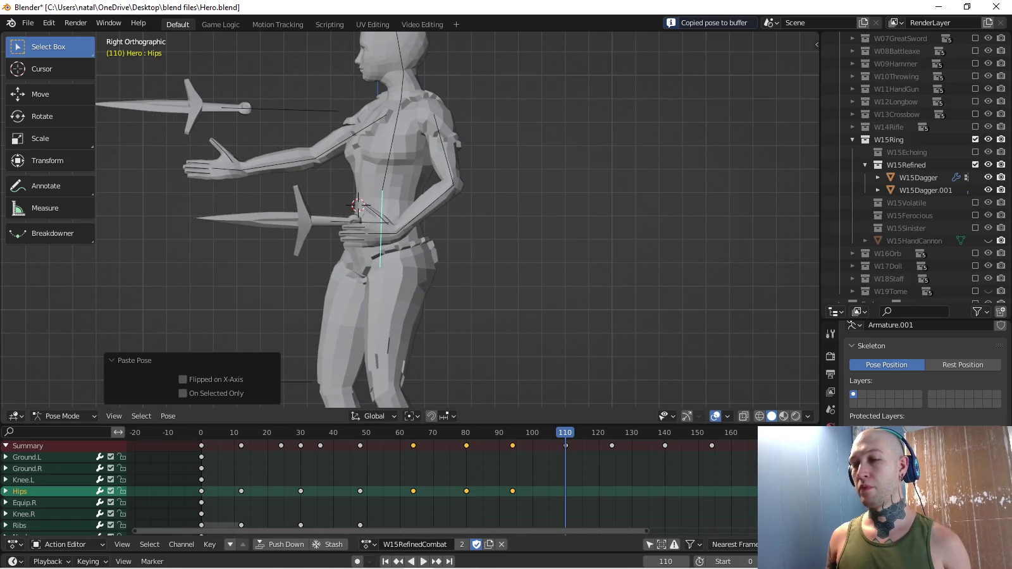
{"action": "key", "text": "i"}
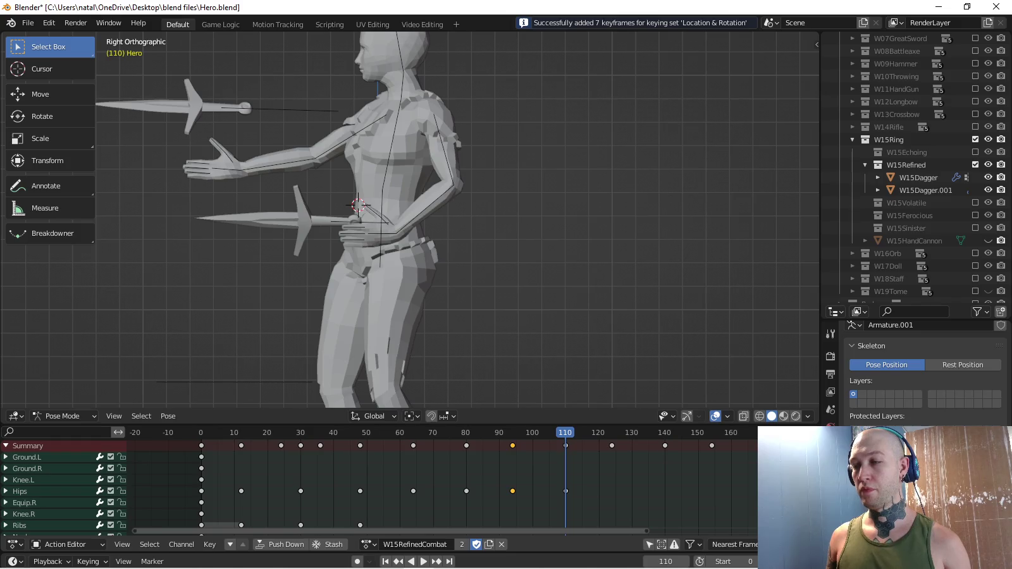
Duplicate the later keys to start at frames 200 and 230, removing the extra key at 260.
{"action": "key", "text": "Up"}
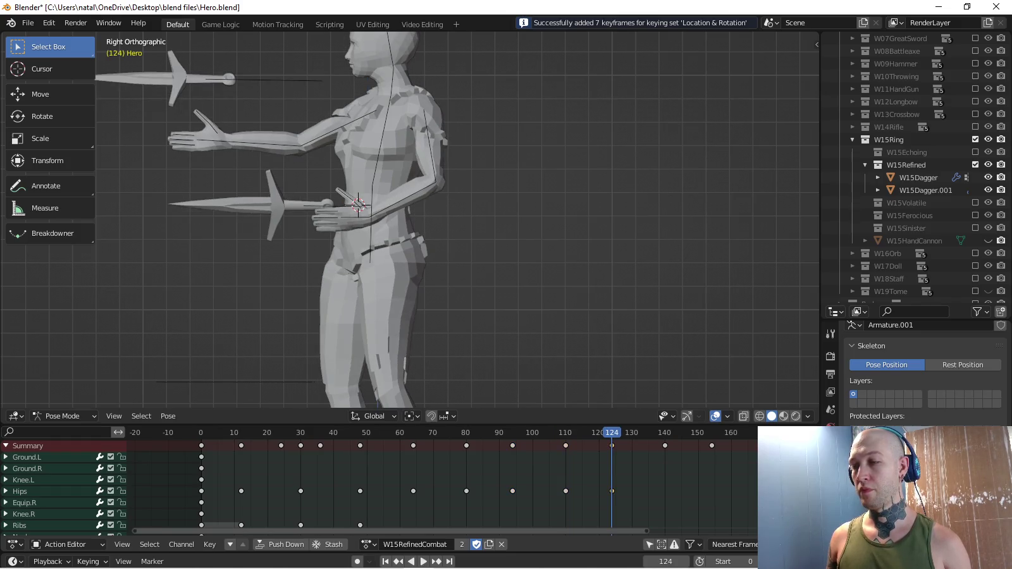
{"action": "key", "text": "Up"}
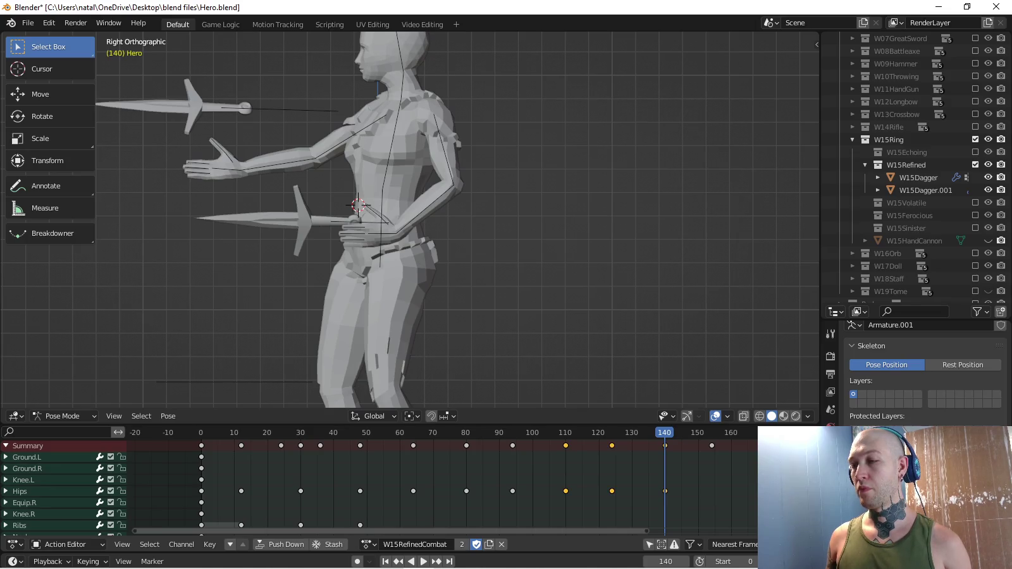
{"action": "scroll", "coordinate": [443, 481], "scroll_direction": "right", "scroll_amount": 5, "text": "ctrl"}
{"action": "key", "text": "Up"}
{"action": "key", "text": "Up"}
{"action": "scroll", "coordinate": [443, 480], "scroll_direction": "right", "scroll_amount": 3, "text": "ctrl"}
{"action": "key", "text": "Up"}
{"action": "key", "text": "Up"}
{"action": "key", "text": "ctrl+v"}
{"action": "key", "text": "Up"}
{"action": "key", "text": "Up"}
{"action": "key", "text": "ctrl+v"}
{"action": "scroll", "coordinate": [443, 481], "scroll_direction": "right", "scroll_amount": 3, "text": "ctrl"}
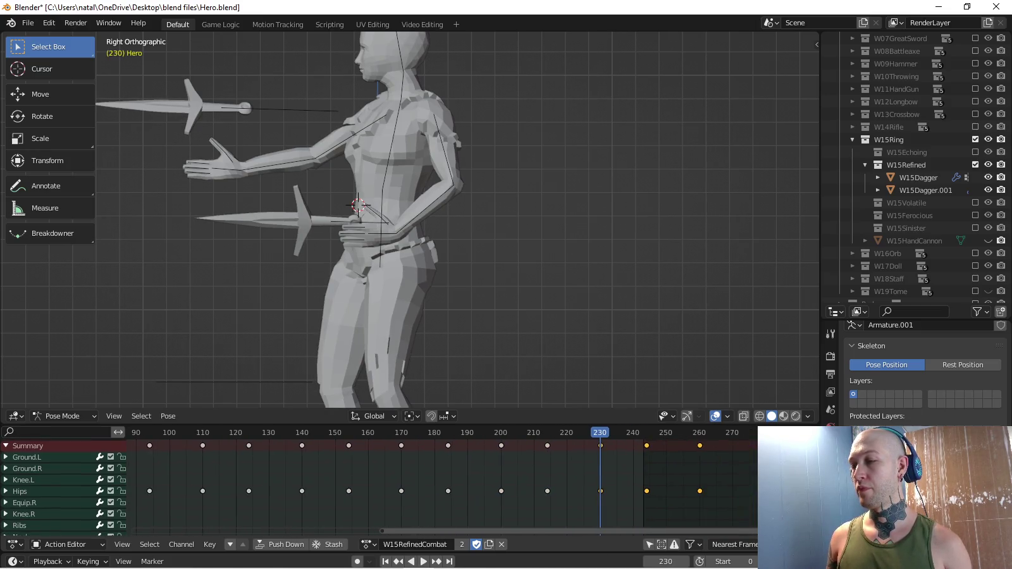
{"action": "key", "text": "ctrl+z"}
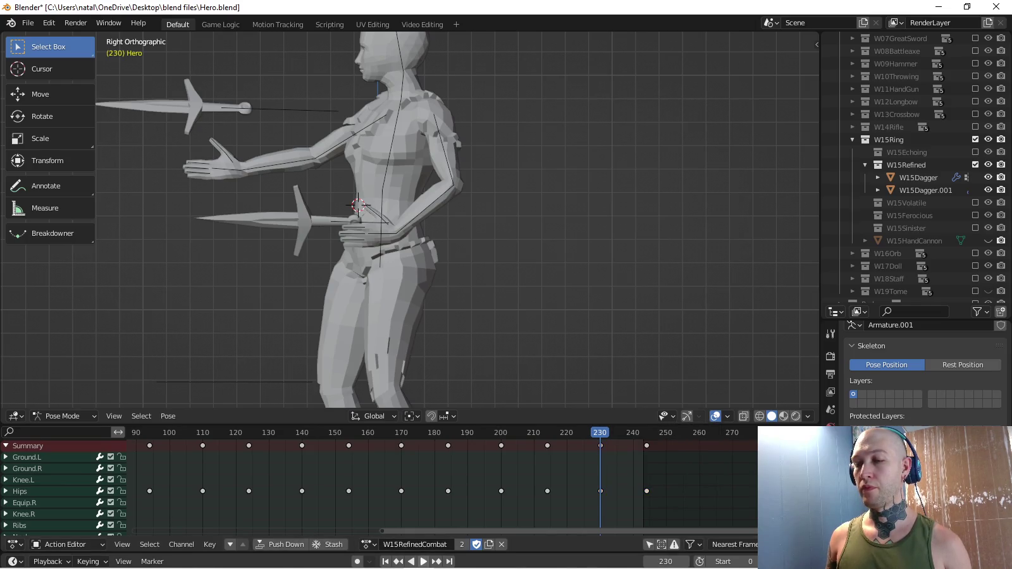
{"action": "key", "text": "space"}
{"action": "scroll", "coordinate": [409, 220], "scroll_direction": "down", "scroll_amount": 3}
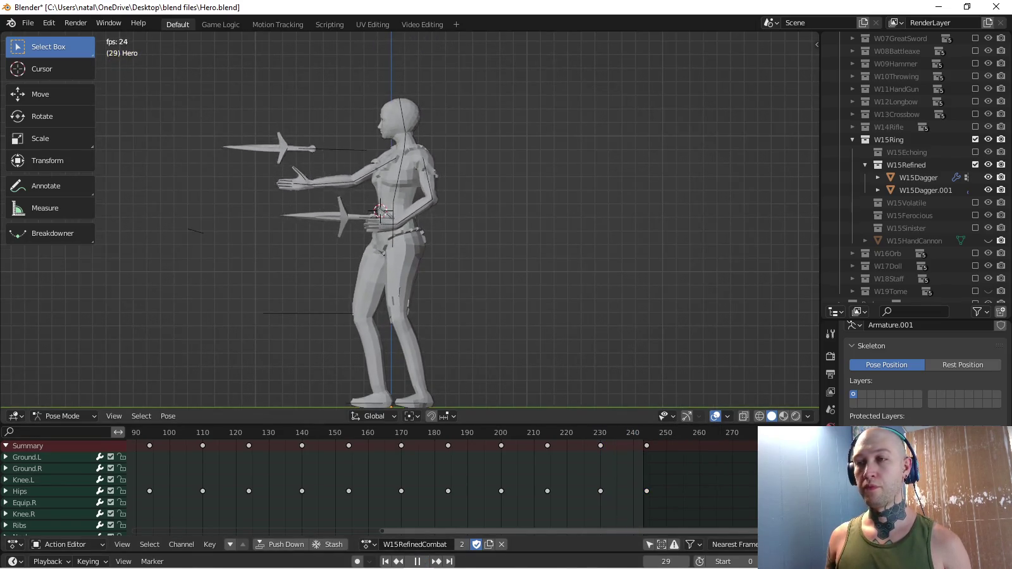
{"action": "key", "text": "KP_1"}
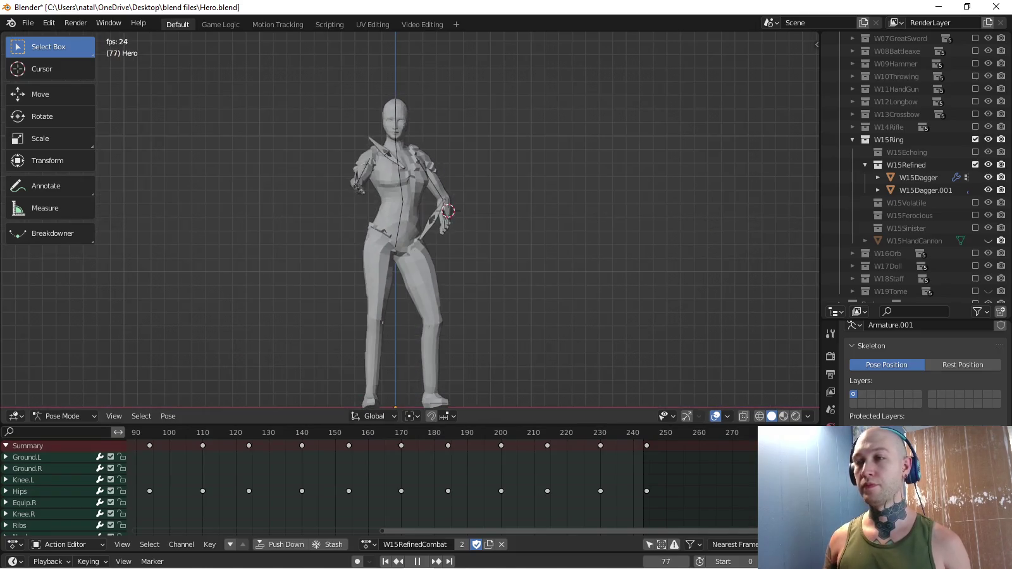
{"action": "scroll", "coordinate": [409, 220], "scroll_direction": "up", "scroll_amount": 1}
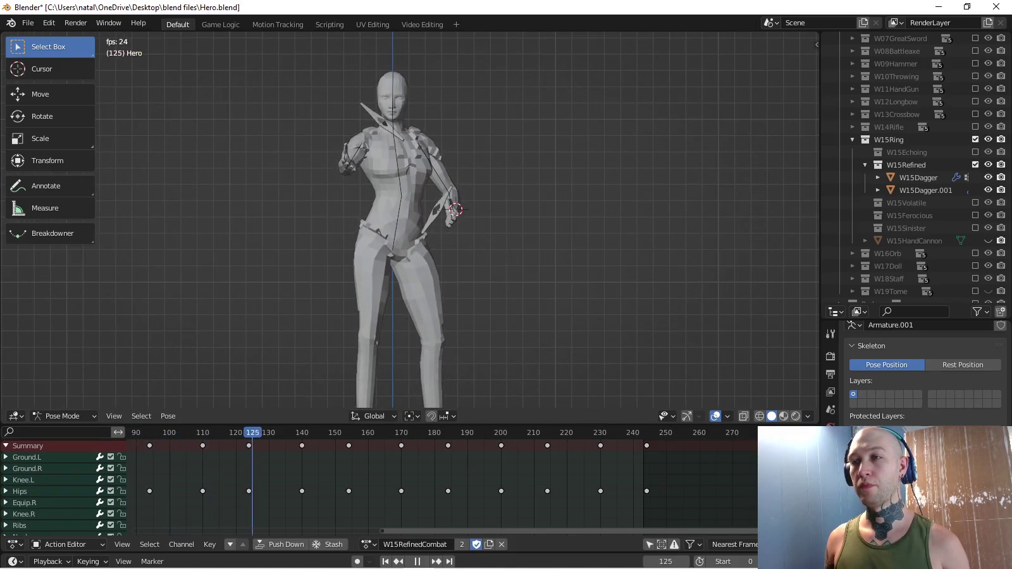
{"action": "mouse_move", "coordinate": [410, 221]}
{"action": "middle_mouse_down"}
{"action": "mouse_move", "coordinate": [354, 190]}
{"action": "mouse_move", "coordinate": [329, 190]}
{"action": "middle_mouse_up"}
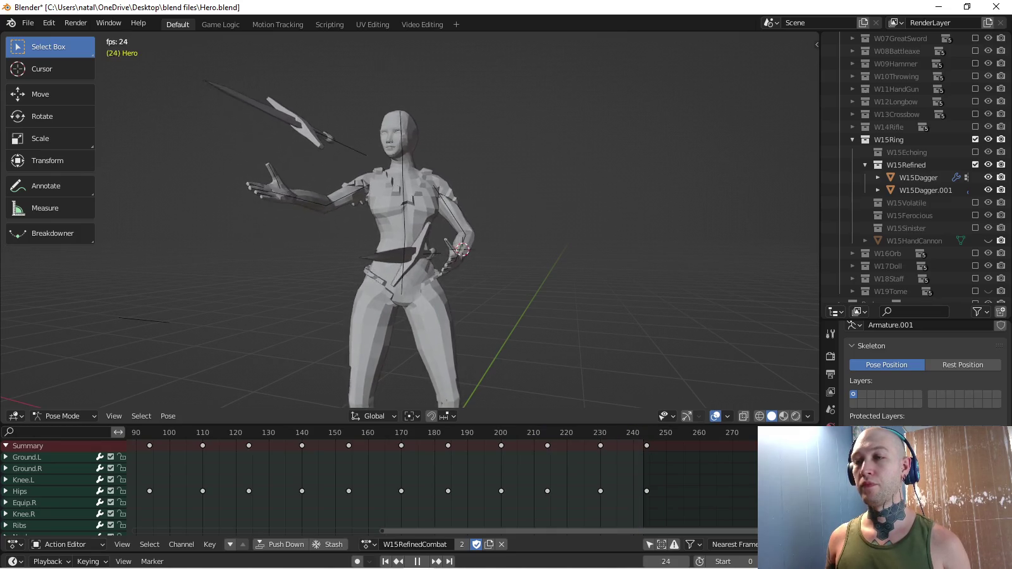
{"action": "mouse_move", "coordinate": [329, 190]}
{"action": "middle_mouse_down"}
{"action": "mouse_move", "coordinate": [354, 190]}
{"action": "mouse_move", "coordinate": [347, 191]}
{"action": "middle_mouse_up"}
{"action": "key", "text": "KP_3"}
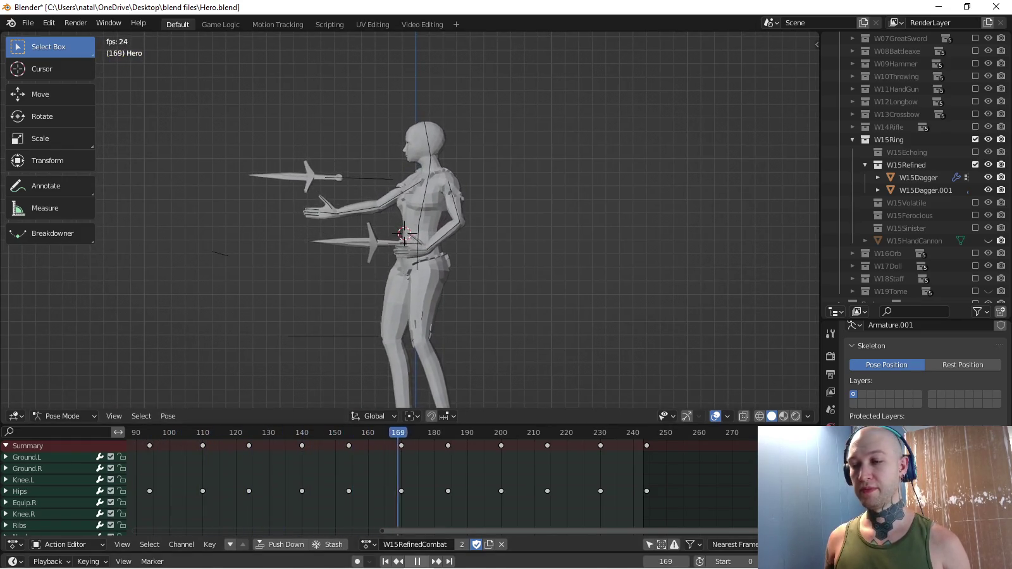
{"action": "middle_click_drag", "start_coordinate": [417, 234], "coordinate": [332, 180], "text": "shift"}
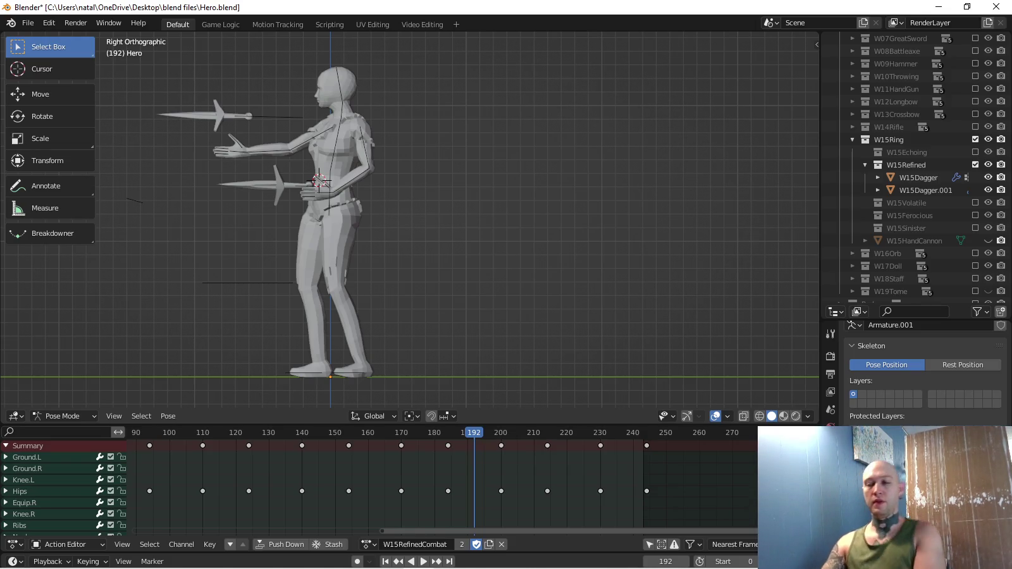
{"action": "scroll", "coordinate": [442, 487], "scroll_direction": "left", "scroll_amount": 5, "text": "ctrl"}
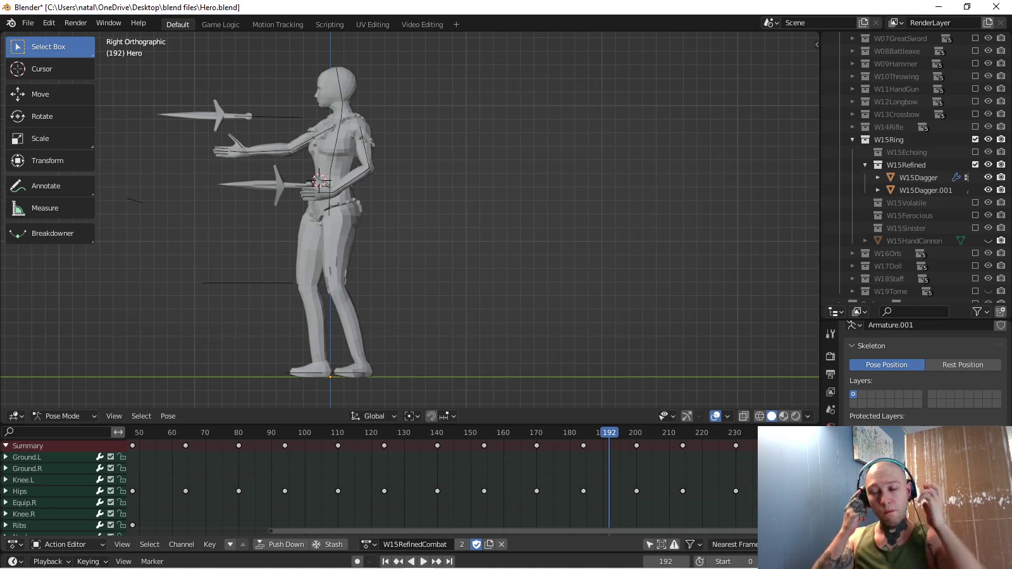
Play the action to frame 109 and clear the pose bone selection.
{"action": "key", "text": "space"}
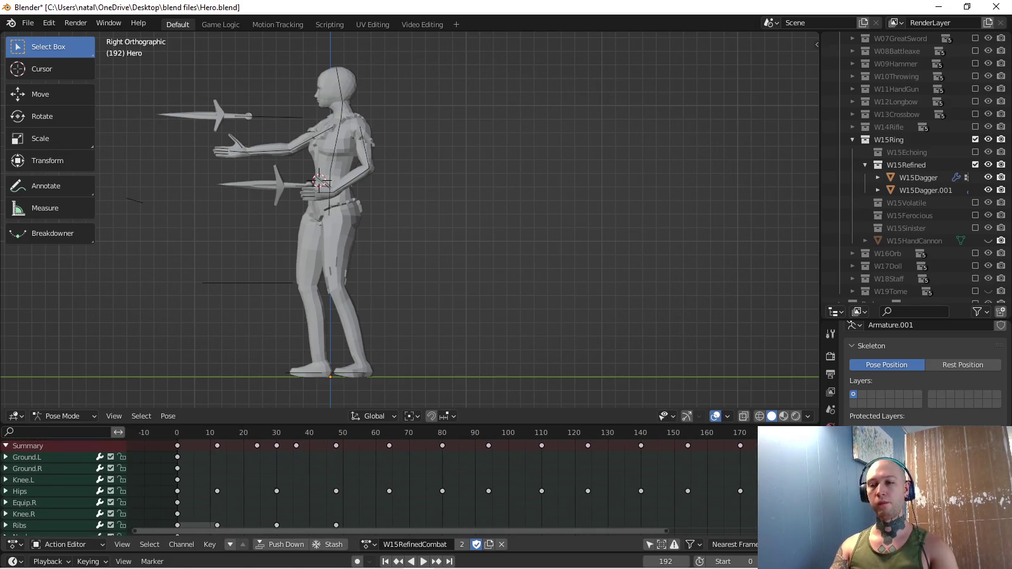
{"action": "key", "text": "space"}
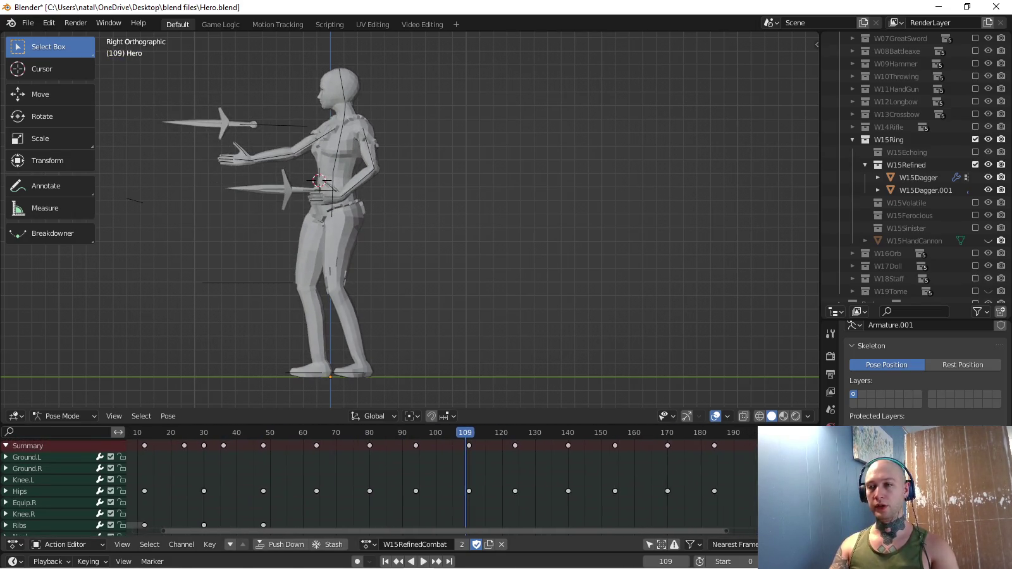
{"action": "key", "text": "a"}
{"action": "key", "text": "alt+a"}
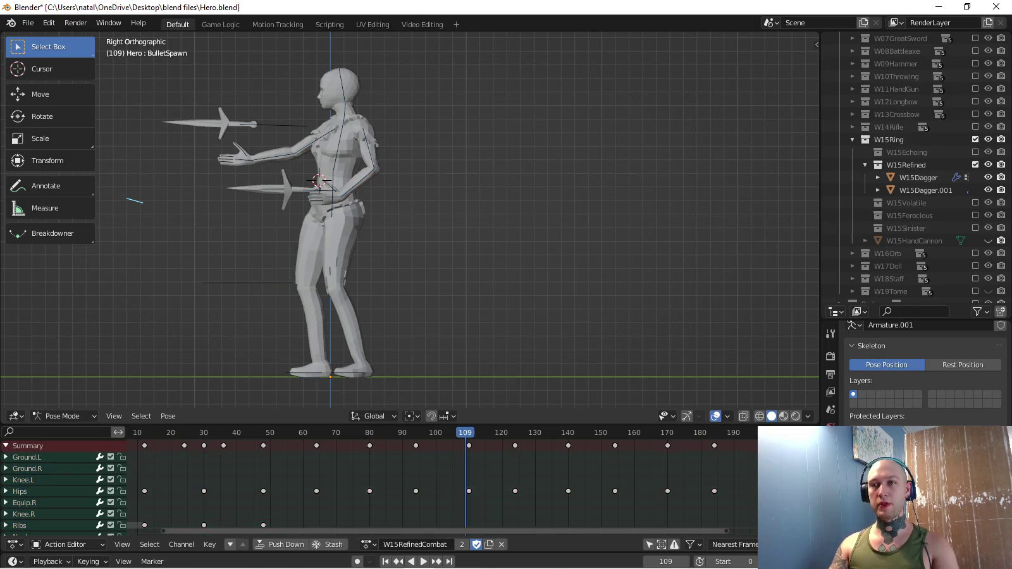
{"action": "middle_click_drag", "start_coordinate": [480, 253], "coordinate": [816, 183]}
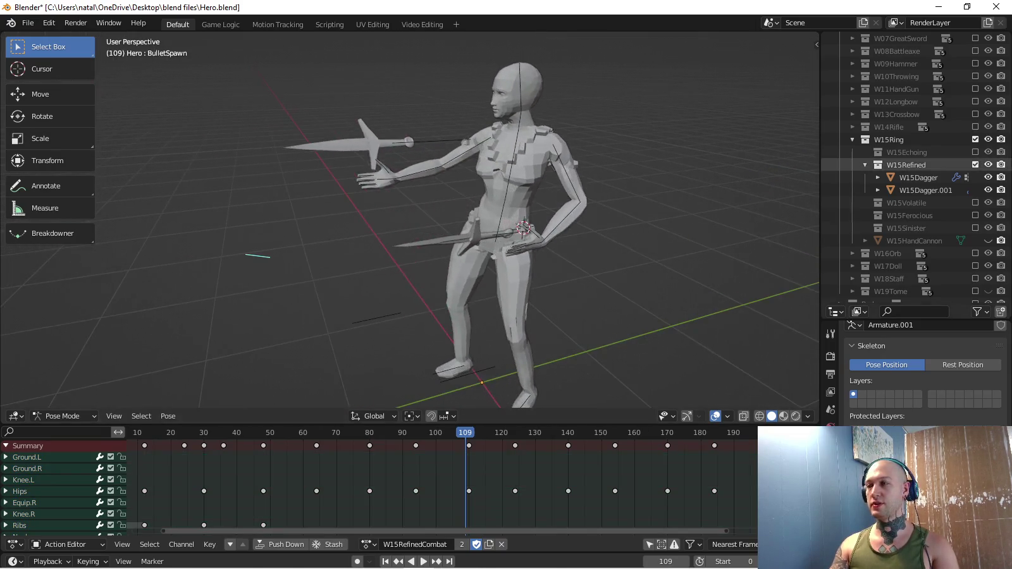
Duplicate the front dagger in place and delete all of its mesh geometry.
{"action": "left_click", "coordinate": [924, 190]}
{"action": "key", "text": "shift+d"}
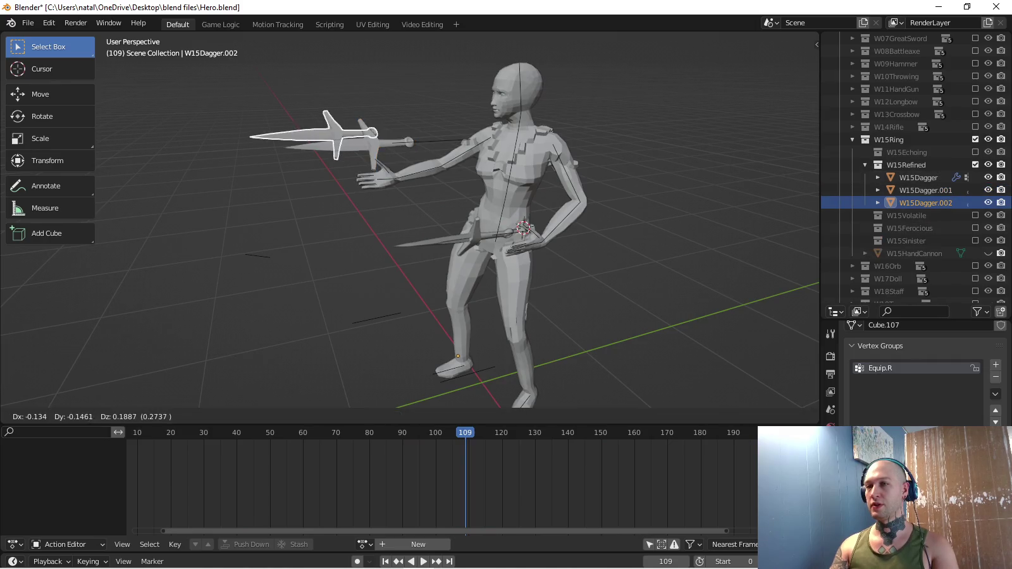
{"action": "key", "text": "Escape"}
{"action": "key", "text": "Tab"}
{"action": "key", "text": "x"}
{"action": "left_click", "coordinate": [485, 316]}
Add a 32-vertex, radius-1 circle and rename its vertex group BulletSpawn.
{"action": "key", "text": "shift+a"}
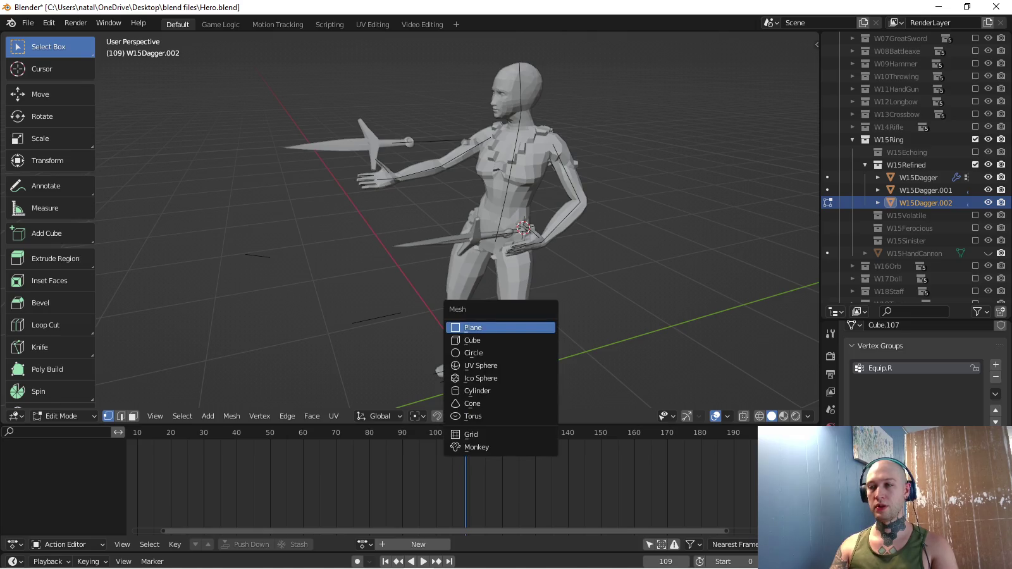
{"action": "left_click", "coordinate": [473, 352]}
{"action": "key", "text": "KP_3"}
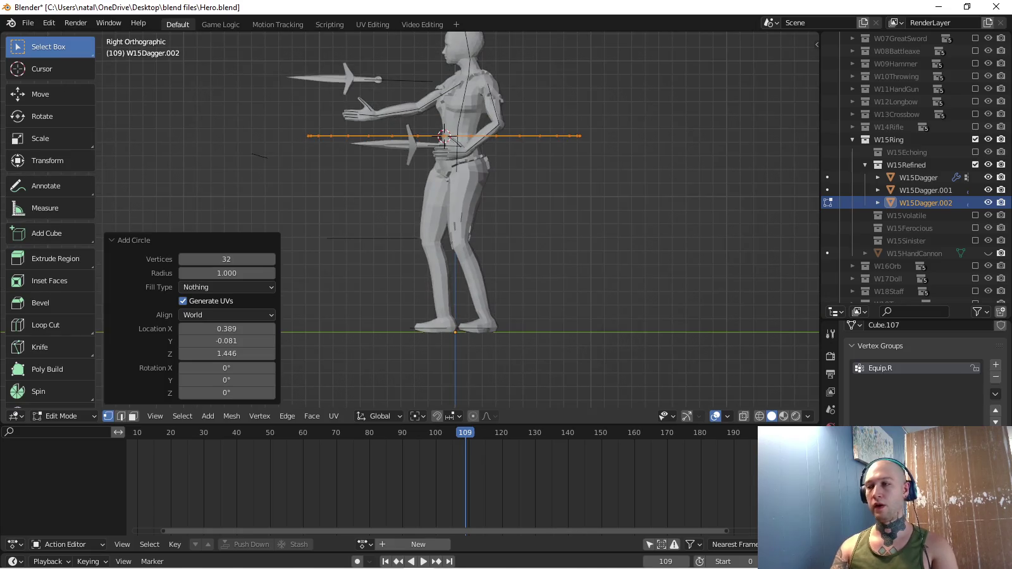
{"action": "middle_click_drag", "start_coordinate": [506, 253], "coordinate": [443, 209]}
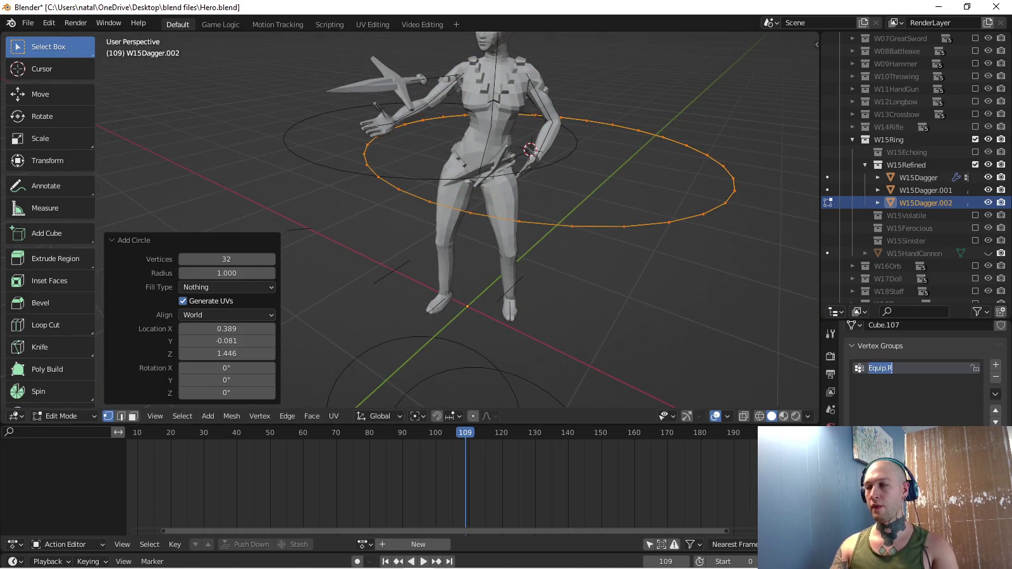
{"action": "type", "text": "BulletSpawn"}
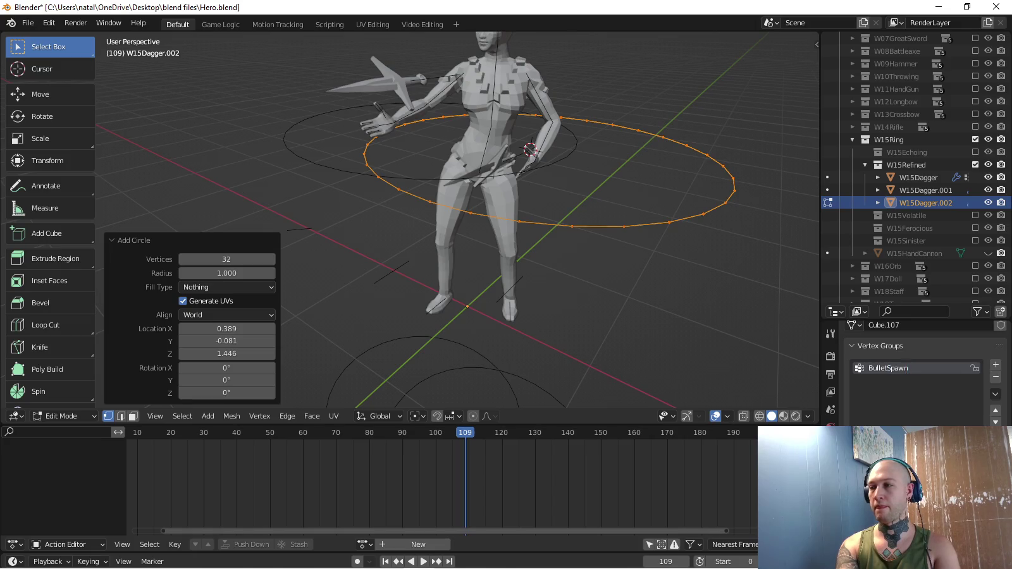
{"action": "middle_click_drag", "start_coordinate": [506, 253], "coordinate": [481, 216]}
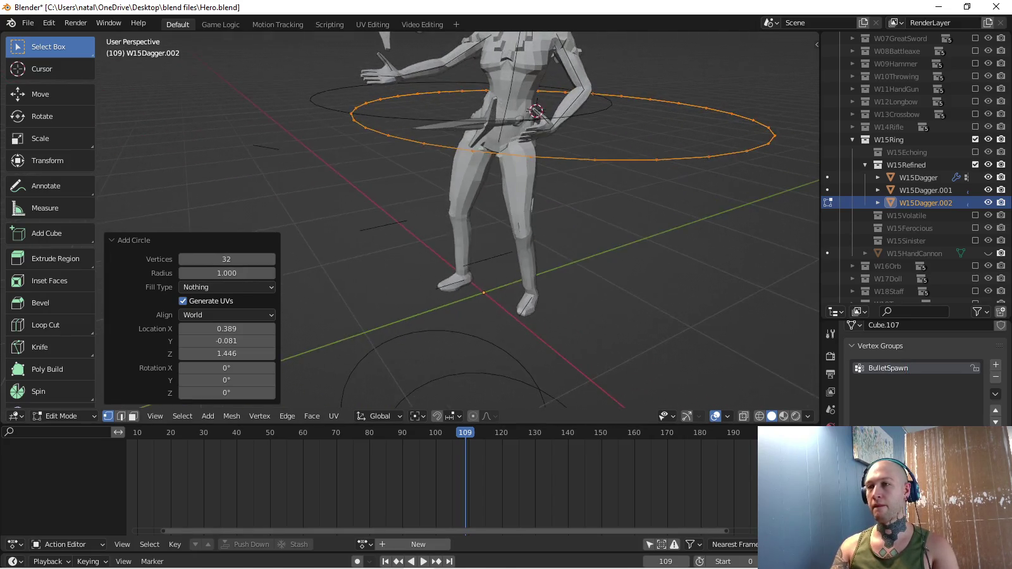
{"action": "middle_click_drag", "start_coordinate": [507, 254], "coordinate": [455, 229]}
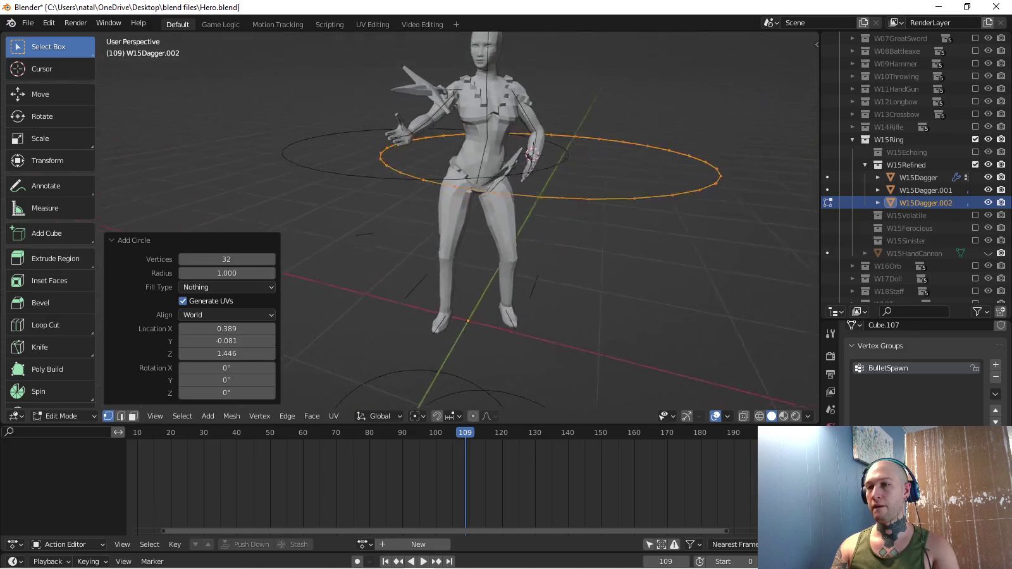
{"action": "mouse_move", "coordinate": [506, 254]}
{"action": "middle_mouse_down"}
{"action": "mouse_move", "coordinate": [500, 240]}
{"action": "mouse_move", "coordinate": [487, 284]}
{"action": "mouse_move", "coordinate": [519, 229]}
{"action": "middle_mouse_up"}
{"action": "key", "text": "Tab"}
{"action": "key", "text": "Tab"}
{"action": "key", "text": "KP_3"}
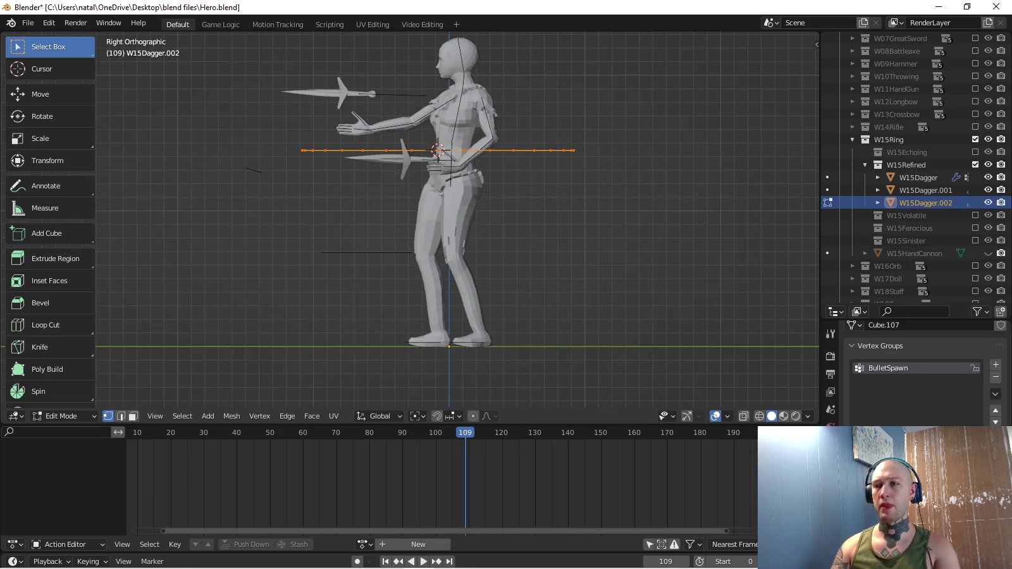
Snap the 3D cursor to the world origin and move the circle there, keeping offset.
{"action": "key", "text": "shift+s"}
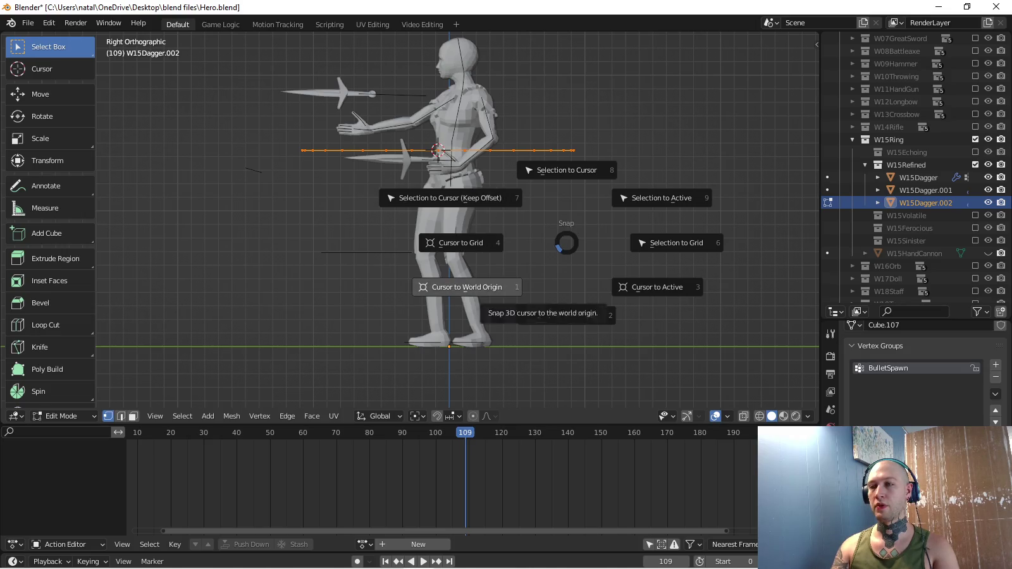
{"action": "left_click", "coordinate": [467, 285]}
{"action": "key", "text": "shift+s"}
{"action": "left_click", "coordinate": [400, 239]}
{"action": "middle_click_drag", "start_coordinate": [401, 240], "coordinate": [414, 171]}
Delete half the circle's vertices plus the other side's leftovers, leaving a partial arc.
{"action": "key", "text": "alt+a"}
{"action": "mouse_move", "coordinate": [291, 161]}
{"action": "left_mouse_down"}
{"action": "mouse_move", "coordinate": [392, 372]}
{"action": "mouse_move", "coordinate": [417, 377]}
{"action": "left_mouse_up"}
{"action": "key", "text": "x"}
{"action": "left_click", "coordinate": [411, 202]}
{"action": "key", "text": "c"}
{"action": "left_click_drag", "start_coordinate": [442, 201], "coordinate": [538, 227]}
{"action": "key", "text": "x"}
{"action": "left_click", "coordinate": [482, 231]}
{"action": "middle_click_drag", "start_coordinate": [482, 231], "coordinate": [506, 209]}
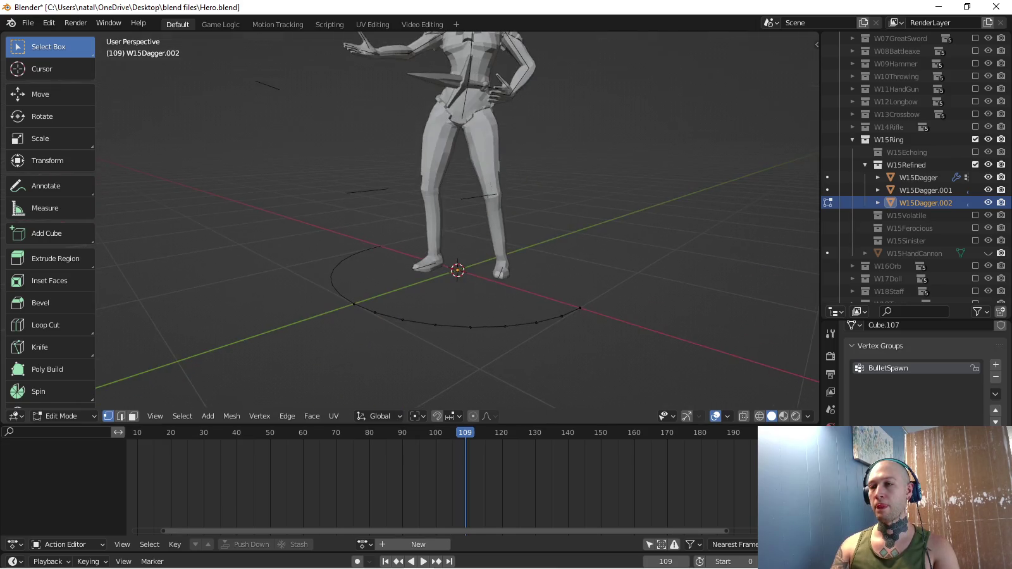
{"action": "key", "text": "KP_3"}
Extrude the arc's edge in place and show the object's modifiers.
{"action": "scroll", "coordinate": [457, 220], "scroll_direction": "up", "scroll_amount": 3}
{"action": "key", "text": "g"}
{"action": "key", "text": "z"}
{"action": "key", "text": "Escape"}
{"action": "middle_click_drag", "start_coordinate": [458, 253], "coordinate": [459, 210], "text": "shift"}
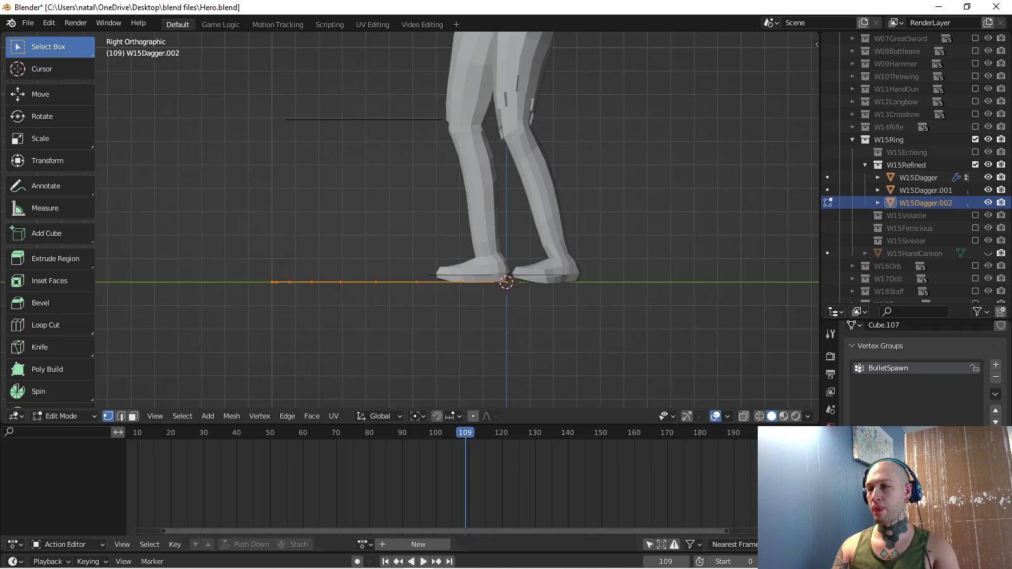
{"action": "key", "text": "e"}
{"action": "key", "text": "Escape"}
{"action": "key", "text": "g"}
{"action": "key", "text": "z"}
{"action": "key", "text": "Escape"}
{"action": "left_click", "coordinate": [831, 461]}
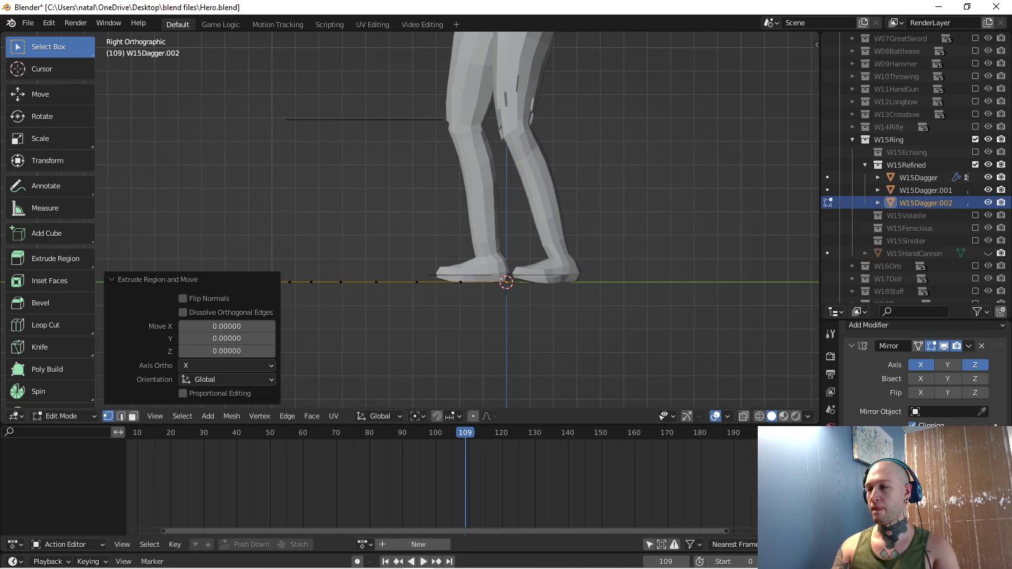
Raise the extruded rim on Z, then extrude the top loop and collapse it to one vertex.
{"action": "key", "text": "g"}
{"action": "key", "text": "z"}
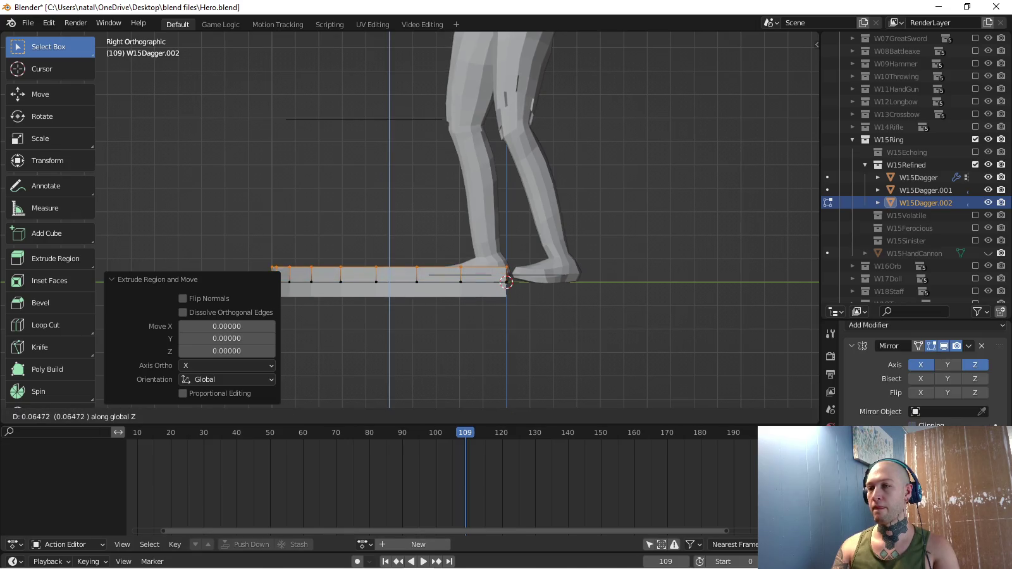
{"action": "key", "text": "Return"}
{"action": "middle_click_drag", "start_coordinate": [442, 253], "coordinate": [392, 209]}
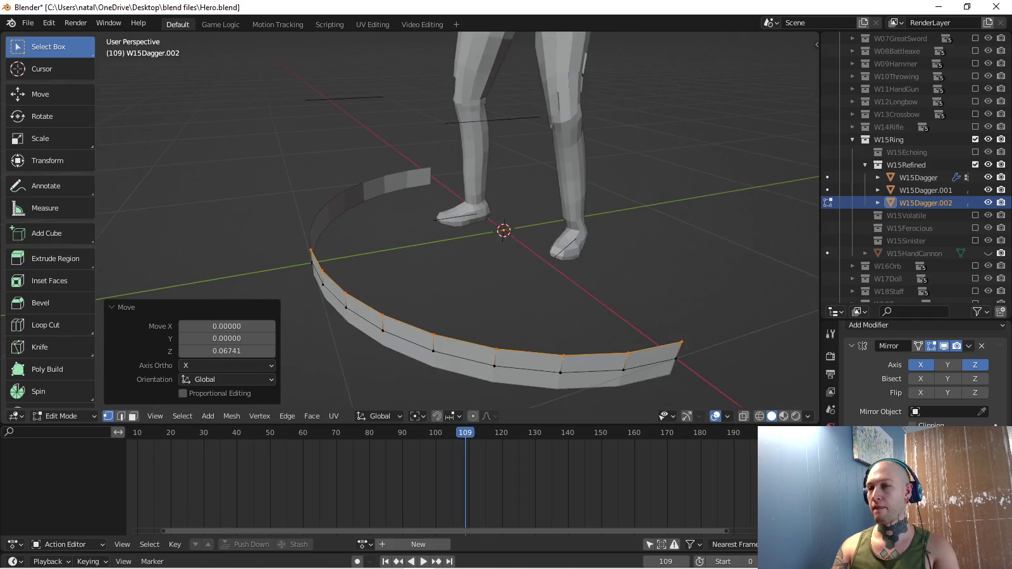
{"action": "key", "text": "e"}
{"action": "key", "text": "Escape"}
{"action": "key", "text": "x"}
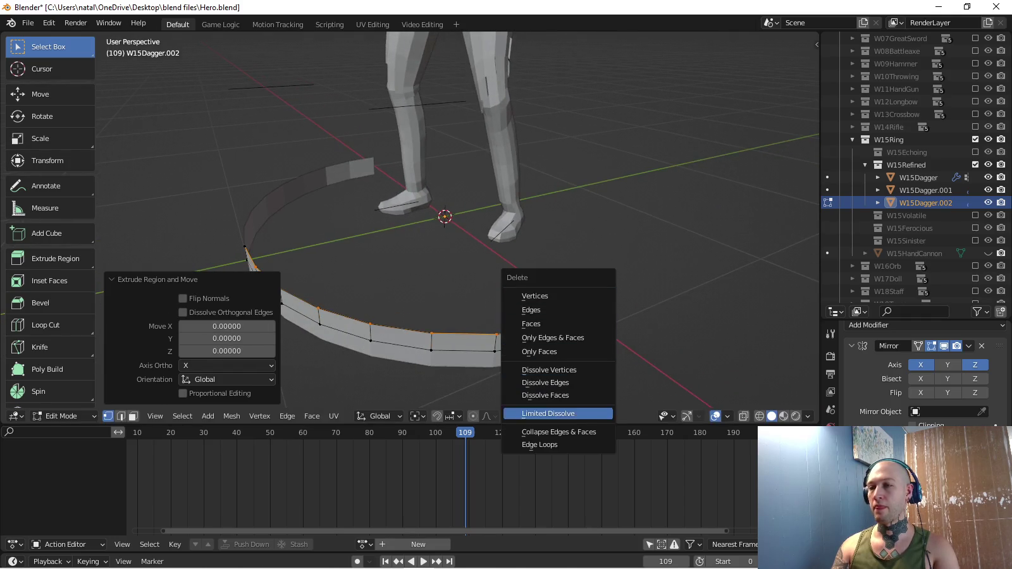
{"action": "left_click", "coordinate": [556, 432]}
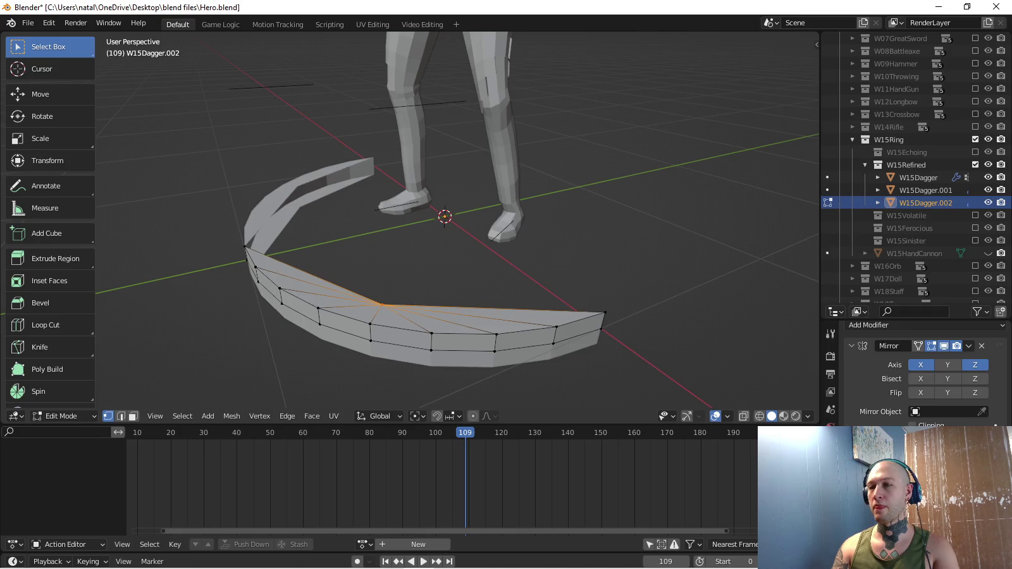
Move the collapsed vertex to the disc's centre from top view.
{"action": "key", "text": "KP_7"}
{"action": "key", "text": "g"}
{"action": "key", "text": "Escape"}
{"action": "key", "text": "g"}
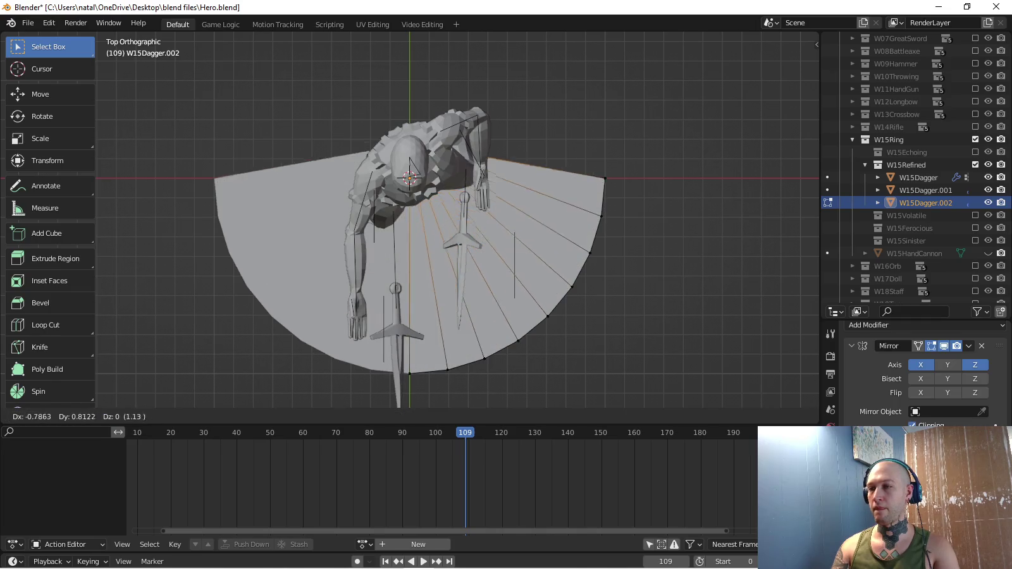
{"action": "key", "text": "Return"}
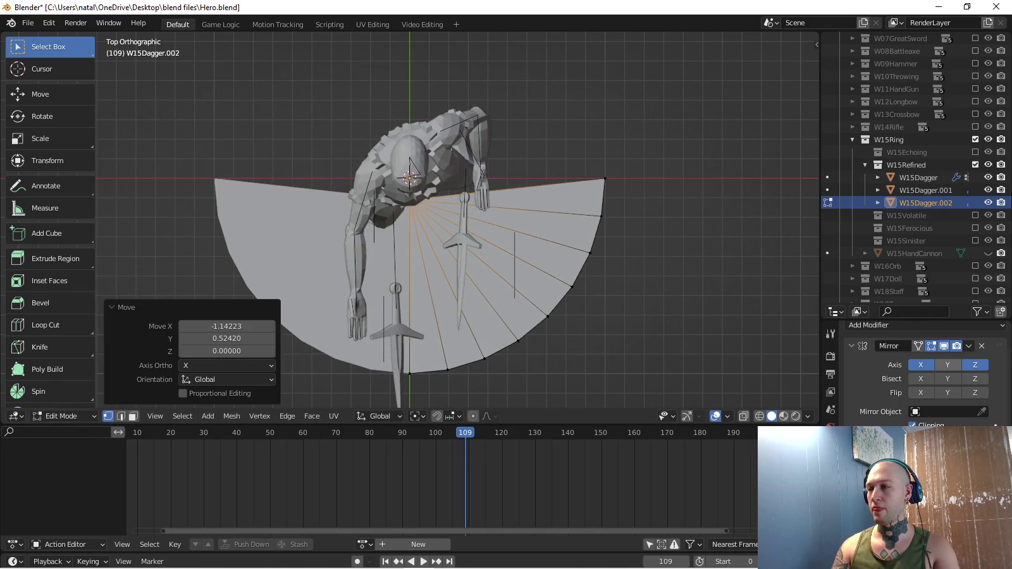
{"action": "key", "text": "g"}
{"action": "key", "text": "Return"}
Return to Object Mode and inspect the finished thin disc under the hero.
{"action": "middle_click_drag", "start_coordinate": [409, 178], "coordinate": [436, 194]}
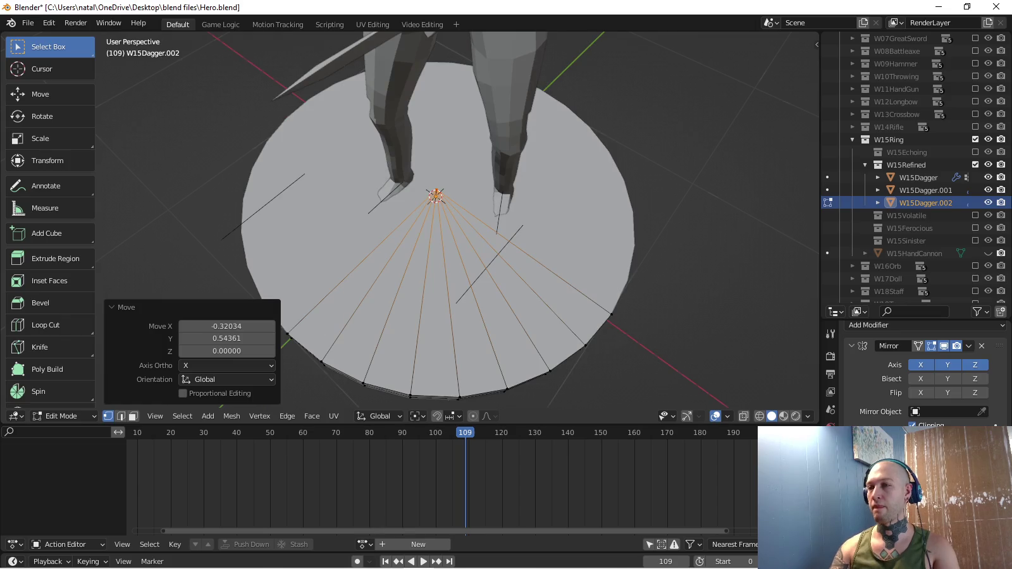
{"action": "key", "text": "KP_3"}
{"action": "key", "text": "Tab"}
{"action": "right_click", "coordinate": [411, 229]}
{"action": "key", "text": "Escape"}
{"action": "mouse_move", "coordinate": [411, 229]}
{"action": "middle_mouse_down"}
{"action": "mouse_move", "coordinate": [441, 209]}
{"action": "mouse_move", "coordinate": [437, 216]}
{"action": "middle_mouse_up"}
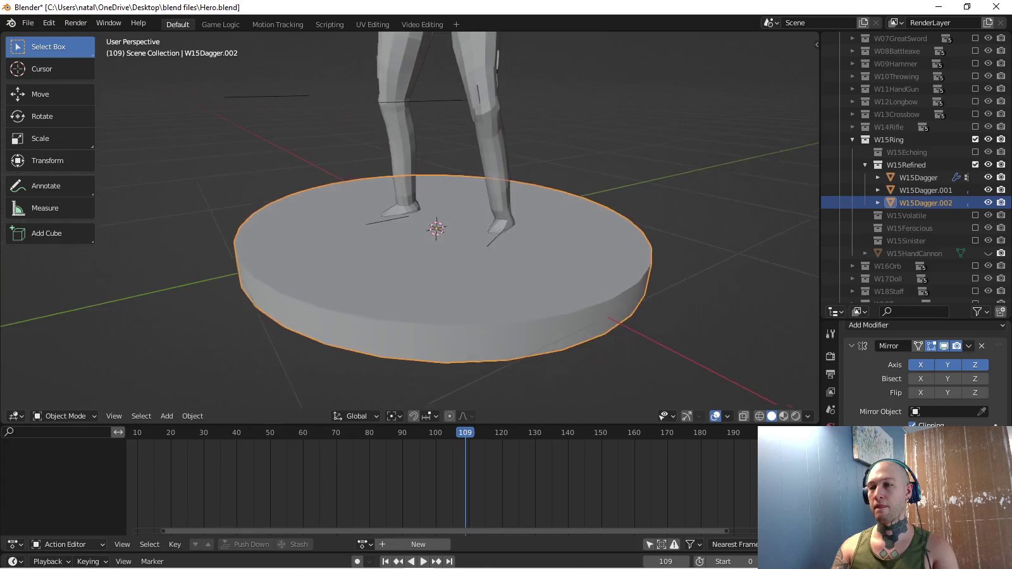
Mark the disc's rim edges as sharp.
{"action": "key", "text": "Tab"}
{"action": "key", "text": "ctrl+e"}
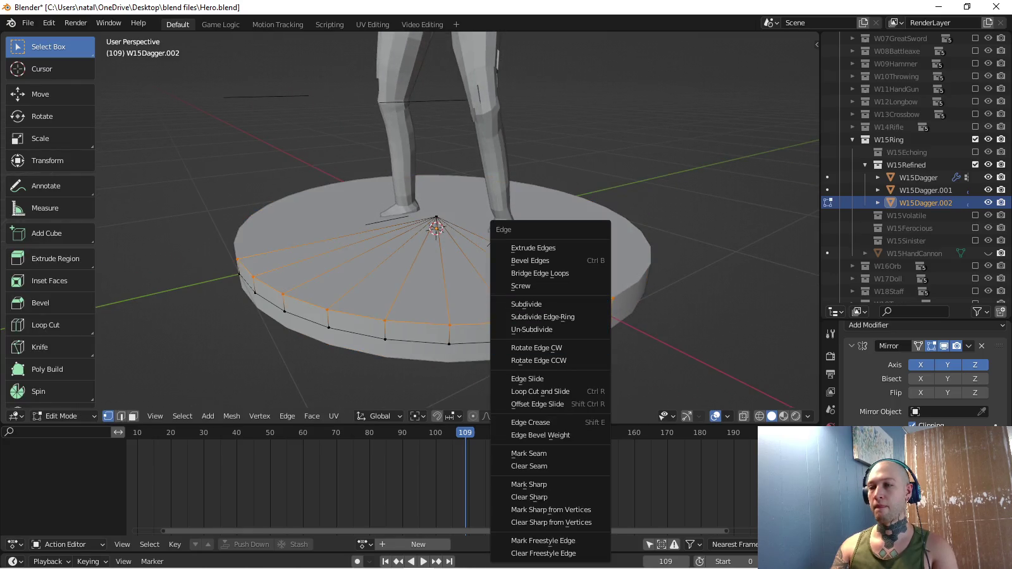
{"action": "left_click", "coordinate": [550, 484]}
{"action": "key", "text": "Tab"}
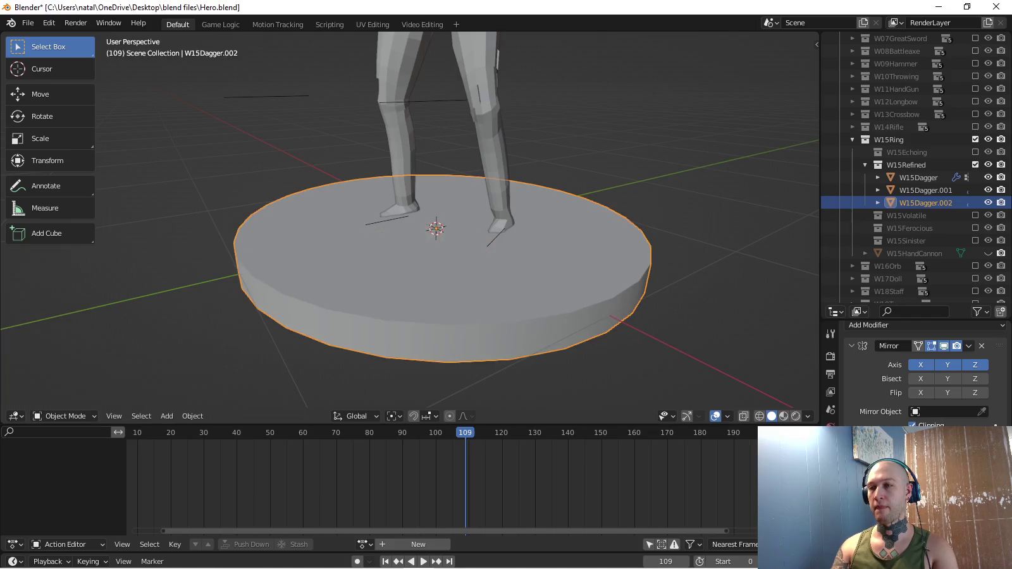
{"action": "middle_click_drag", "start_coordinate": [436, 228], "coordinate": [438, 235]}
{"action": "key", "text": "KP_3"}
{"action": "scroll", "coordinate": [410, 222], "scroll_direction": "down", "scroll_amount": 3}
{"action": "scroll", "coordinate": [410, 221], "scroll_direction": "up", "scroll_amount": 2}
Flatten the disc vertically to 0.605 of its height.
{"action": "key", "text": "Tab"}
{"action": "scroll", "coordinate": [396, 301], "scroll_direction": "up", "scroll_amount": 3}
{"action": "key", "text": "s"}
{"action": "key", "text": "z"}
{"action": "left_click", "coordinate": [563, 308]}
{"action": "middle_click_drag", "start_coordinate": [563, 308], "coordinate": [557, 278]}
Set the pivot point to the 3D Cursor and scale the disc to 0.651.
{"action": "left_click", "coordinate": [416, 416]}
{"action": "left_click", "coordinate": [443, 388]}
{"action": "scroll", "coordinate": [446, 285], "scroll_direction": "down", "scroll_amount": 3}
{"action": "key", "text": "s"}
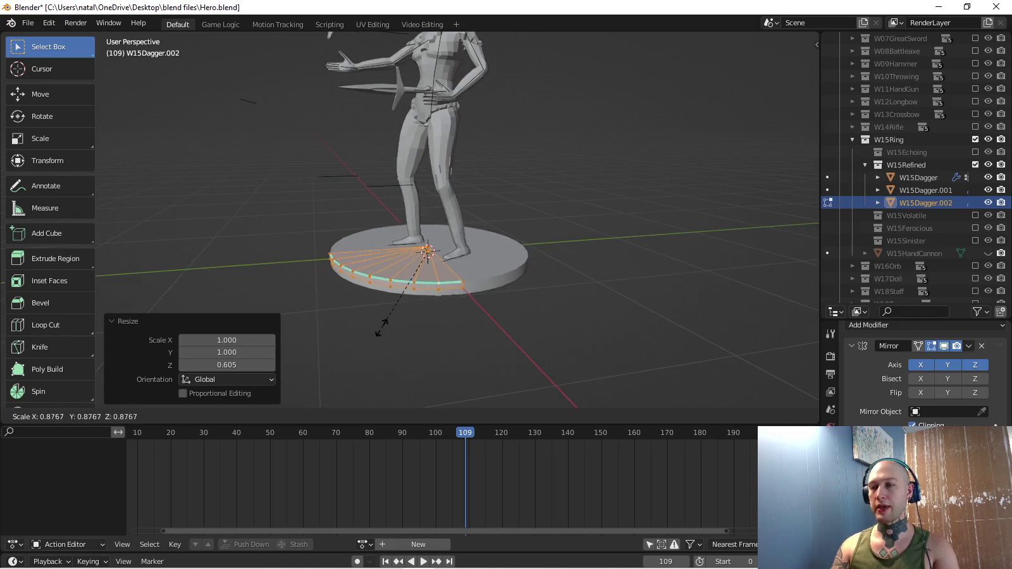
{"action": "left_click", "coordinate": [388, 310]}
{"action": "scroll", "coordinate": [389, 309], "scroll_direction": "down", "scroll_amount": 2}
{"action": "scroll", "coordinate": [446, 284], "scroll_direction": "down", "scroll_amount": 2}
Begin renaming W15Dagger.002 in the Outliner, selecting the Dagger part of the name.
{"action": "key", "text": "KP_3"}
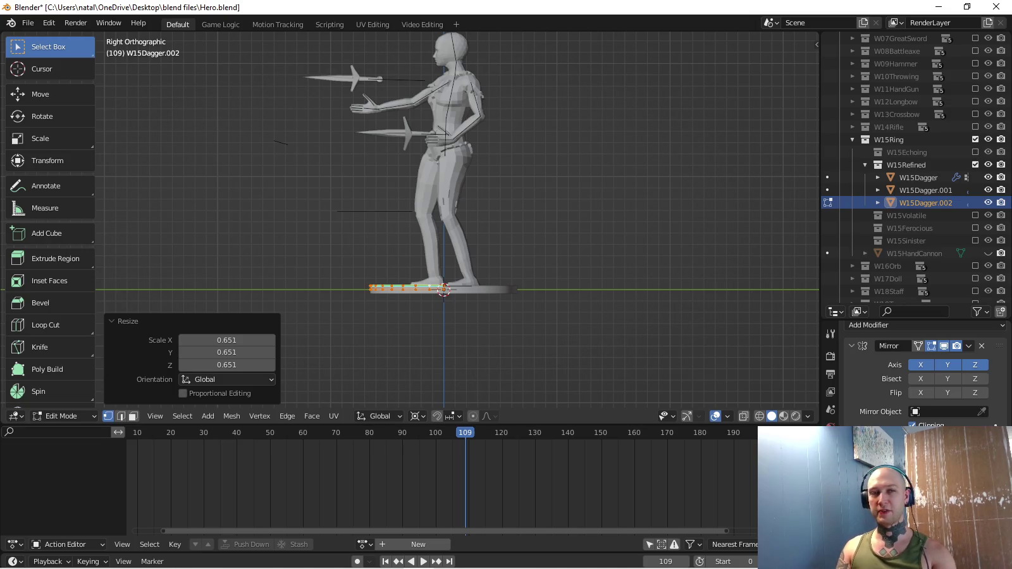
{"action": "scroll", "coordinate": [408, 221], "scroll_direction": "up", "scroll_amount": 3}
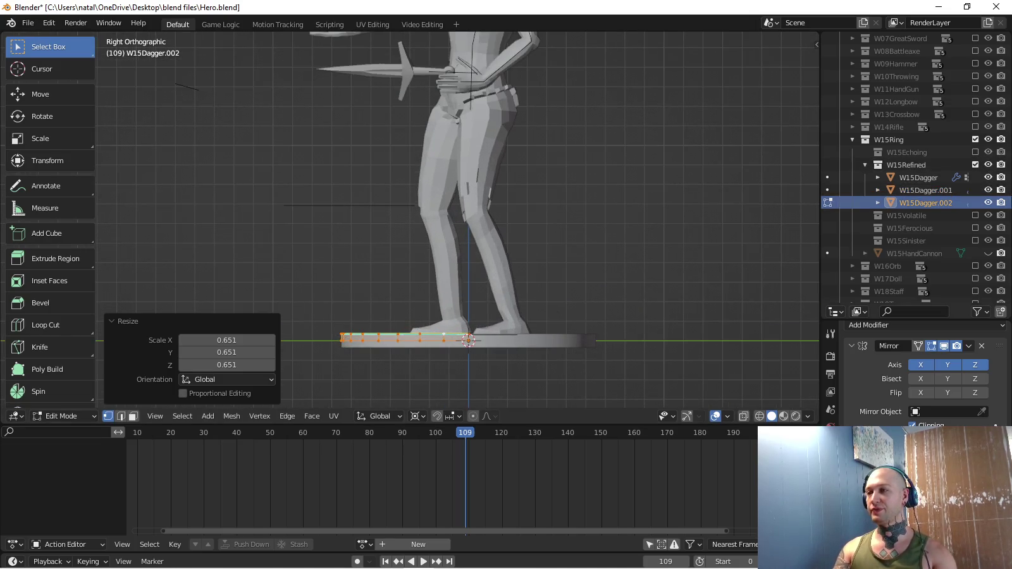
{"action": "scroll", "coordinate": [927, 203], "scroll_direction": "down", "scroll_amount": 2}
{"action": "double_click", "coordinate": [926, 160]}
{"action": "left_click_drag", "start_coordinate": [914, 160], "coordinate": [931, 160]}
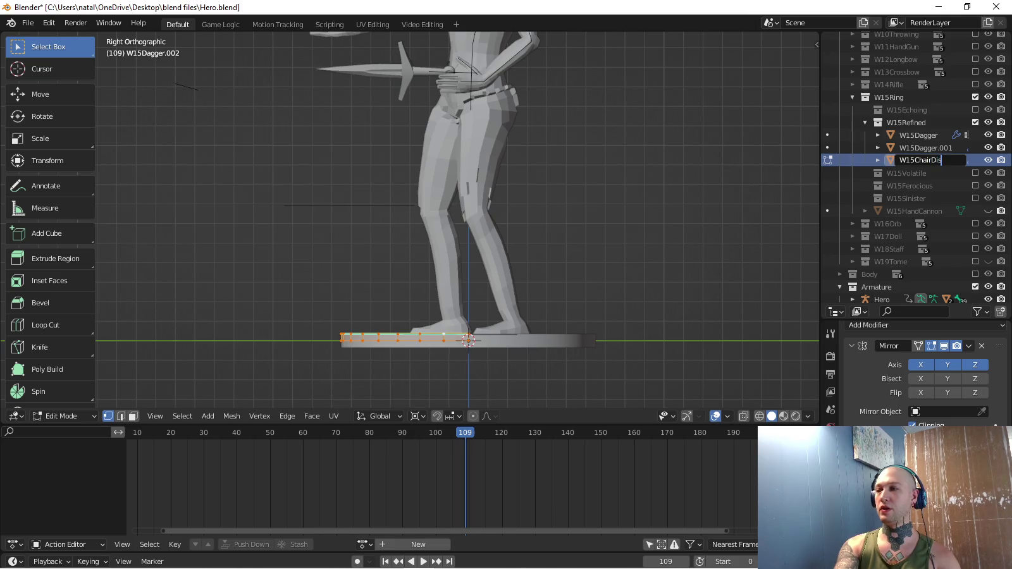
Finish renaming the object to W15ChairDisc.
{"action": "type", "text": "c"}
{"action": "key", "text": "Return"}
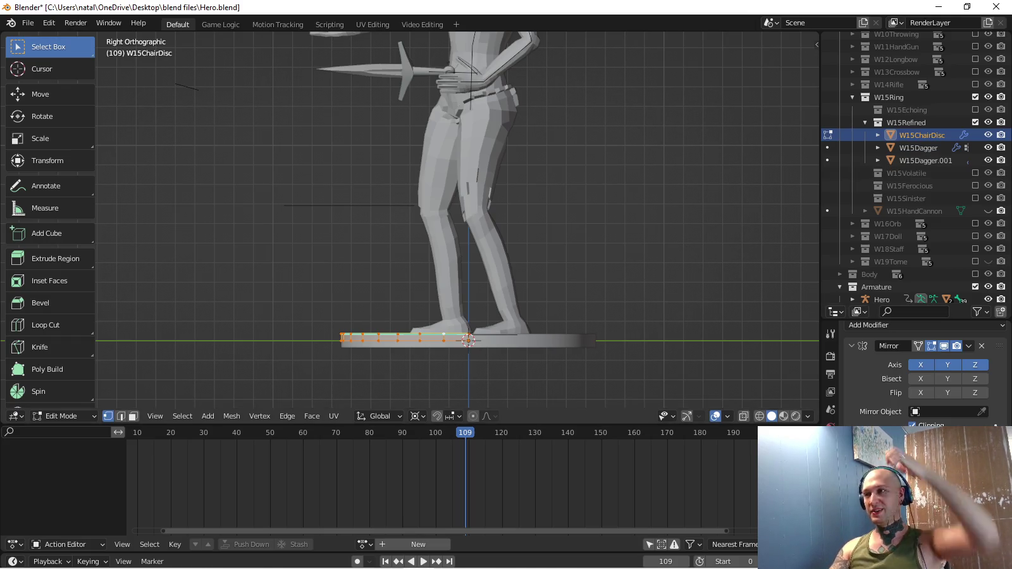
{"action": "middle_click_drag", "start_coordinate": [443, 221], "coordinate": [412, 286]}
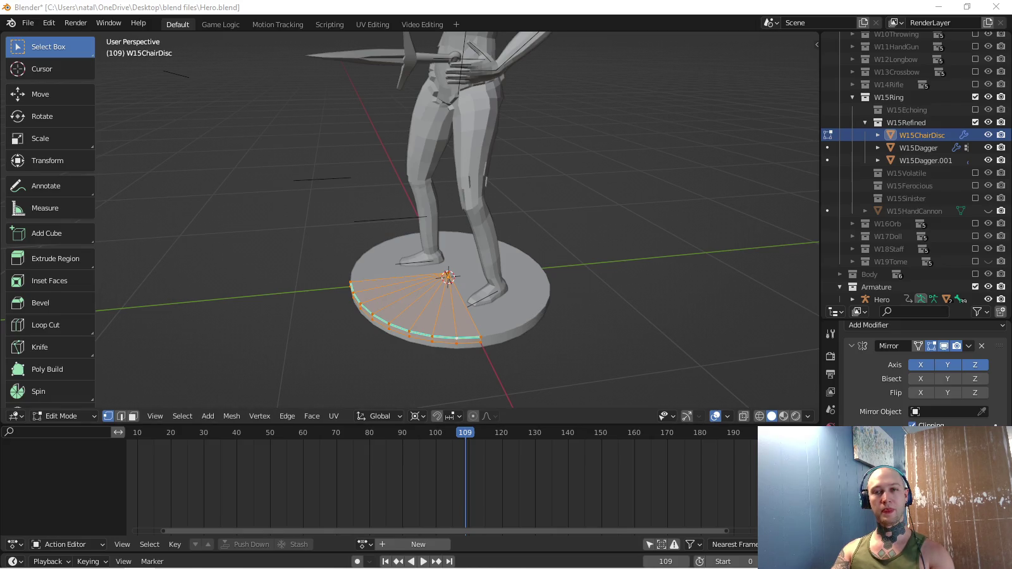
{"action": "middle_click_drag", "start_coordinate": [411, 285], "coordinate": [379, 289]}
Check the disc's Object Data properties, then select the Hero rig for posing.
{"action": "key", "text": "Tab"}
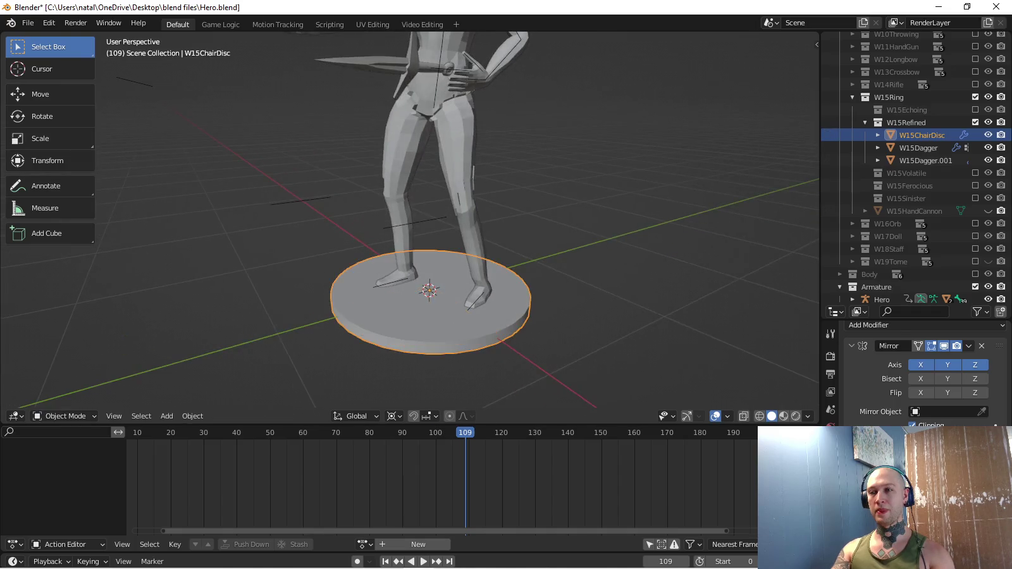
{"action": "key", "text": "KP_3"}
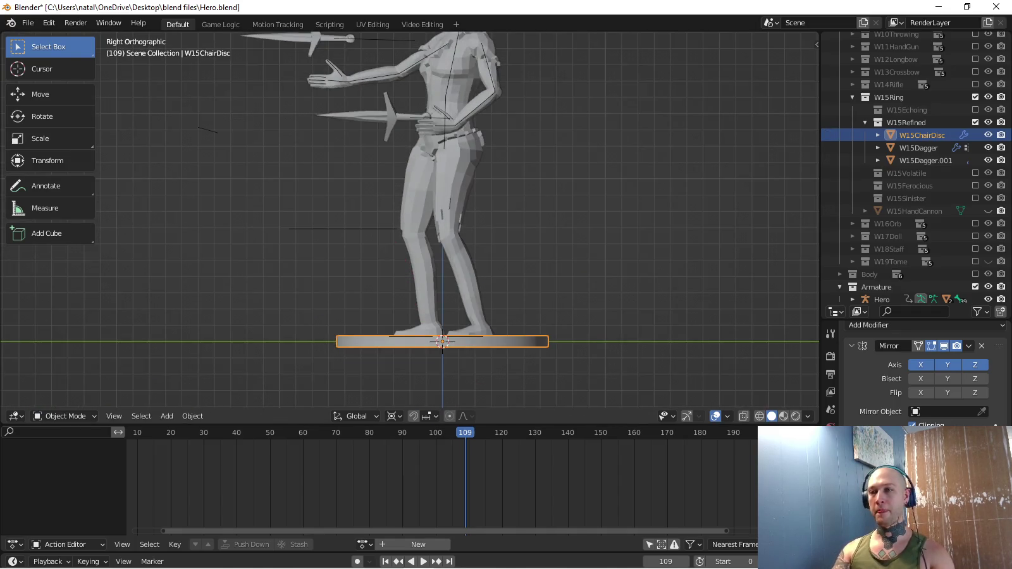
{"action": "middle_click_drag", "start_coordinate": [443, 285], "coordinate": [446, 273], "text": "shift"}
{"action": "scroll", "coordinate": [927, 373], "scroll_direction": "down", "scroll_amount": 2}
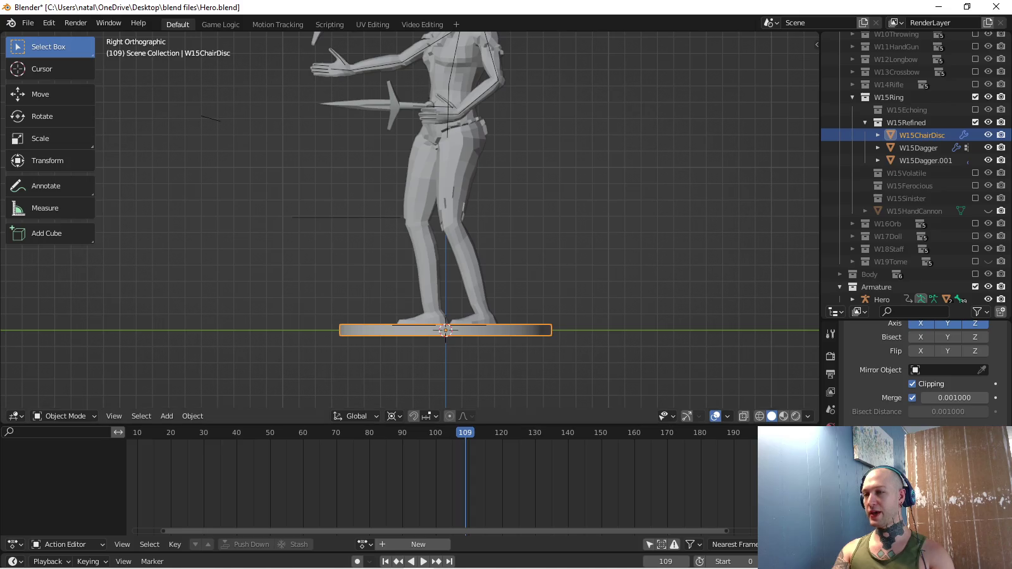
{"action": "left_click", "coordinate": [830, 518]}
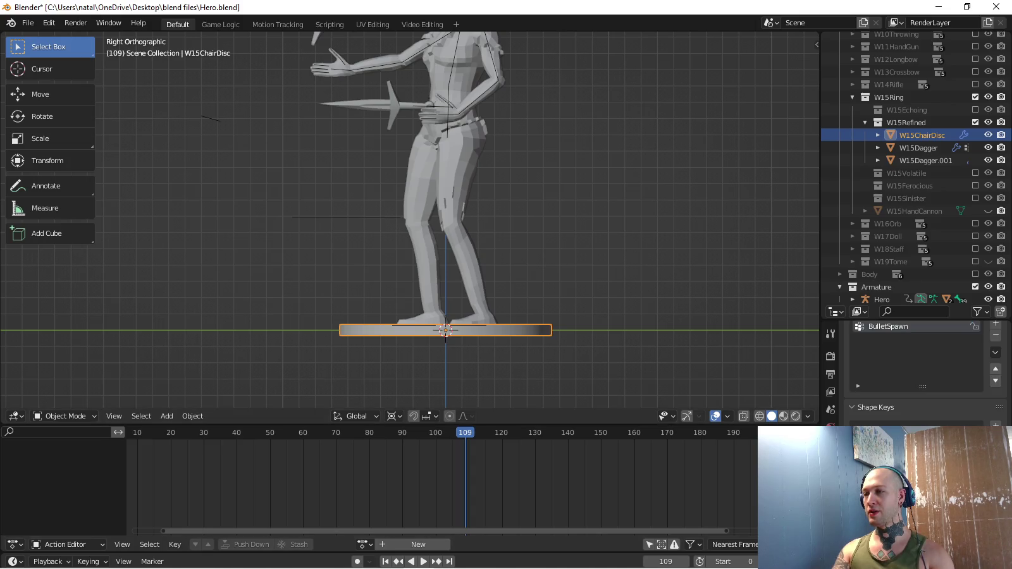
{"action": "middle_click_drag", "start_coordinate": [443, 253], "coordinate": [468, 234]}
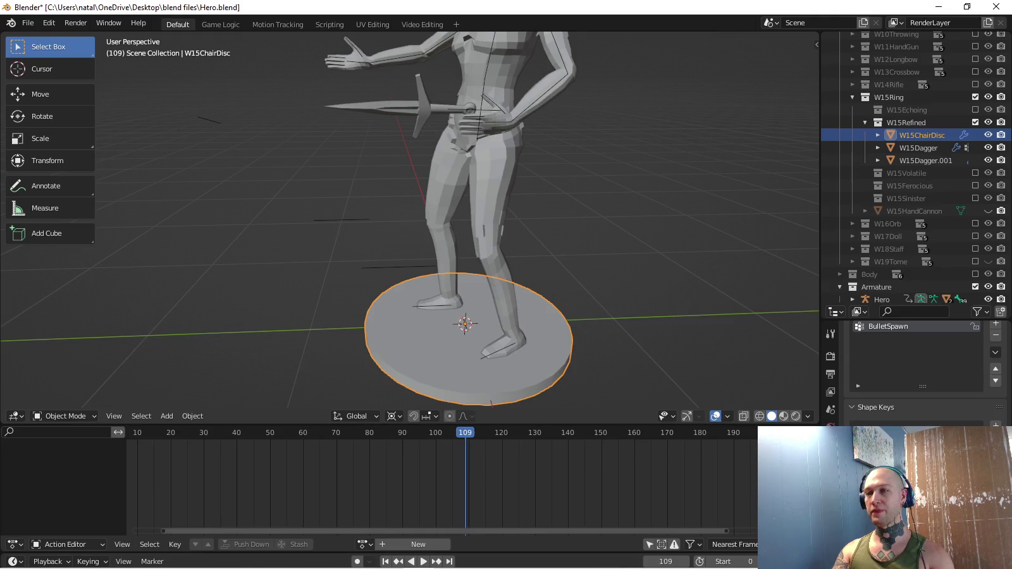
{"action": "left_click", "coordinate": [921, 299]}
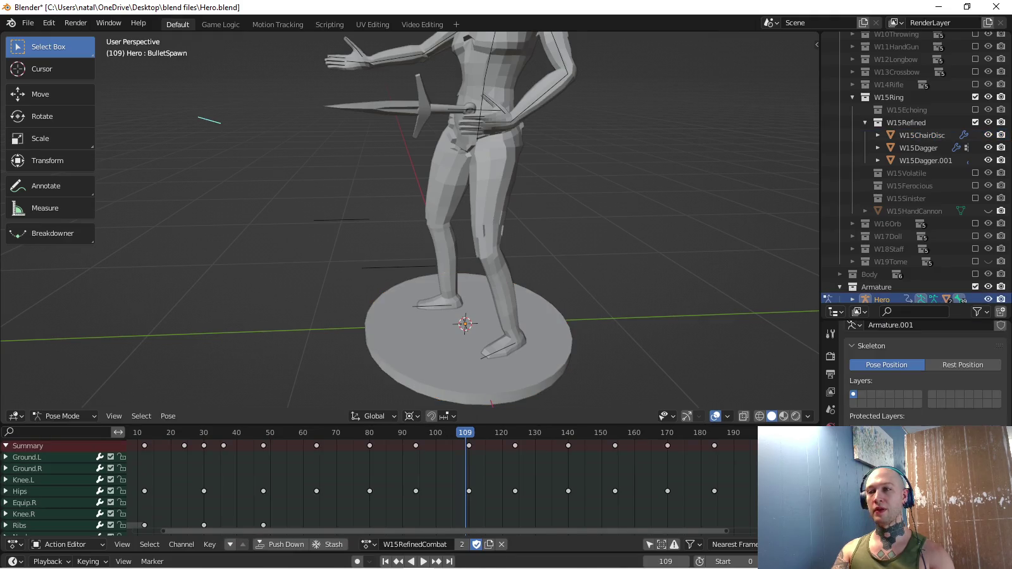
Weight-paint the BulletSpawn group onto W15ChairDisc, then return it to Object Mode.
{"action": "left_click", "coordinate": [468, 379]}
{"action": "key", "text": "g"}
{"action": "key", "text": "Escape"}
{"action": "key", "text": "ctrl+Tab"}
{"action": "left_click", "coordinate": [451, 289]}
{"action": "mouse_move", "coordinate": [464, 327]}
{"action": "left_mouse_down"}
{"action": "mouse_move", "coordinate": [418, 374]}
{"action": "mouse_move", "coordinate": [490, 404]}
{"action": "left_mouse_up"}
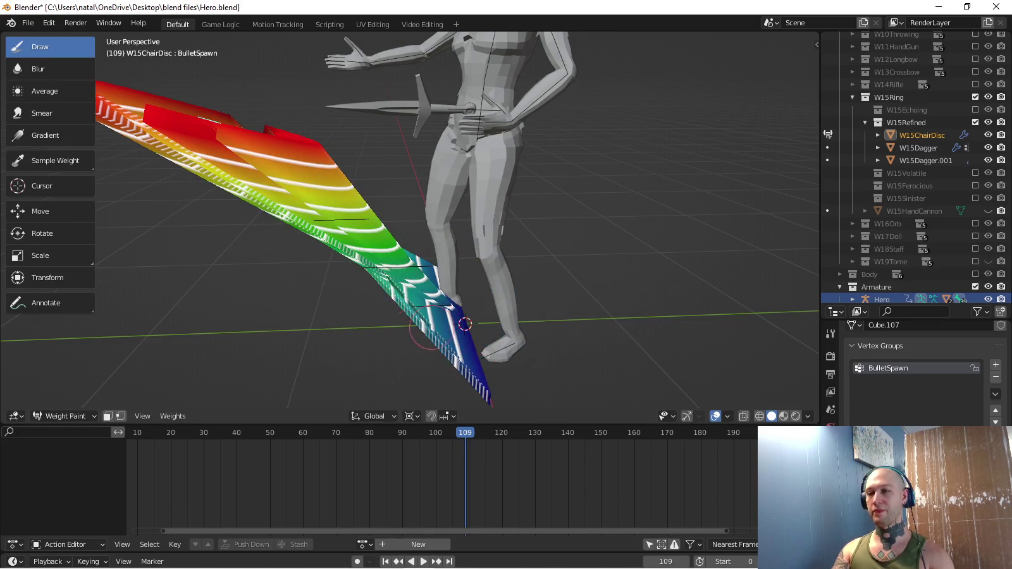
{"action": "key", "text": "ctrl+z"}
{"action": "key", "text": "ctrl+Tab"}
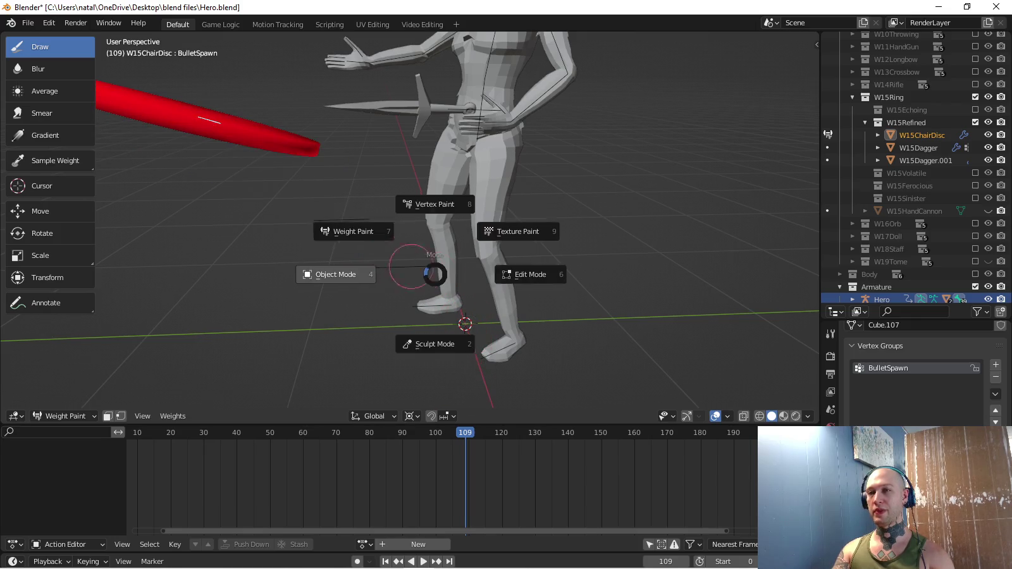
{"action": "left_click", "coordinate": [331, 273]}
{"action": "key", "text": "KP_3"}
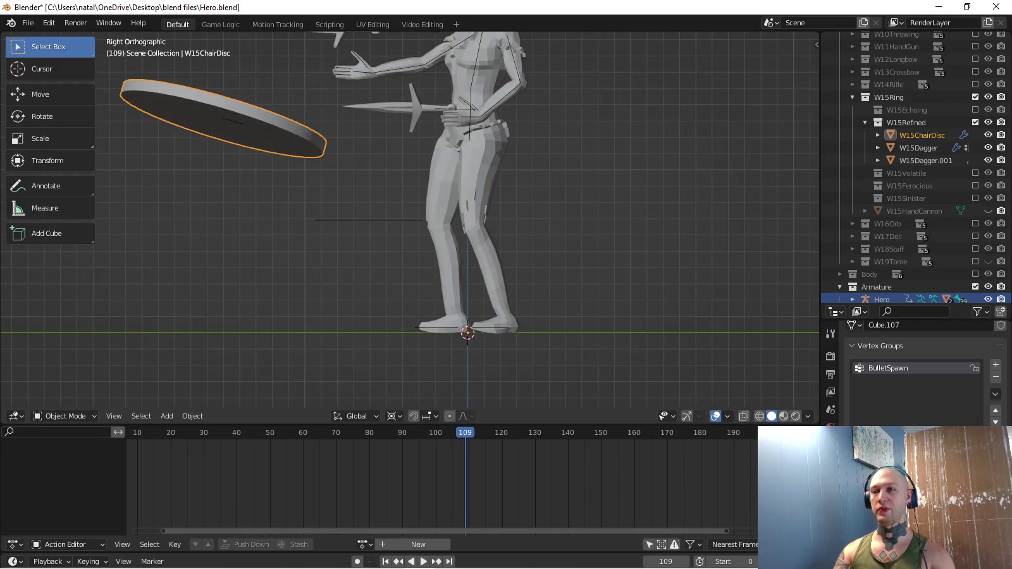
Select the Hero rig, enter Pose Mode, and move the BulletSpawn bone behind the figure.
{"action": "middle_click_drag", "start_coordinate": [405, 221], "coordinate": [443, 275], "text": "shift"}
{"action": "left_click", "coordinate": [881, 298]}
{"action": "middle_click_drag", "start_coordinate": [405, 221], "coordinate": [444, 228]}
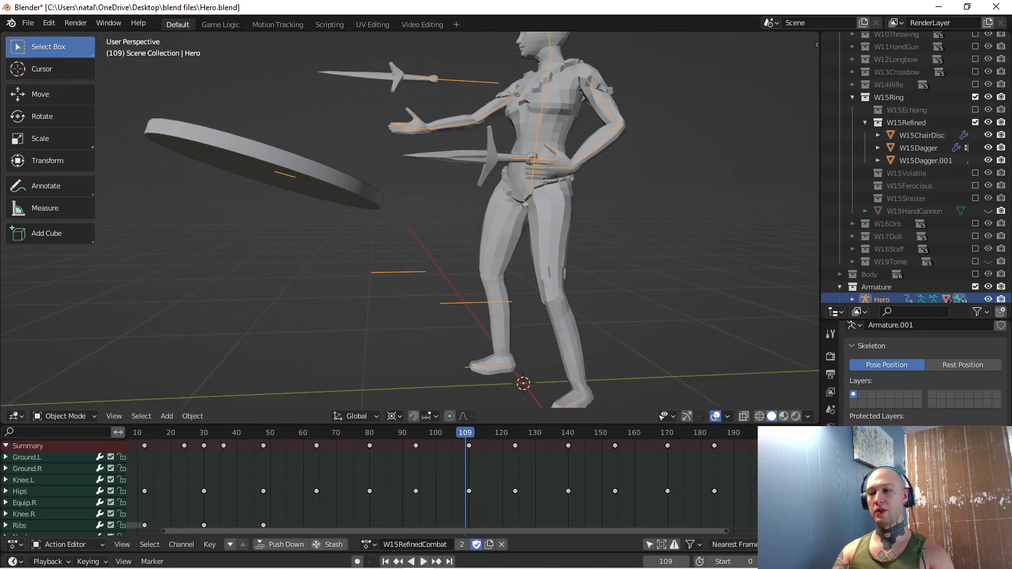
{"action": "key", "text": "KP_1"}
{"action": "key", "text": "KP_3"}
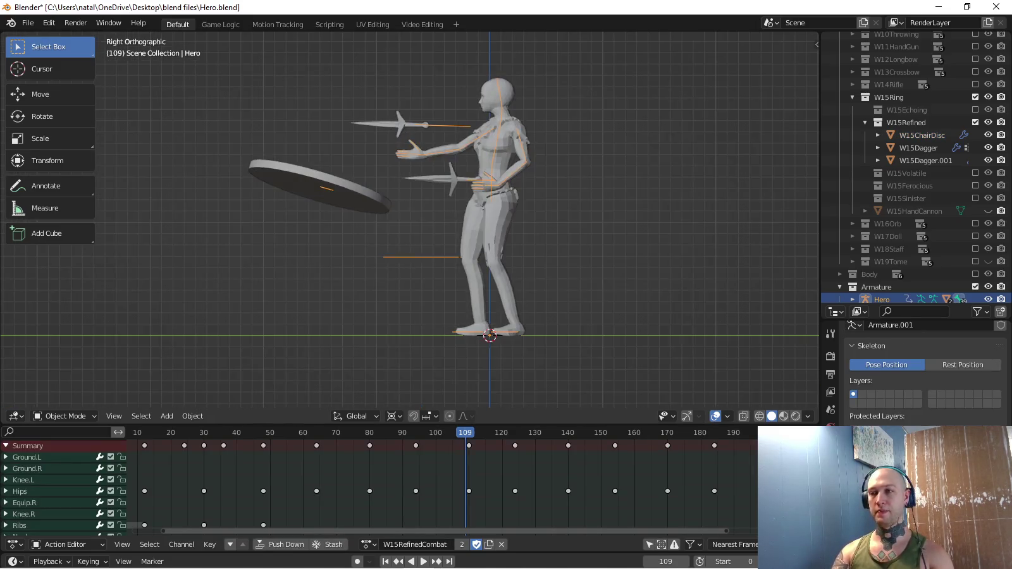
{"action": "key", "text": "ctrl+Tab"}
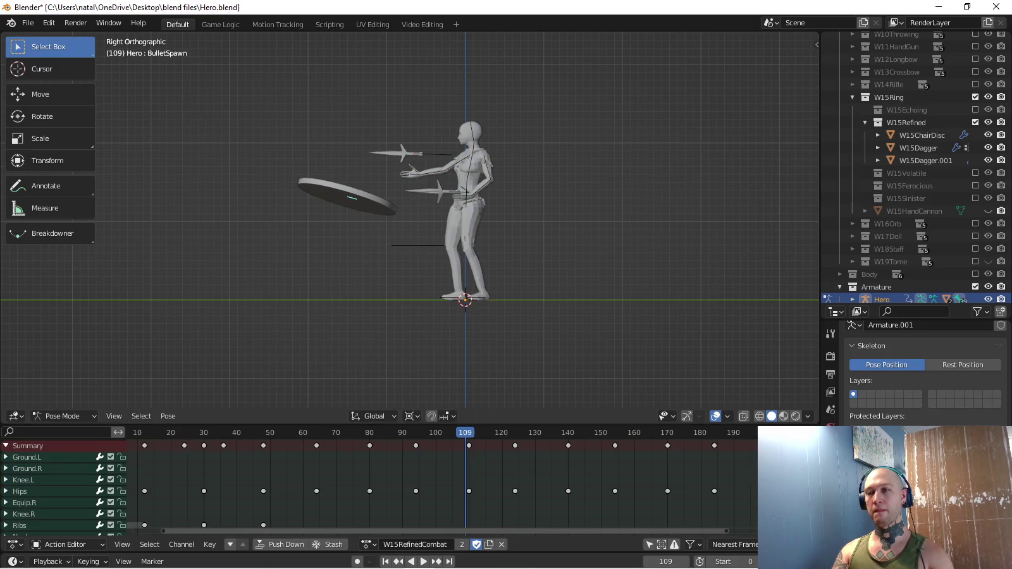
{"action": "key", "text": "g"}
{"action": "left_click", "coordinate": [550, 250]}
{"action": "scroll", "coordinate": [558, 252], "scroll_direction": "up", "scroll_amount": 2}
{"action": "scroll", "coordinate": [559, 253], "scroll_direction": "up", "scroll_amount": 2}
Reset the BulletSpawn bone's location, then raise the disc to hip height behind the hero.
{"action": "key", "text": "g"}
{"action": "key", "text": "Escape"}
{"action": "key", "text": "alt+g"}
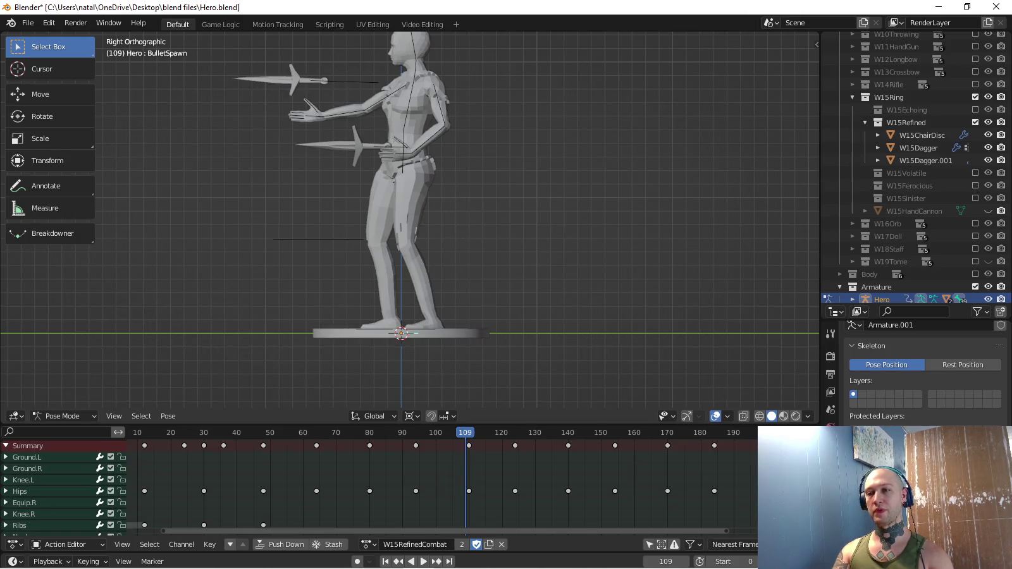
{"action": "key", "text": "g"}
{"action": "key", "text": "Return"}
{"action": "middle_click_drag", "start_coordinate": [493, 222], "coordinate": [443, 190]}
{"action": "key", "text": "KP_7"}
{"action": "key", "text": "KP_3"}
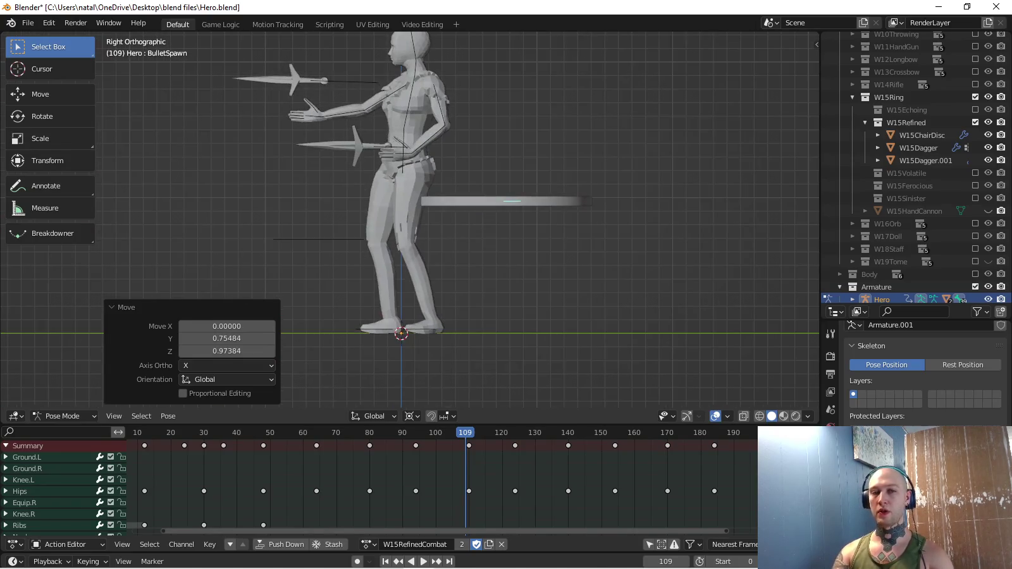
Switch to a different pivot point and give the chair disc a slight tilt.
{"action": "key", "text": "r"}
{"action": "middle_click_drag", "start_coordinate": [481, 209], "coordinate": [554, 226]}
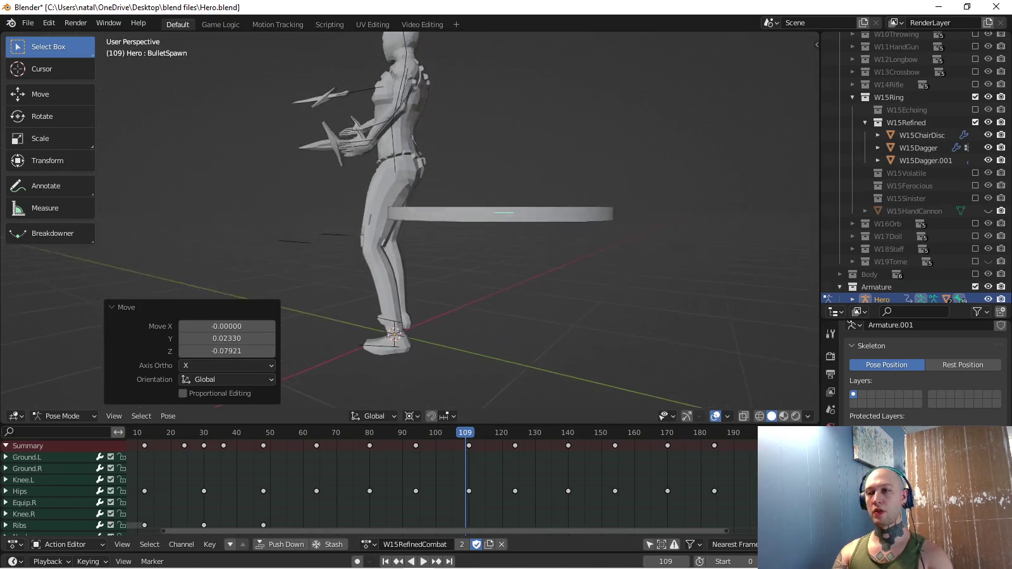
{"action": "key", "text": "Escape"}
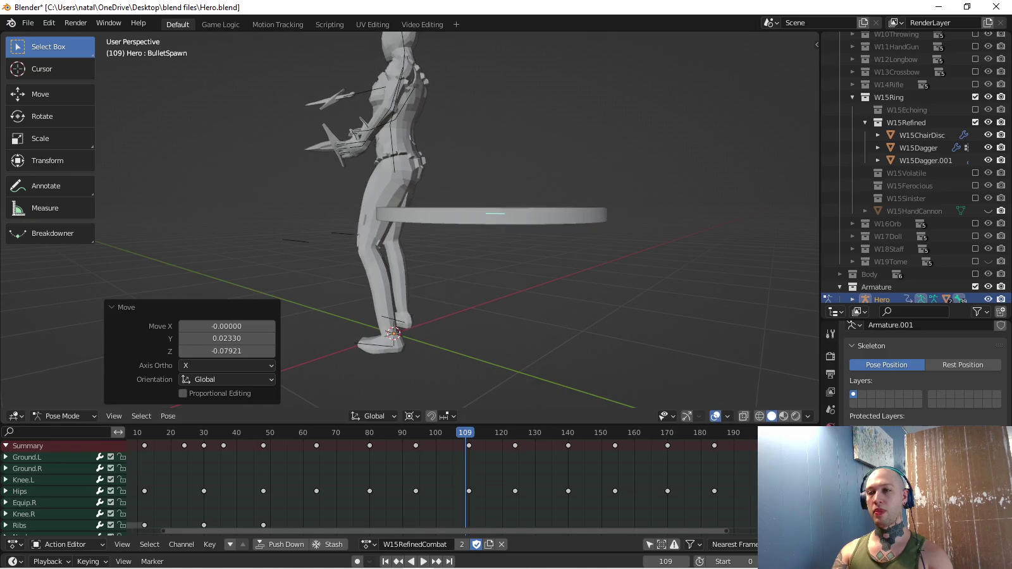
{"action": "key", "text": "period"}
{"action": "left_click", "coordinate": [474, 400]}
{"action": "key", "text": "r"}
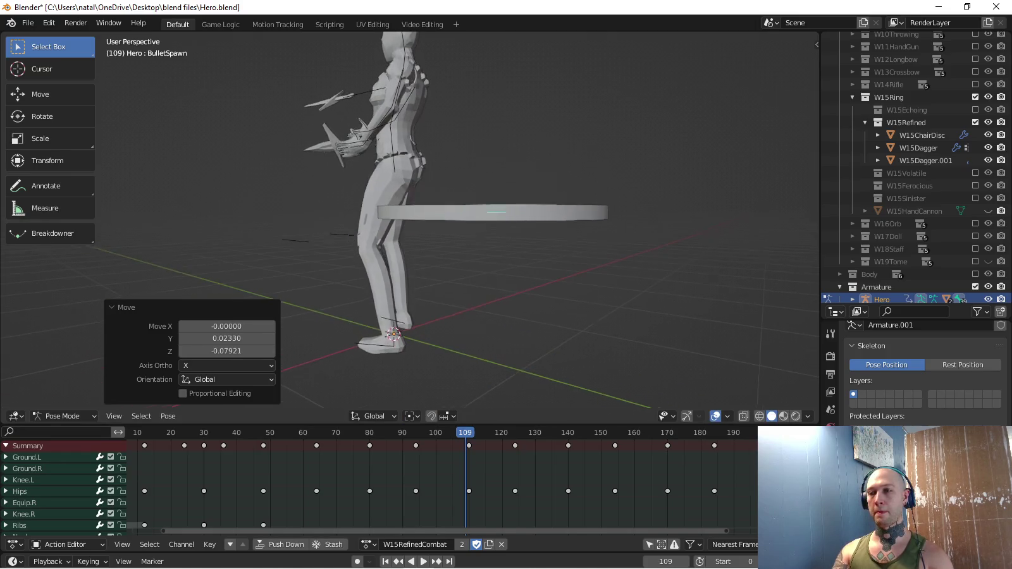
{"action": "left_click", "coordinate": [643, 251]}
Fine-tune the disc's position with small moves, checking it from above.
{"action": "mouse_move", "coordinate": [642, 251]}
{"action": "middle_mouse_down"}
{"action": "mouse_move", "coordinate": [570, 158]}
{"action": "mouse_move", "coordinate": [443, 202]}
{"action": "middle_mouse_up"}
{"action": "key", "text": "g"}
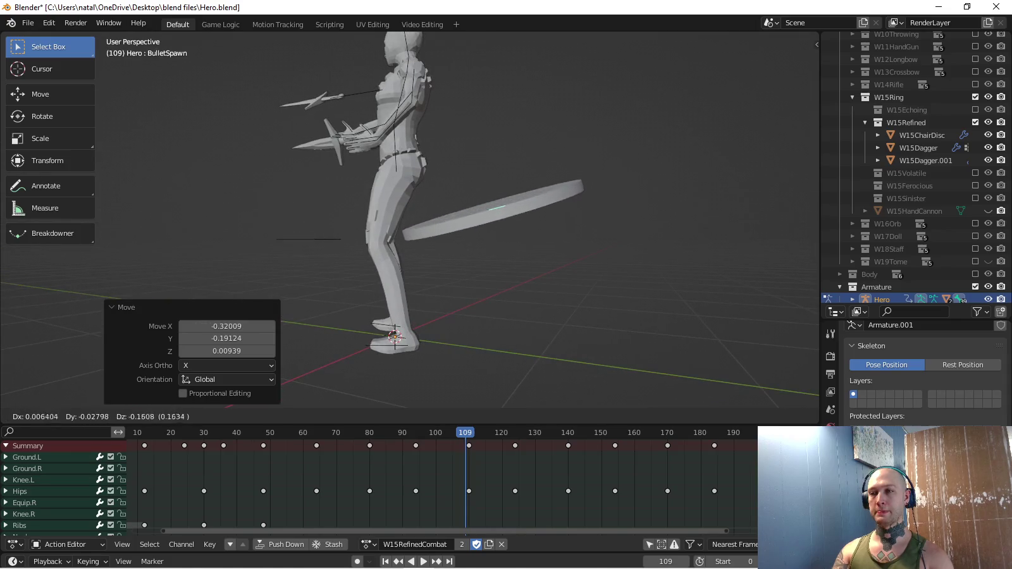
{"action": "key", "text": "Return"}
{"action": "middle_click_drag", "start_coordinate": [443, 202], "coordinate": [430, 253]}
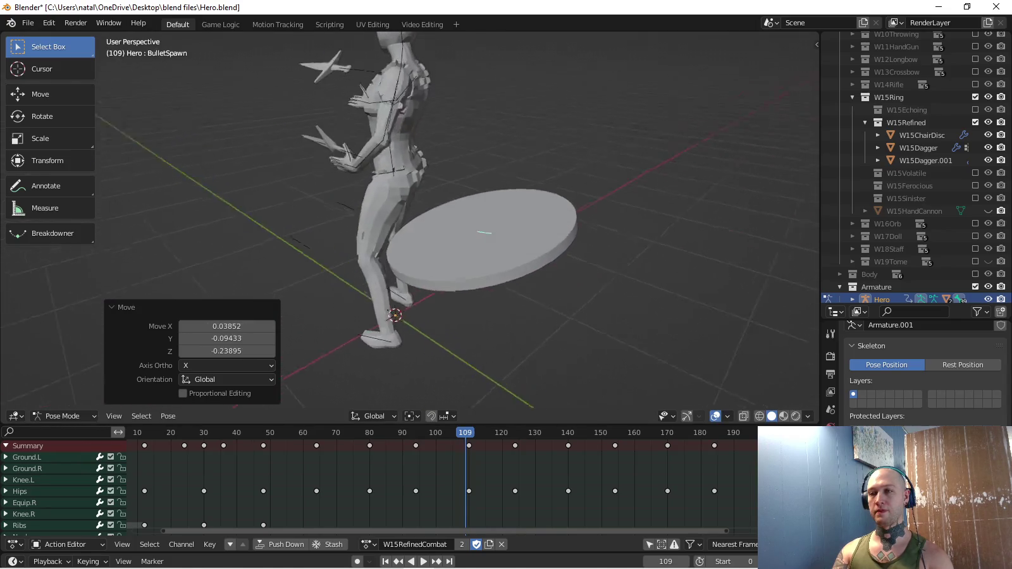
{"action": "key", "text": "g"}
{"action": "key", "text": "Return"}
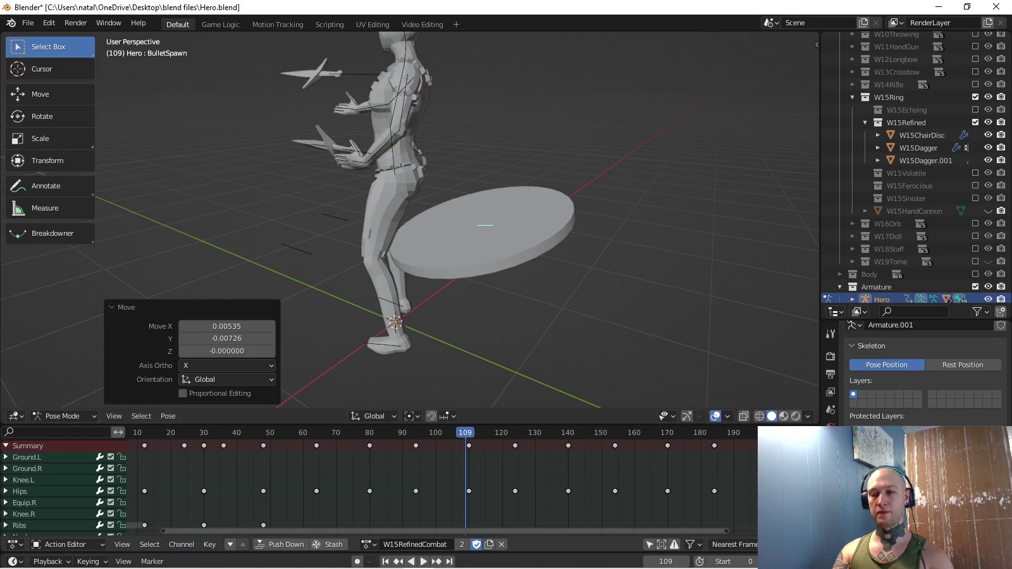
{"action": "left_click", "coordinate": [87, 561]}
Use the Location, Rotation & Scale keying set and key the disc scaled to zero at frame 0.
{"action": "left_click", "coordinate": [75, 493]}
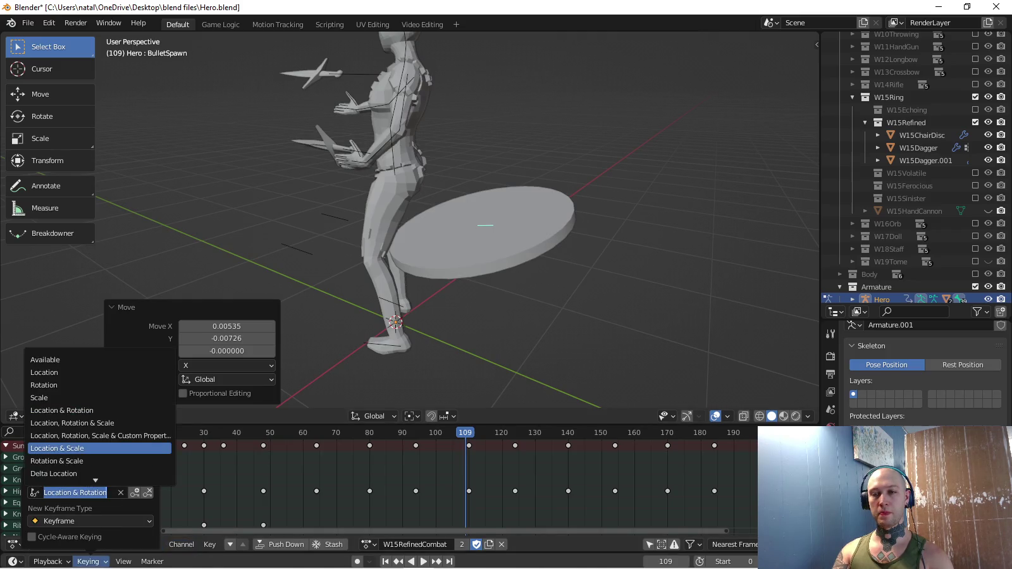
{"action": "left_click", "coordinate": [70, 422]}
{"action": "scroll", "coordinate": [380, 481], "scroll_direction": "up", "scroll_amount": 5, "text": "ctrl"}
{"action": "key", "text": "shift+Left"}
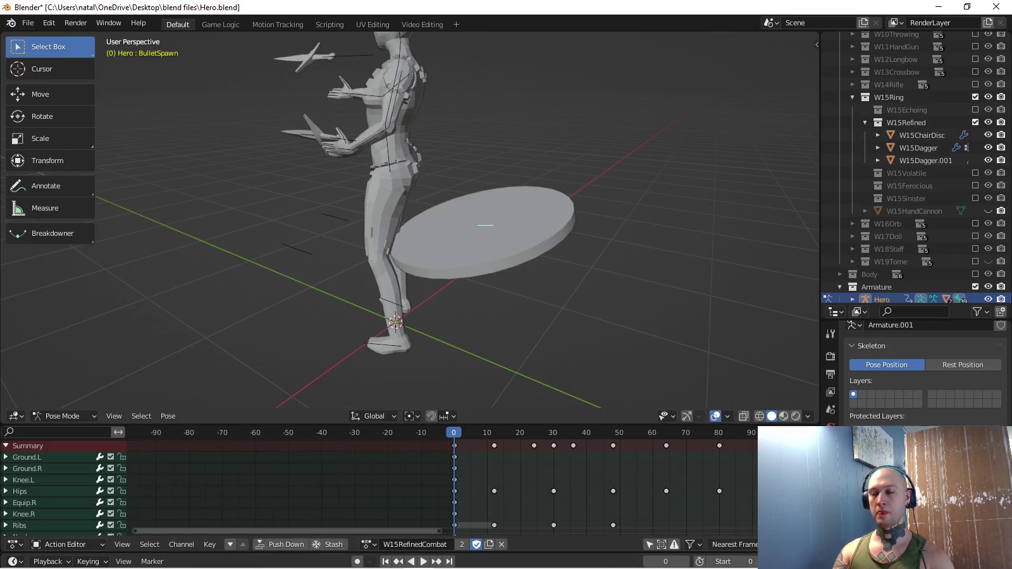
{"action": "type", "text": "s0"}
{"action": "key", "text": "Return"}
{"action": "key", "text": "i"}
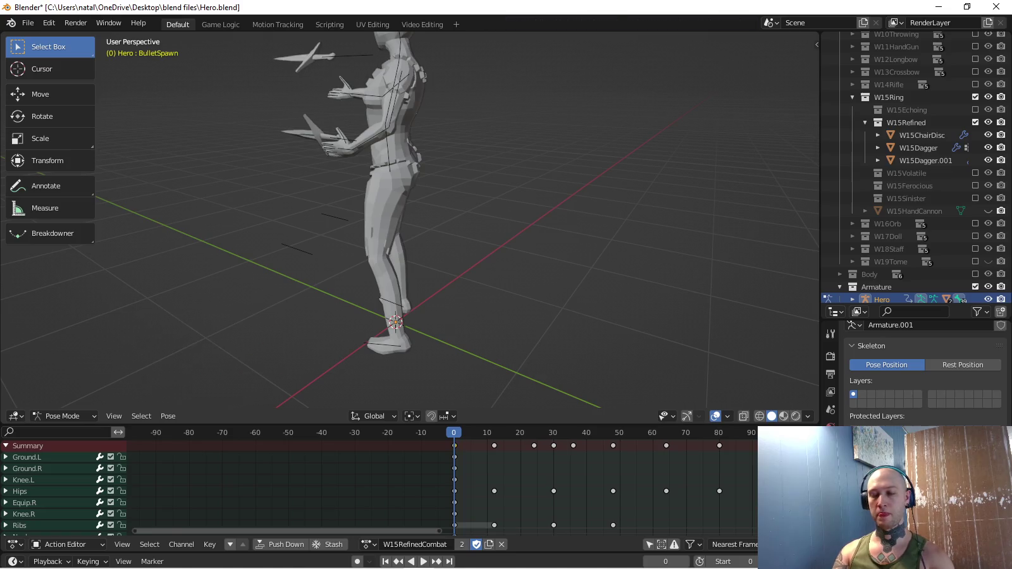
Insert keyframes for the disc pose at frame 270.
{"action": "scroll", "coordinate": [443, 481], "scroll_direction": "down", "scroll_amount": 5, "text": "ctrl"}
{"action": "scroll", "coordinate": [442, 481], "scroll_direction": "down", "scroll_amount": 3, "text": "ctrl"}
{"action": "scroll", "coordinate": [443, 481], "scroll_direction": "down", "scroll_amount": 3, "text": "ctrl"}
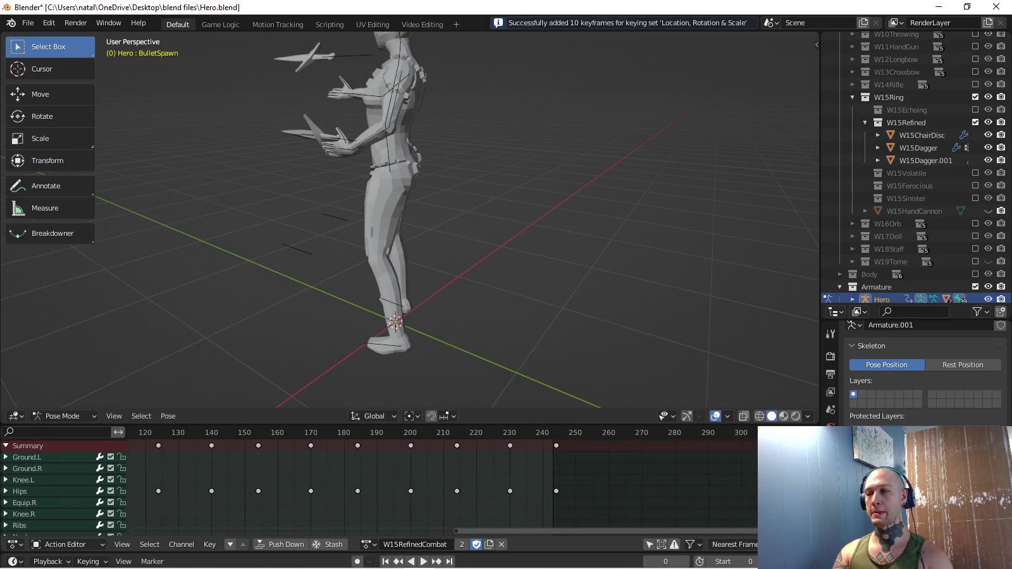
{"action": "left_click_drag", "start_coordinate": [610, 433], "coordinate": [643, 432]}
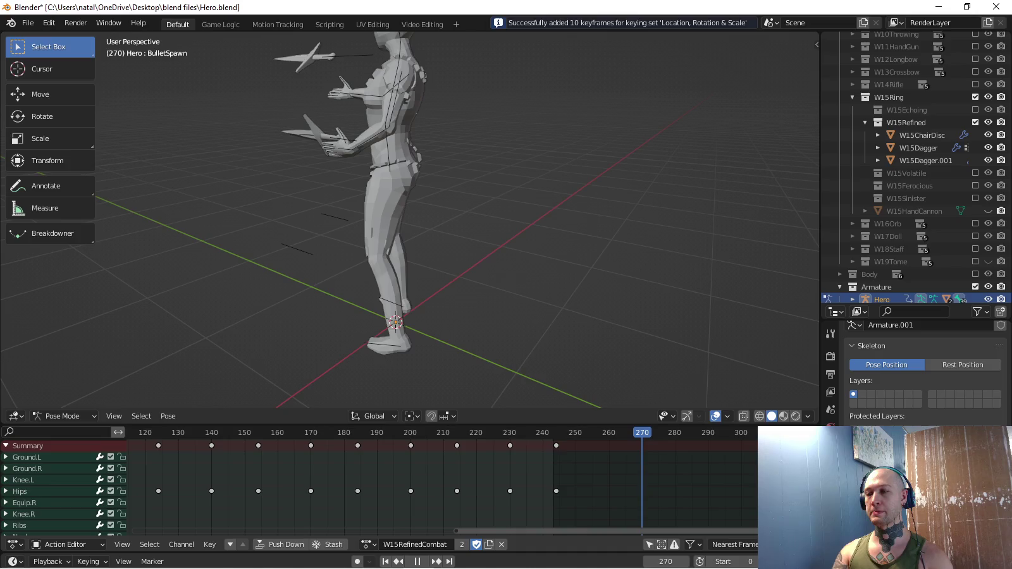
{"action": "middle_click_drag", "start_coordinate": [506, 253], "coordinate": [412, 253]}
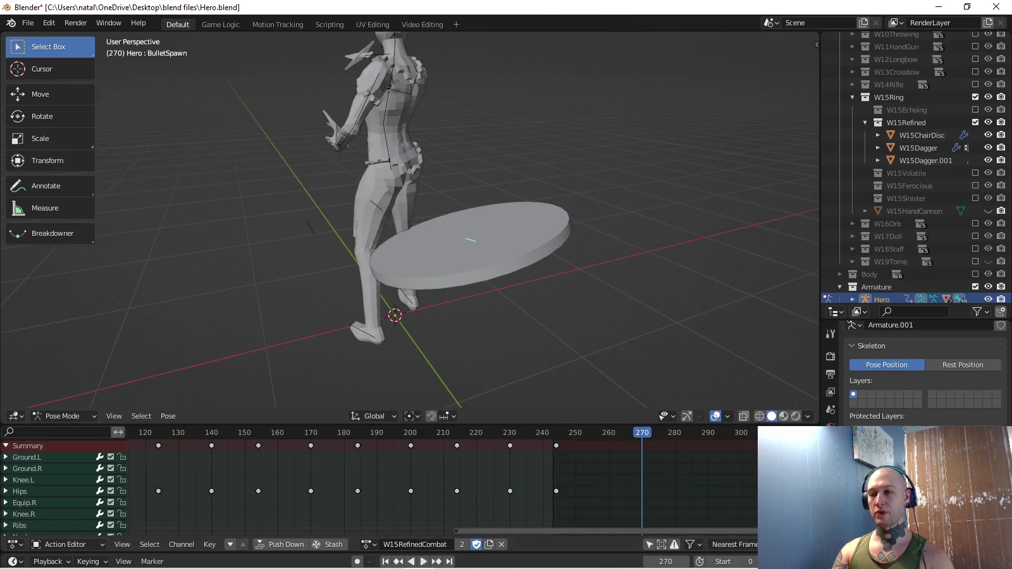
{"action": "key", "text": "space"}
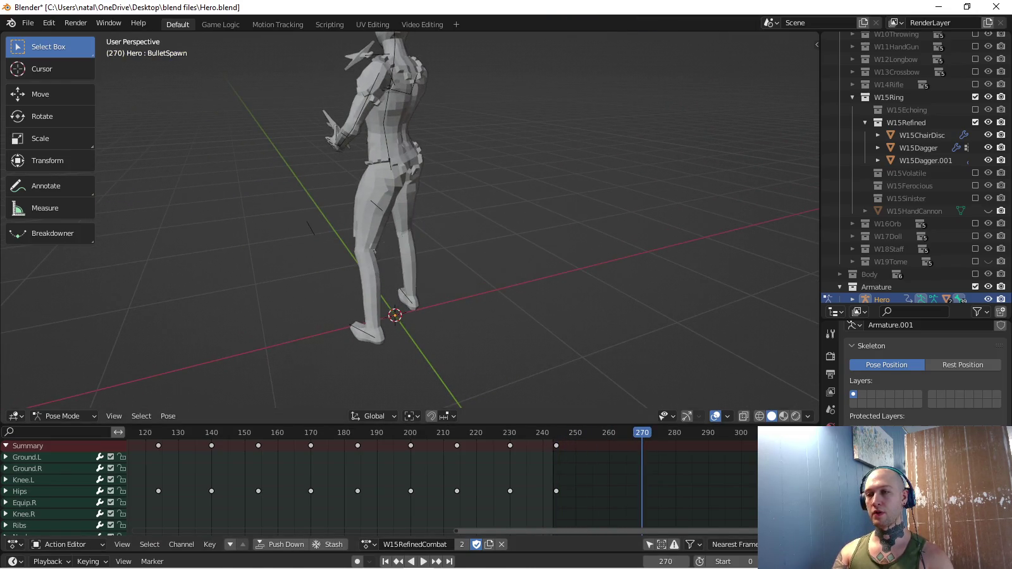
{"action": "key", "text": "i"}
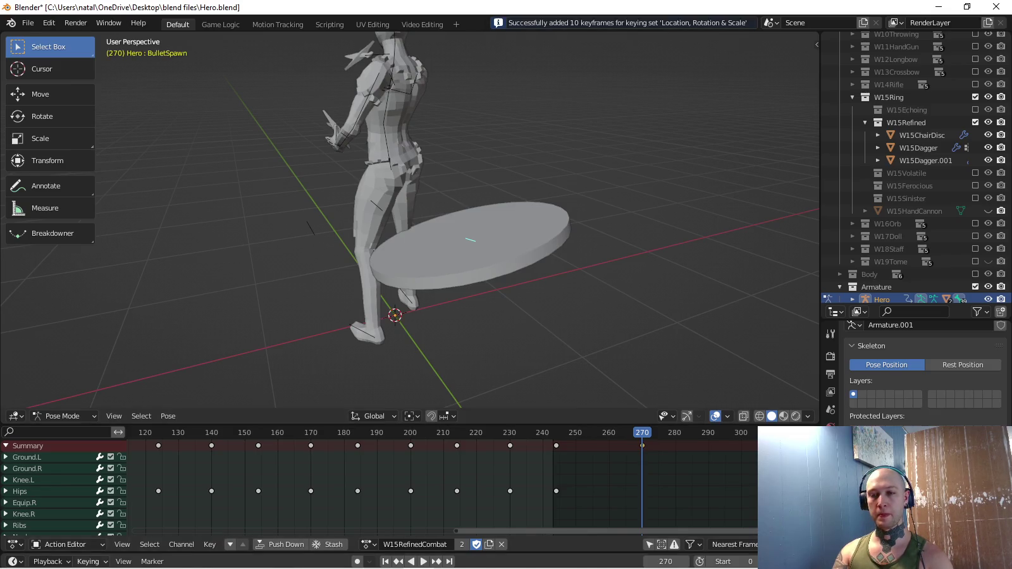
Make Location & Rotation the active keying set and select the hero's body mesh.
{"action": "left_click", "coordinate": [88, 562]}
{"action": "left_click", "coordinate": [76, 492]}
{"action": "left_click", "coordinate": [95, 410]}
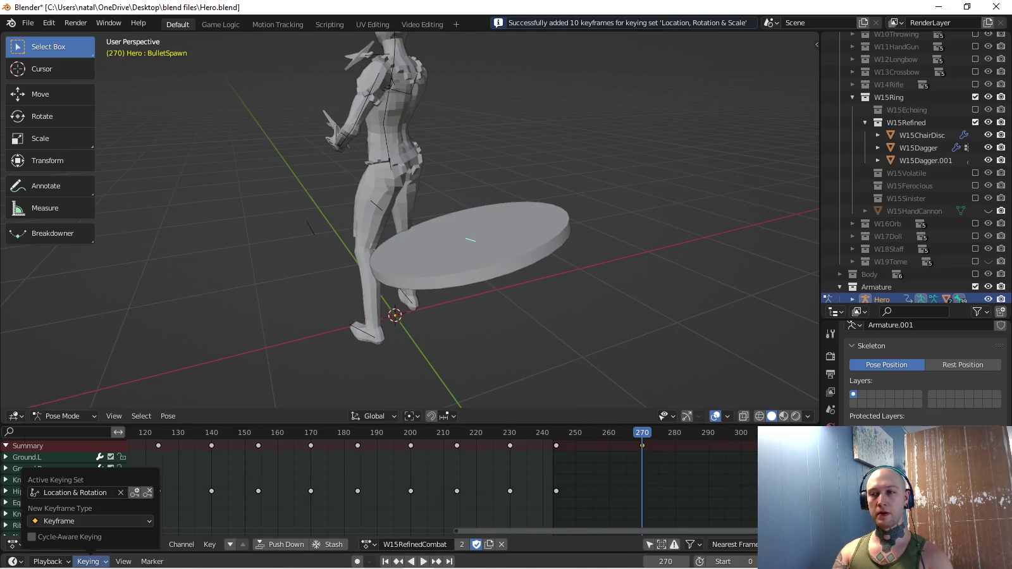
{"action": "left_click", "coordinate": [389, 190]}
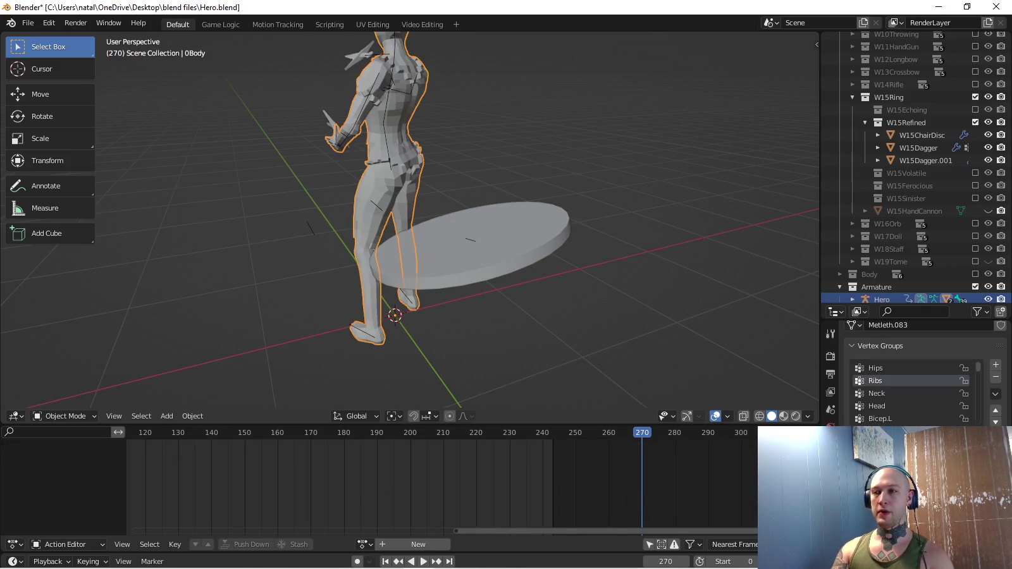
In Pose Mode, lower the Hips bone so the hero sits on the disc.
{"action": "key", "text": "ctrl+Tab"}
{"action": "key", "text": "KP_3"}
{"action": "key", "text": "KP_Decimal"}
{"action": "middle_click_drag", "start_coordinate": [380, 395], "coordinate": [405, 354]}
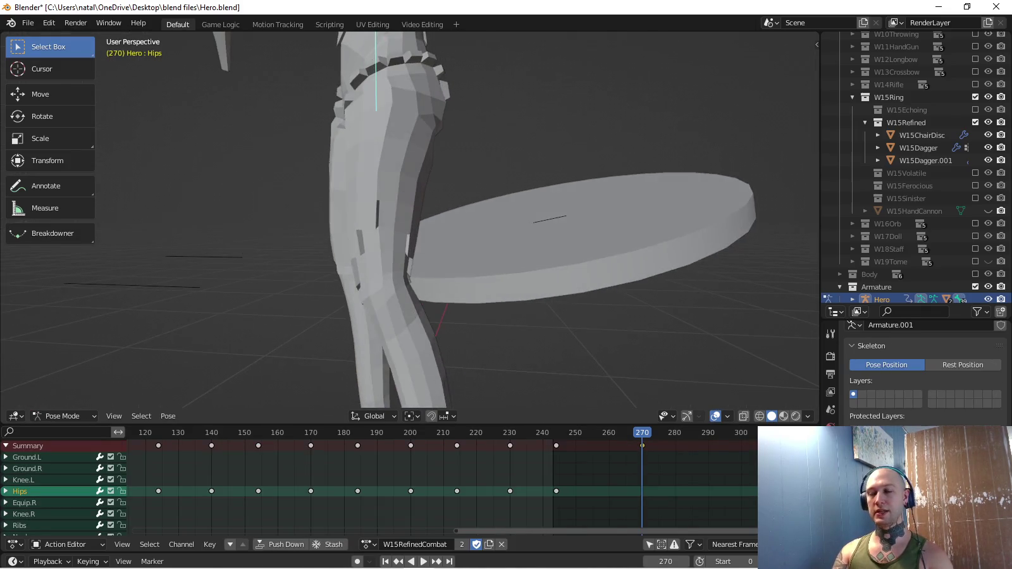
{"action": "key", "text": "g"}
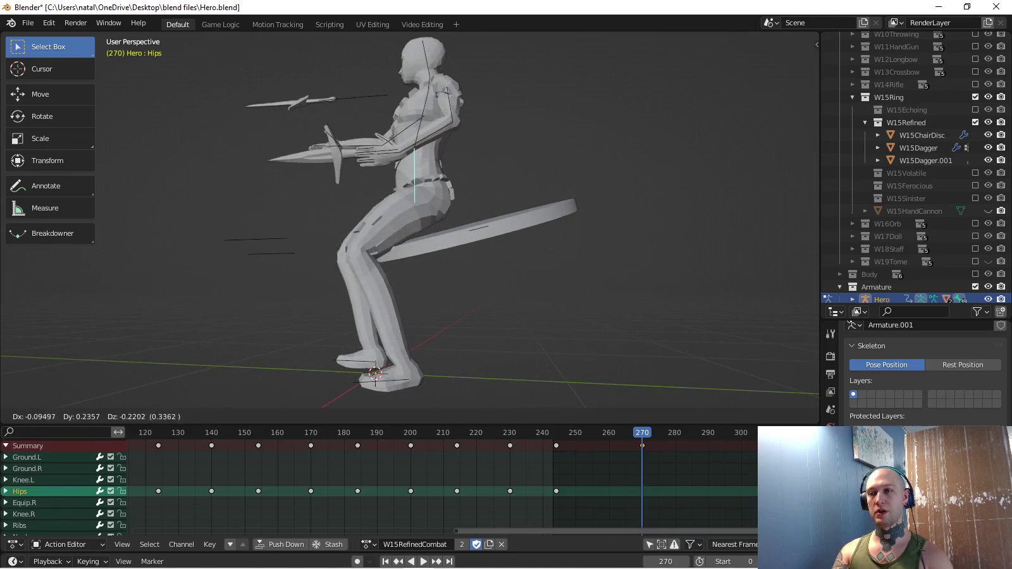
{"action": "key", "text": "Escape"}
{"action": "key", "text": "g"}
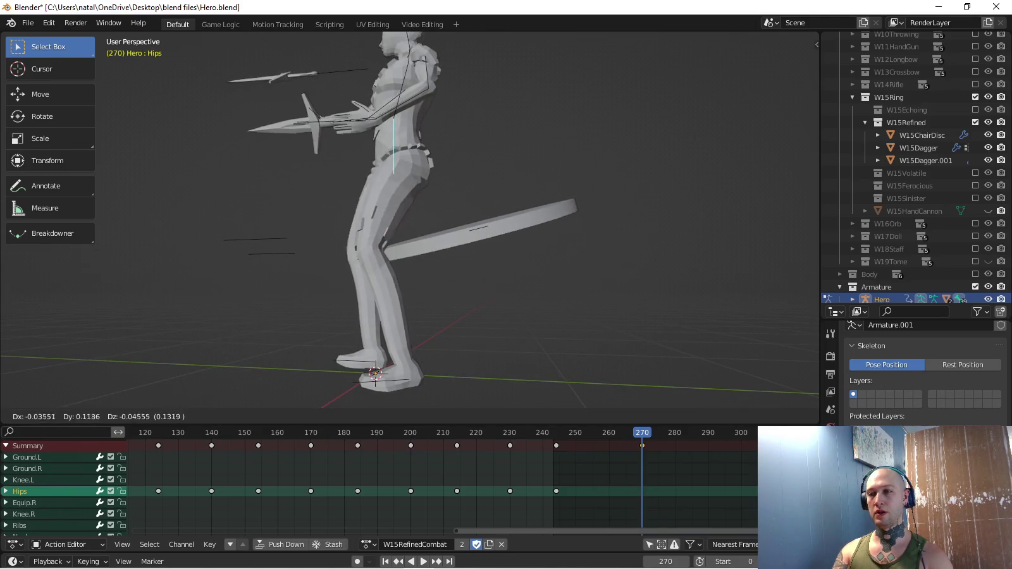
{"action": "key", "text": "Return"}
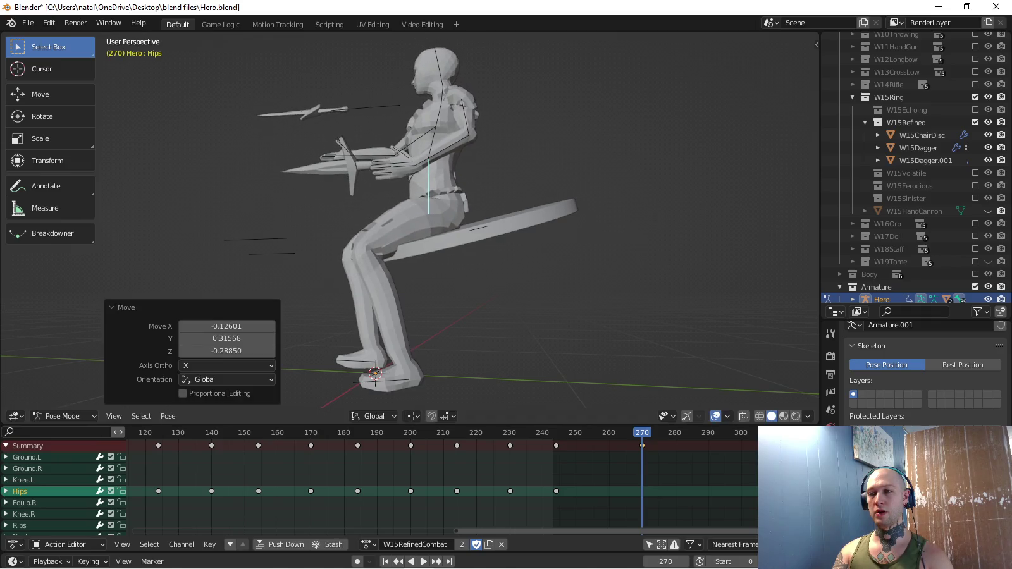
Move the Ground.R and Ground.L foot bones into seated positions.
{"action": "middle_click_drag", "start_coordinate": [405, 354], "coordinate": [354, 355]}
{"action": "key", "text": "KP_3"}
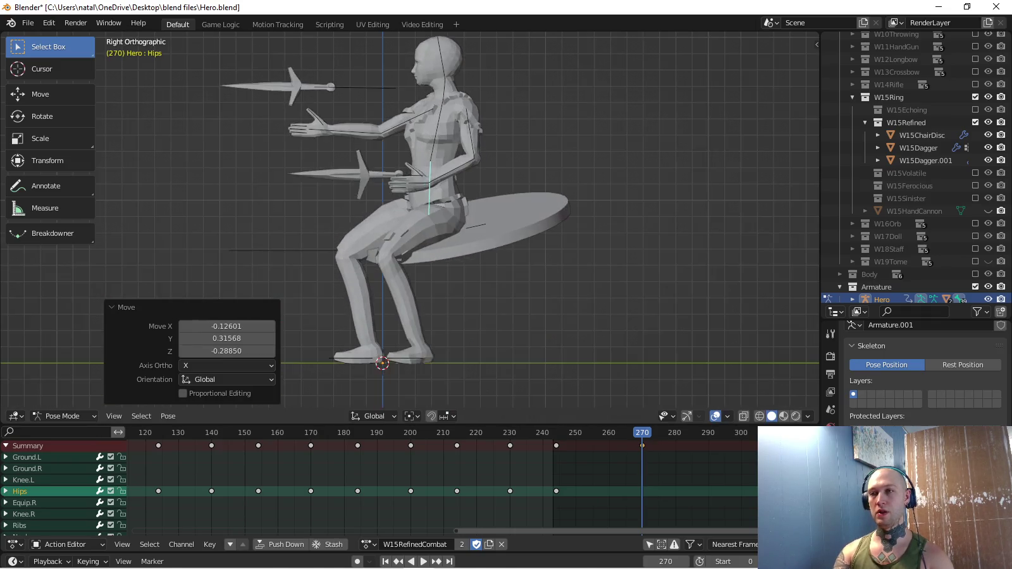
{"action": "middle_click_drag", "start_coordinate": [405, 253], "coordinate": [424, 203], "text": "shift"}
{"action": "left_click", "coordinate": [367, 305]}
{"action": "key", "text": "g"}
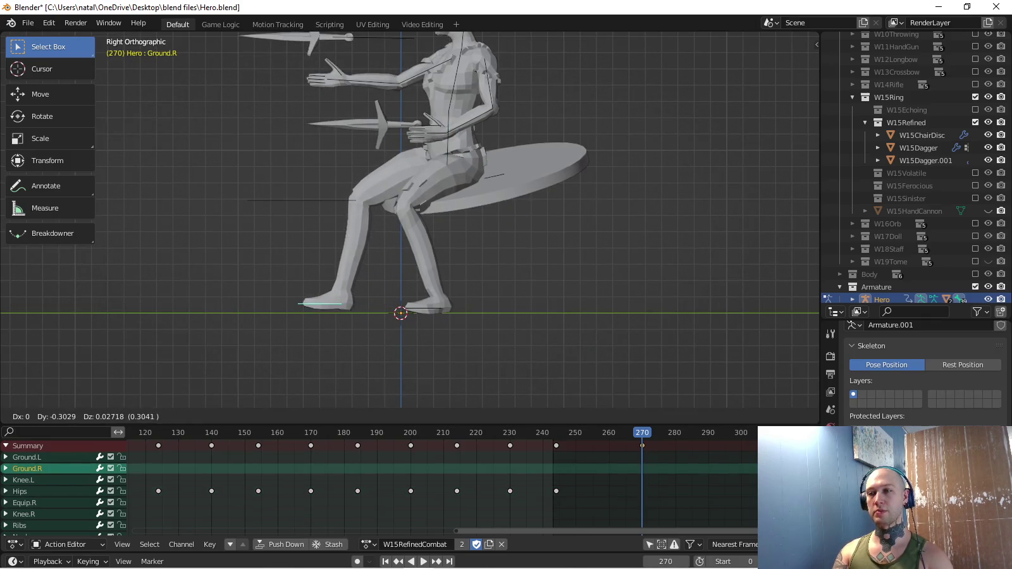
{"action": "left_click", "coordinate": [309, 299]}
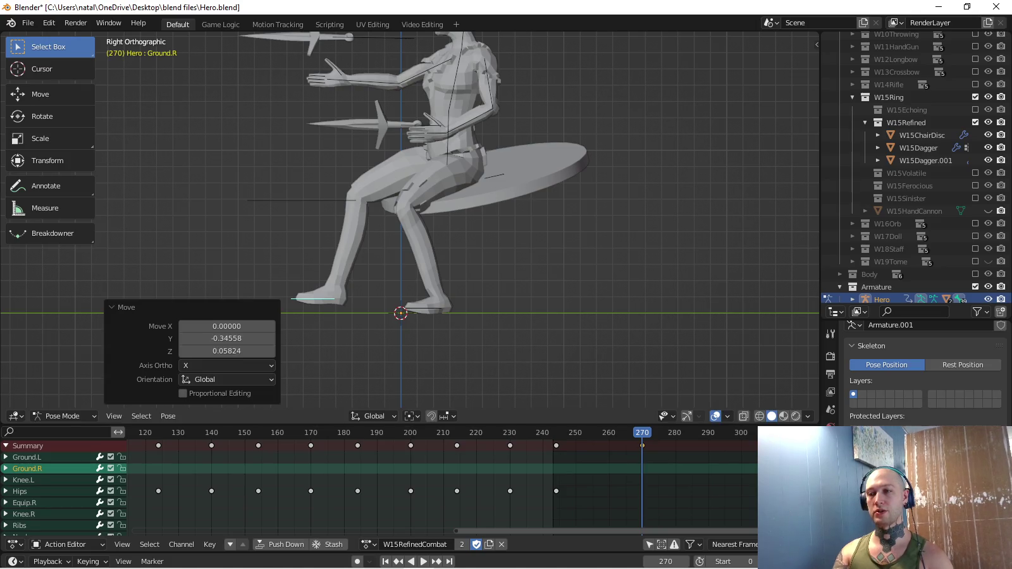
{"action": "left_click", "coordinate": [430, 308]}
{"action": "key", "text": "g"}
{"action": "key", "text": "Return"}
Readjust the left foot position from the front view.
{"action": "middle_click_drag", "start_coordinate": [406, 253], "coordinate": [443, 253]}
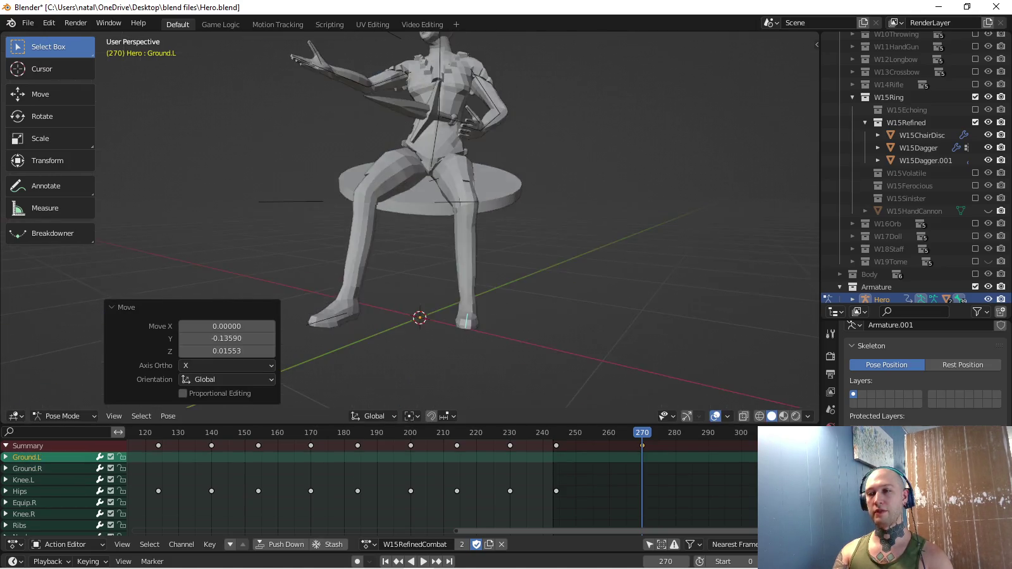
{"action": "key", "text": "KP_1"}
{"action": "key", "text": "g"}
{"action": "key", "text": "Return"}
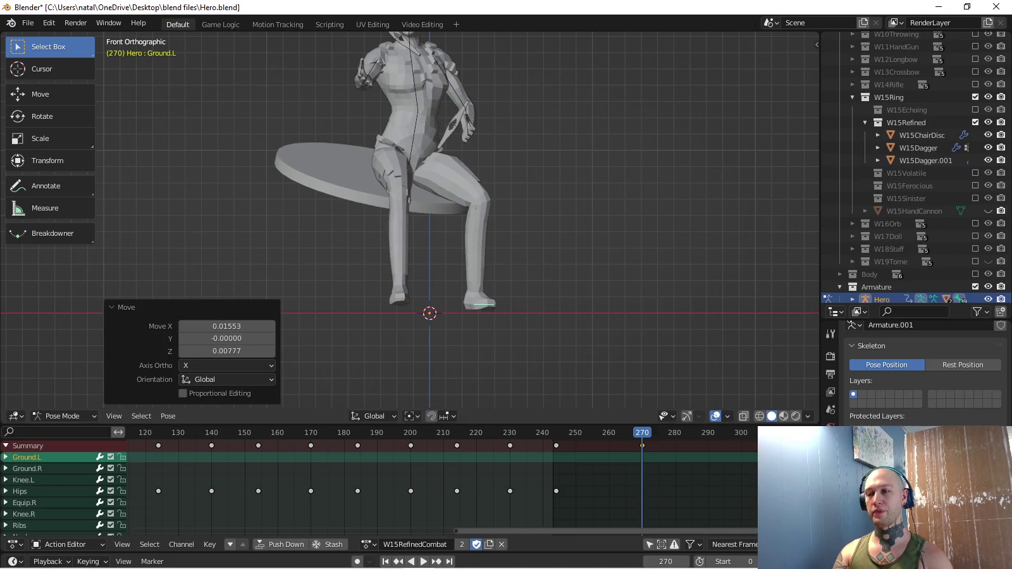
{"action": "middle_click_drag", "start_coordinate": [411, 222], "coordinate": [379, 203]}
Tilt the right foot bone by about 20°.
{"action": "key", "text": "ctrl+Tab"}
{"action": "key", "text": "KP_3"}
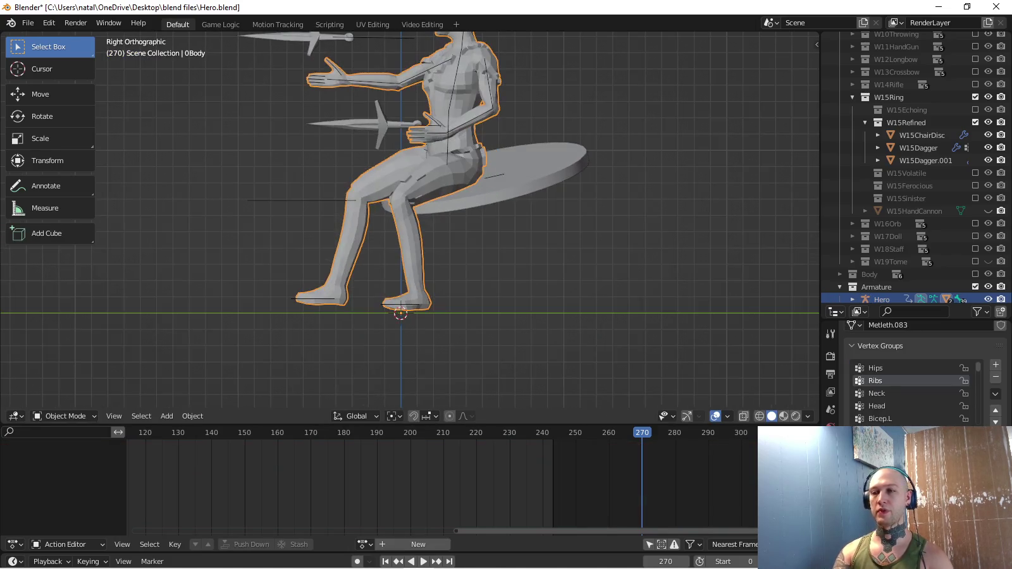
{"action": "key", "text": "ctrl+Tab"}
{"action": "scroll", "coordinate": [404, 221], "scroll_direction": "up", "scroll_amount": 3}
{"action": "key", "text": "r"}
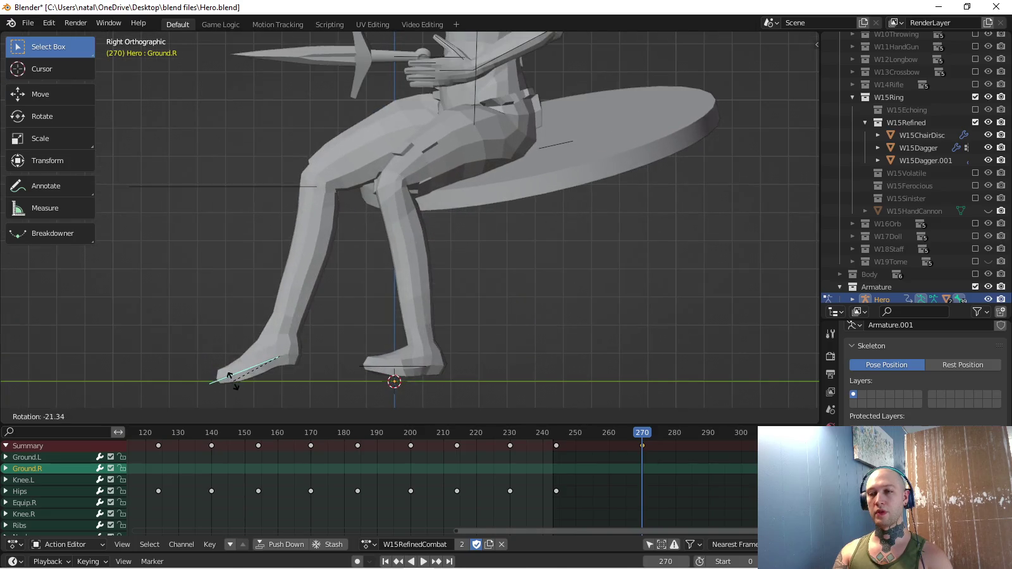
{"action": "key", "text": "Return"}
Rotate the left foot bone Ground.L by -7.93° in orthographic side view.
{"action": "left_click", "coordinate": [380, 365]}
{"action": "mouse_move", "coordinate": [404, 253]}
{"action": "middle_mouse_down"}
{"action": "mouse_move", "coordinate": [380, 240]}
{"action": "mouse_move", "coordinate": [379, 228]}
{"action": "middle_mouse_up"}
{"action": "key", "text": "KP_3"}
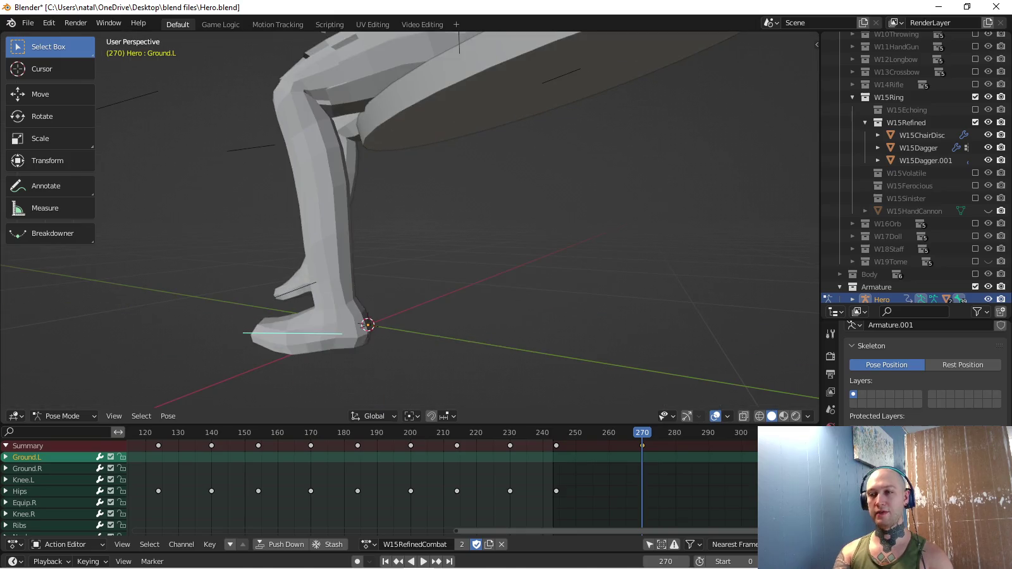
{"action": "key", "text": "KP_5"}
{"action": "key", "text": "r"}
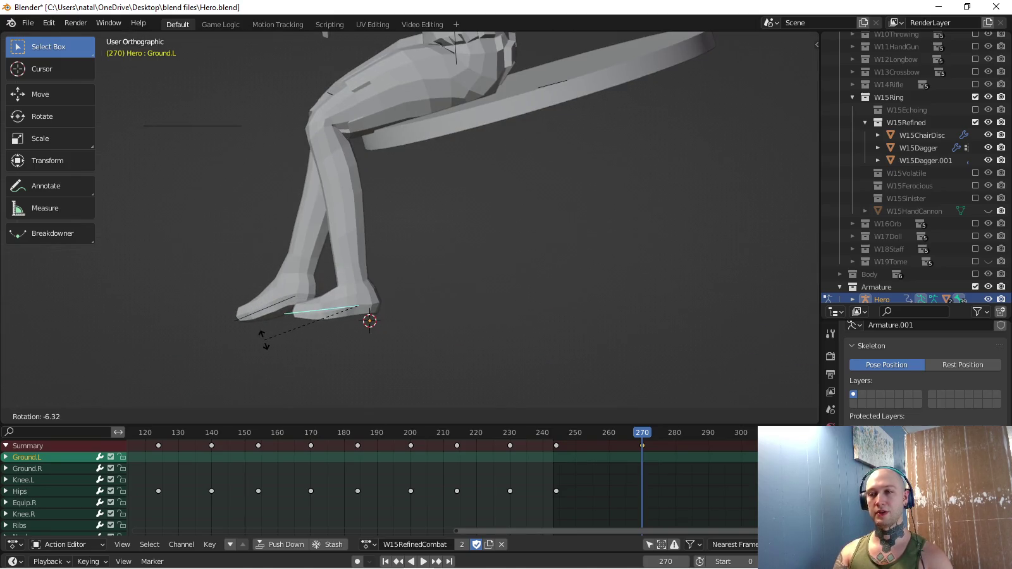
{"action": "left_click", "coordinate": [262, 343]}
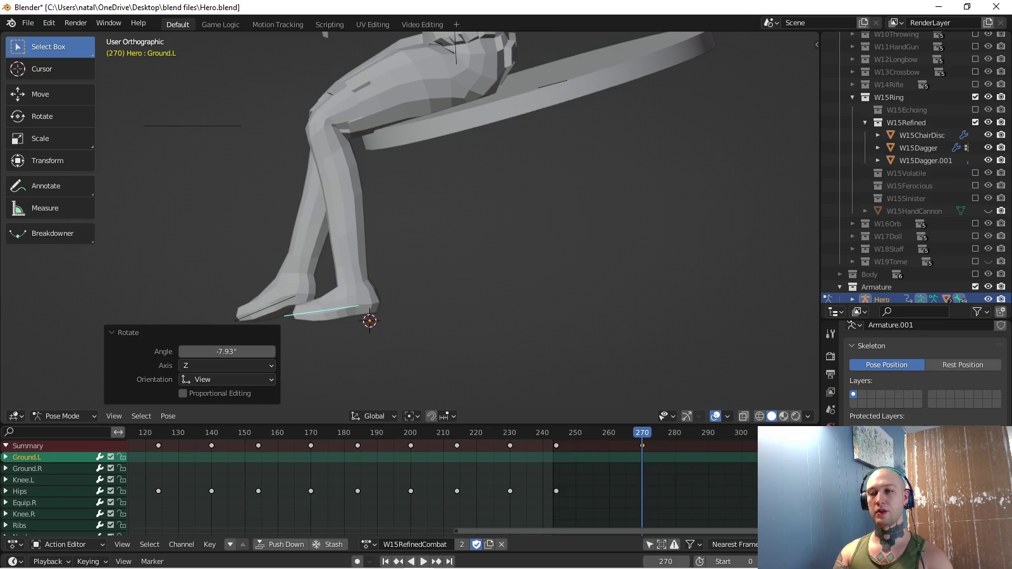
{"action": "key", "text": "KP_3"}
{"action": "middle_click_drag", "start_coordinate": [405, 253], "coordinate": [443, 241]}
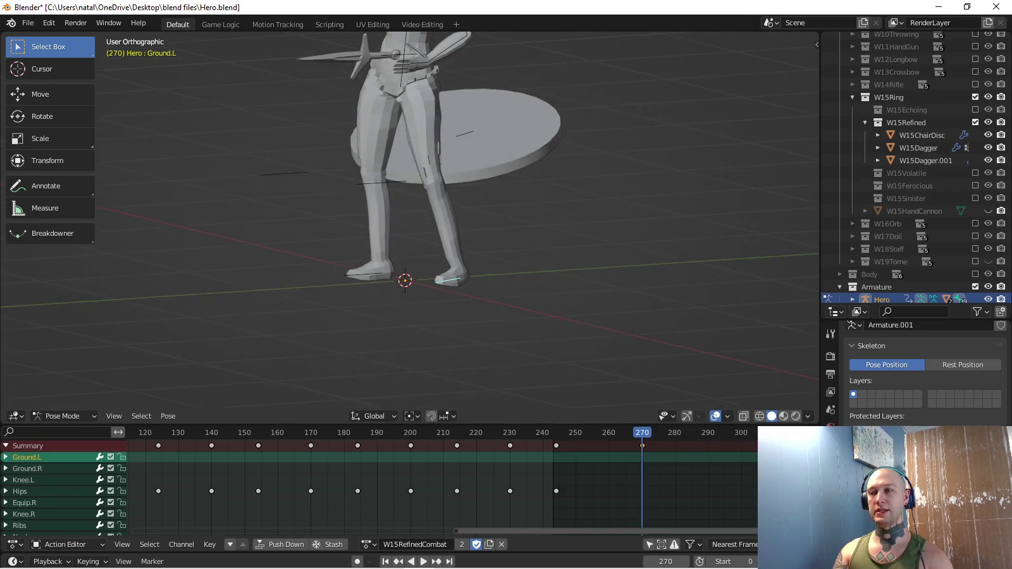
Select both foot bones and Hips, then keyframe the seated pose at frame 270.
{"action": "key", "text": "ctrl+z"}
{"action": "key", "text": "c"}
{"action": "left_click", "coordinate": [325, 288]}
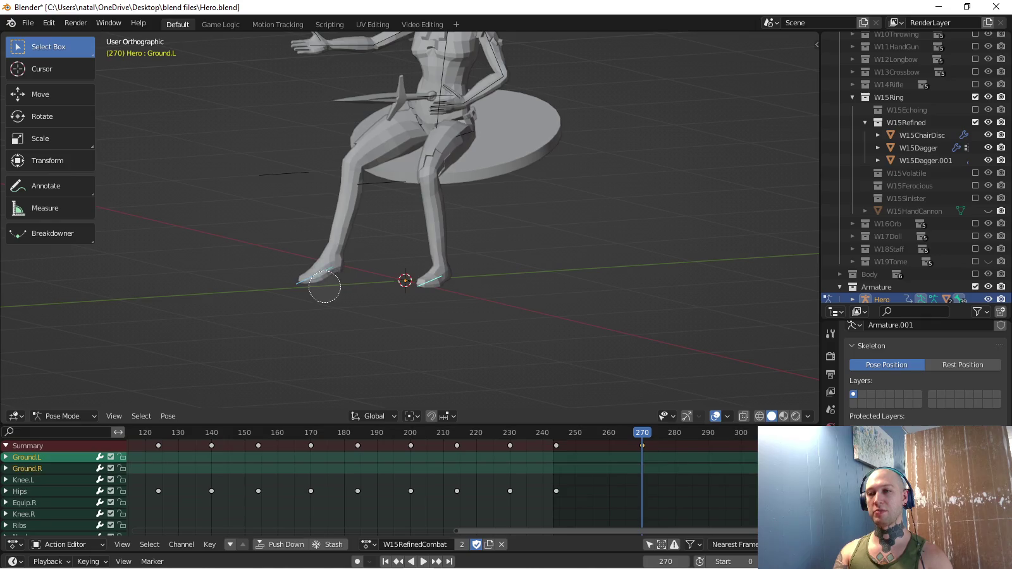
{"action": "middle_click_drag", "start_coordinate": [405, 221], "coordinate": [407, 282], "text": "shift"}
{"action": "left_click", "coordinate": [20, 492]}
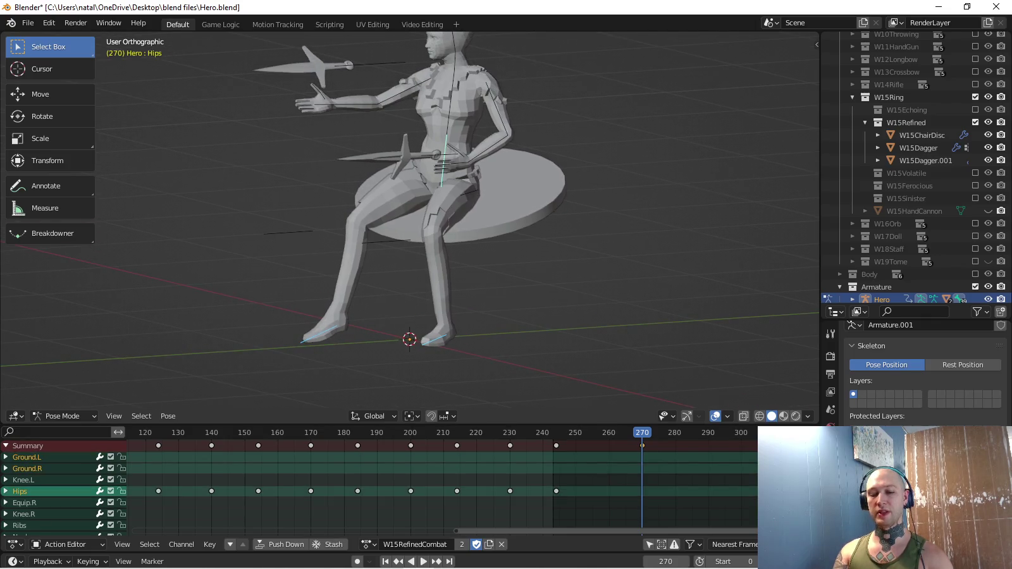
{"action": "key", "text": "i"}
{"action": "key", "text": "KP_3"}
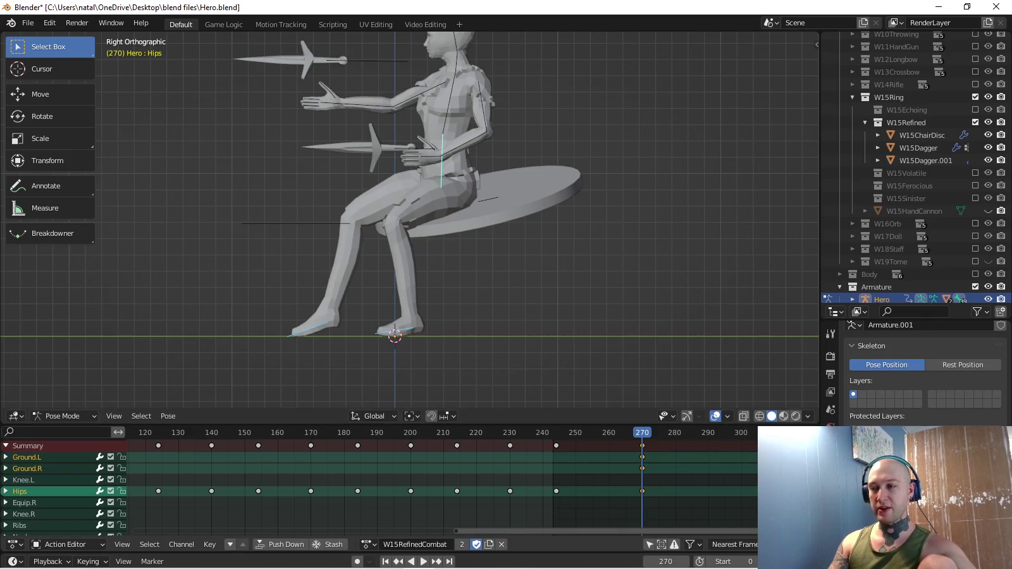
Play back to check the seat, then paste the frame-0 standing pose at frame 244 and key it.
{"action": "key", "text": "space"}
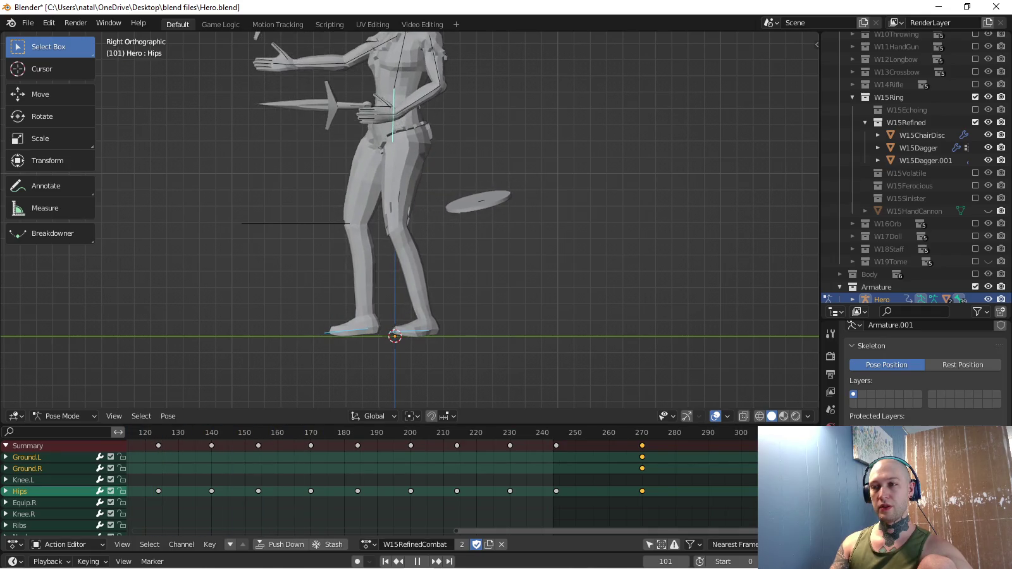
{"action": "key", "text": "space"}
{"action": "scroll", "coordinate": [443, 481], "scroll_direction": "left", "scroll_amount": 10, "text": "ctrl"}
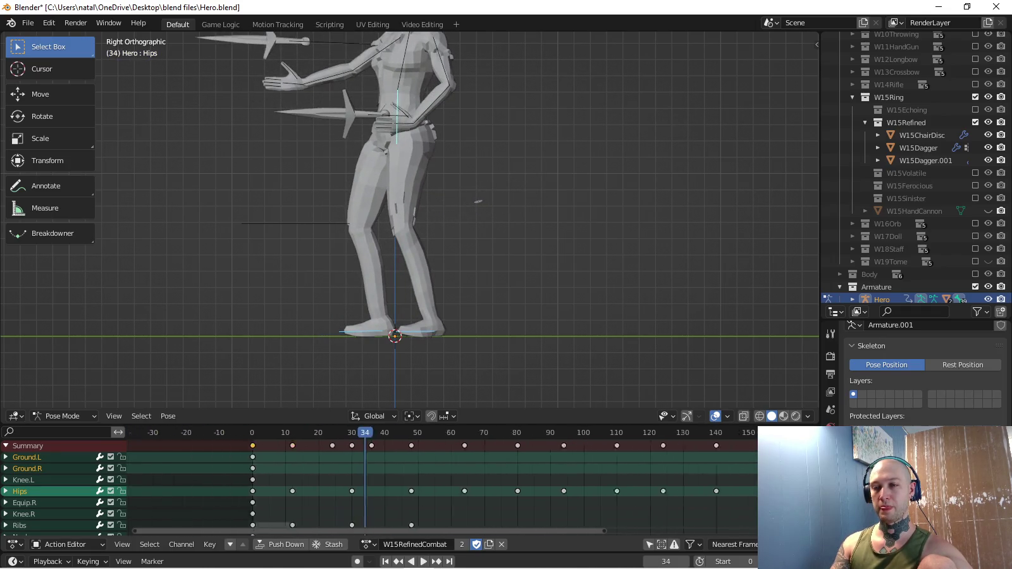
{"action": "key", "text": "shift+Left"}
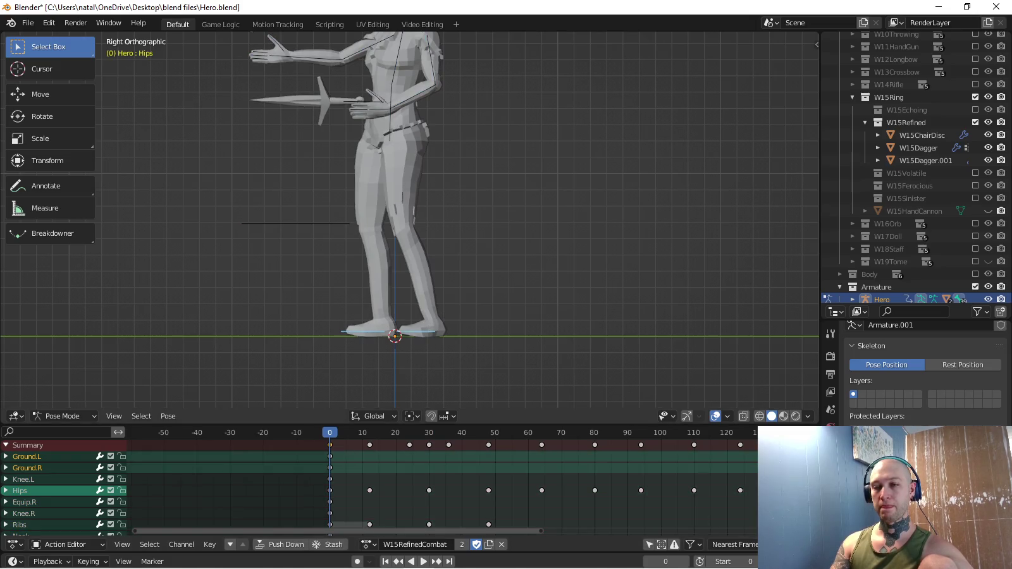
{"action": "key", "text": "shift+ctrl+space"}
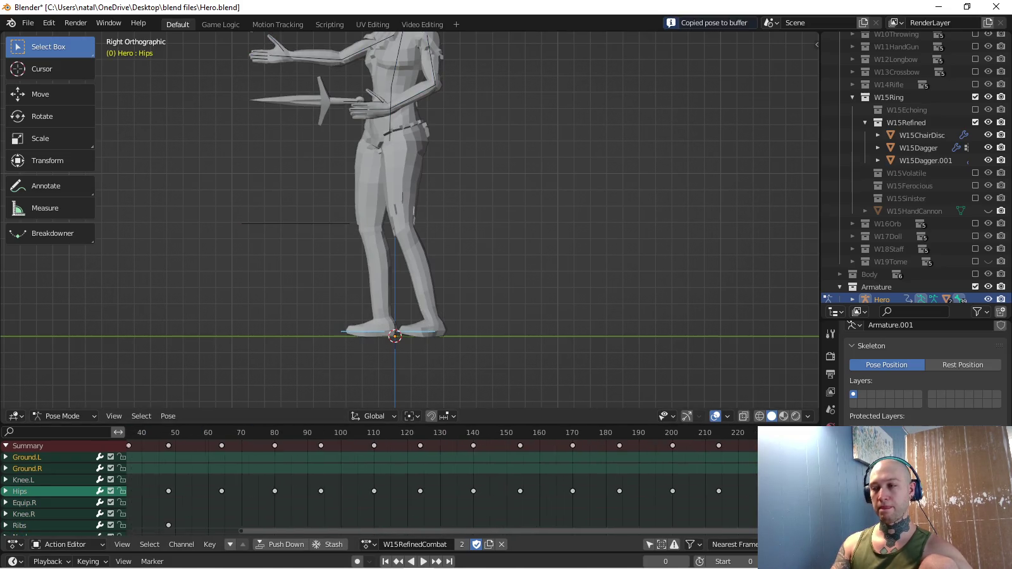
{"action": "key", "text": "space"}
{"action": "key", "text": "ctrl+v"}
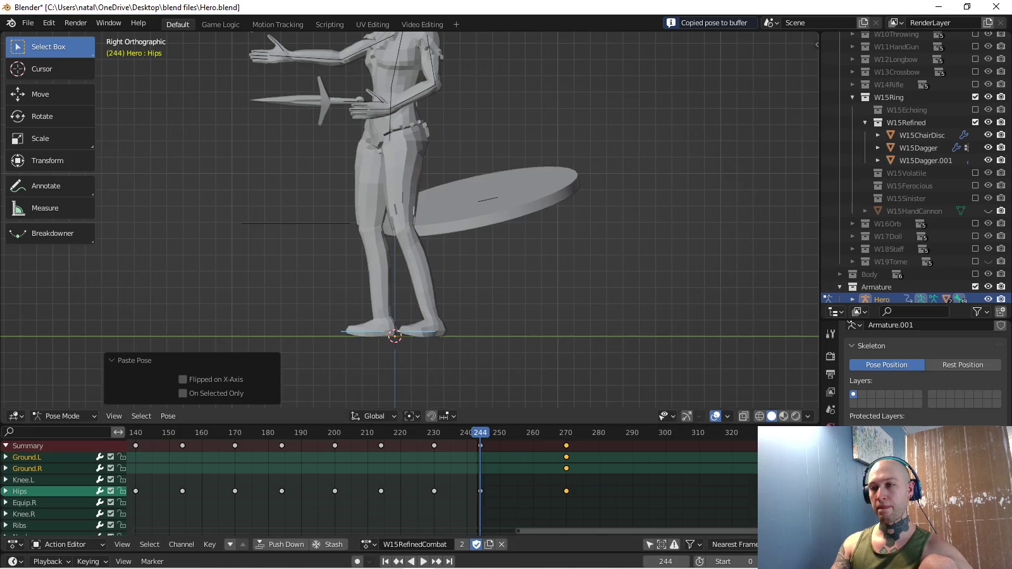
{"action": "key", "text": "i"}
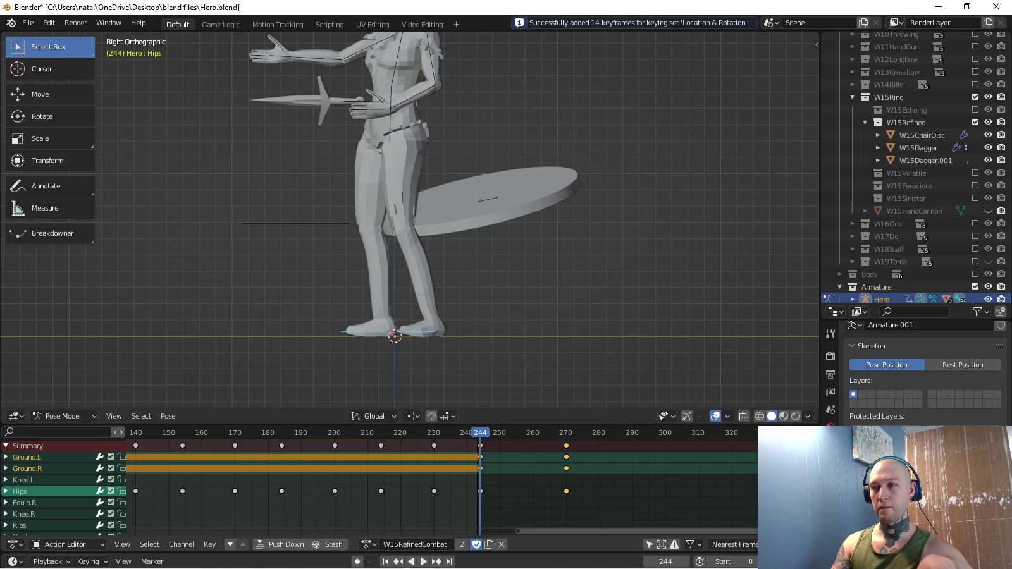